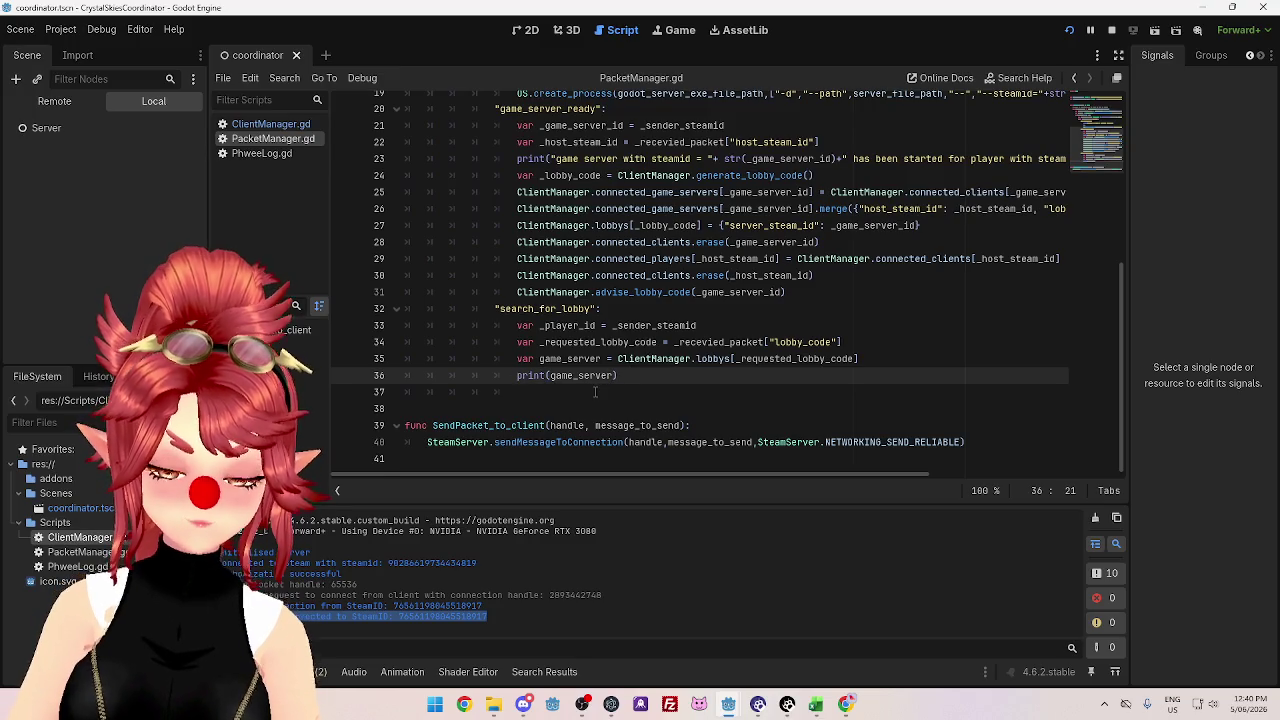
- Add print("attempted to find lobby") above the game_server print, then switch to the running Crystal Skies game
key(ctrl+shift+Return)
text(print()
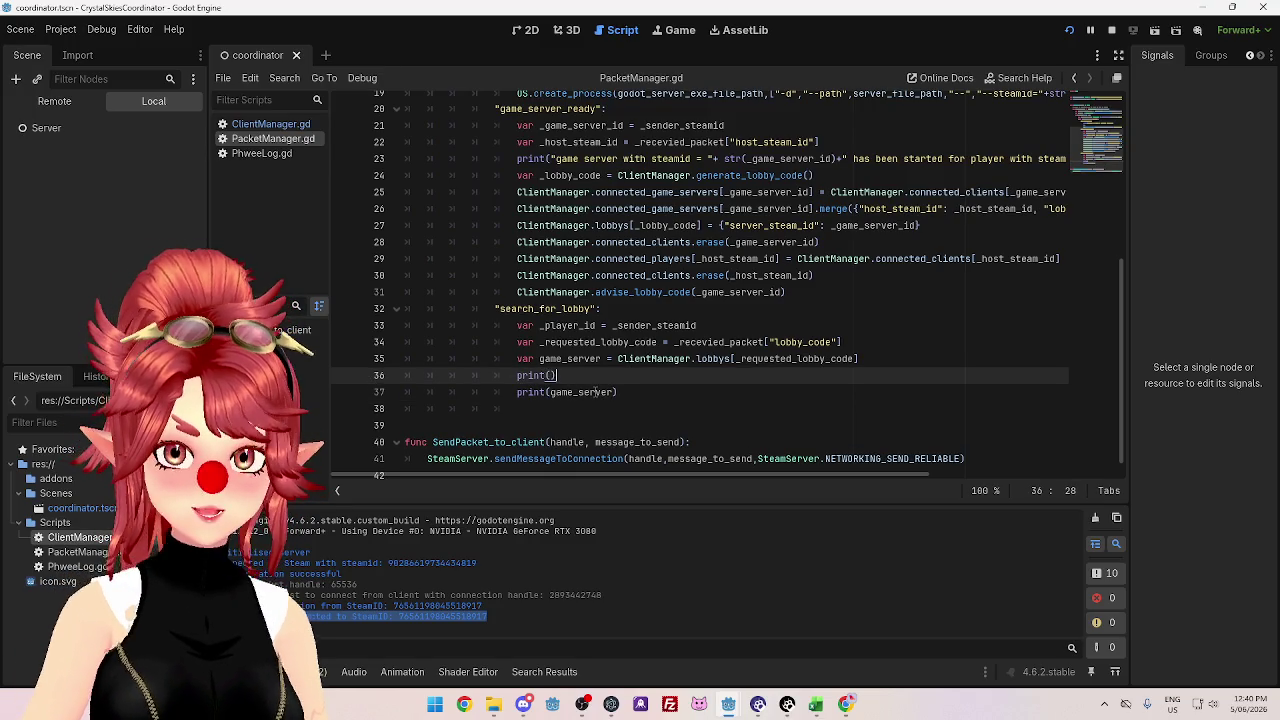
text("attempted to find lobby)
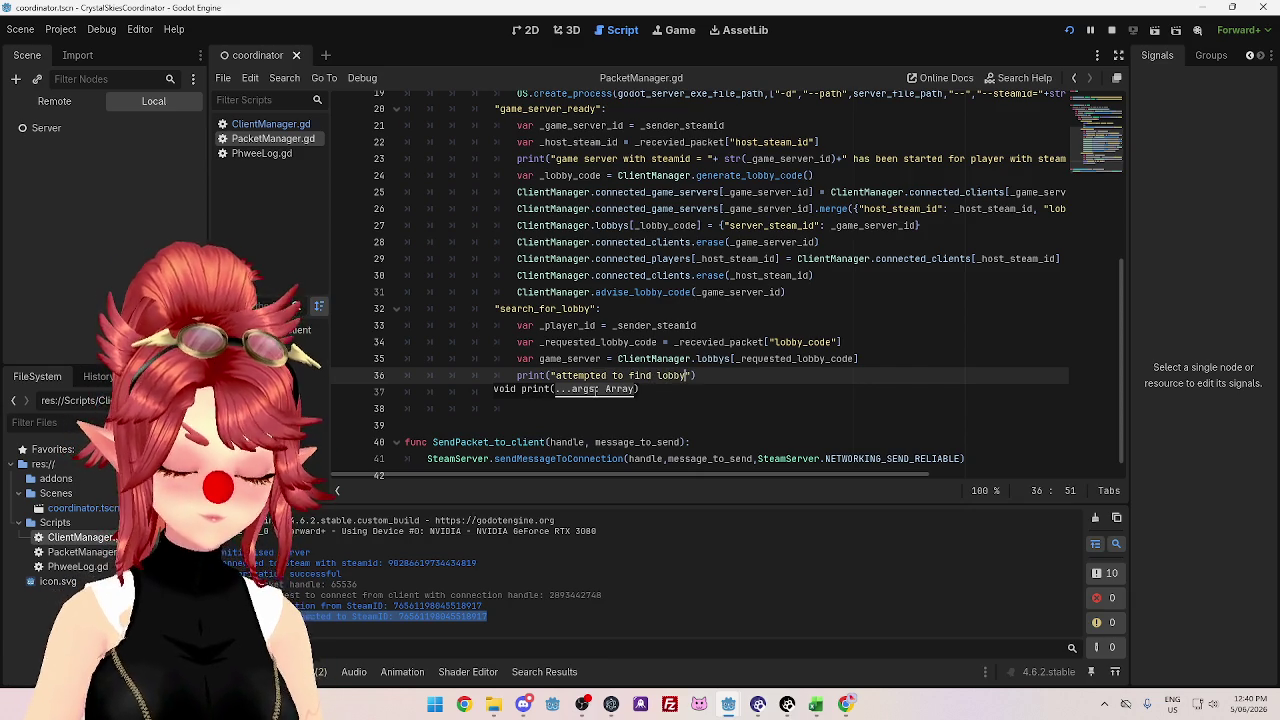
click(706, 389)
text(print(game_server))
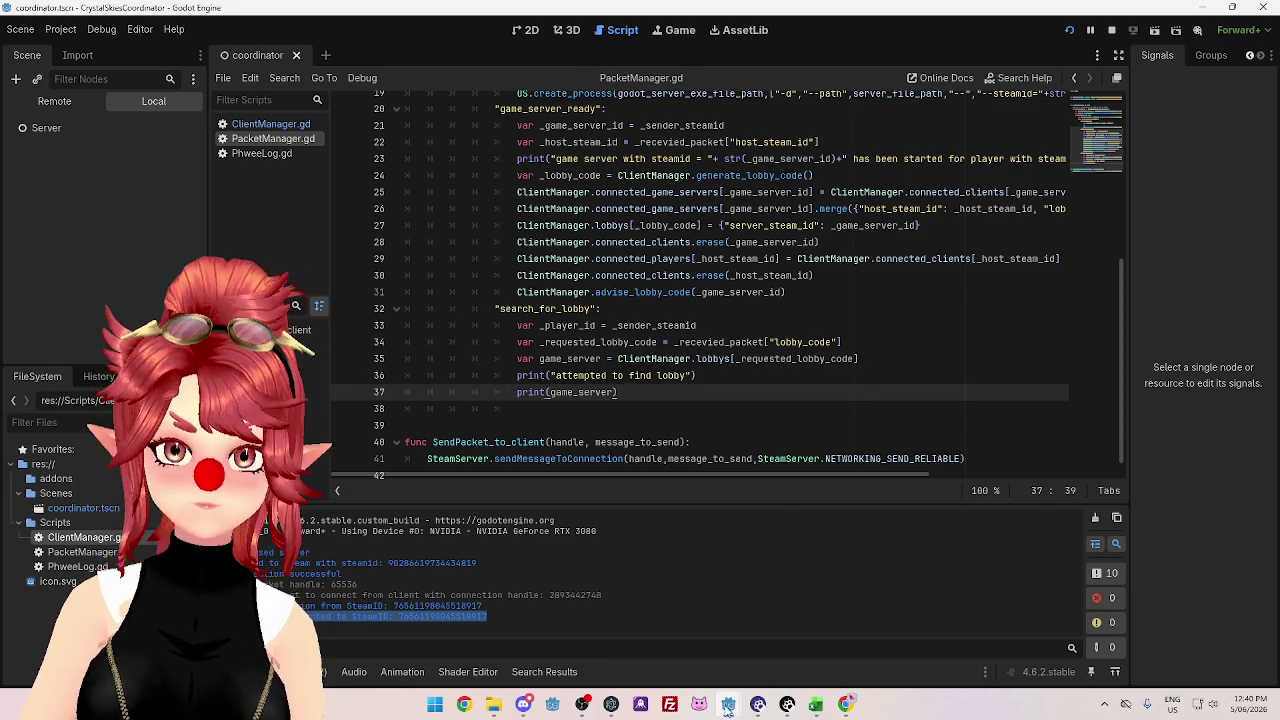
click(929, 644)
click(640, 254)
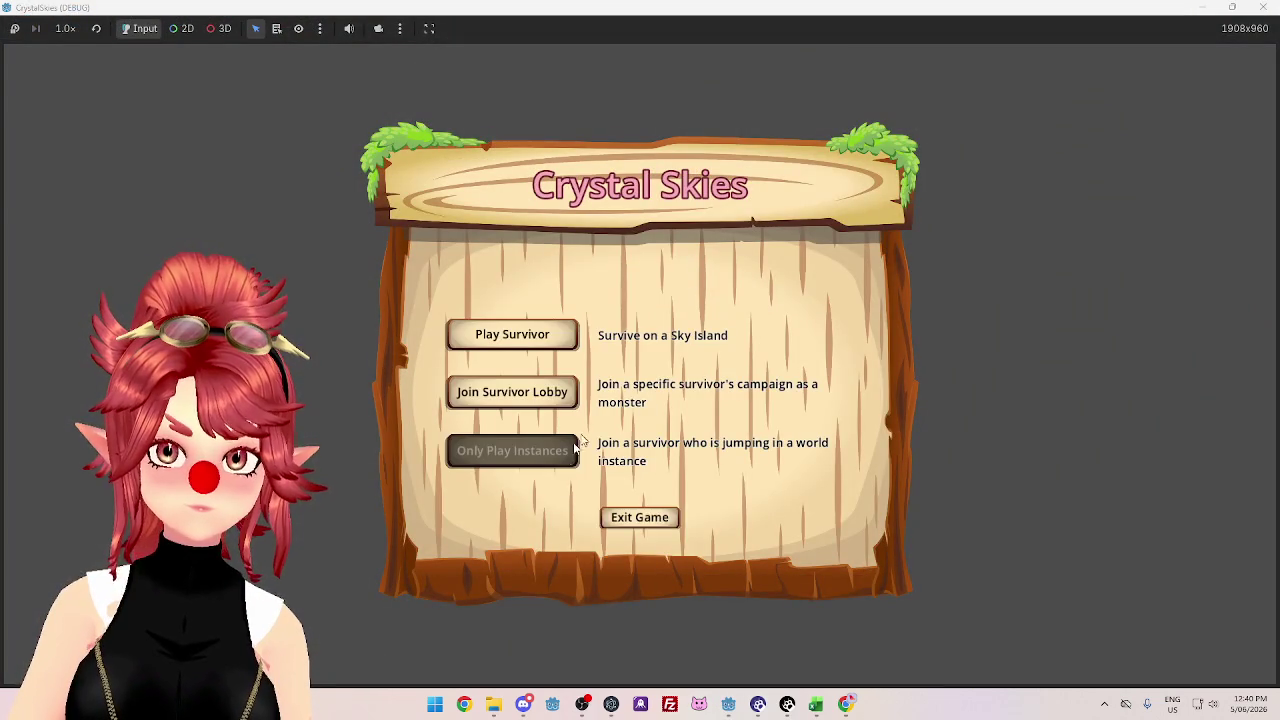
- Search the Join Survivor Lobby screen for lobby 'AAA', then return to the coordinator editor
click(543, 391)
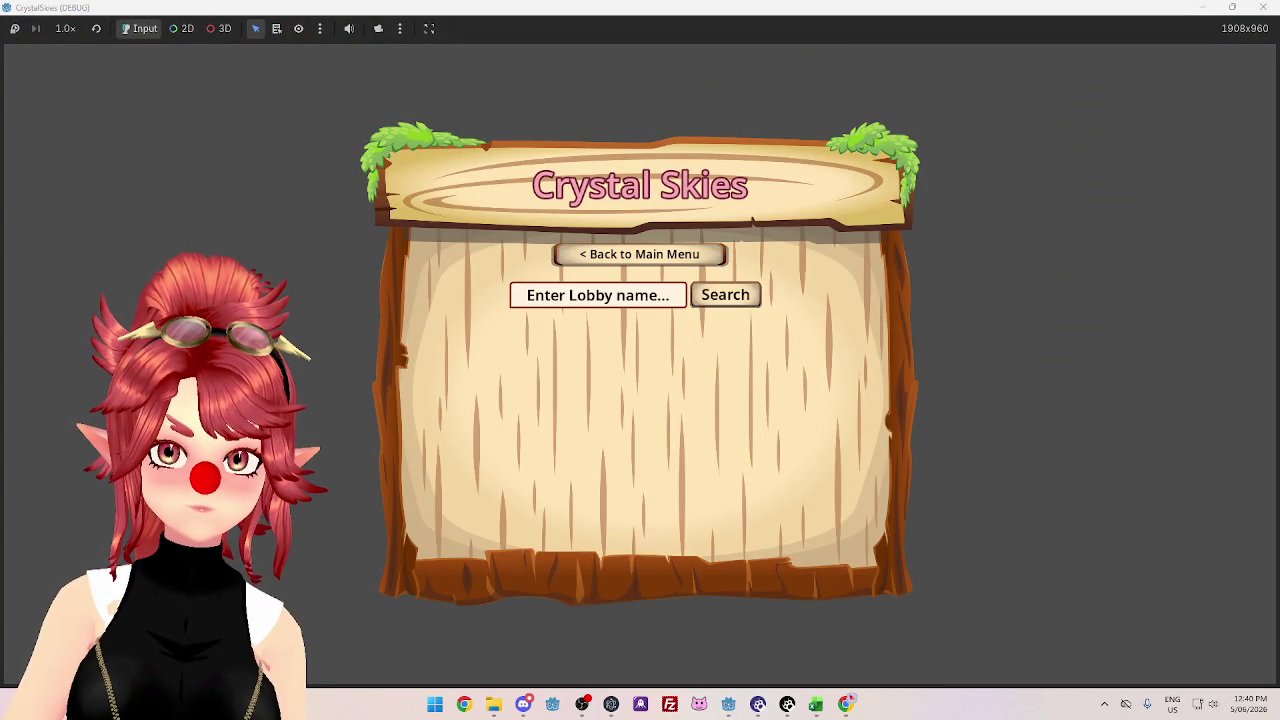
text(asd)
key(BackSpace)
text(AAA)
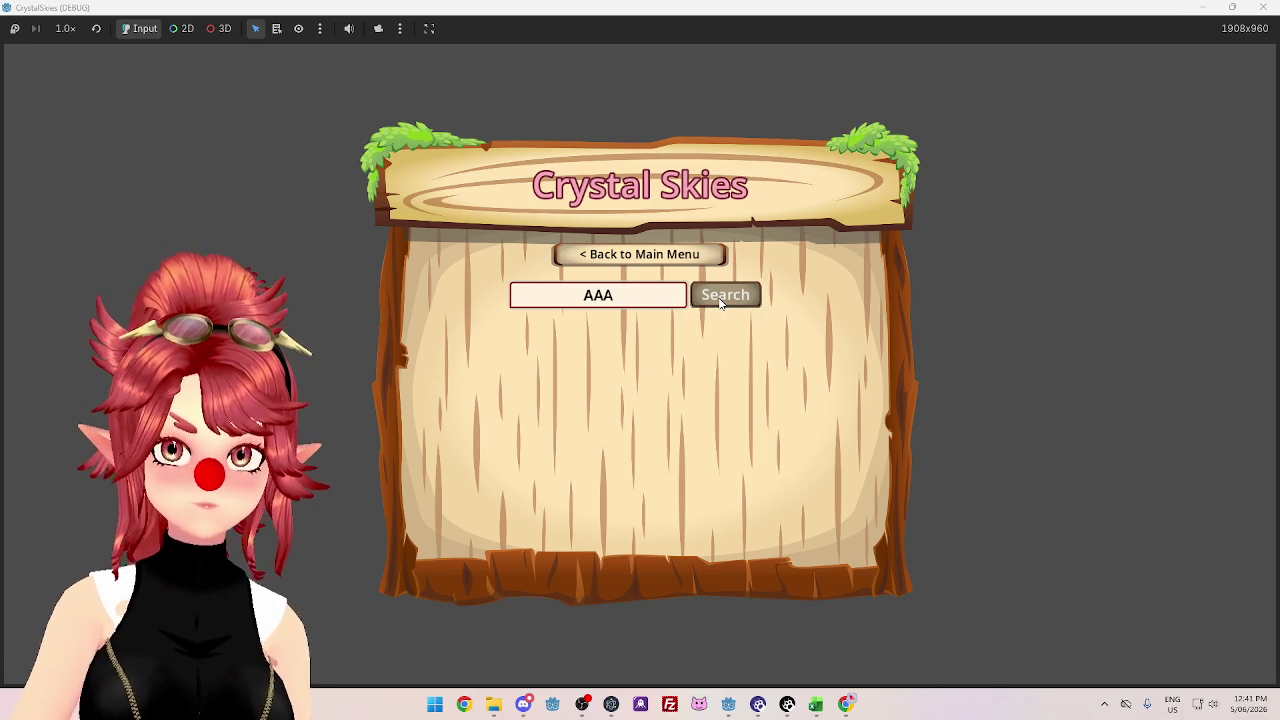
click(720, 302)
mouse_move(729, 705)
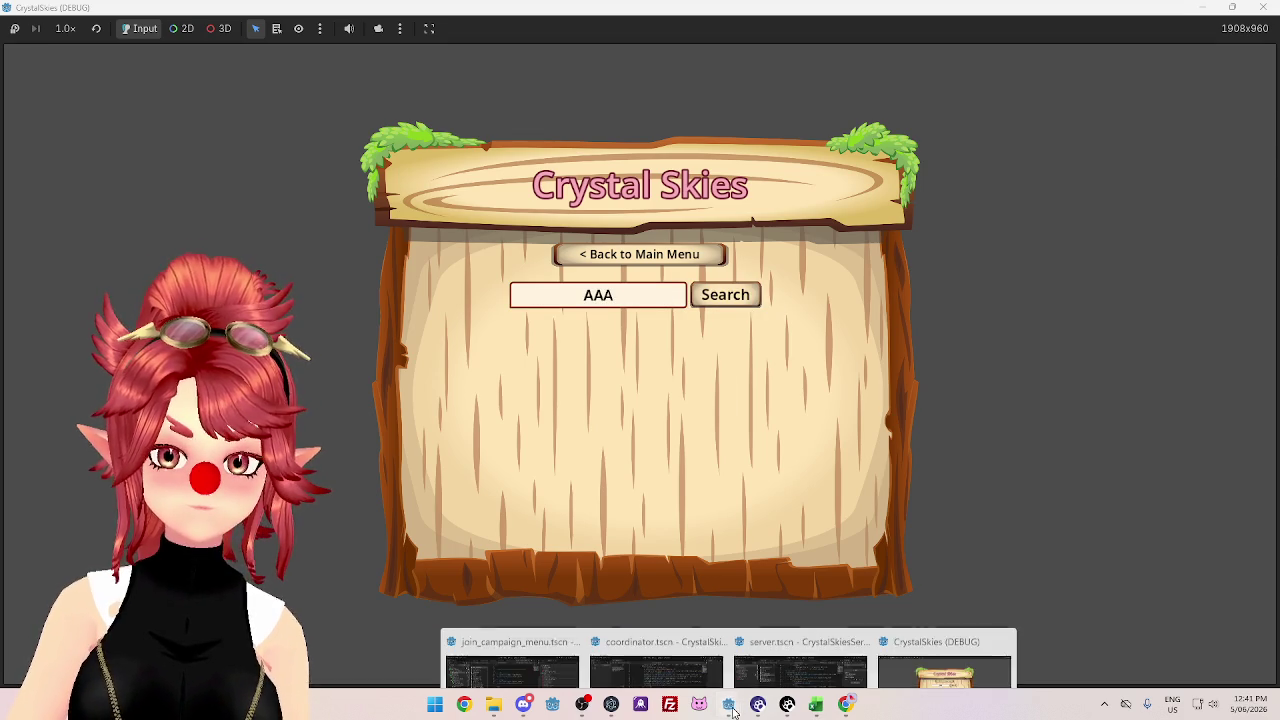
click(643, 652)
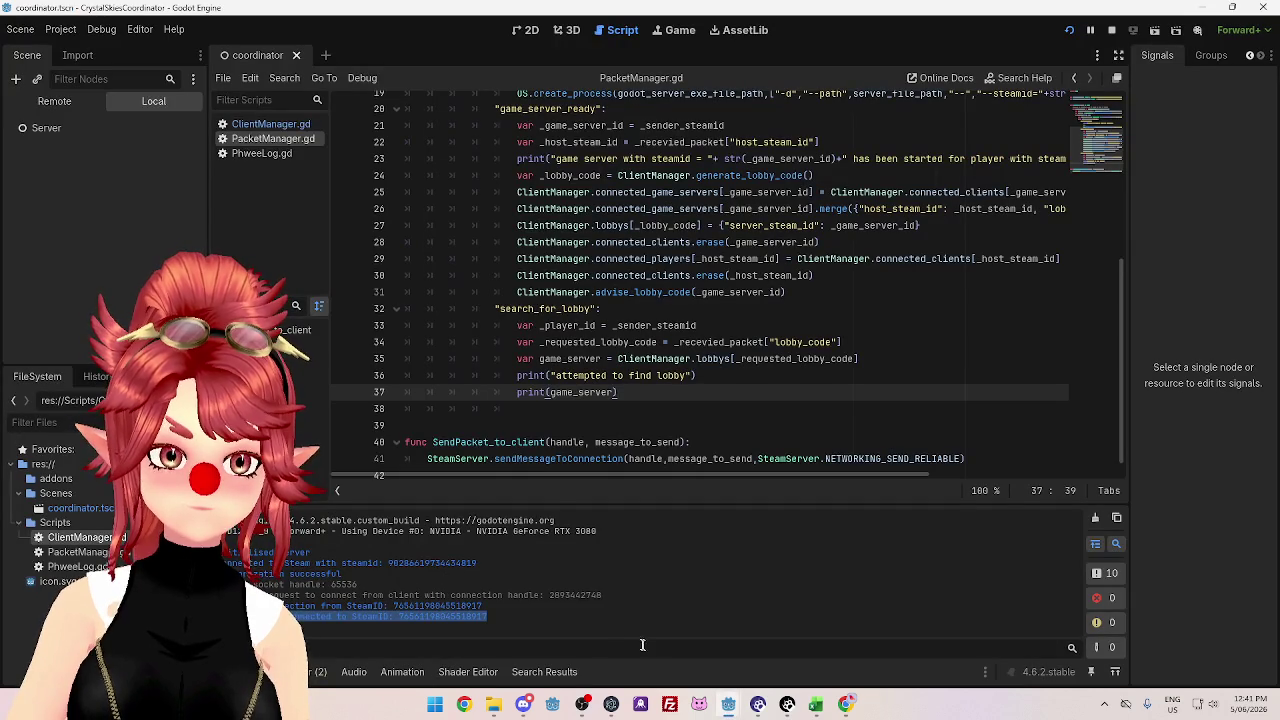
click(563, 598)
scroll(587, 336, up, 4)
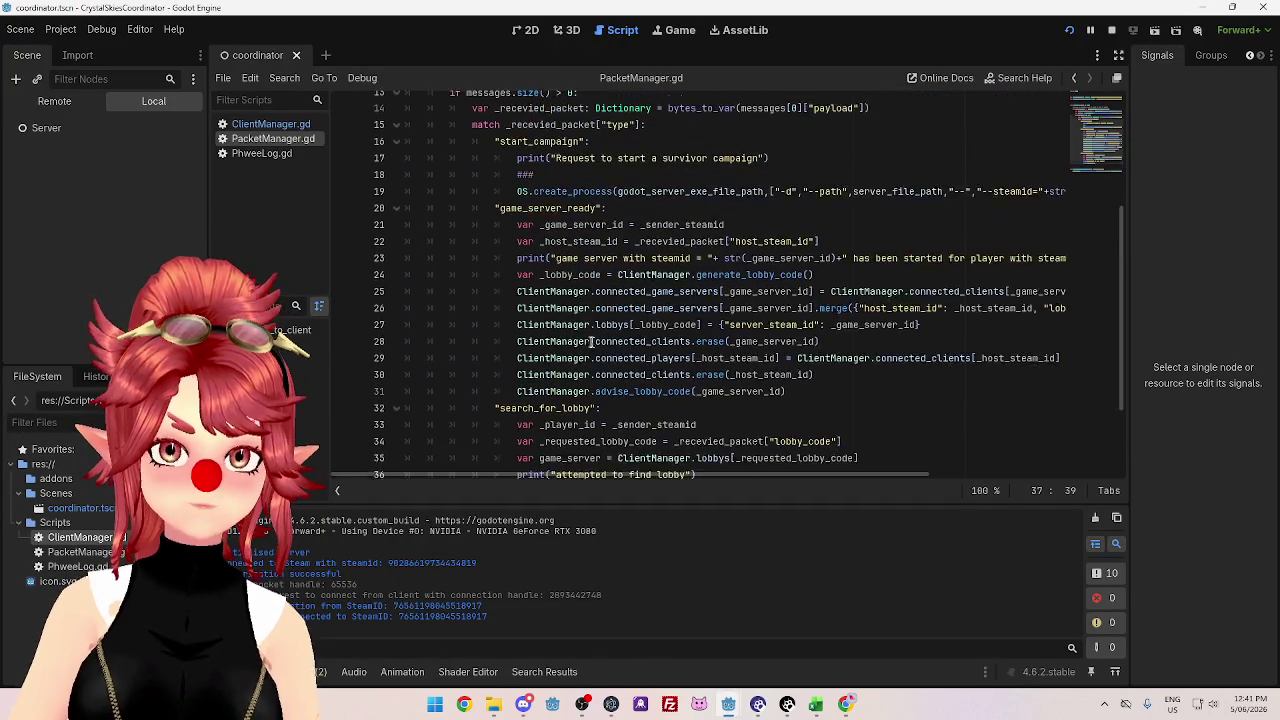
scroll(586, 446, down, 4)
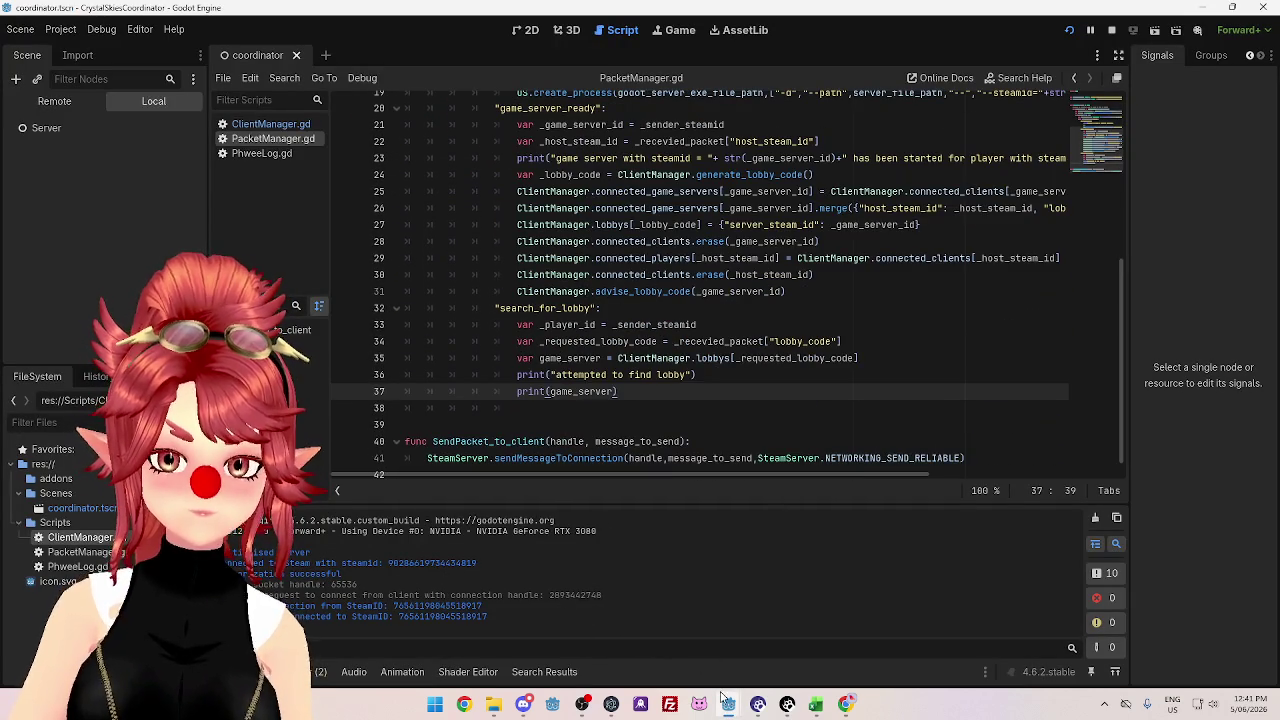
mouse_move(726, 700)
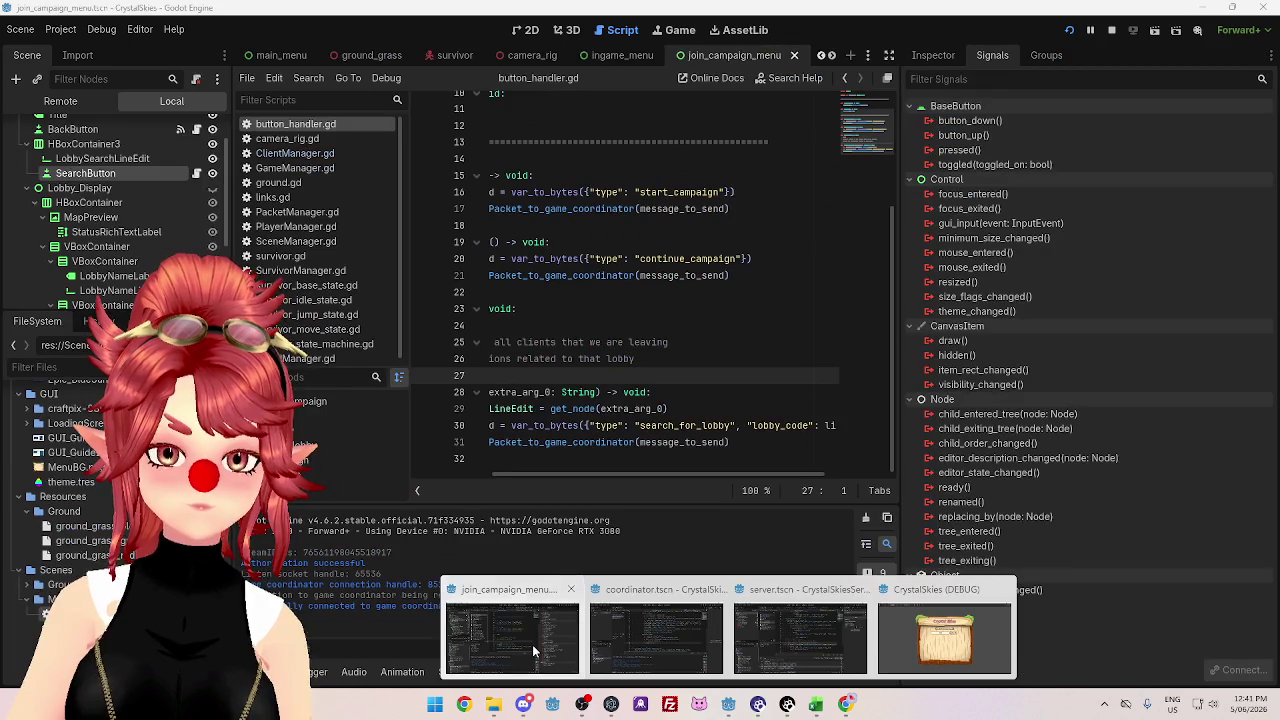
click(532, 644)
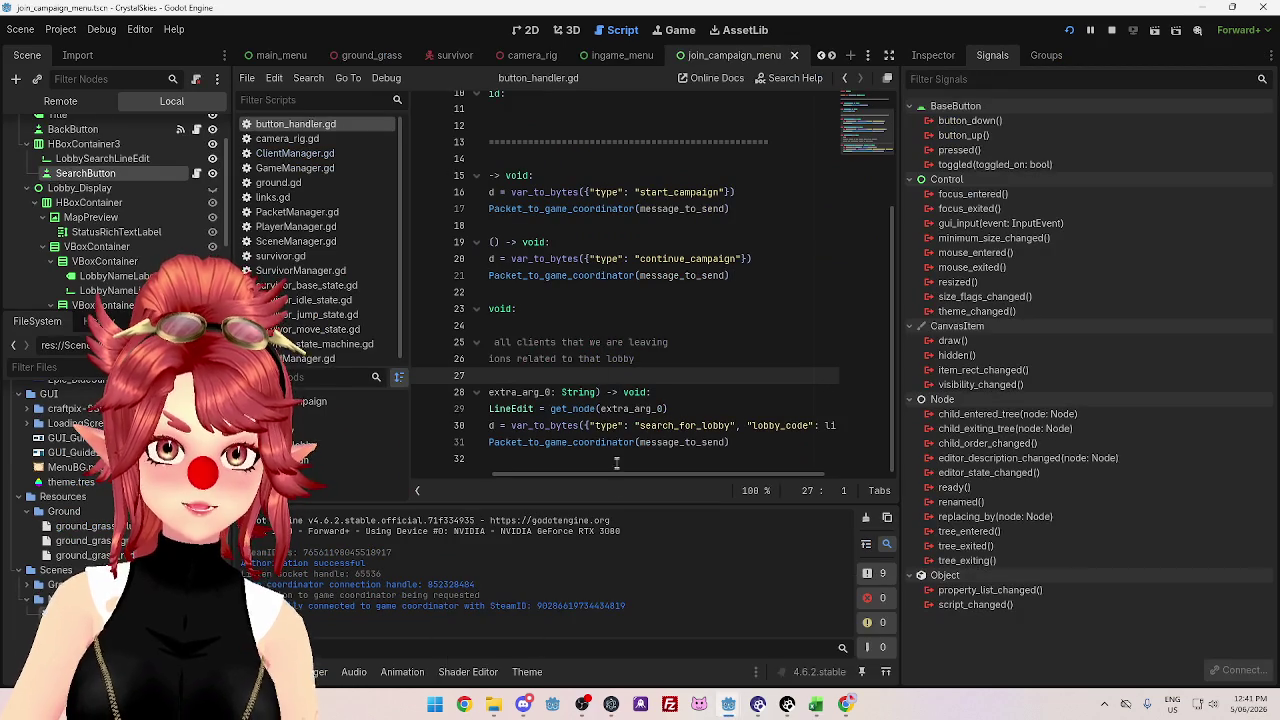
scroll(625, 420, left, 3)
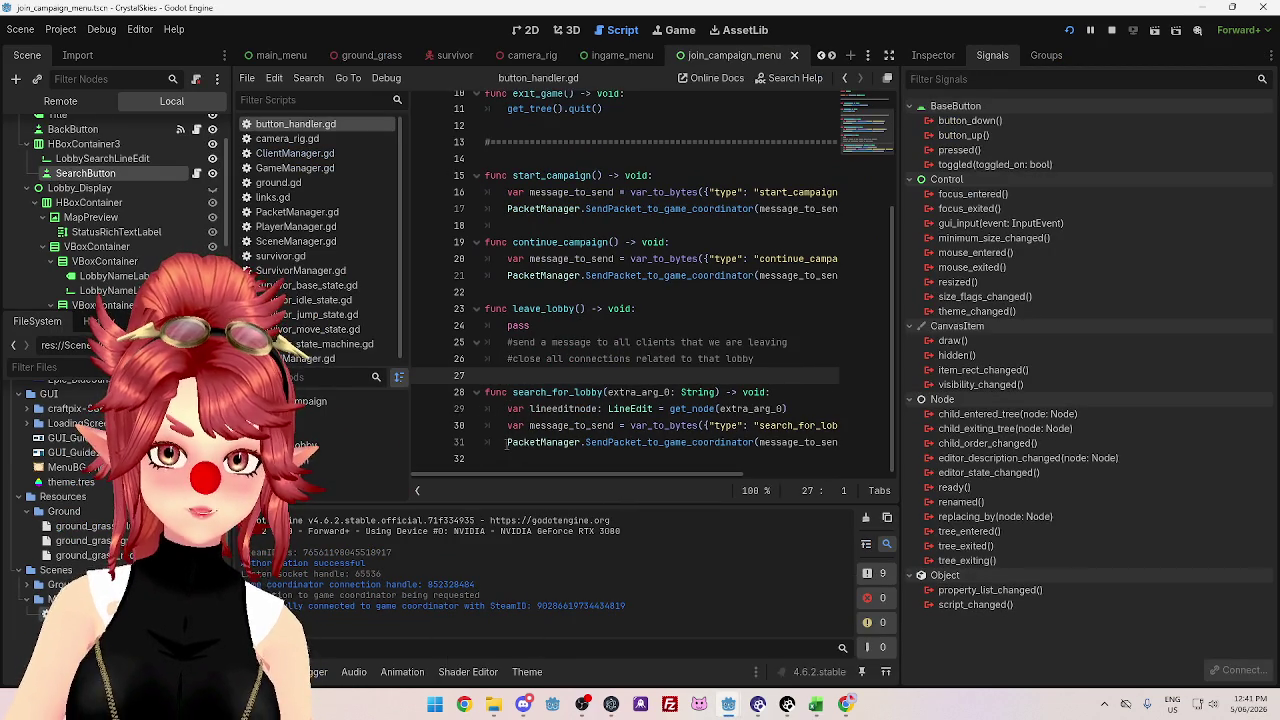
click(506, 442)
key(Up)
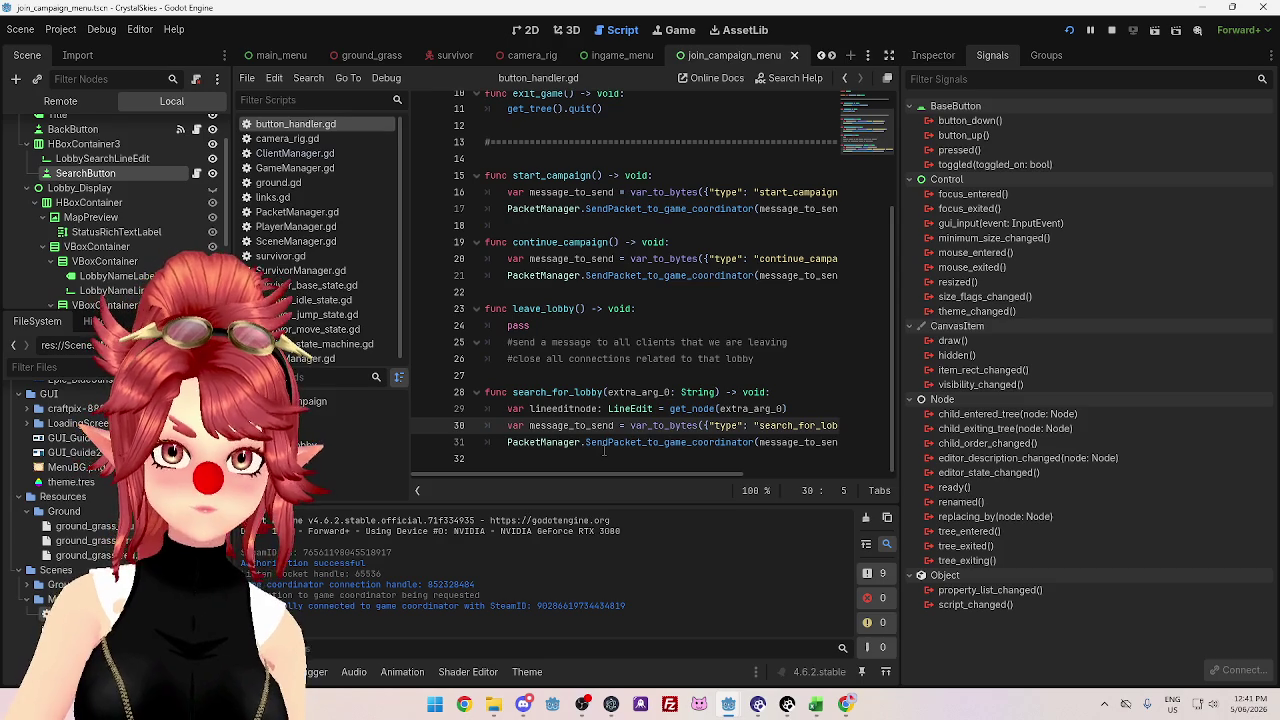
key(Down)
mouse_move(641, 475)
mouse_down()
mouse_move(834, 476)
mouse_move(754, 491)
mouse_move(667, 481)
mouse_up()
mouse_move(741, 706)
click(657, 625)
scroll(594, 244, up, 5)
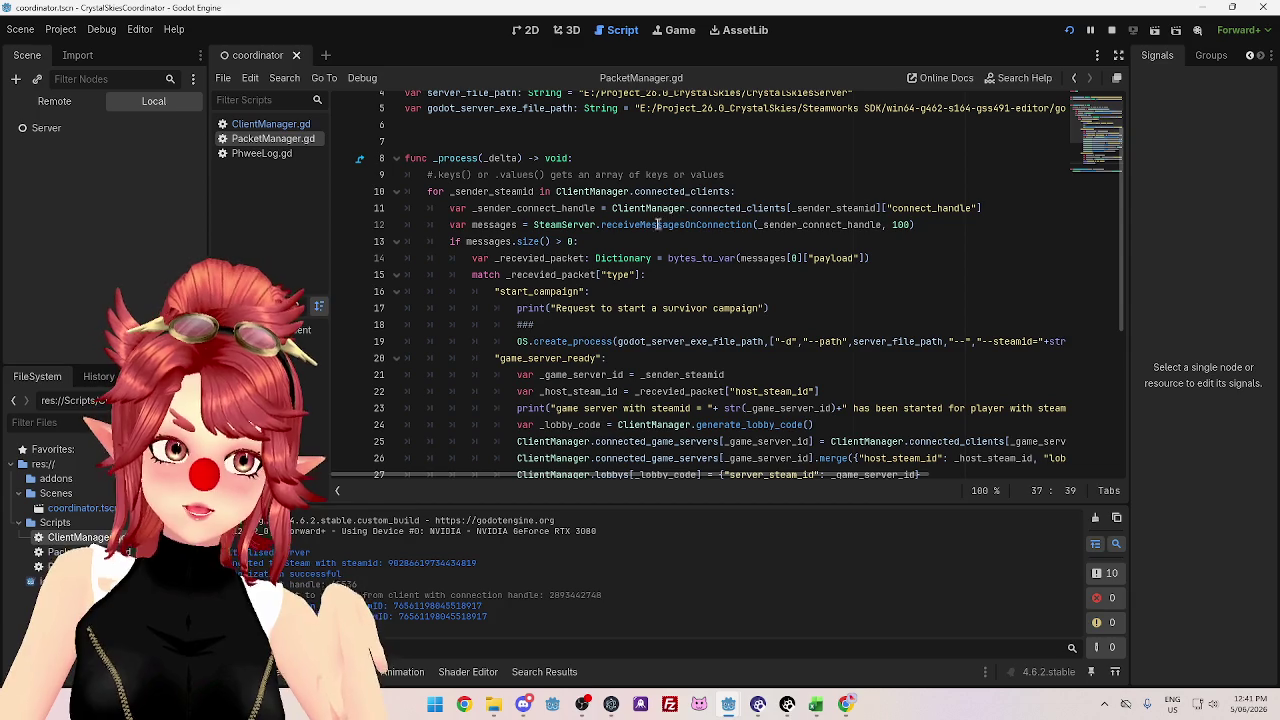
- Insert print(_recevied_packet) on a new line after the payload decode, before the type match
scroll(620, 300, up, 2)
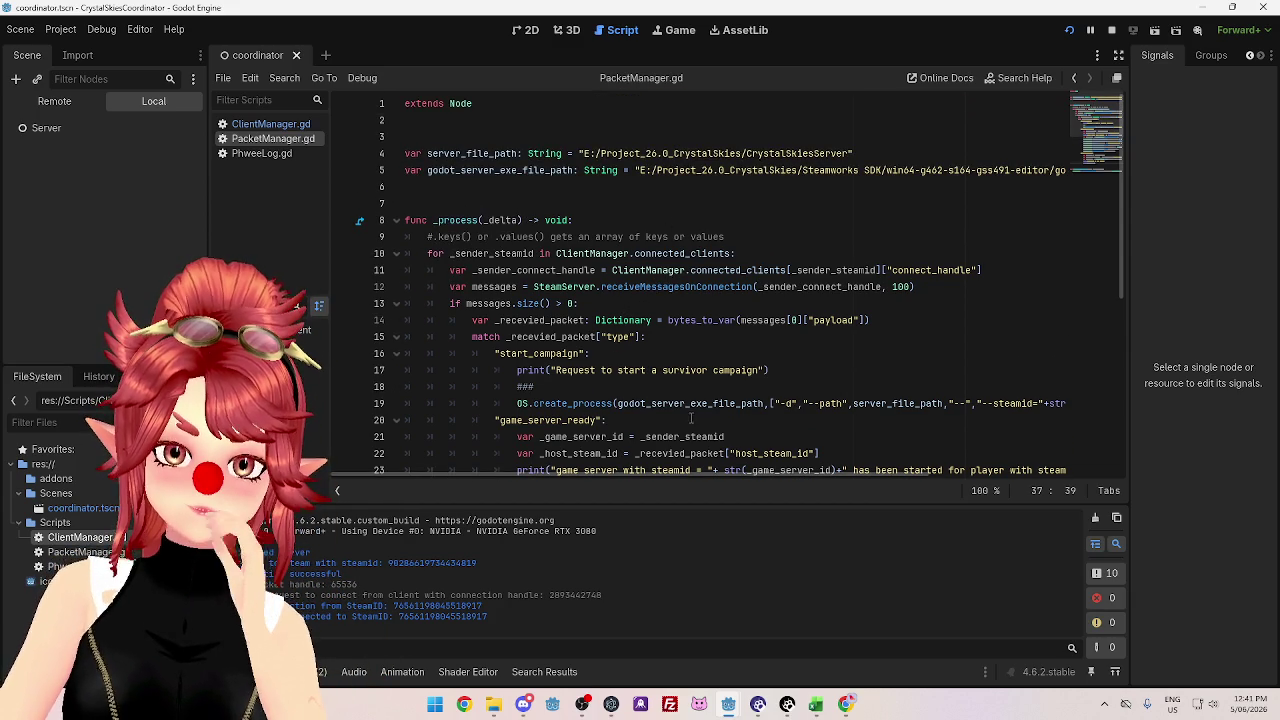
scroll(695, 353, down, 6)
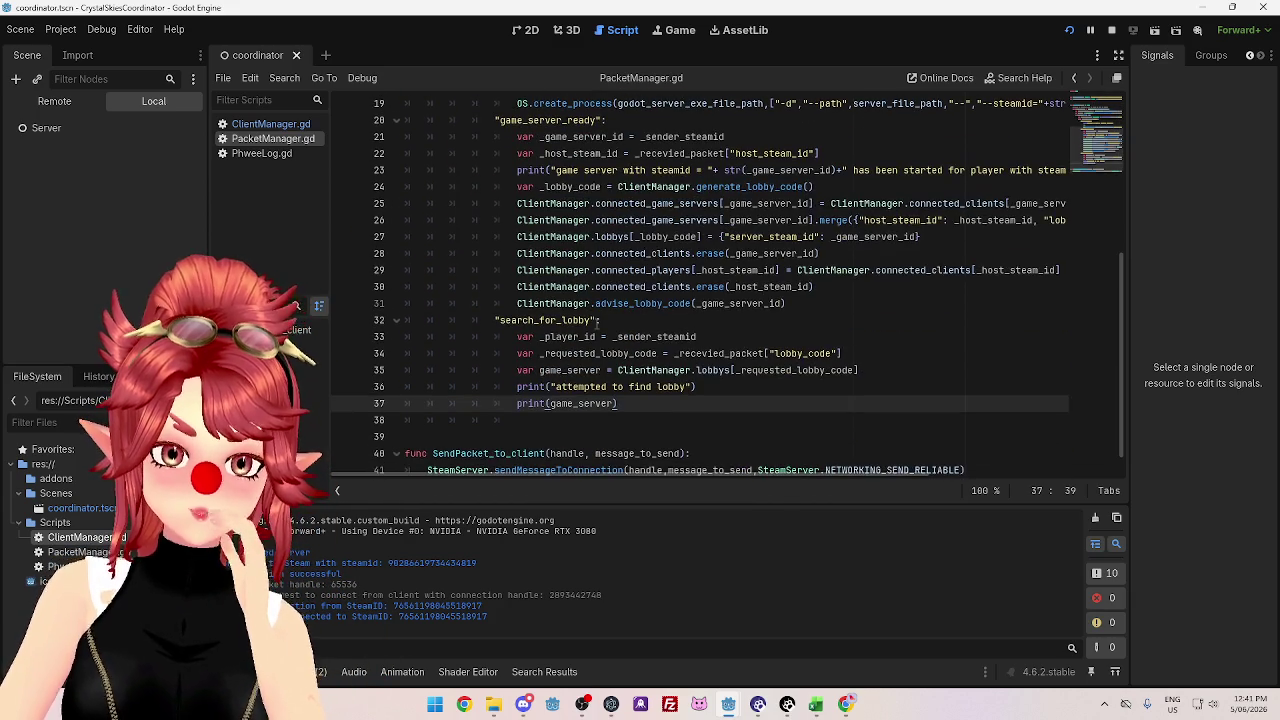
scroll(597, 322, up, 4)
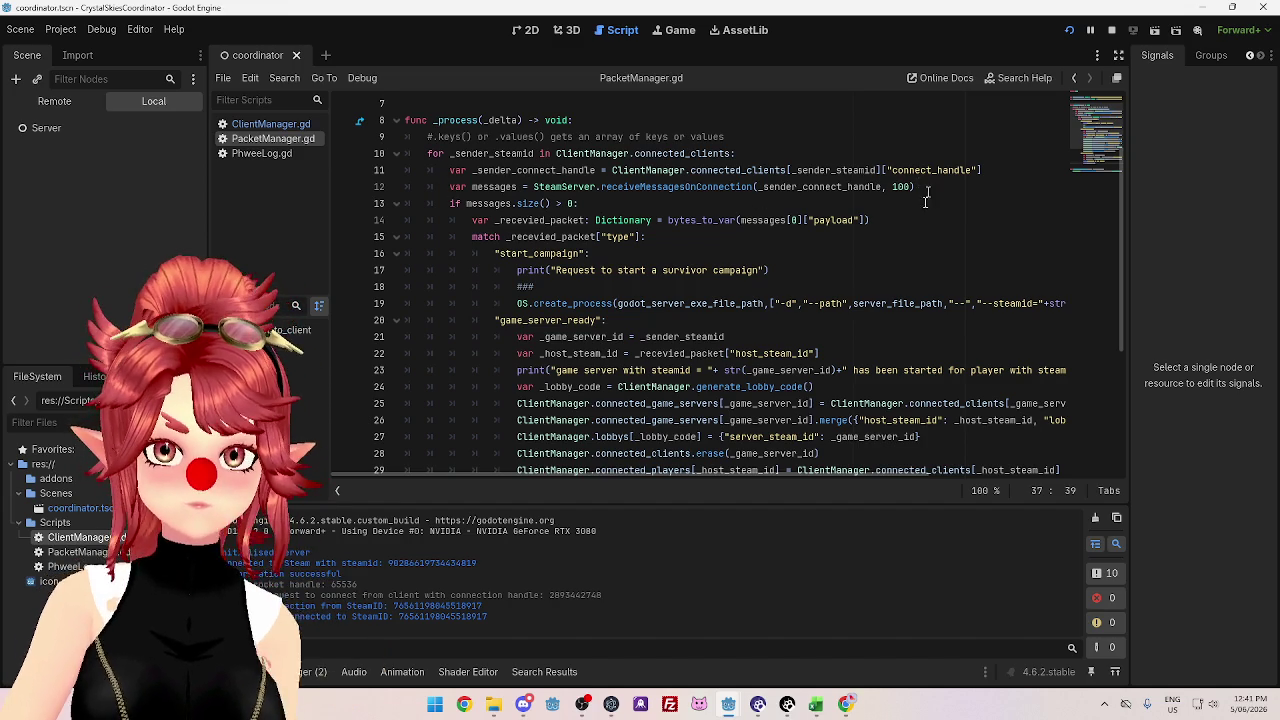
scroll(780, 327, down, 4)
scroll(779, 327, up, 6)
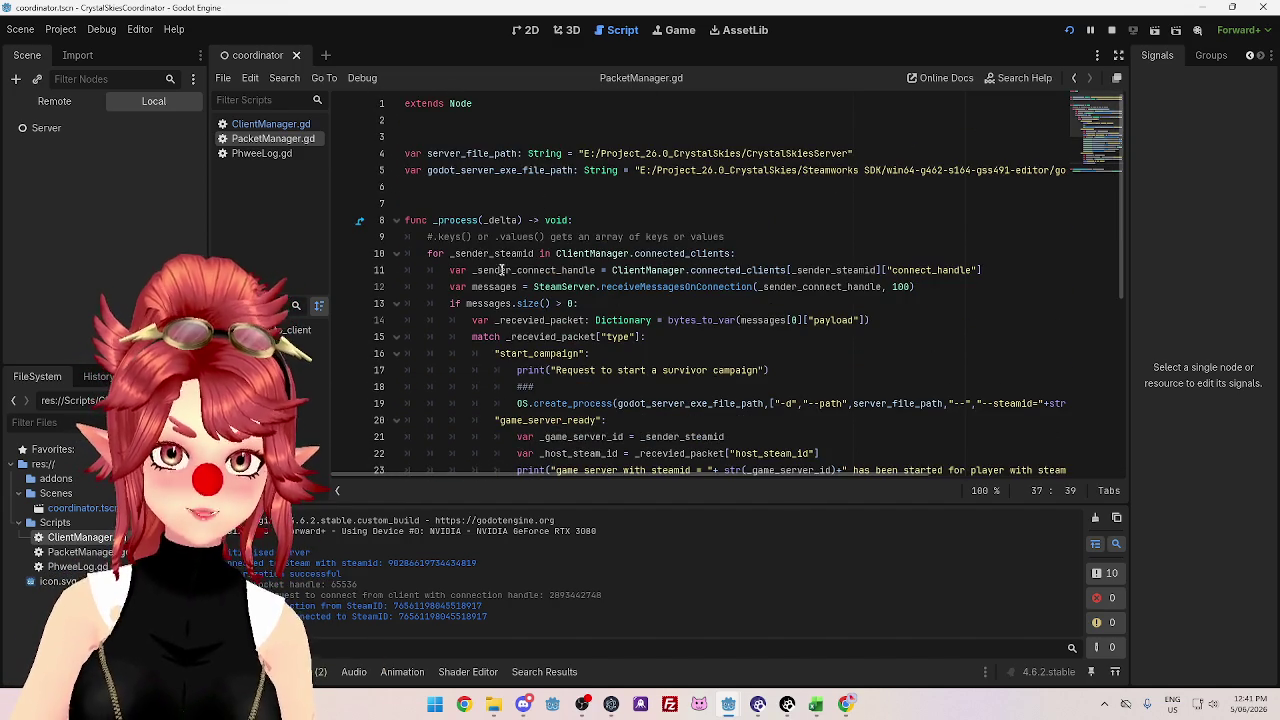
scroll(505, 306, down, 1)
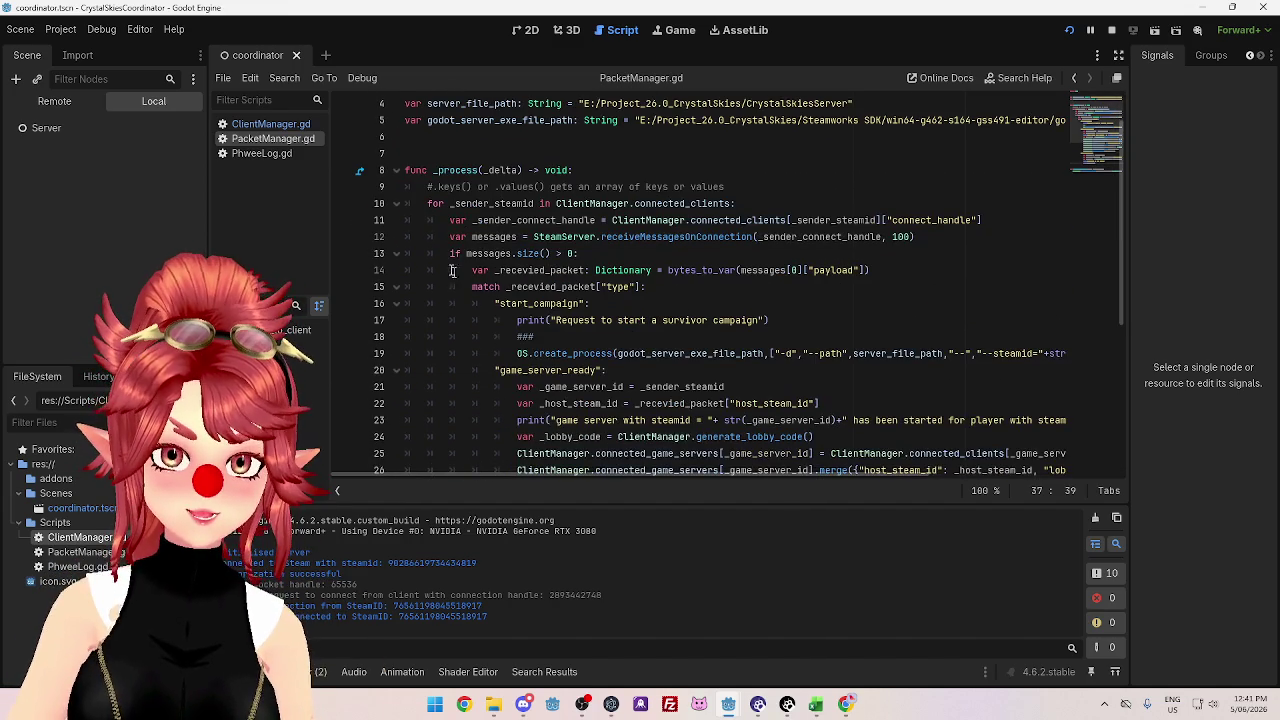
click(901, 272)
key(Return)
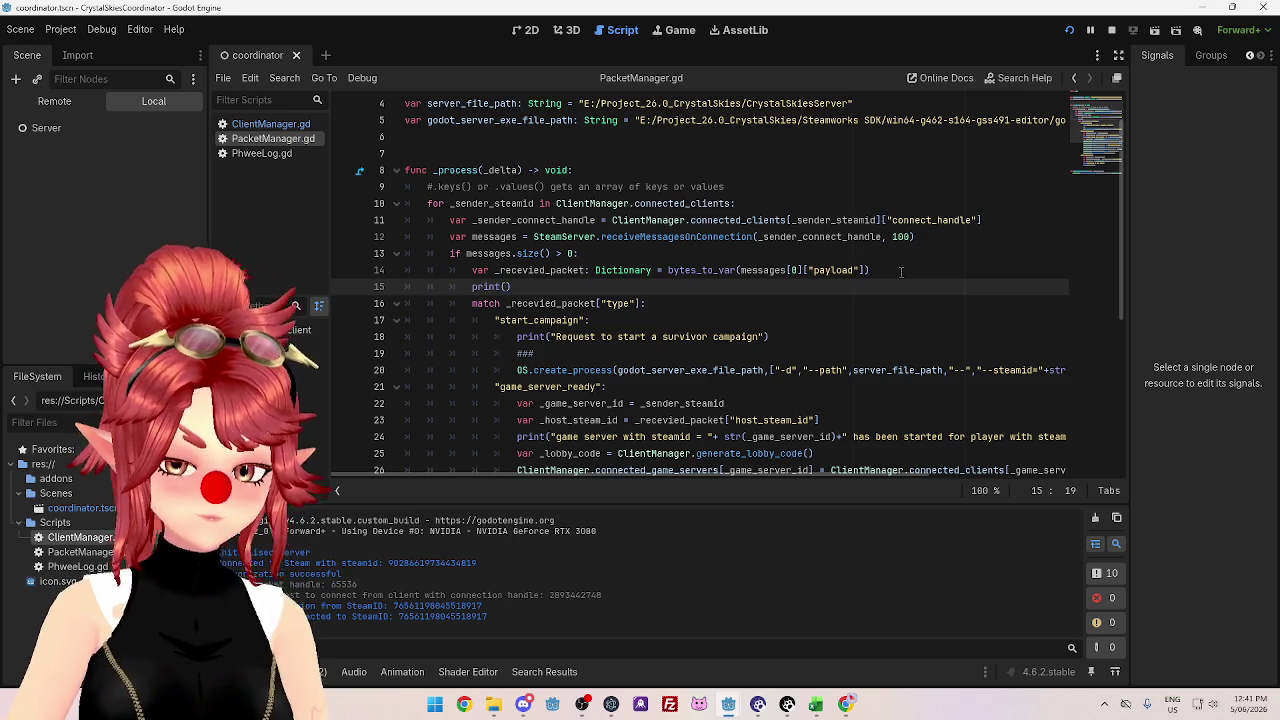
text(_recevied_packet)
key(Return)
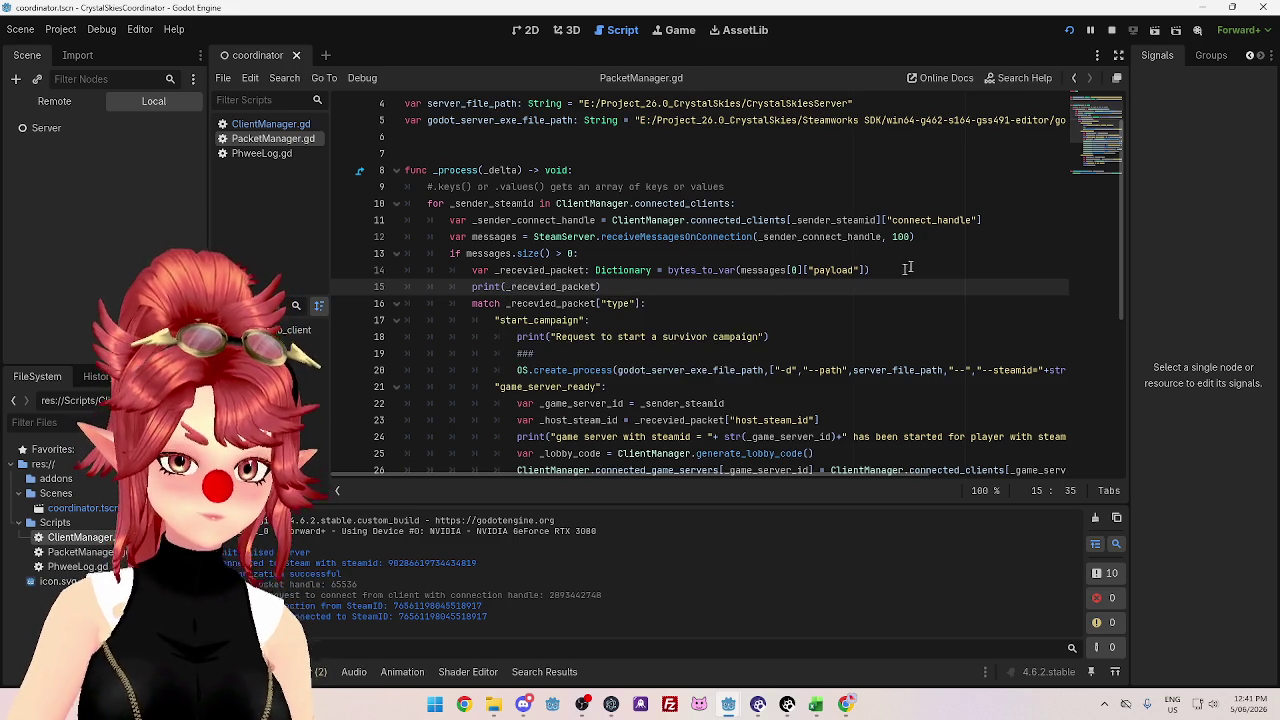
- Glance at the running game, then go back to the coordinator script's match on packet type
mouse_move(738, 706)
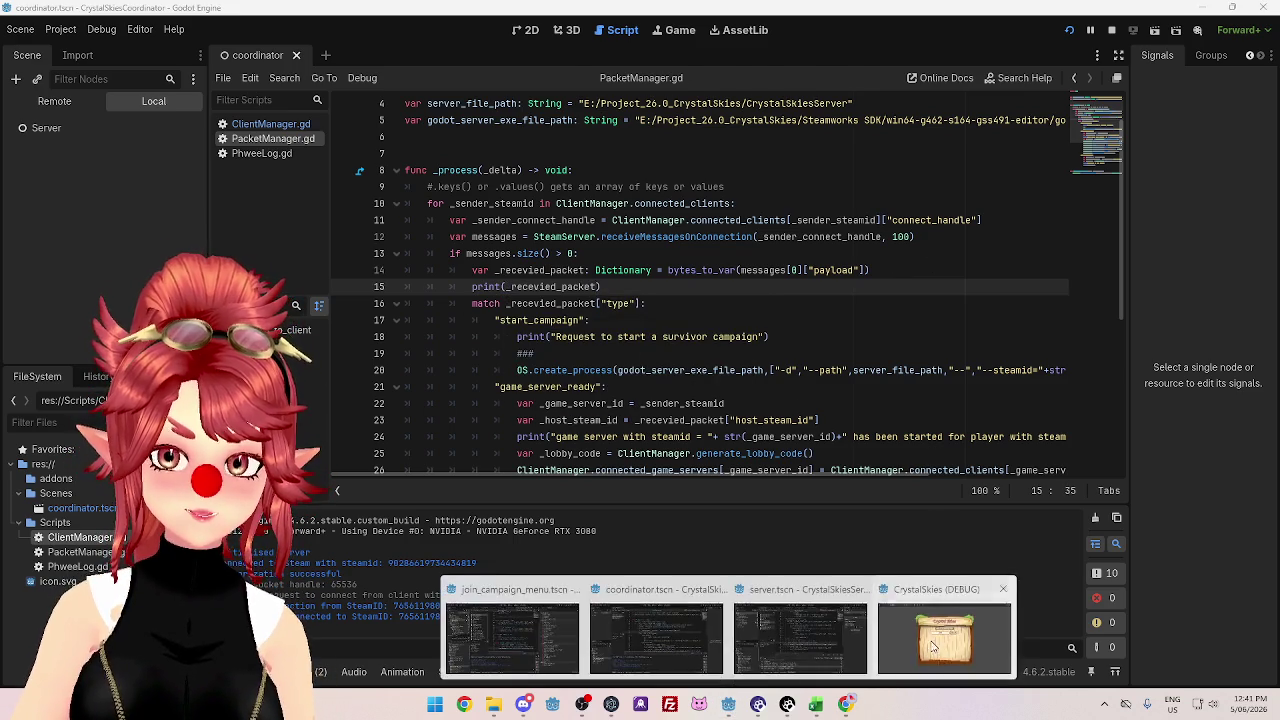
click(936, 648)
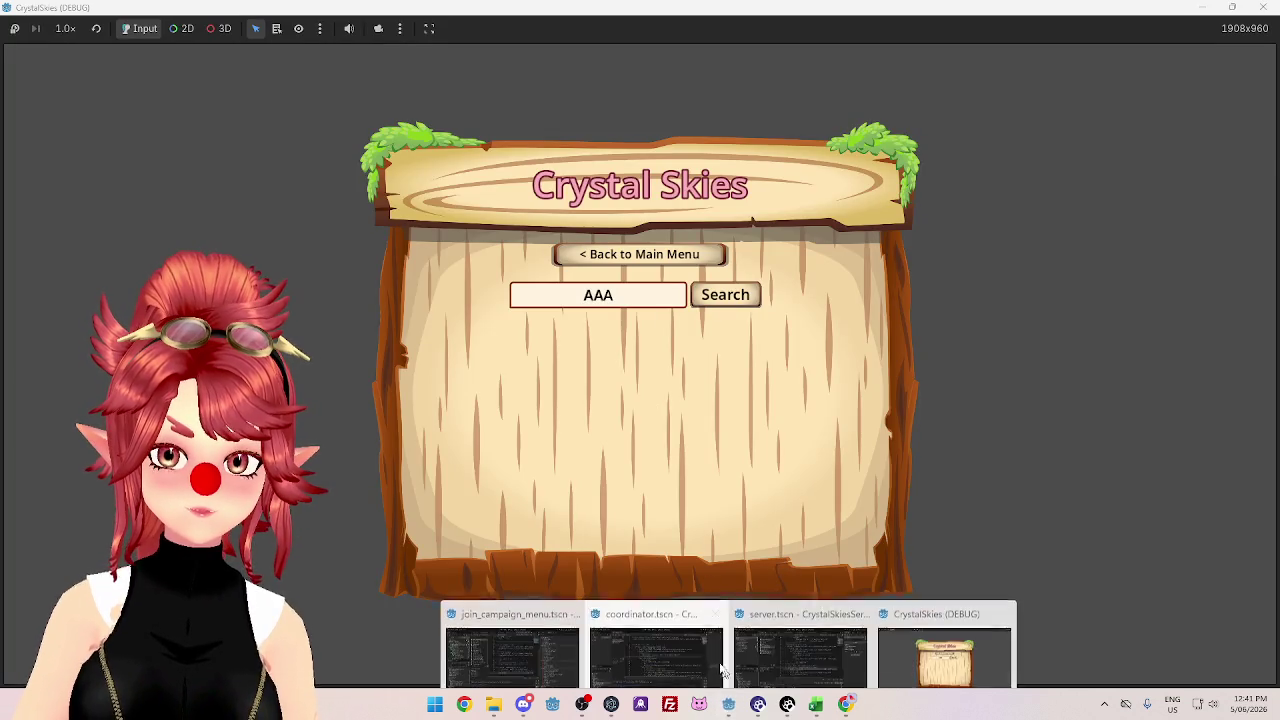
click(601, 657)
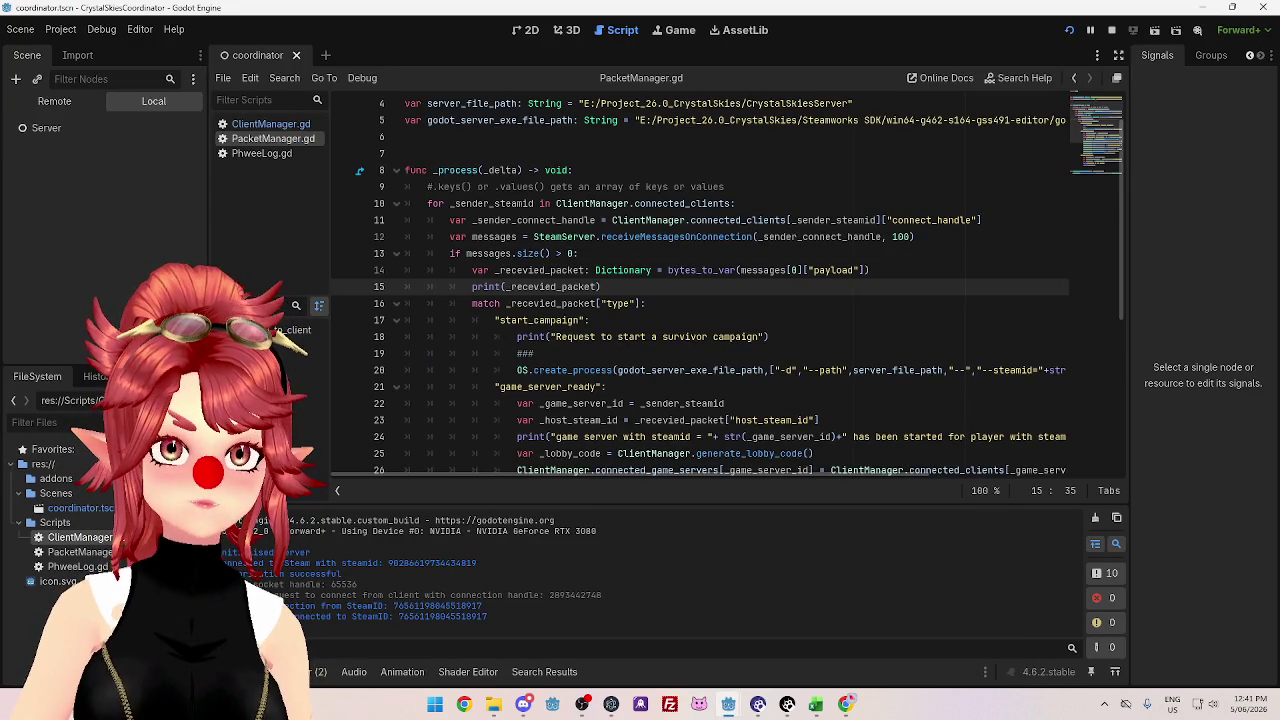
scroll(734, 305, down, 2)
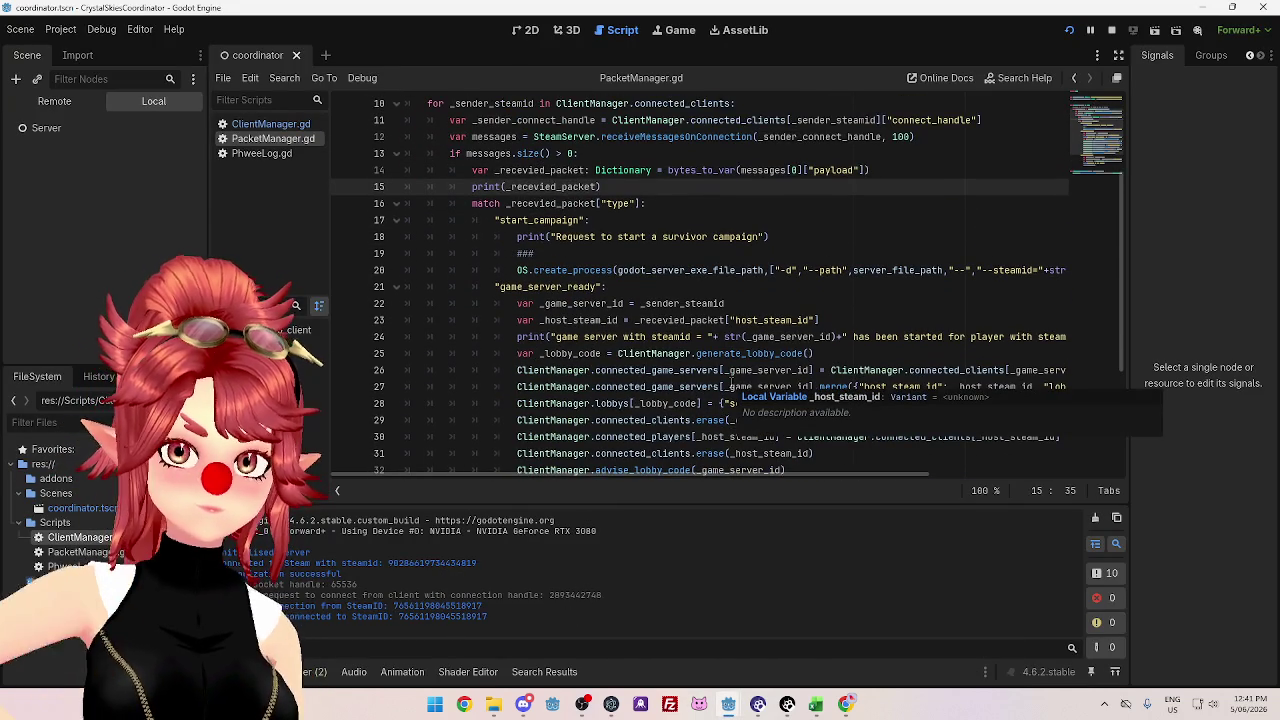
scroll(731, 386, down, 1)
scroll(645, 335, up, 3)
scroll(645, 335, down, 1)
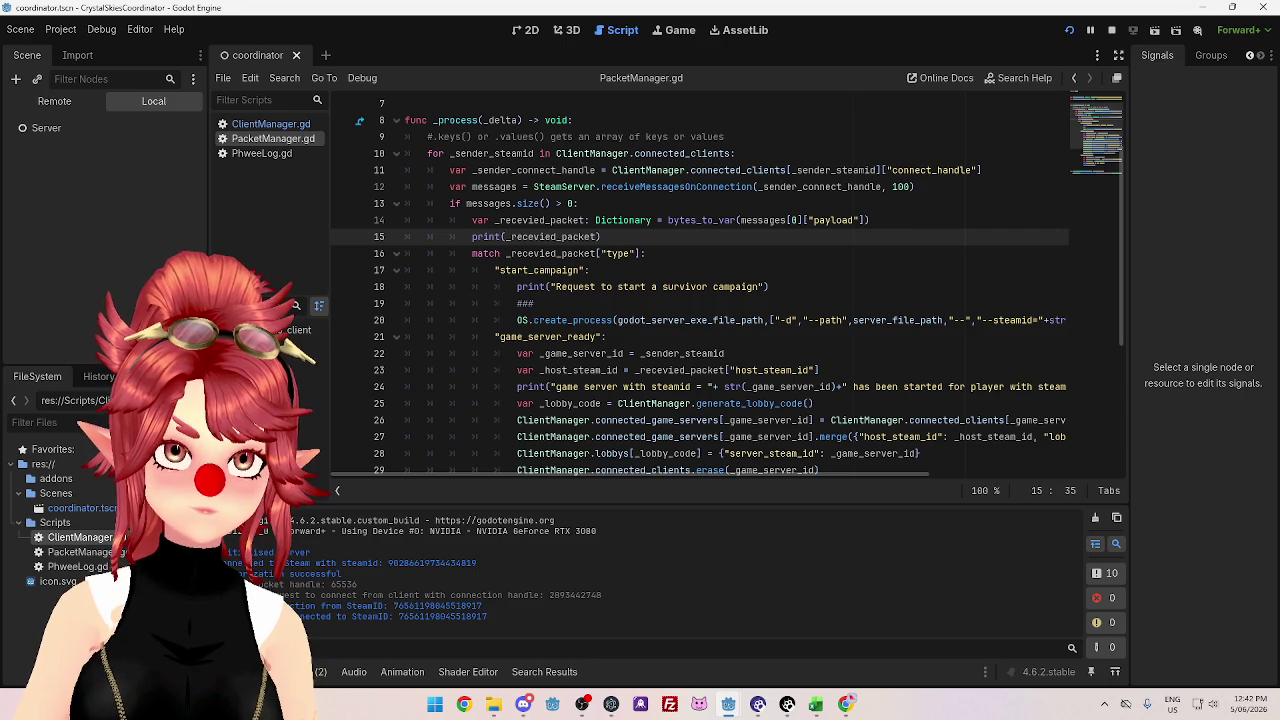
scroll(696, 270, down, 1)
click(661, 205)
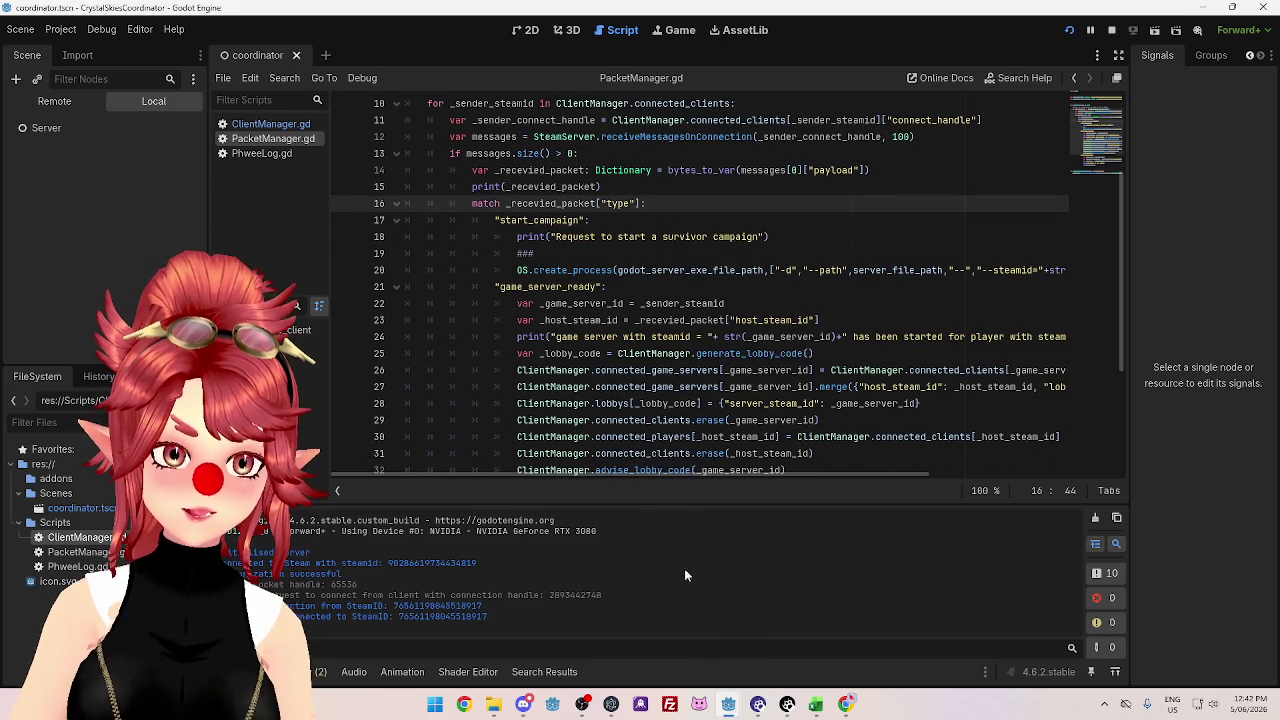
- Select the client's Steam ID in the output log, then switch to the client project's editor
mouse_move(729, 711)
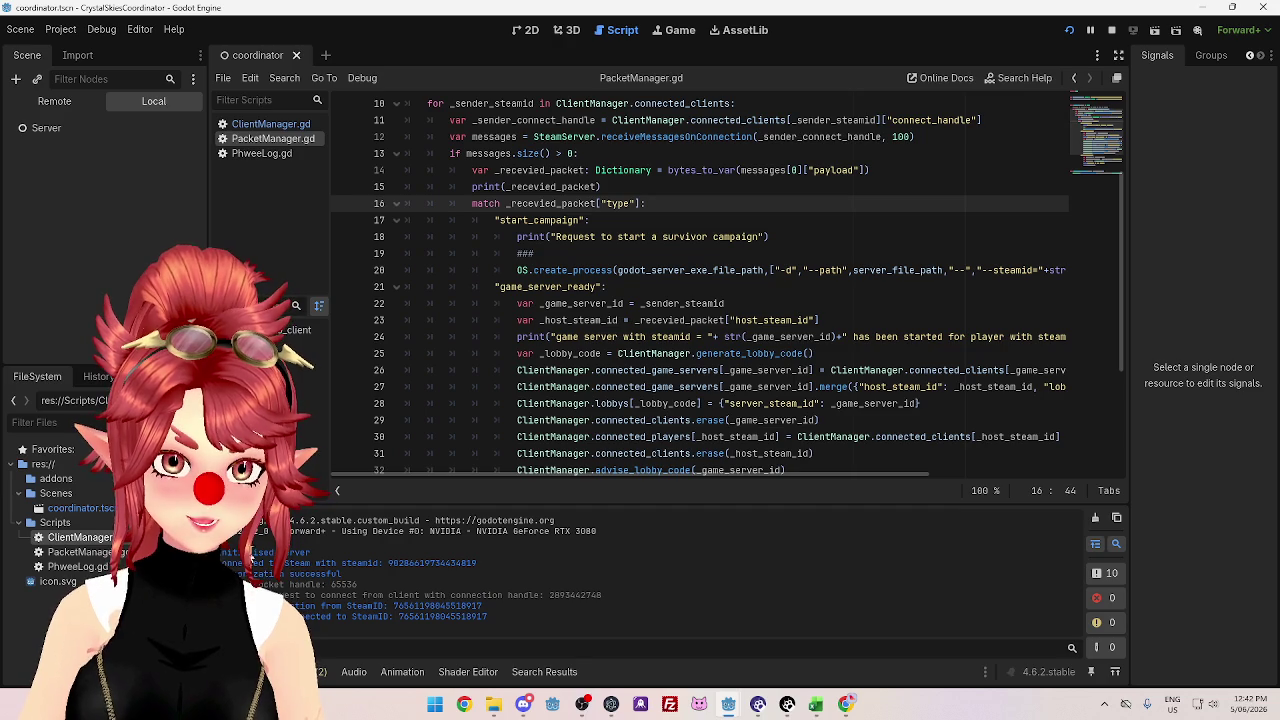
mouse_move(224, 562)
mouse_down()
mouse_move(491, 562)
mouse_move(613, 593)
mouse_up()
click(443, 592)
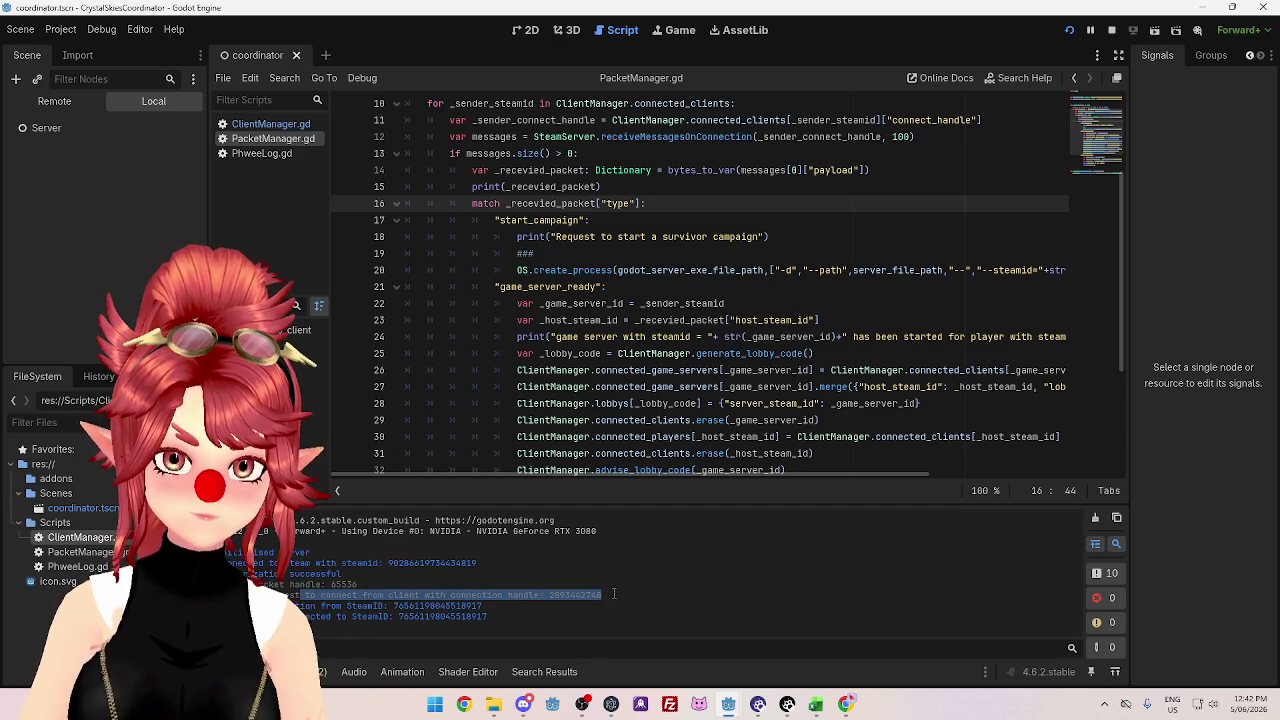
mouse_move(378, 606)
mouse_down()
mouse_move(478, 615)
mouse_move(385, 616)
mouse_up()
click(398, 627)
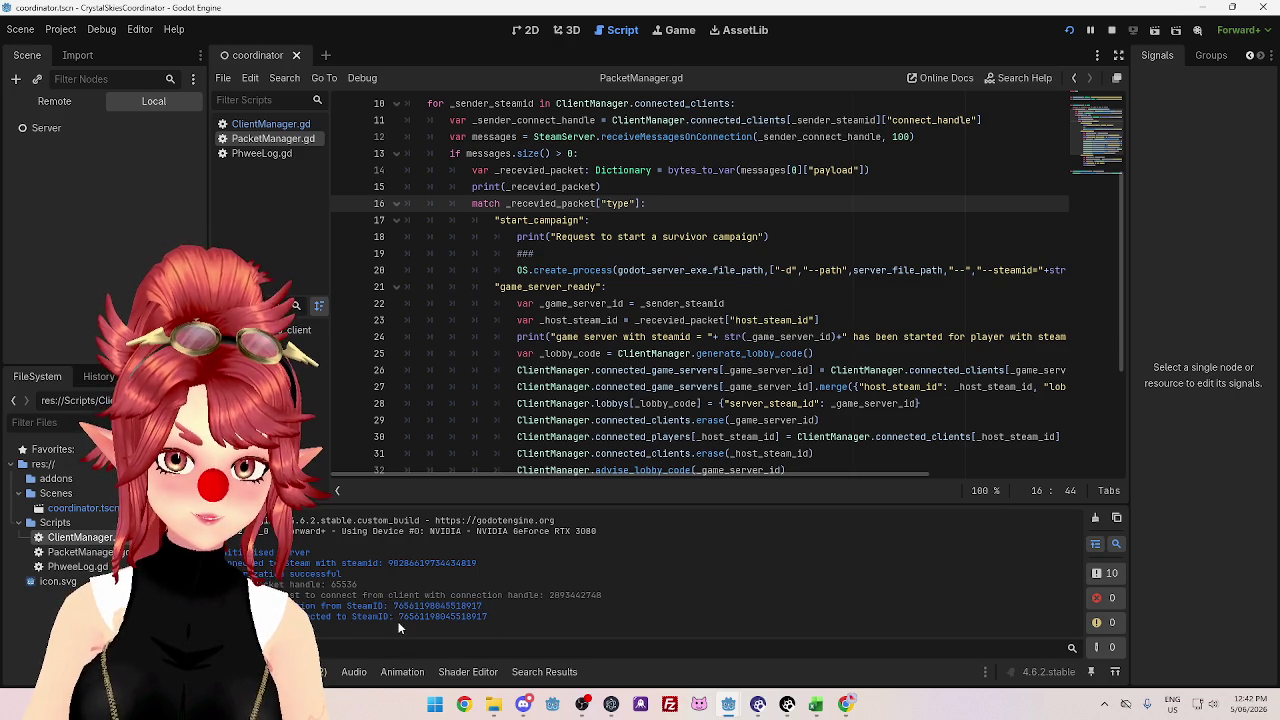
double_click(402, 616)
mouse_move(731, 710)
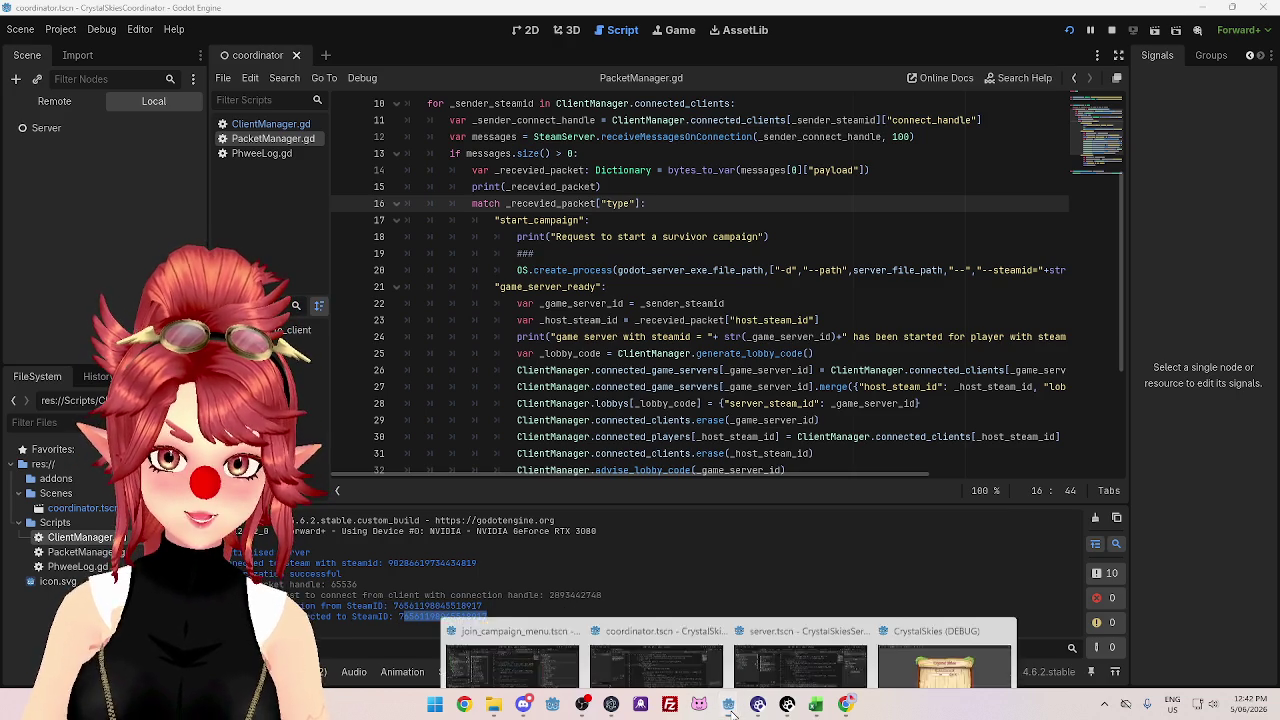
click(496, 652)
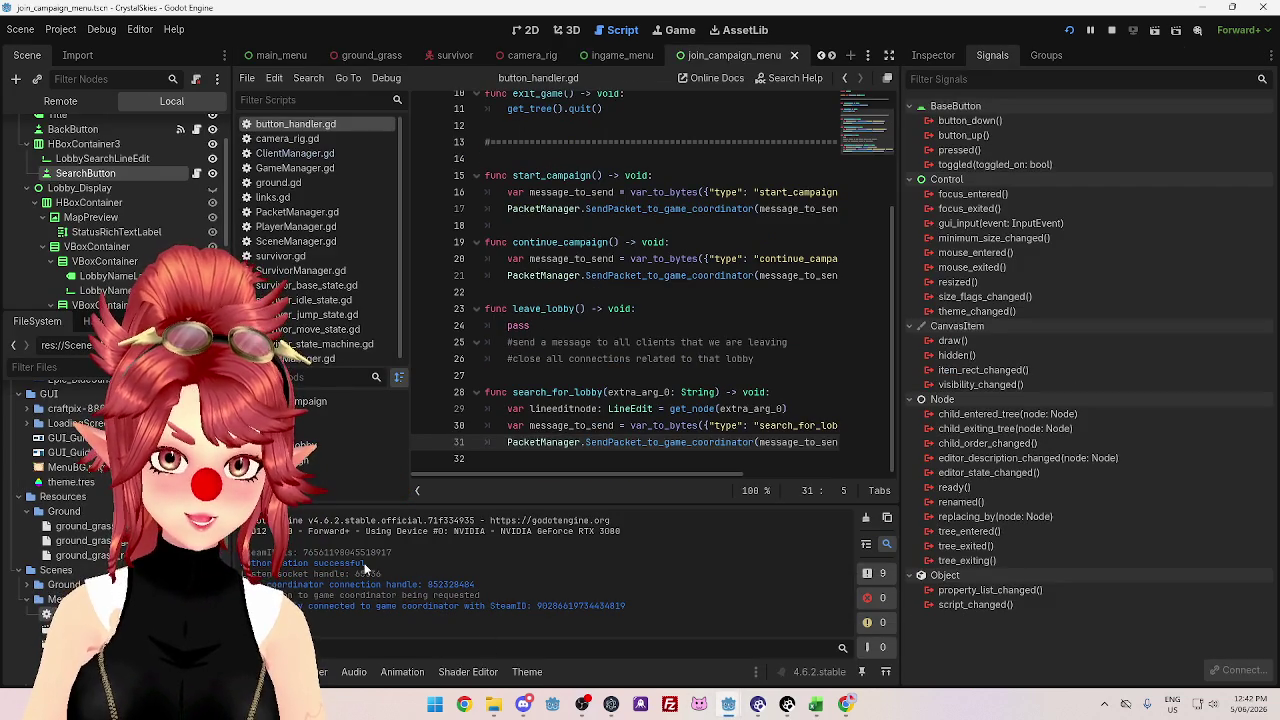
- Check the LobbySearchLineEdit and SearchButton nodes, then stop the running game
click(160, 157)
click(142, 172)
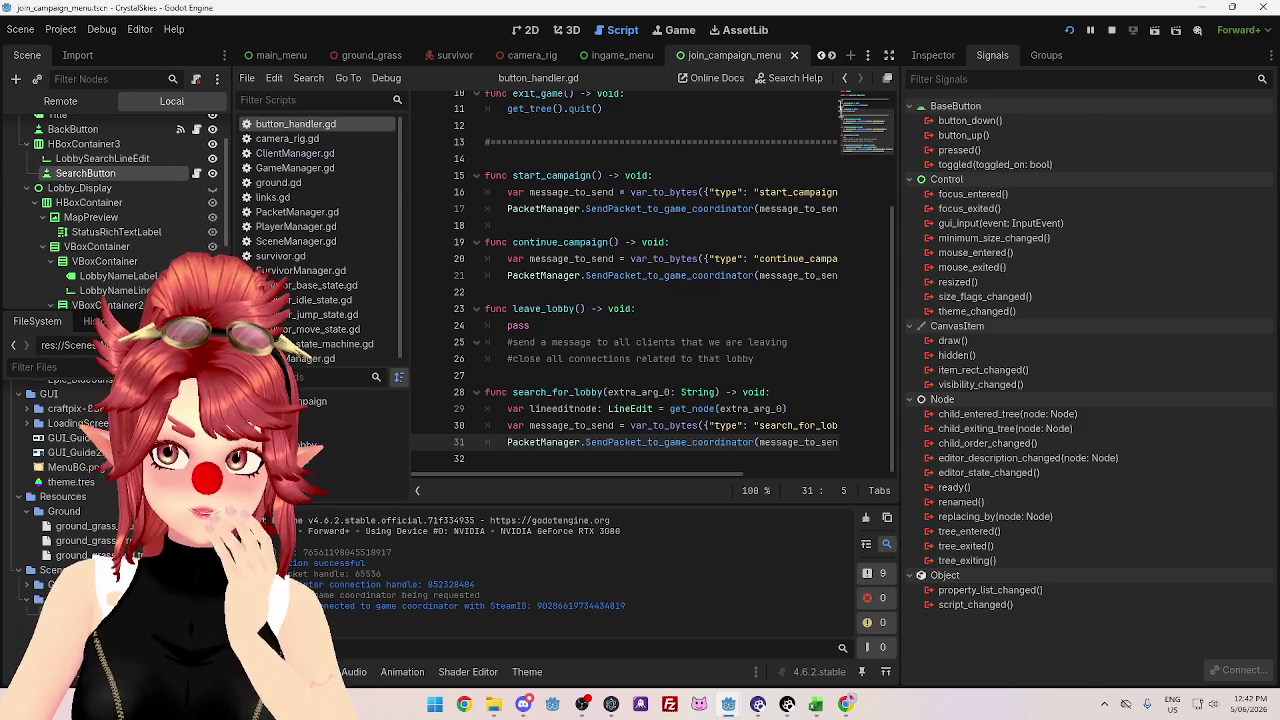
mouse_move(992, 144)
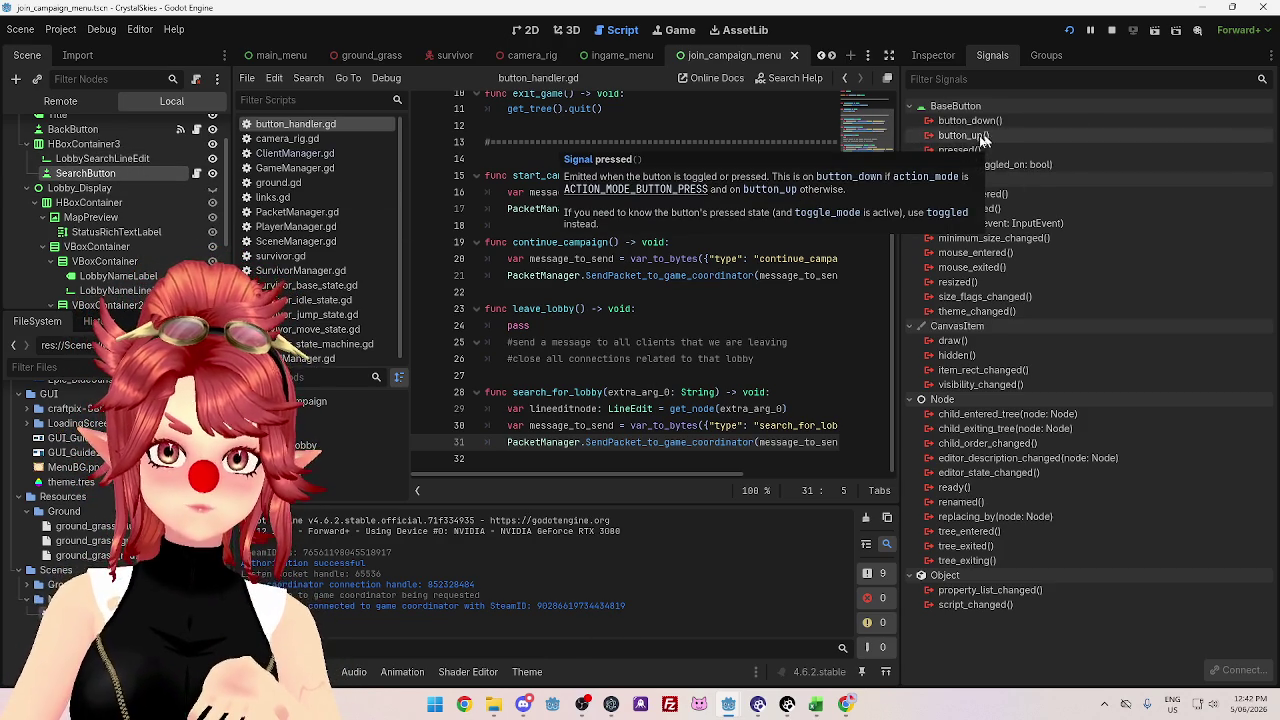
click(1111, 30)
- Glance at the coordinator editor, return to the client, and place the caret on search_for_lobby
mouse_move(735, 705)
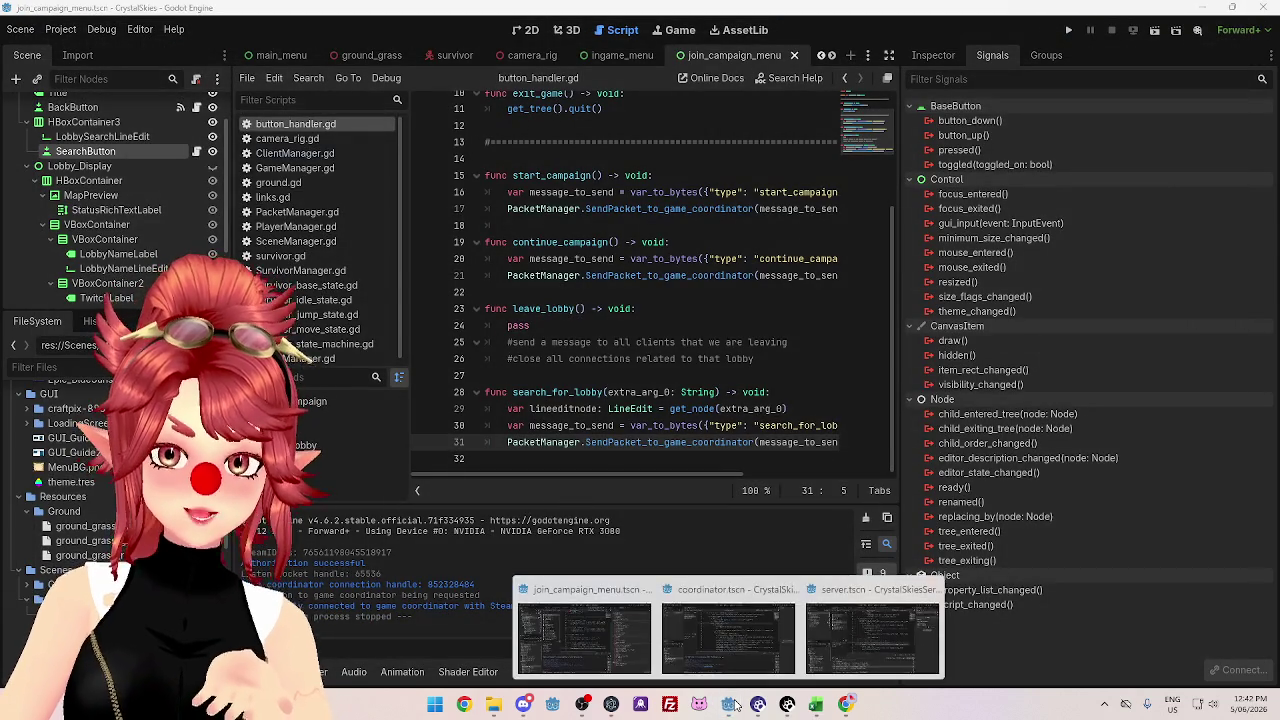
click(728, 635)
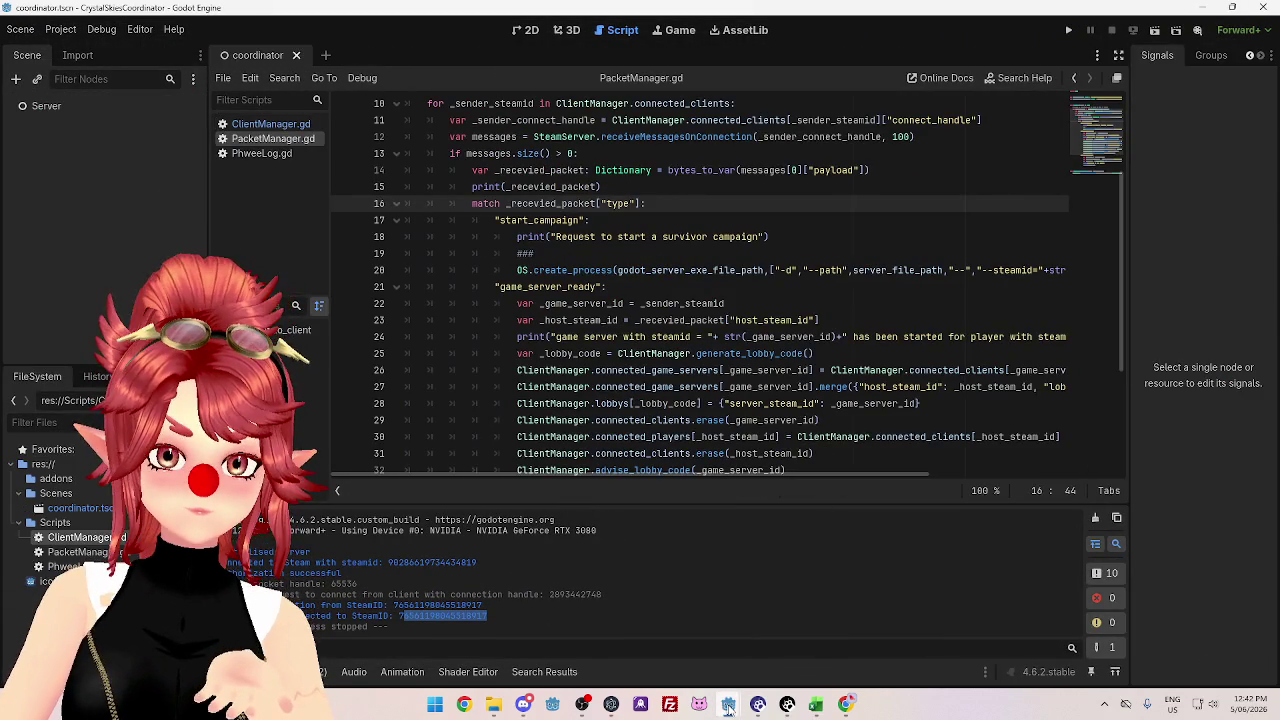
click(889, 635)
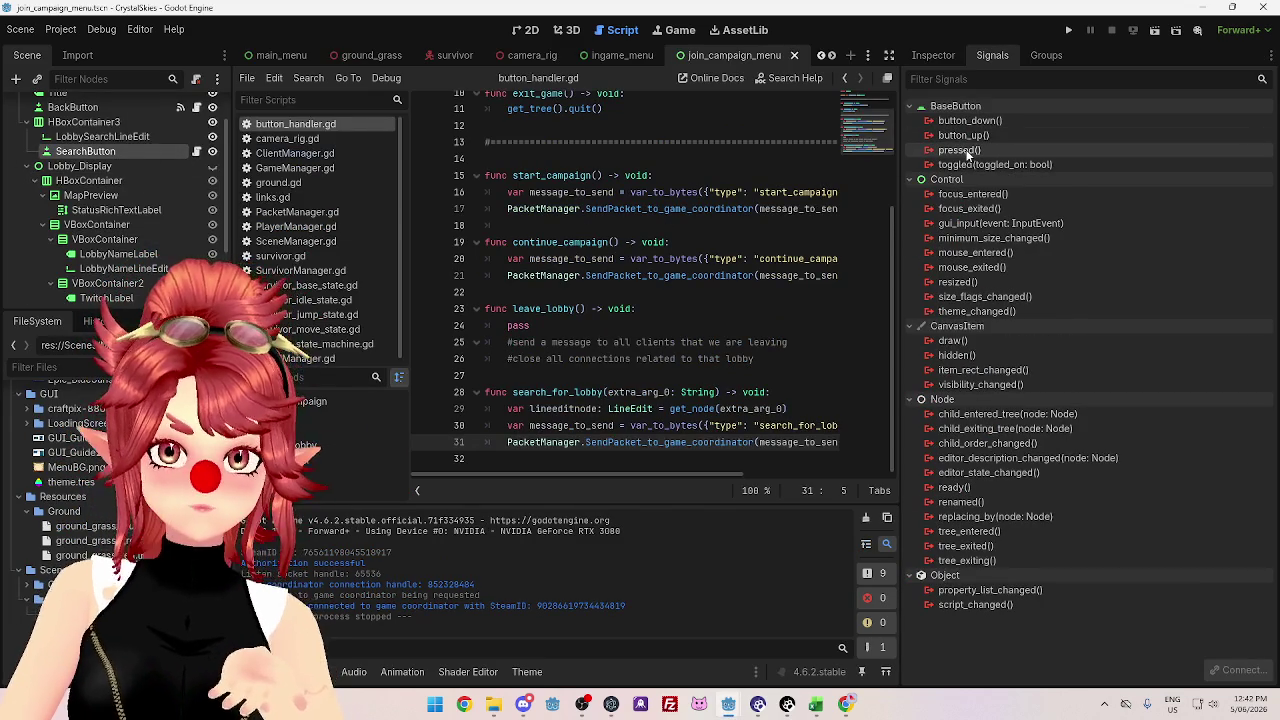
mouse_move(967, 153)
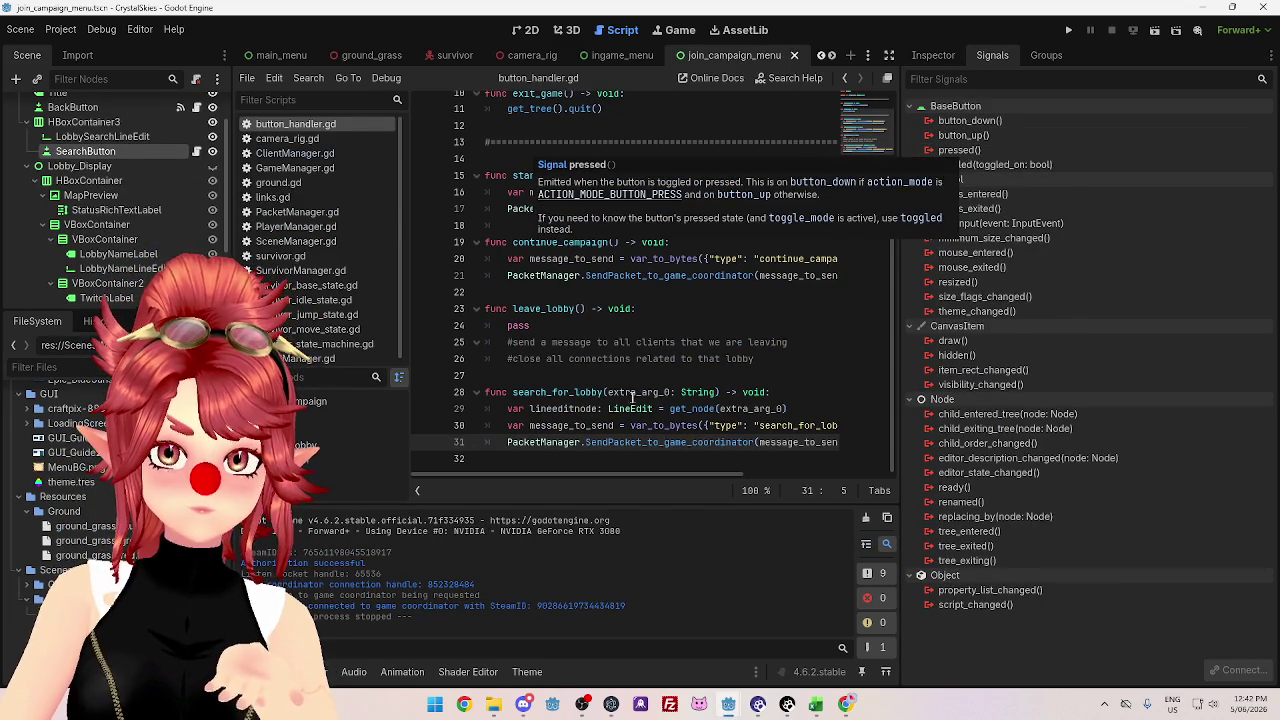
click(642, 392)
- Start connecting SearchButton's pressed() signal with search_for_lobby as the receiver method
double_click(969, 150)
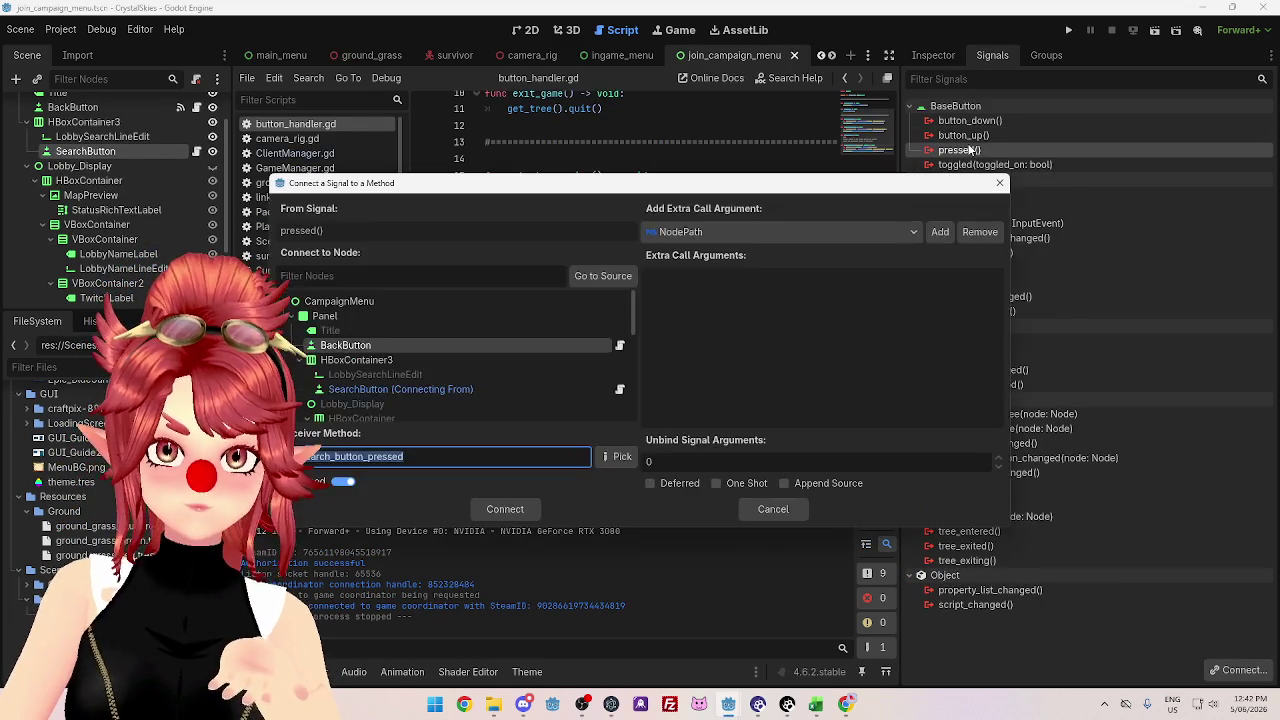
mouse_move(578, 184)
mouse_down()
mouse_move(603, 287)
mouse_move(612, 541)
mouse_move(700, 167)
mouse_move(637, 22)
mouse_up()
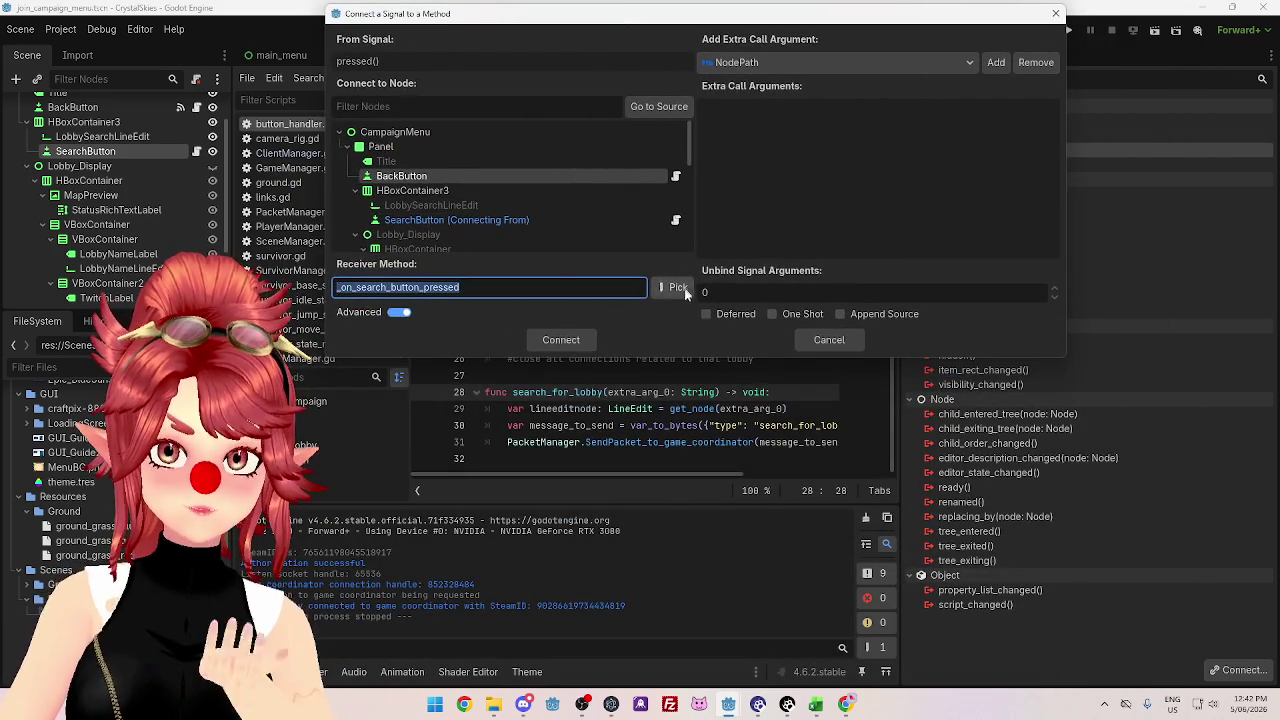
click(678, 288)
click(608, 217)
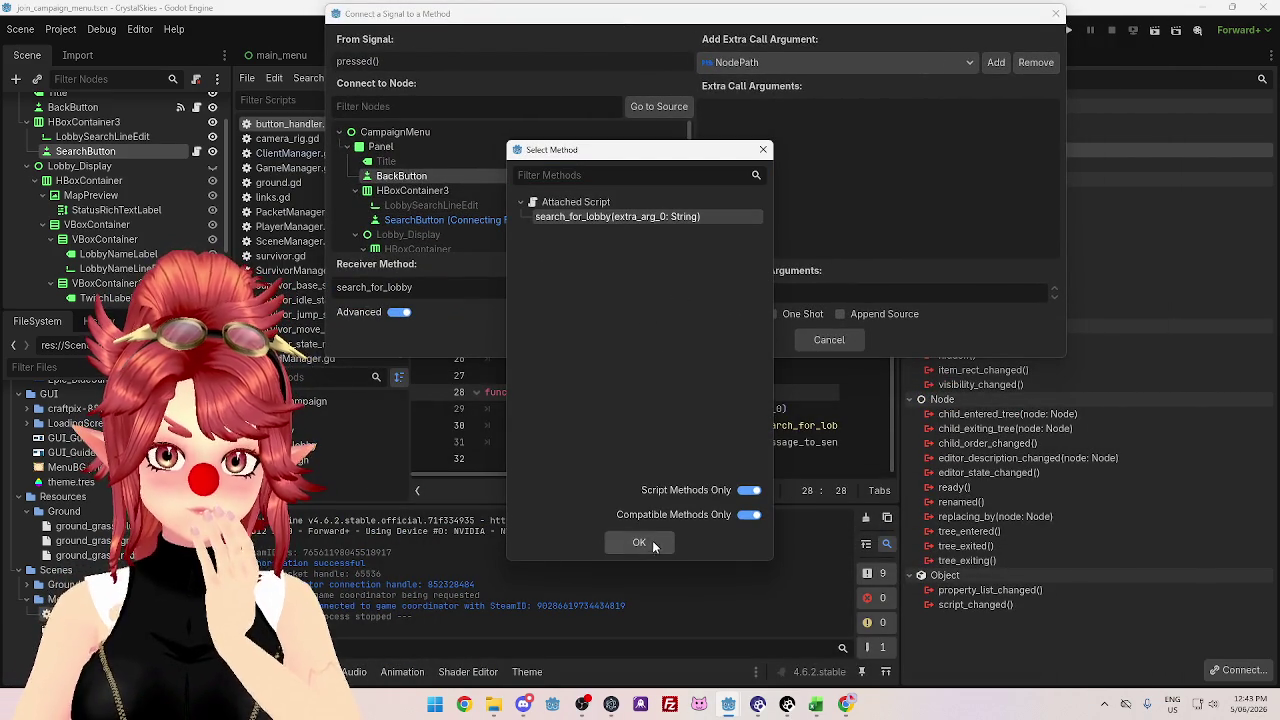
click(650, 543)
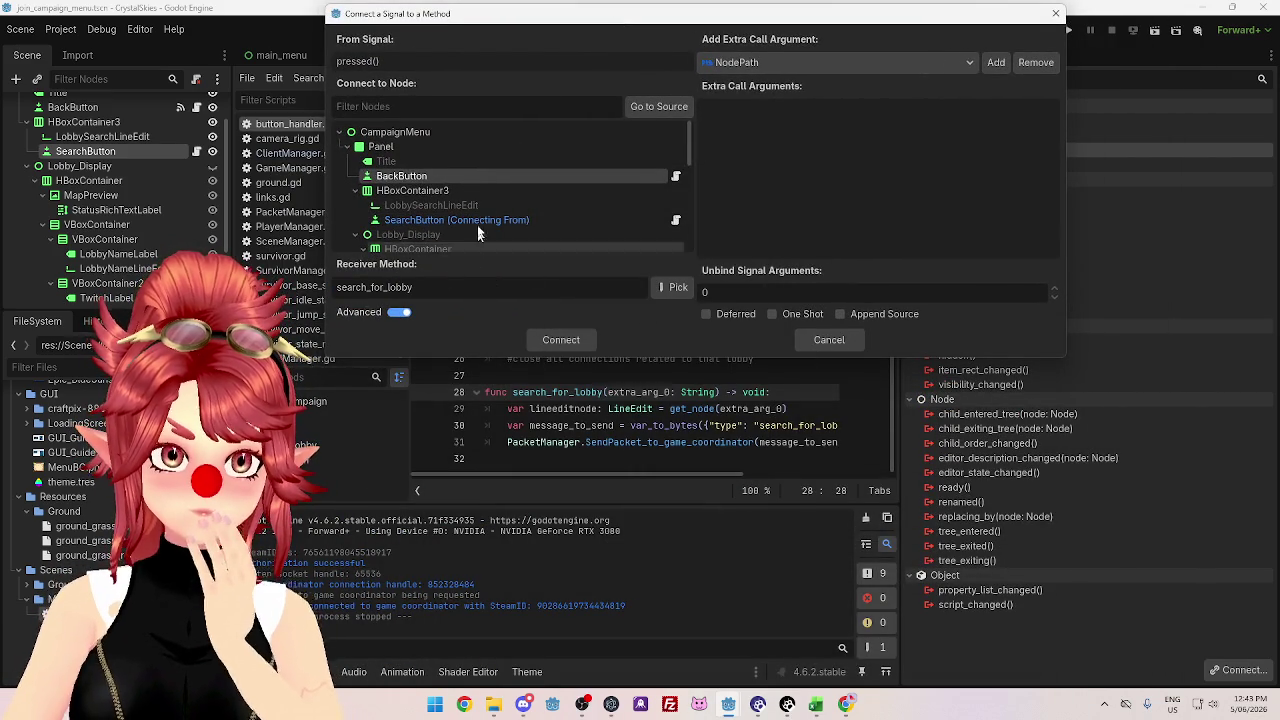
scroll(478, 220, down, 1)
scroll(488, 214, down, 1)
scroll(488, 214, up, 1)
- Bind LobbySearchLineEdit as Argument 1, connect the signal, and return to the coordinator editor
click(994, 64)
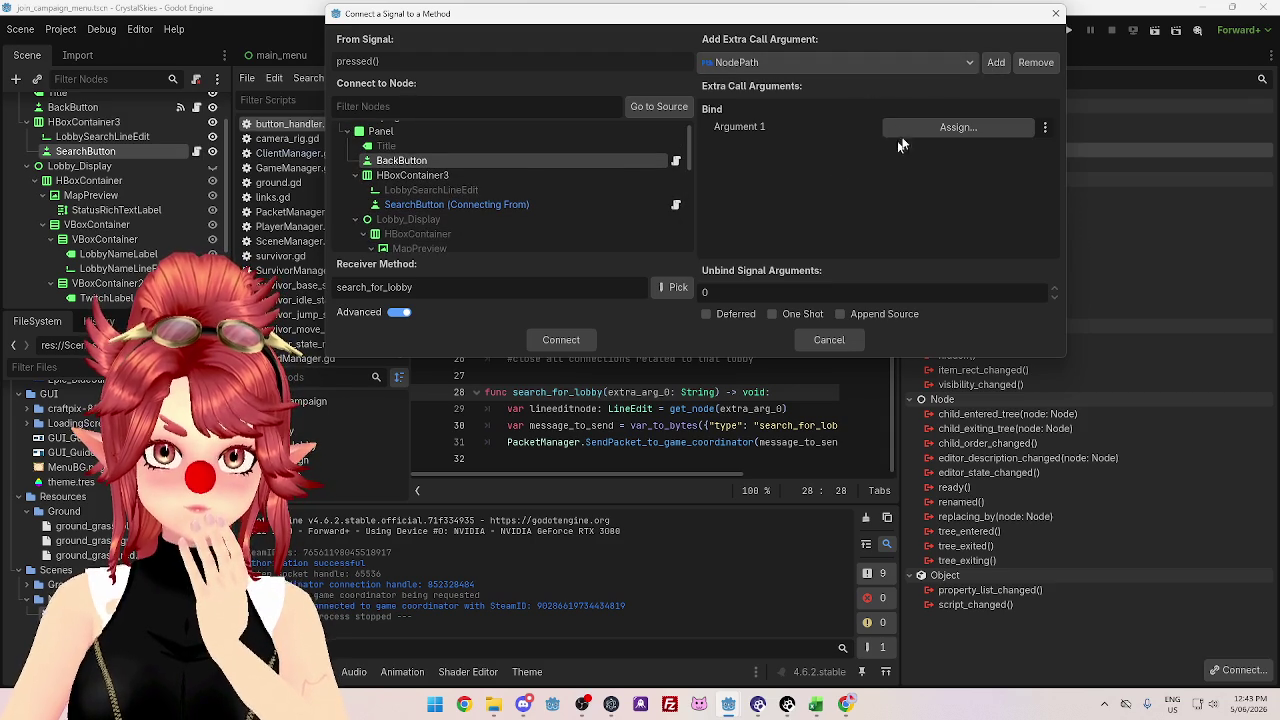
click(962, 129)
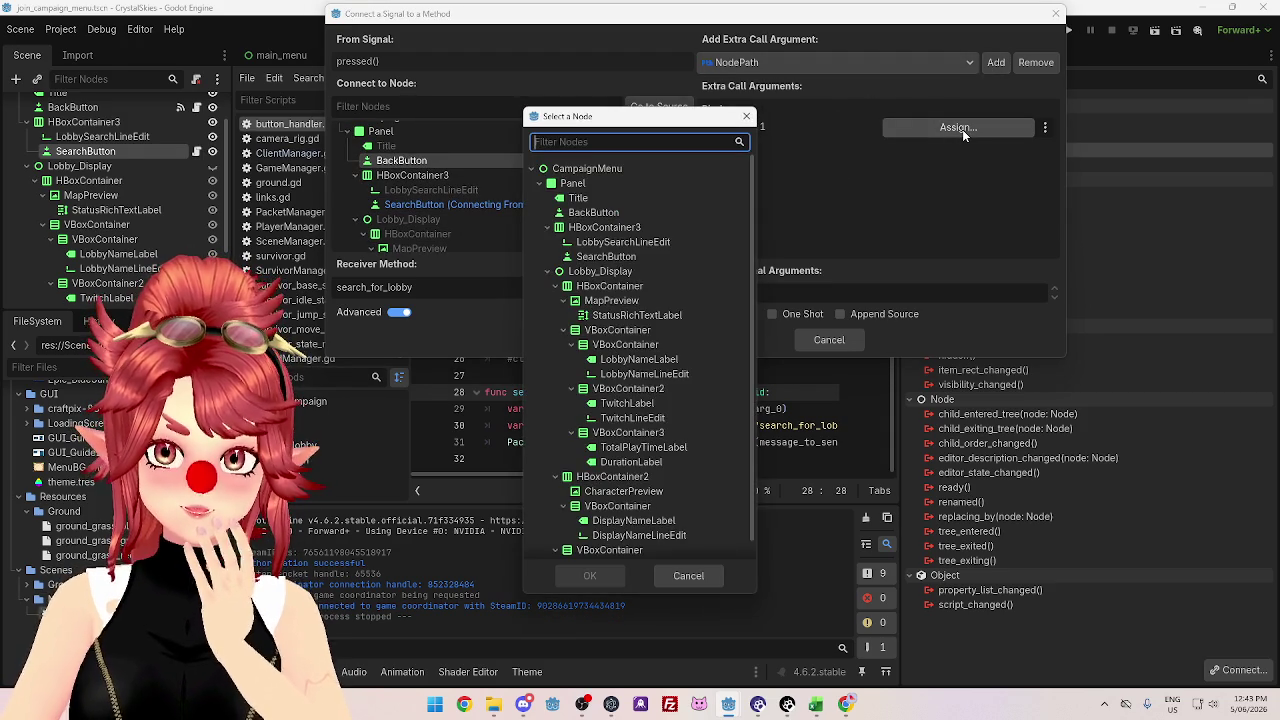
mouse_move(656, 122)
mouse_down()
mouse_move(520, 112)
mouse_move(748, 320)
mouse_move(756, 271)
mouse_move(646, 79)
mouse_up()
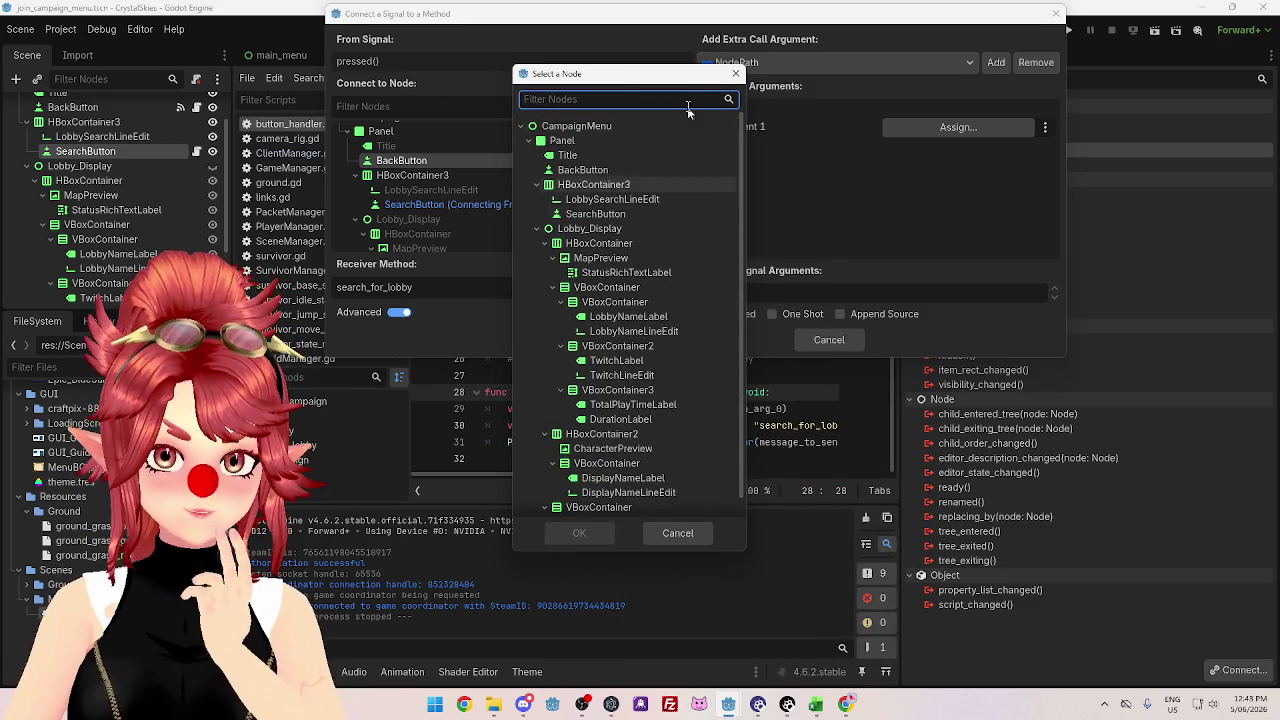
drag(669, 74, 617, 61)
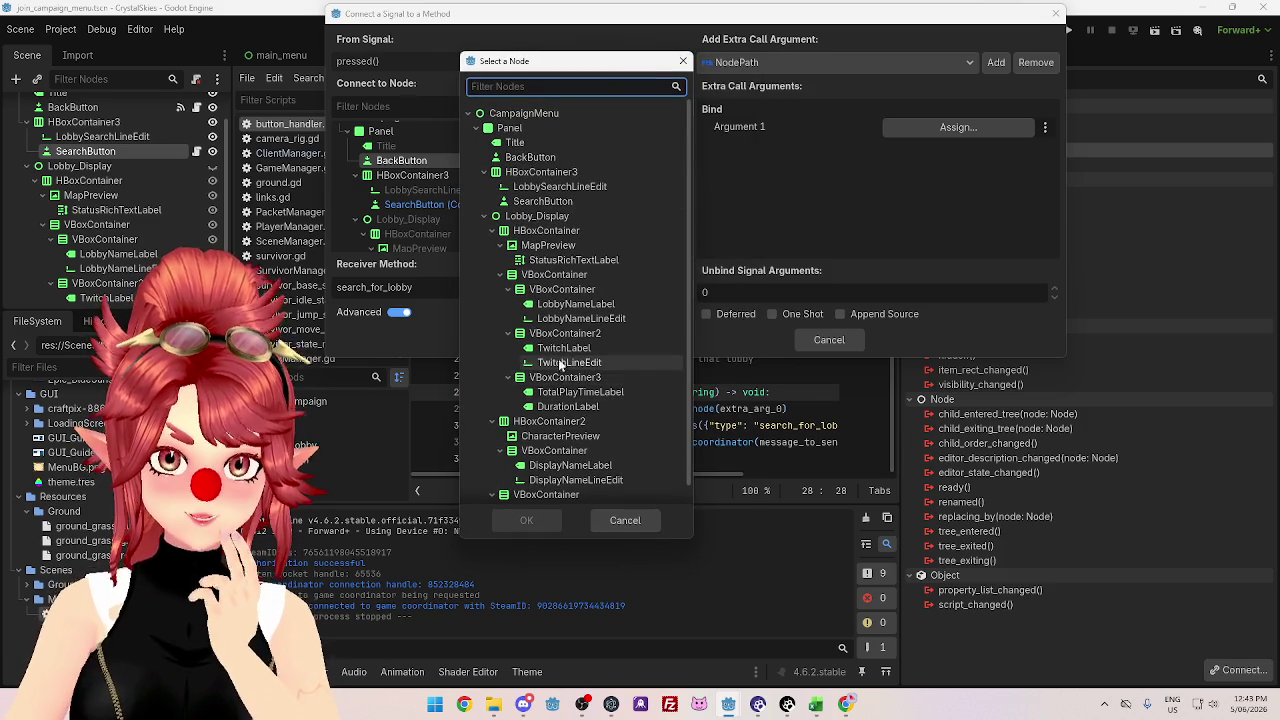
click(549, 187)
click(530, 520)
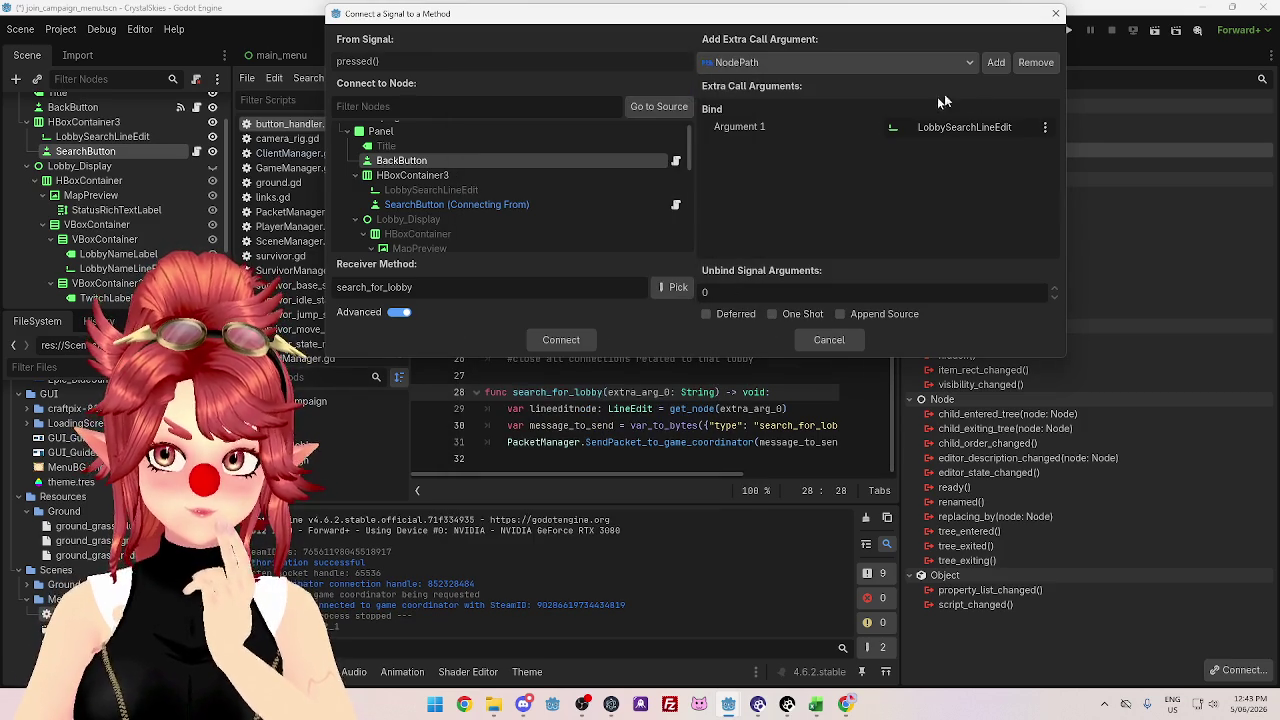
click(564, 342)
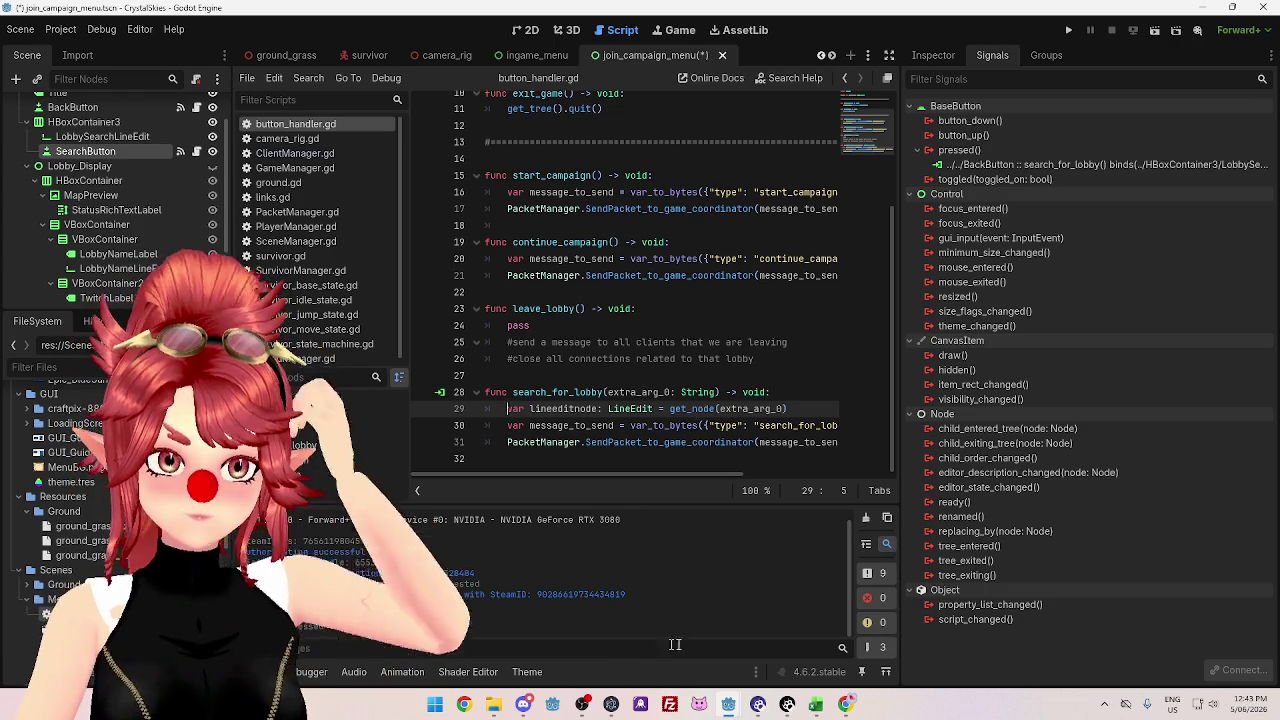
click(730, 708)
- Run the coordinator and the client game, then search the lobby screen for 'DDSD'
click(1069, 30)
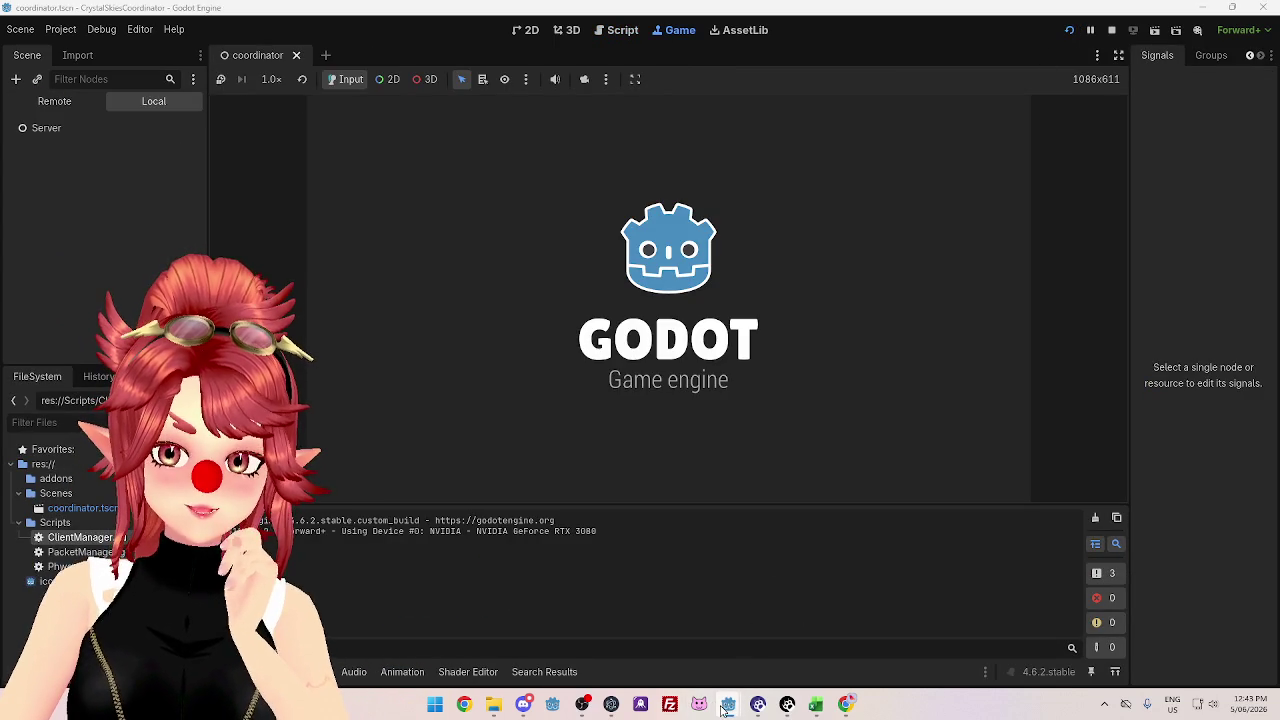
mouse_move(729, 708)
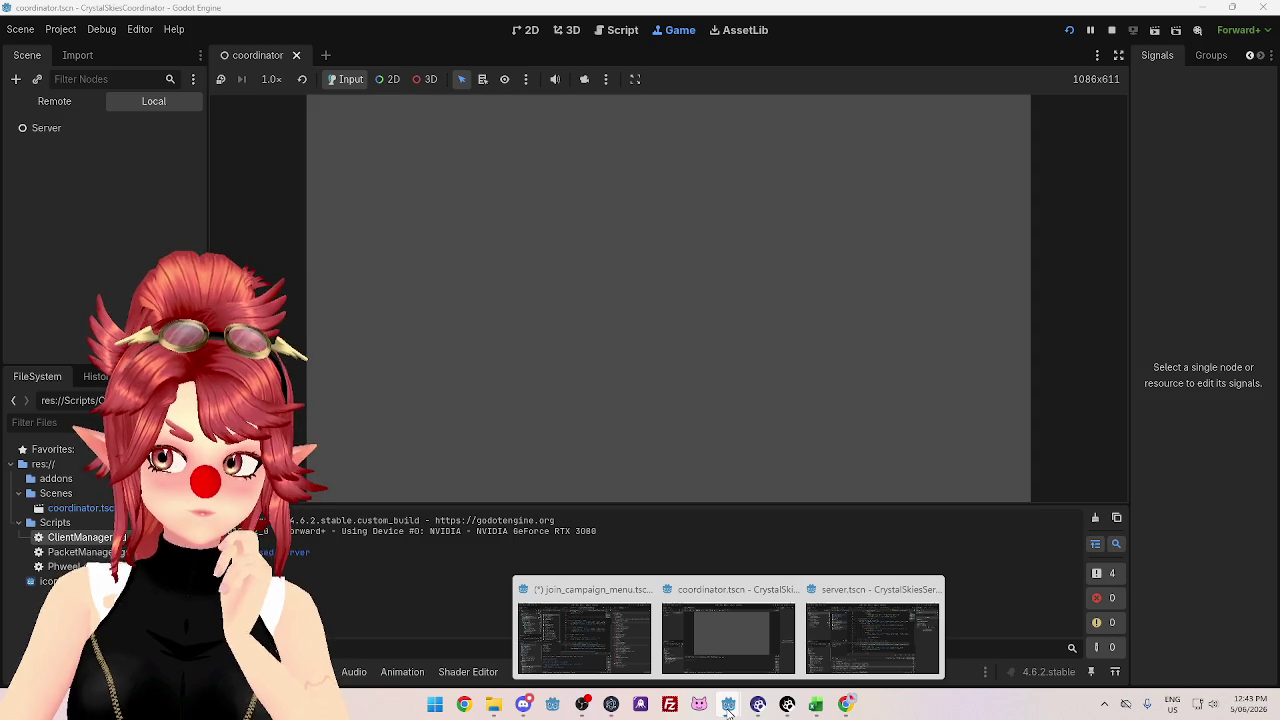
click(580, 672)
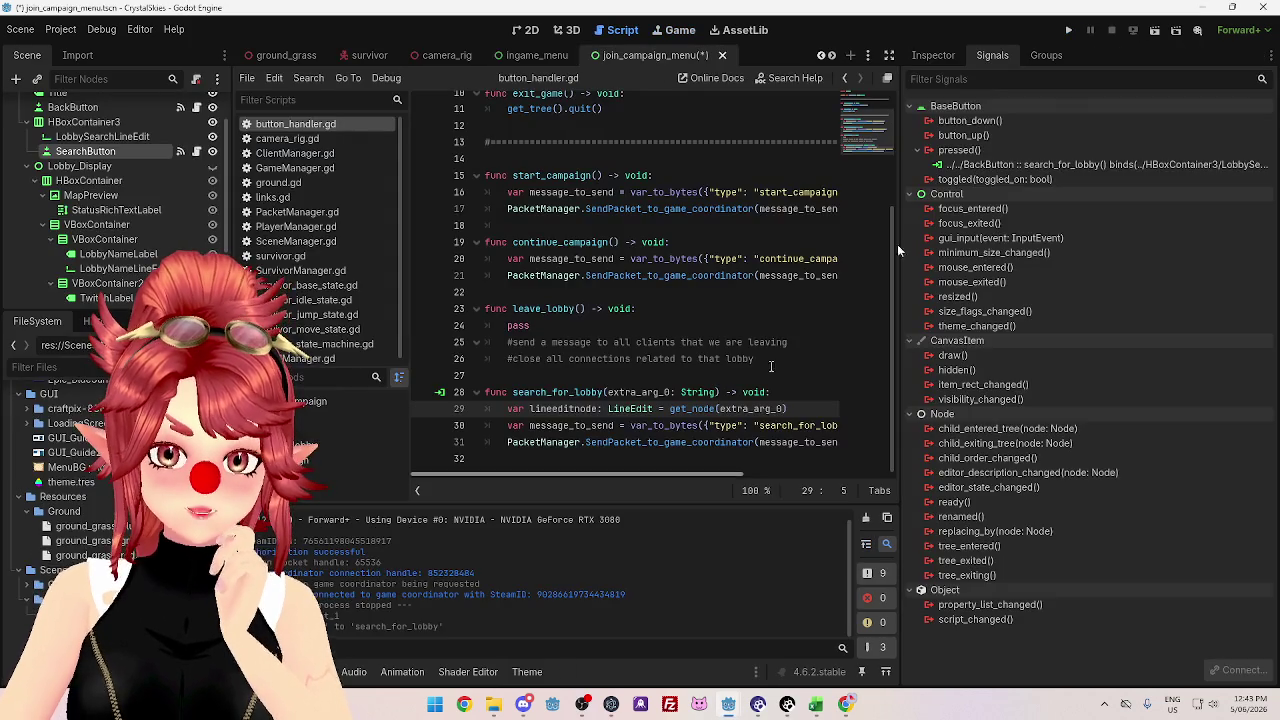
click(1068, 32)
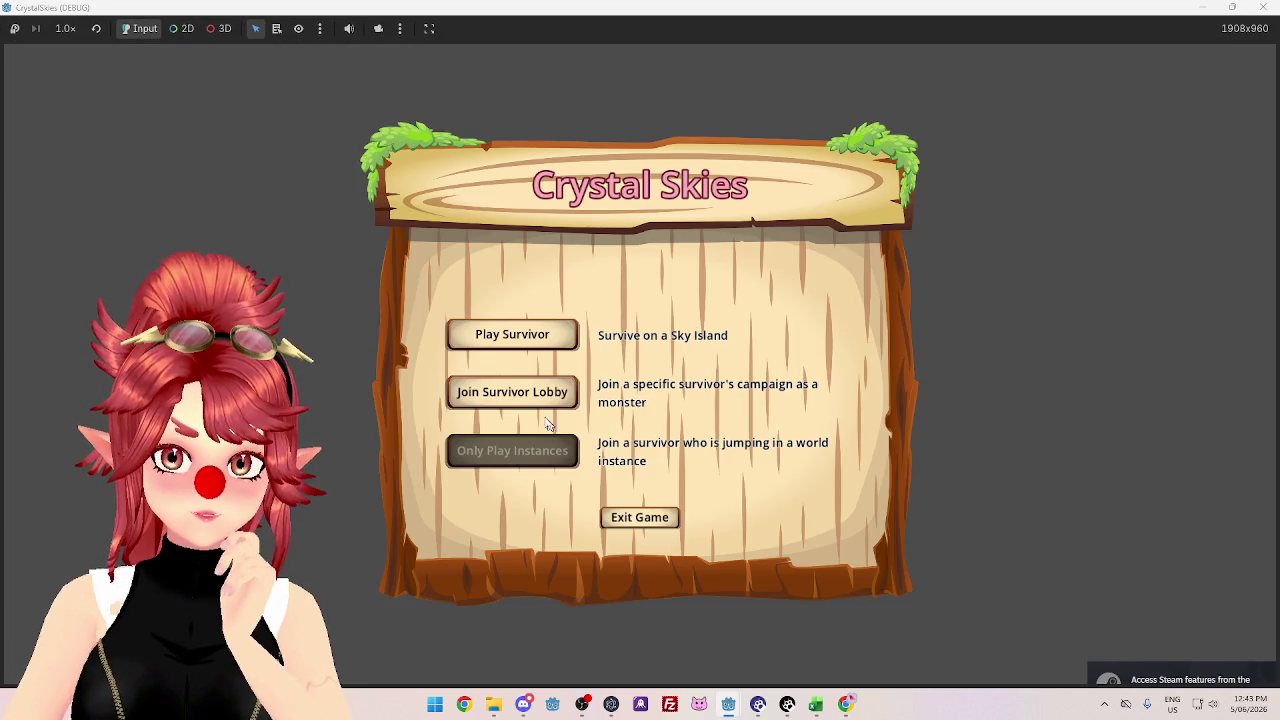
click(530, 400)
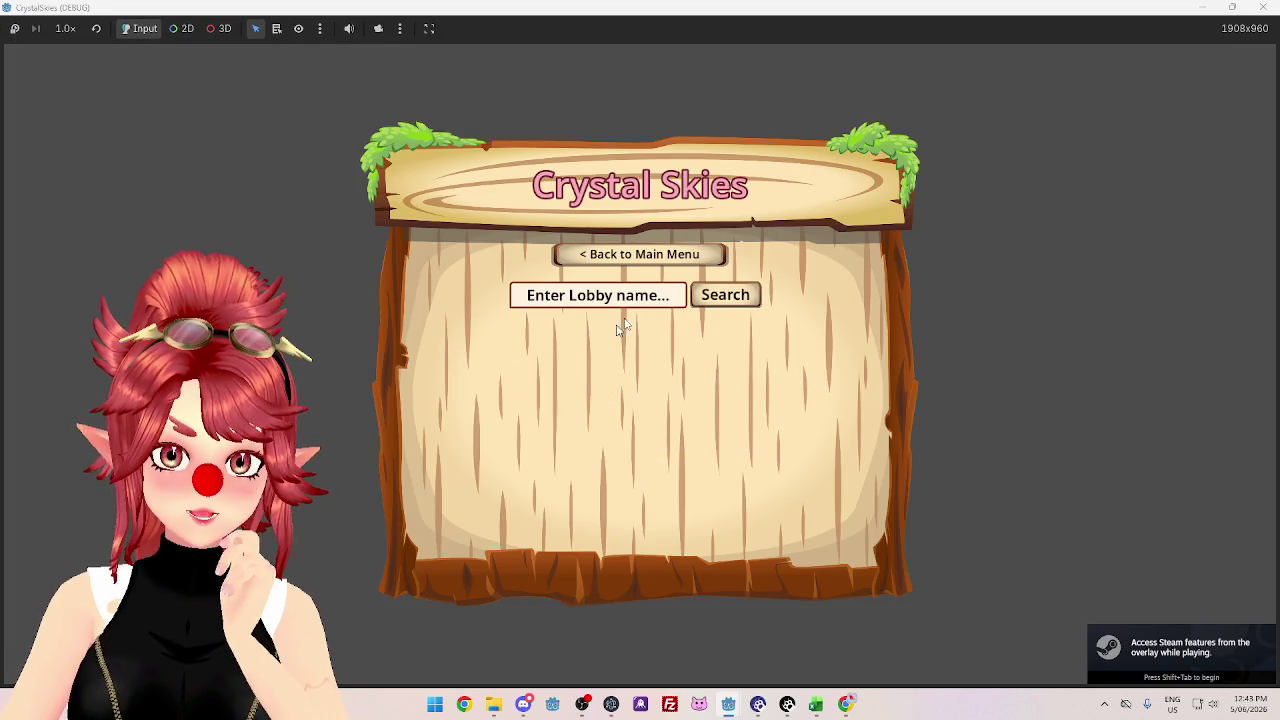
click(598, 295)
text(DDSD)
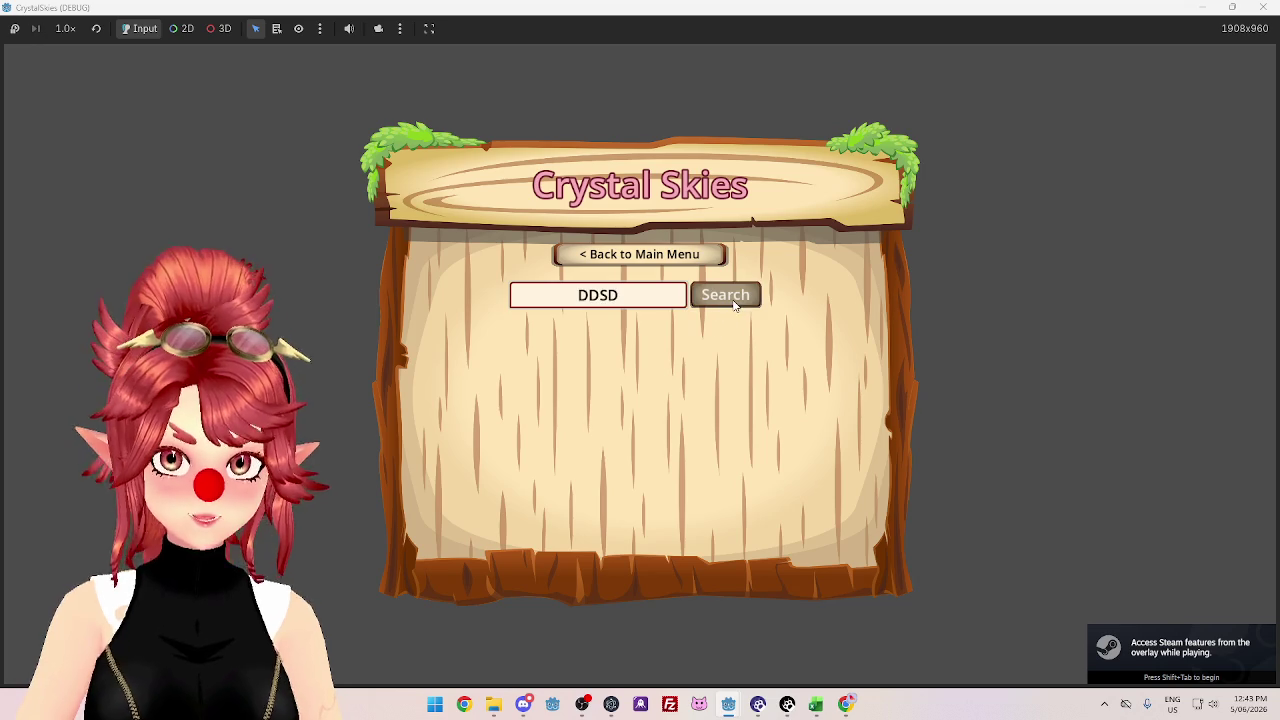
click(733, 304)
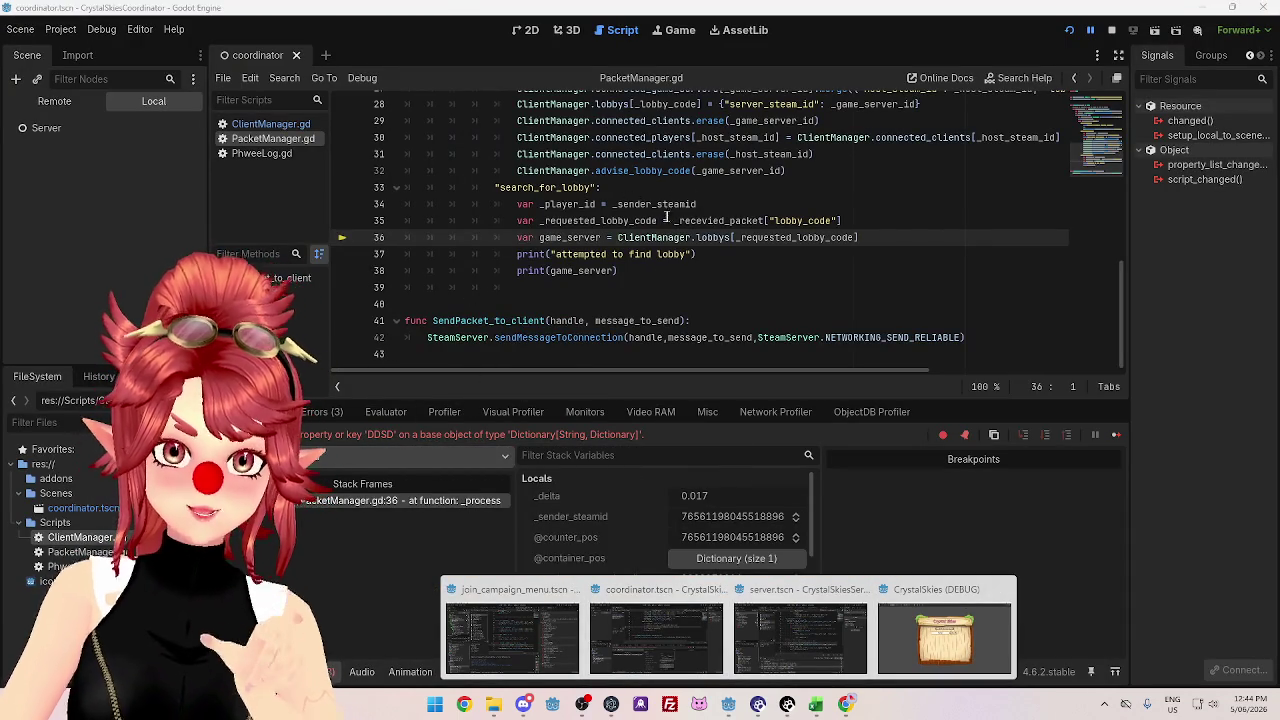
- Confirm _requested_lobby_code holds DDSD in the paused debugger, then switch to the Google search
mouse_move(641, 222)
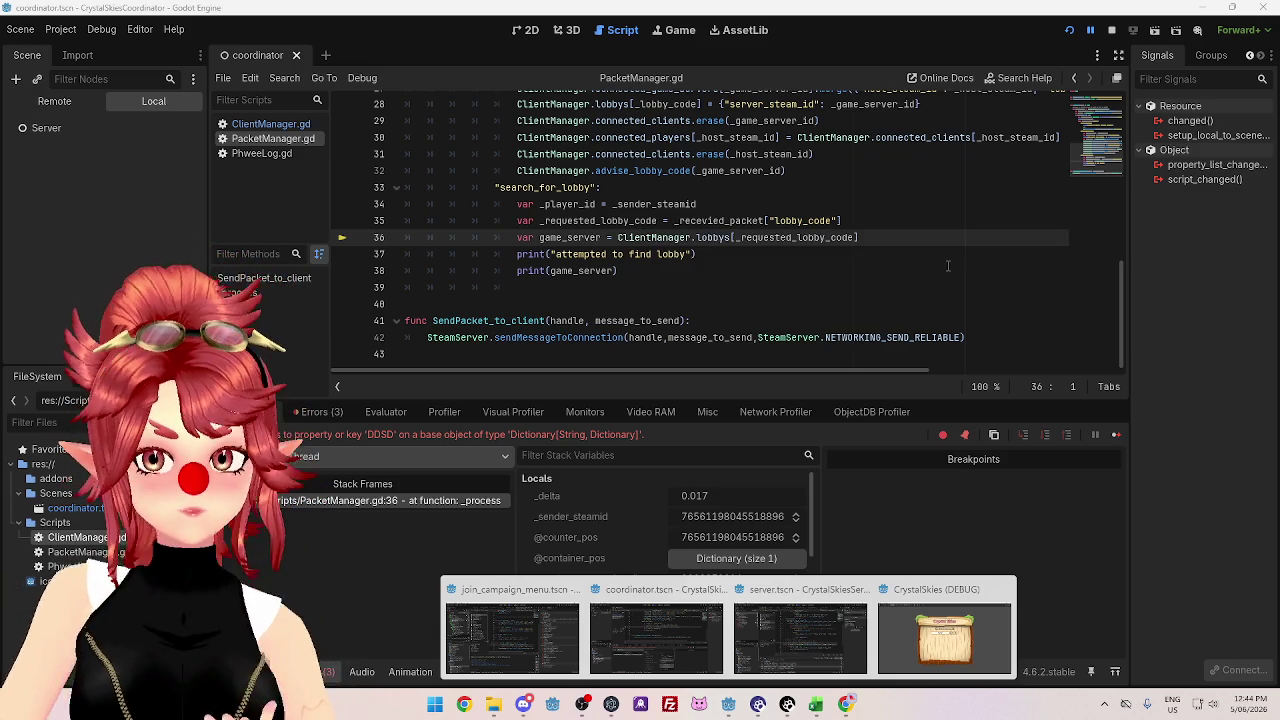
mouse_move(741, 237)
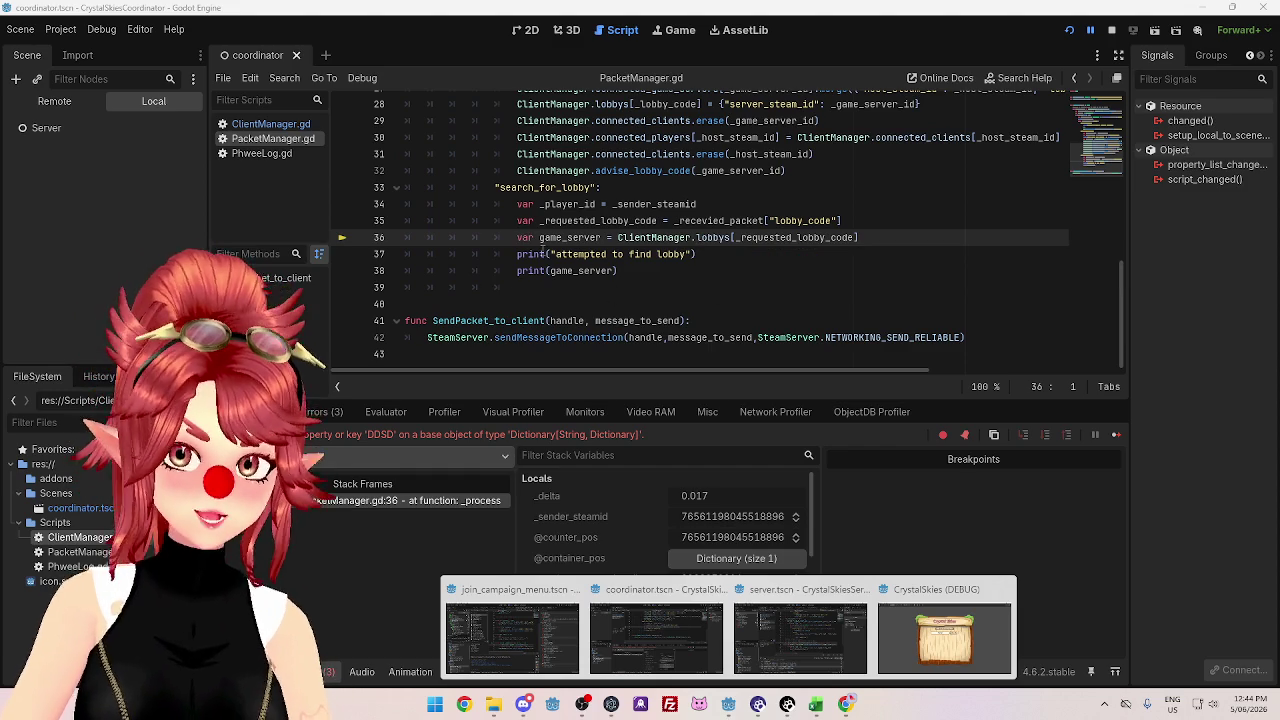
mouse_move(545, 254)
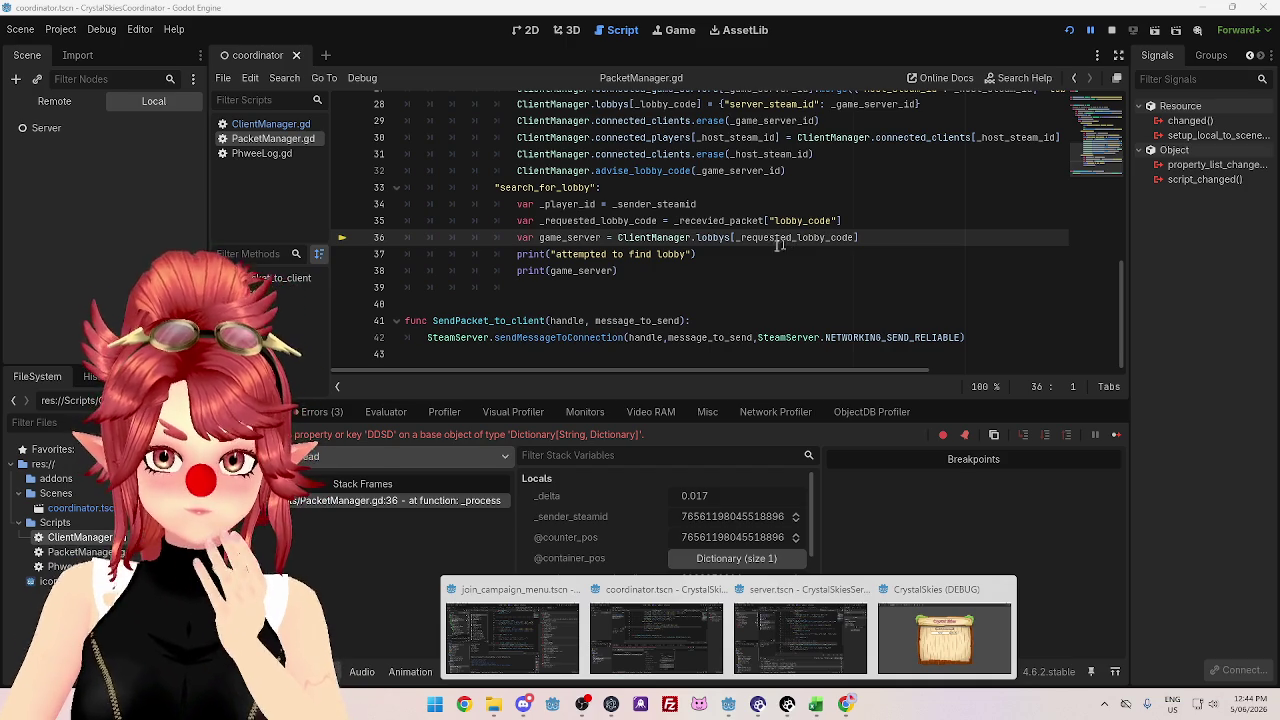
scroll(751, 321, up, 1)
scroll(751, 321, up, 1)
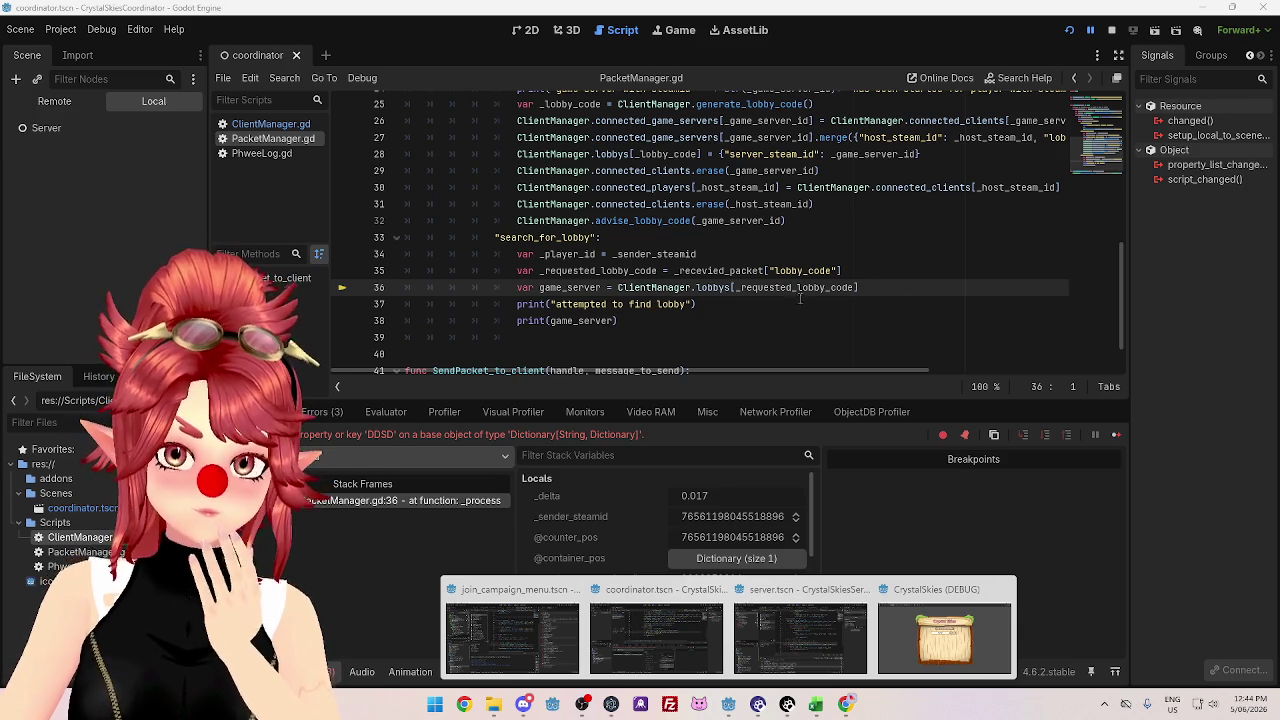
mouse_move(698, 288)
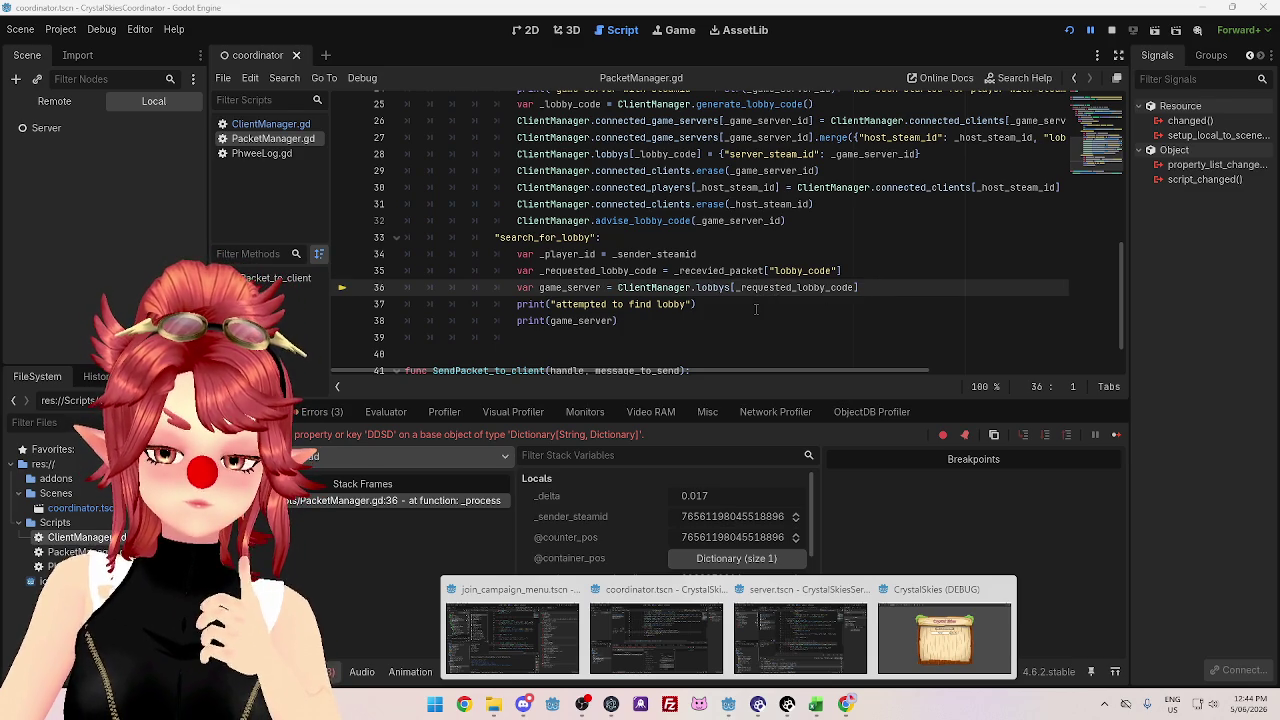
mouse_move(758, 288)
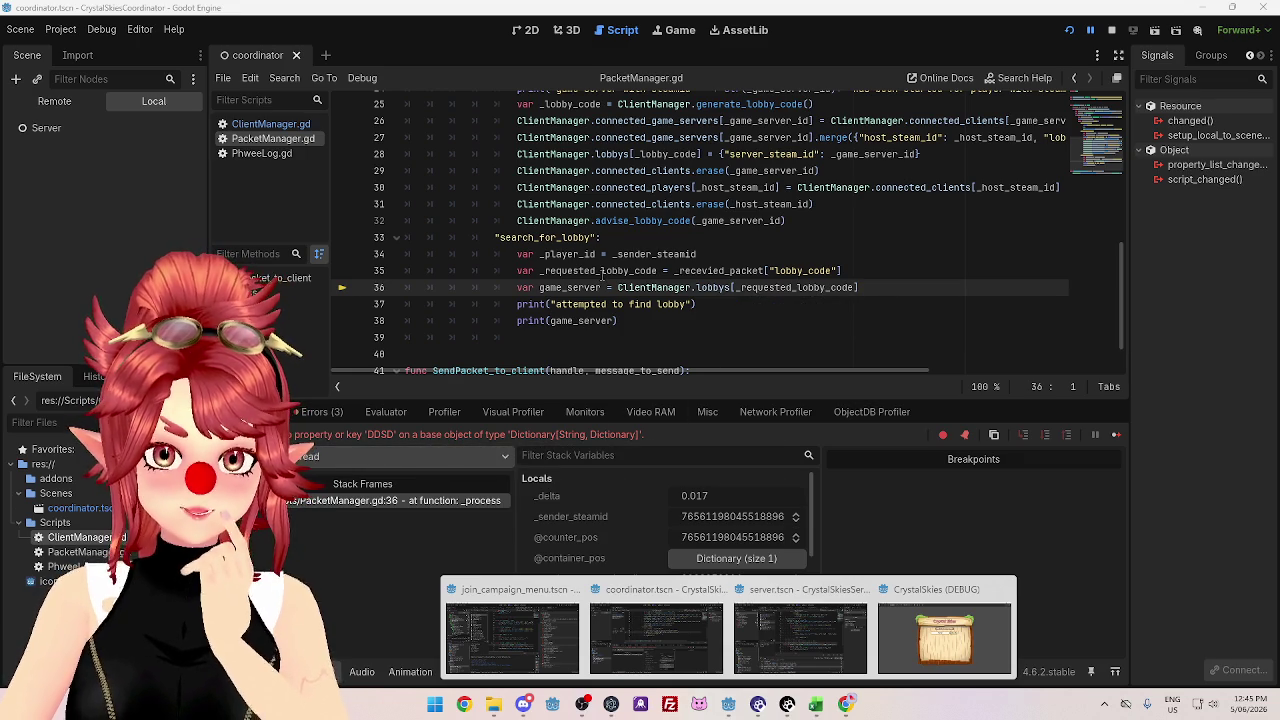
mouse_move(601, 272)
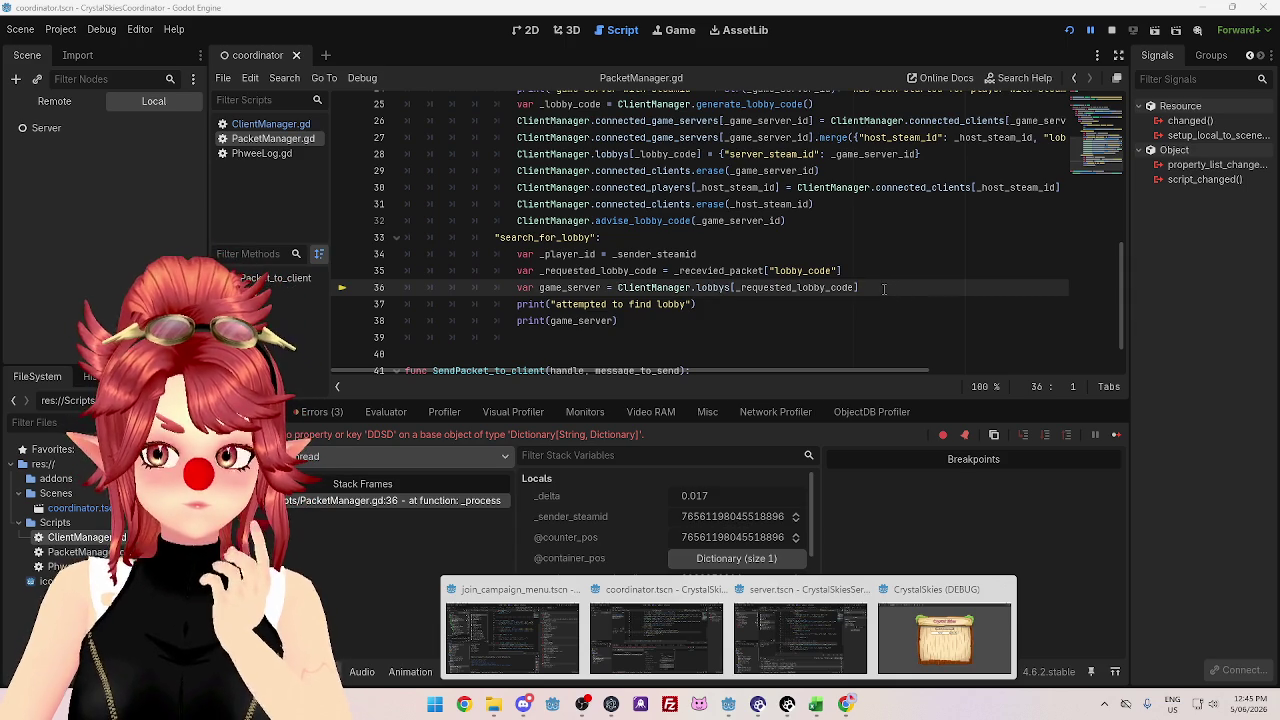
key(alt+Tab)
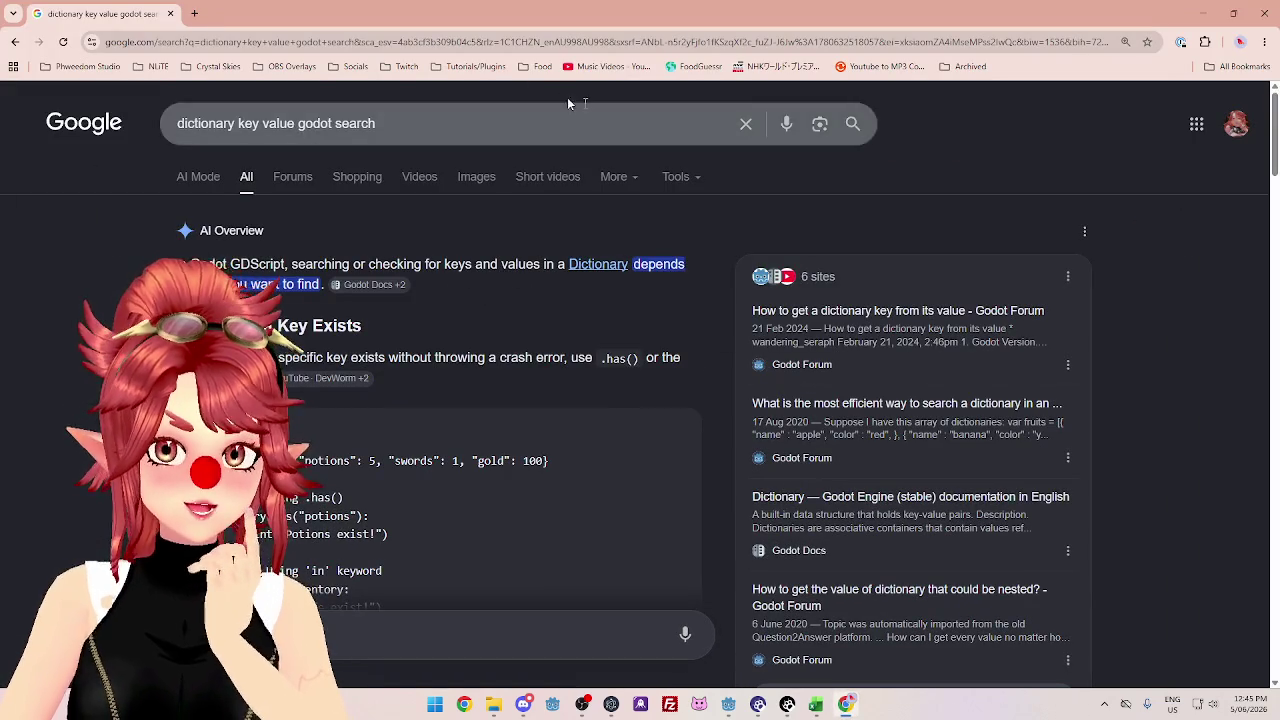
- Read the AI Overview on checking Godot dictionary keys, then minimize Chrome
scroll(445, 325, down, 1)
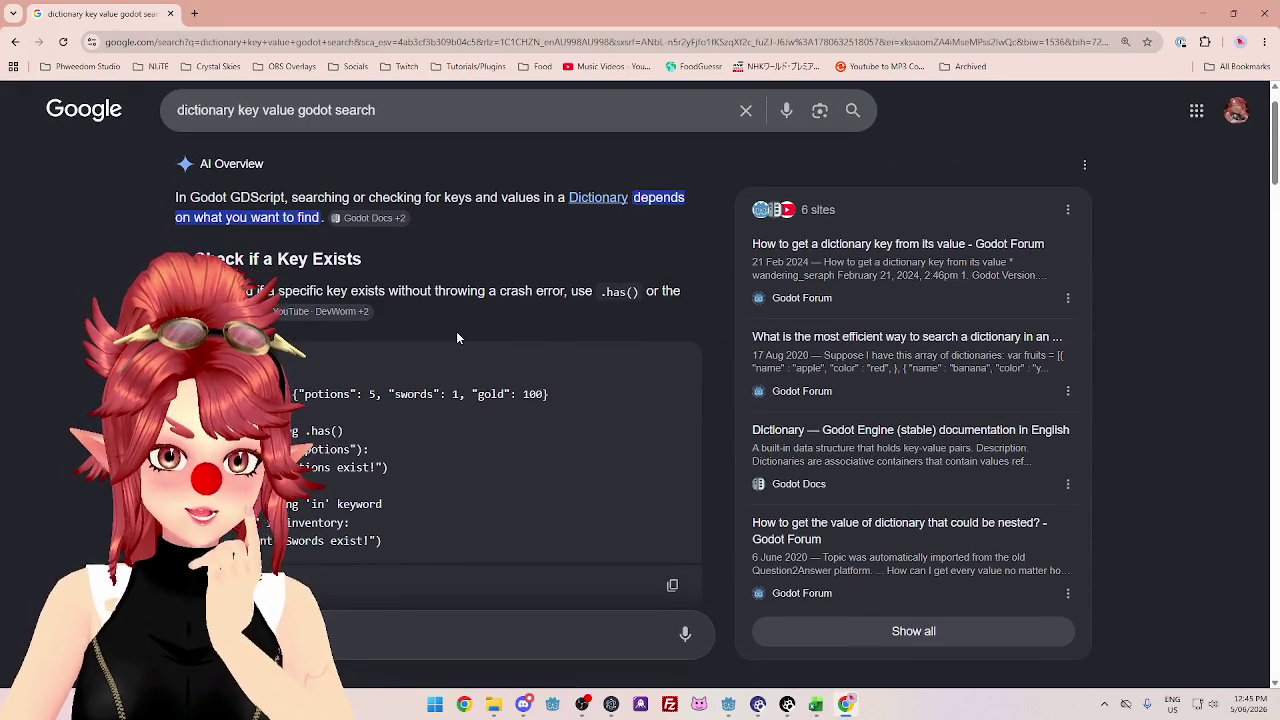
scroll(292, 278, down, 5)
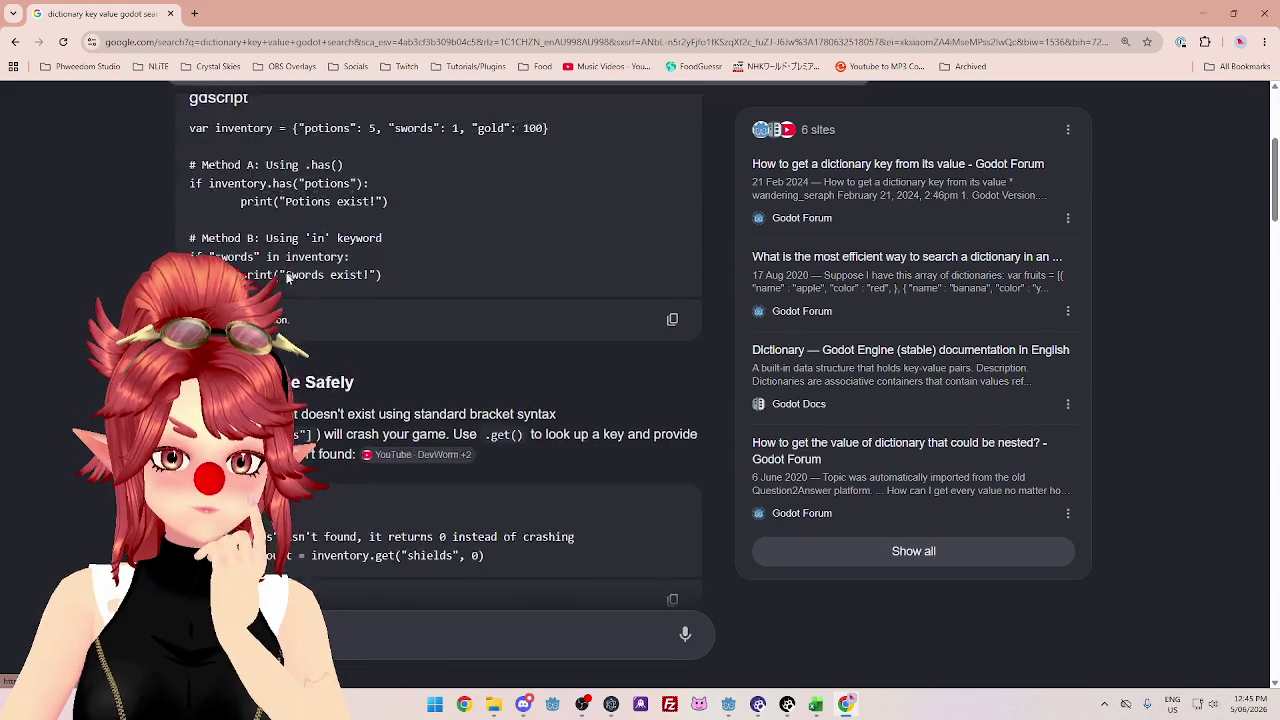
scroll(286, 272, up, 5)
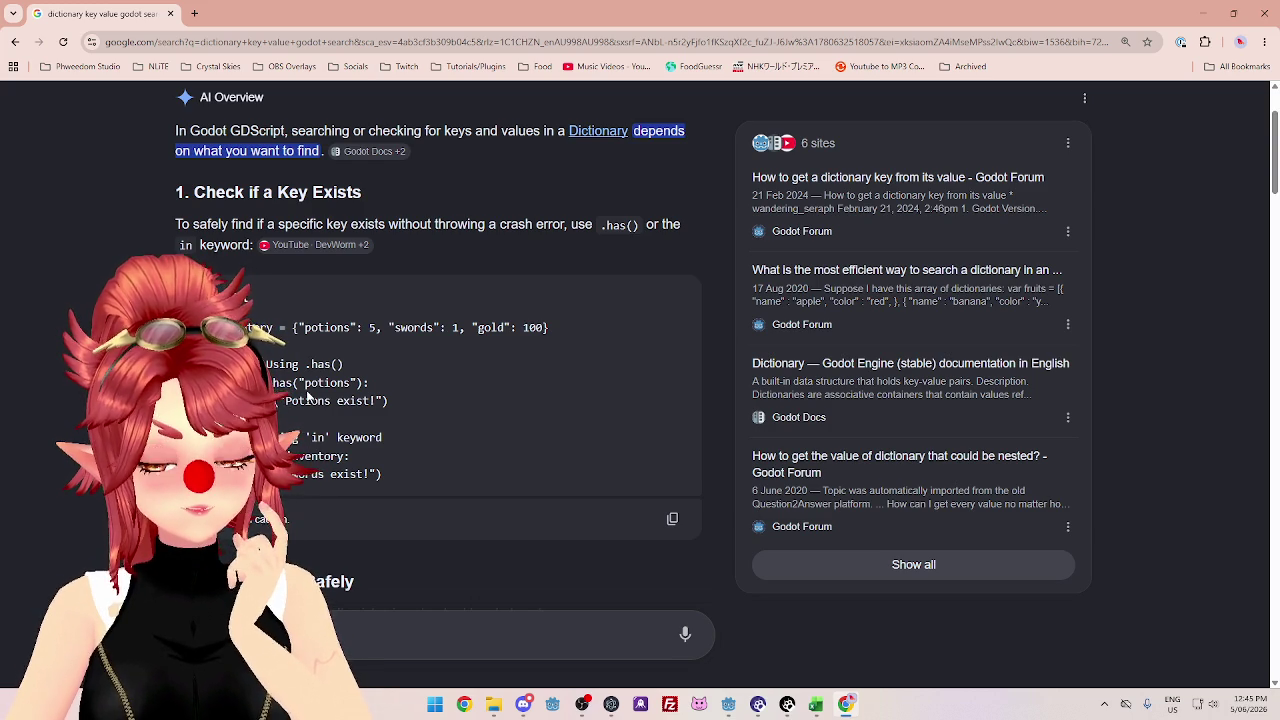
click(1208, 18)
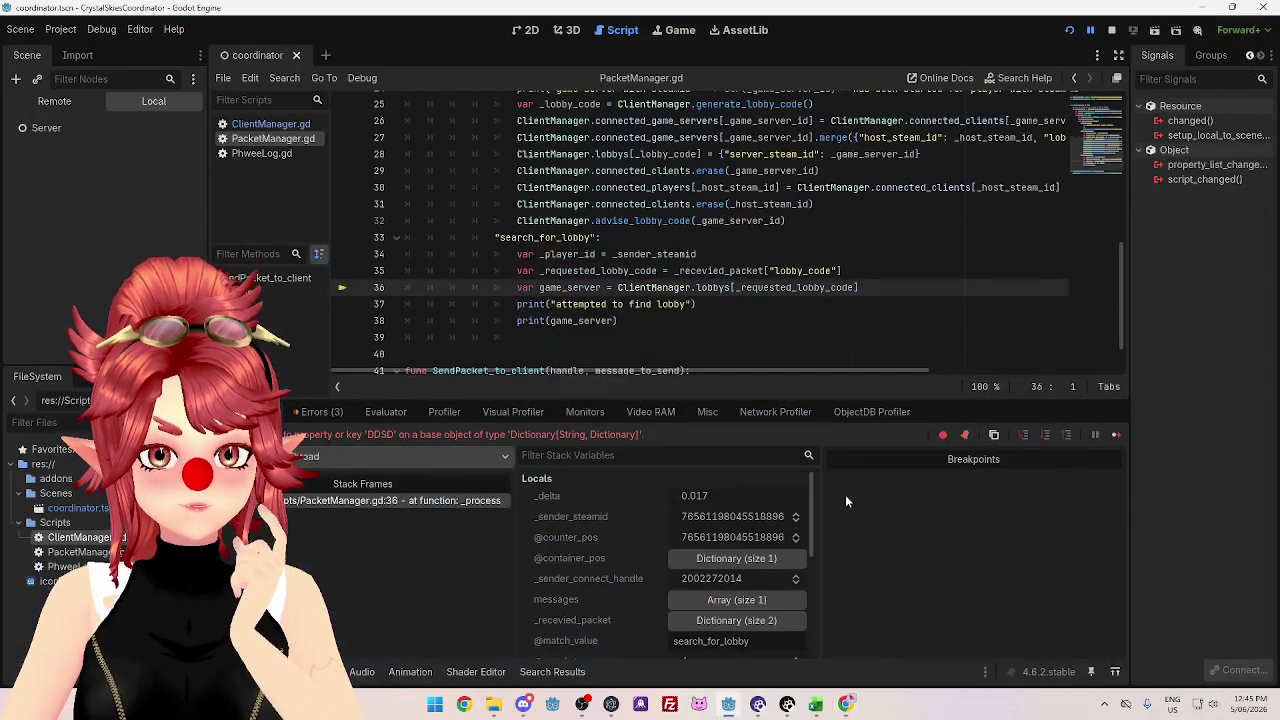
- Add an if ClientManager.lobbys.has(_requested_lobby_code) check above the lobby lookup
click(863, 268)
key(Return)
text(if)
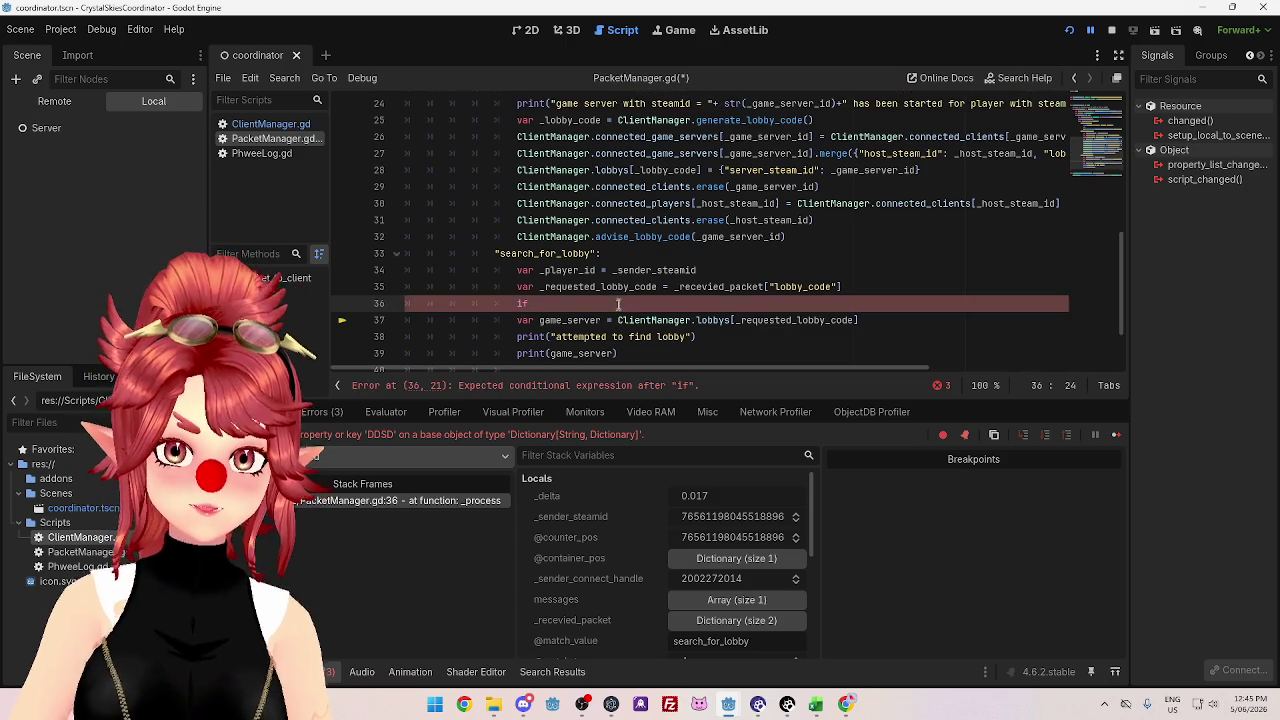
drag(618, 321, 731, 314)
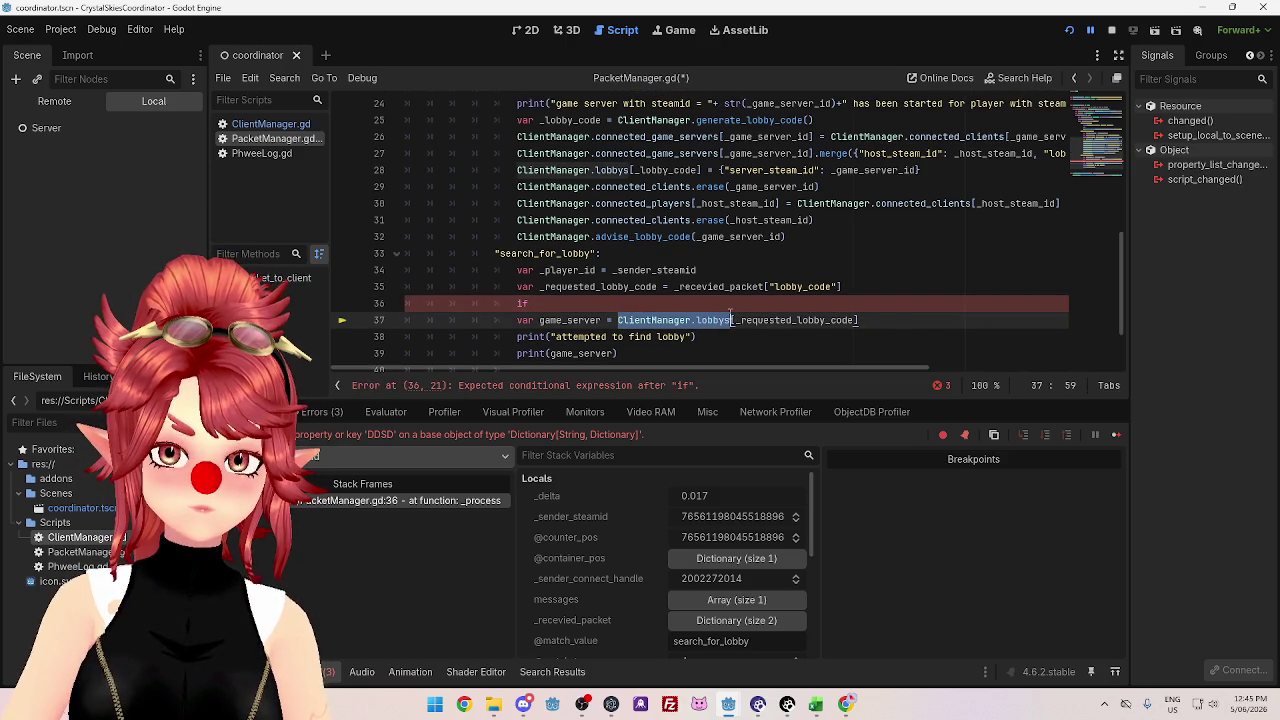
click(605, 299)
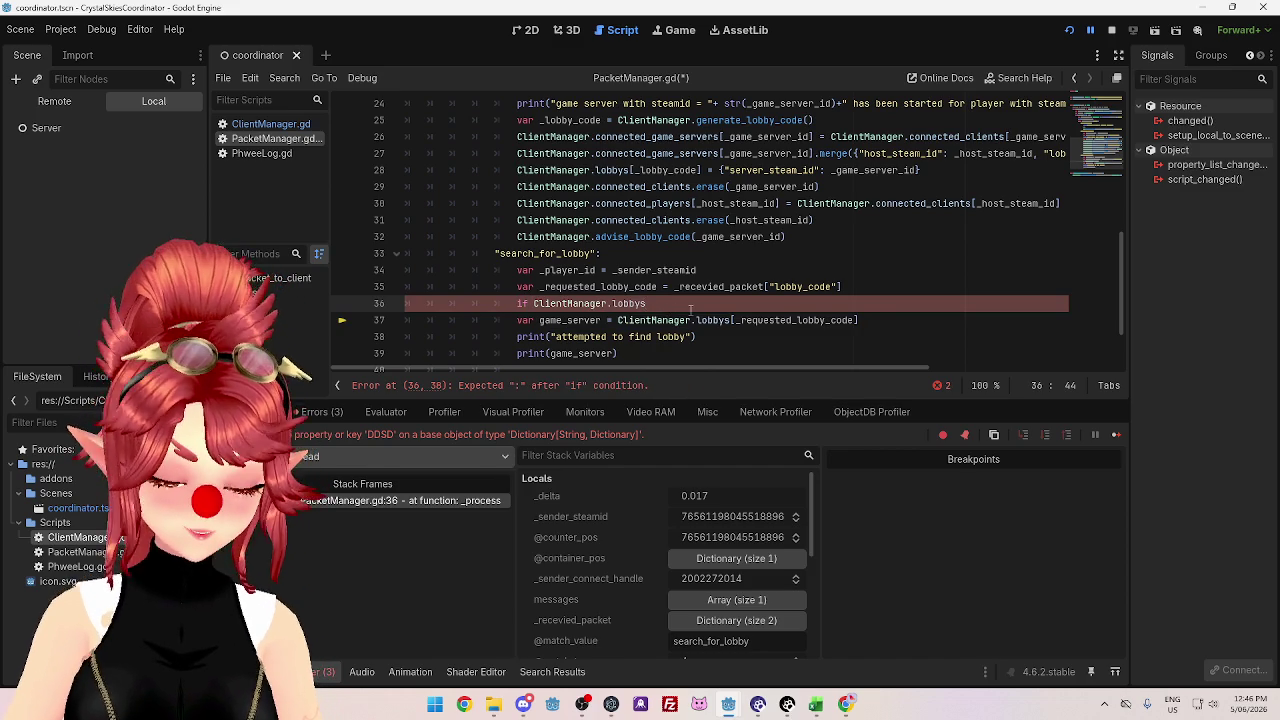
text(has())
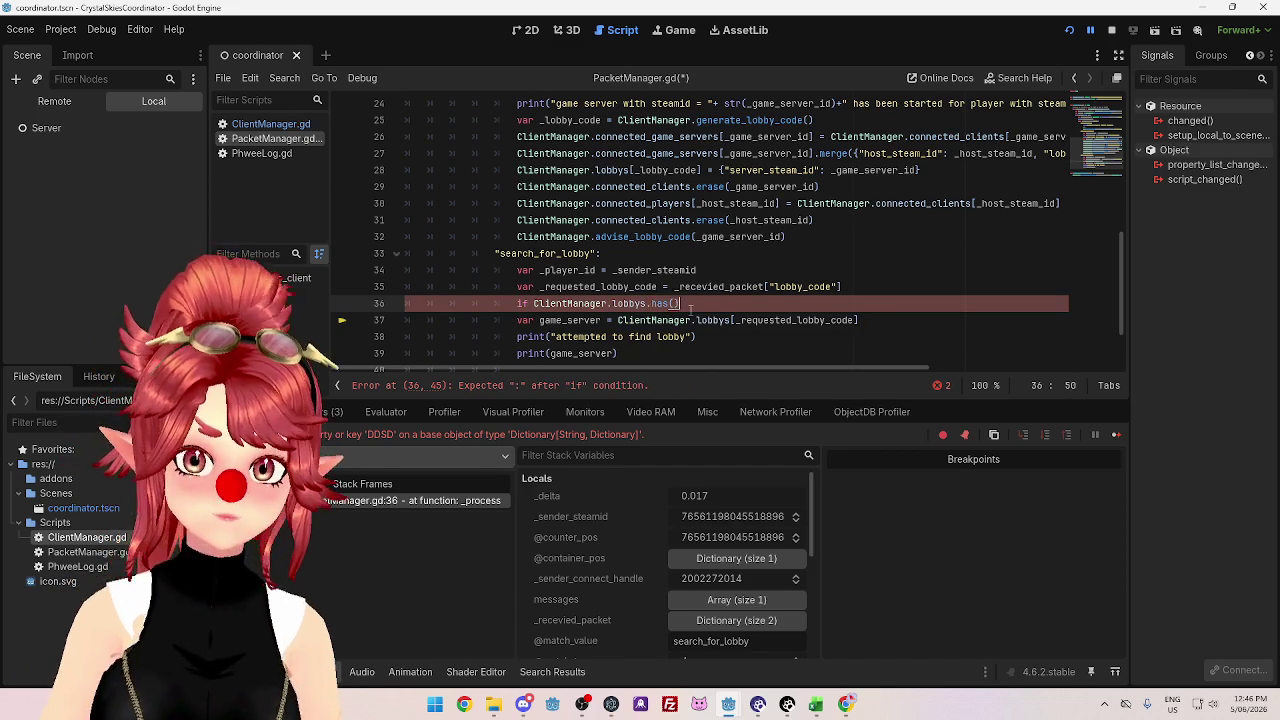
drag(736, 321, 856, 320)
key(ctrl+c)
click(672, 303)
key(ctrl+v)
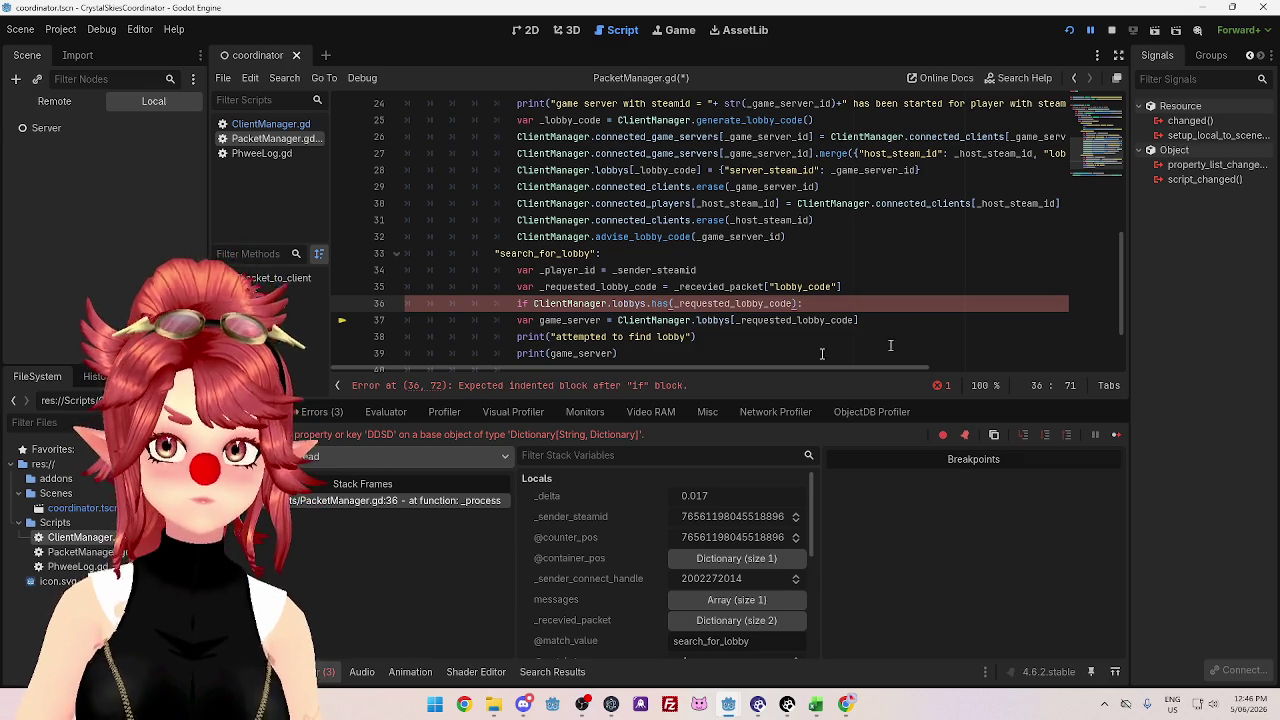
- Indent the game_server assignment under the if, add an else branch, and declare var game_server above
click(518, 320)
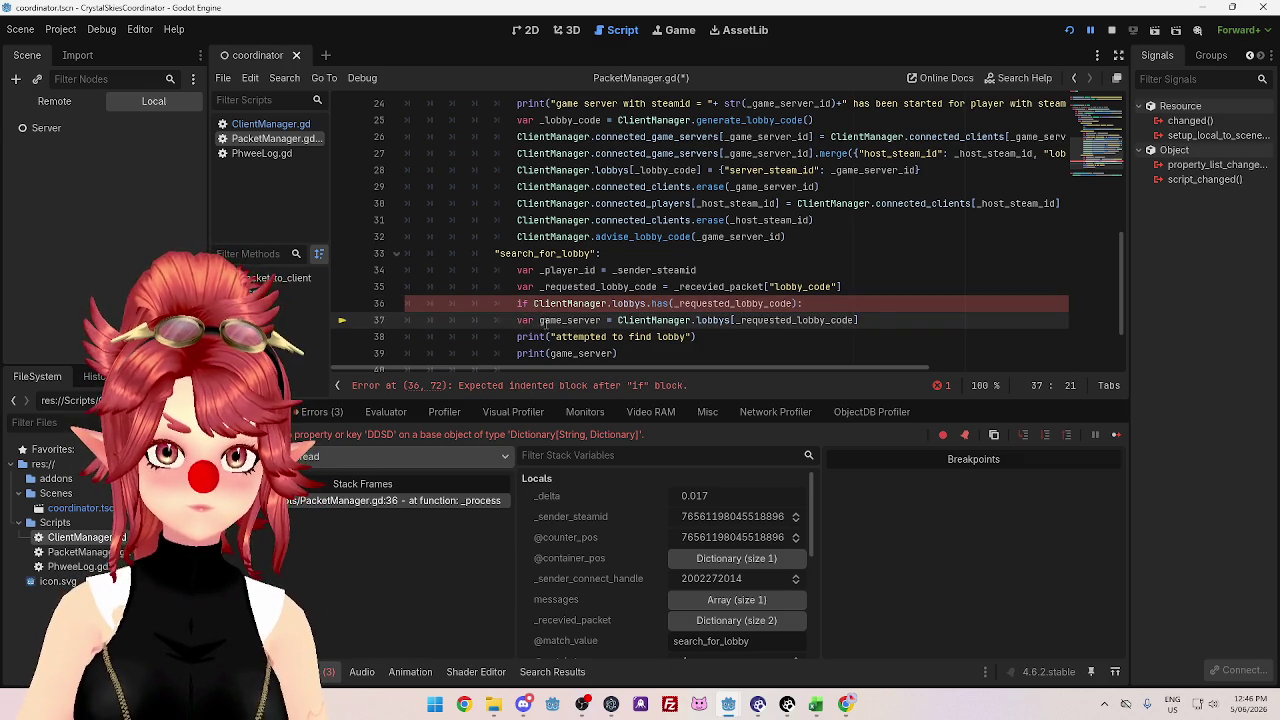
key(Tab)
scroll(915, 297, down, 1)
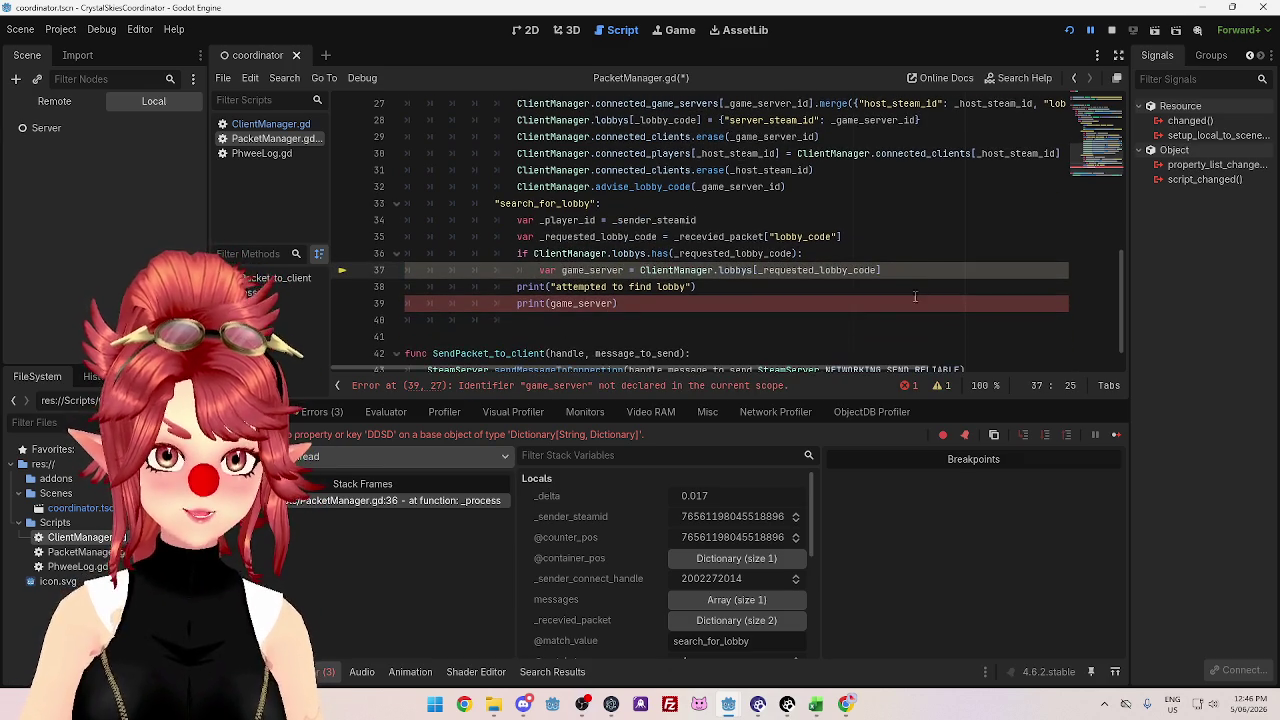
key(Return)
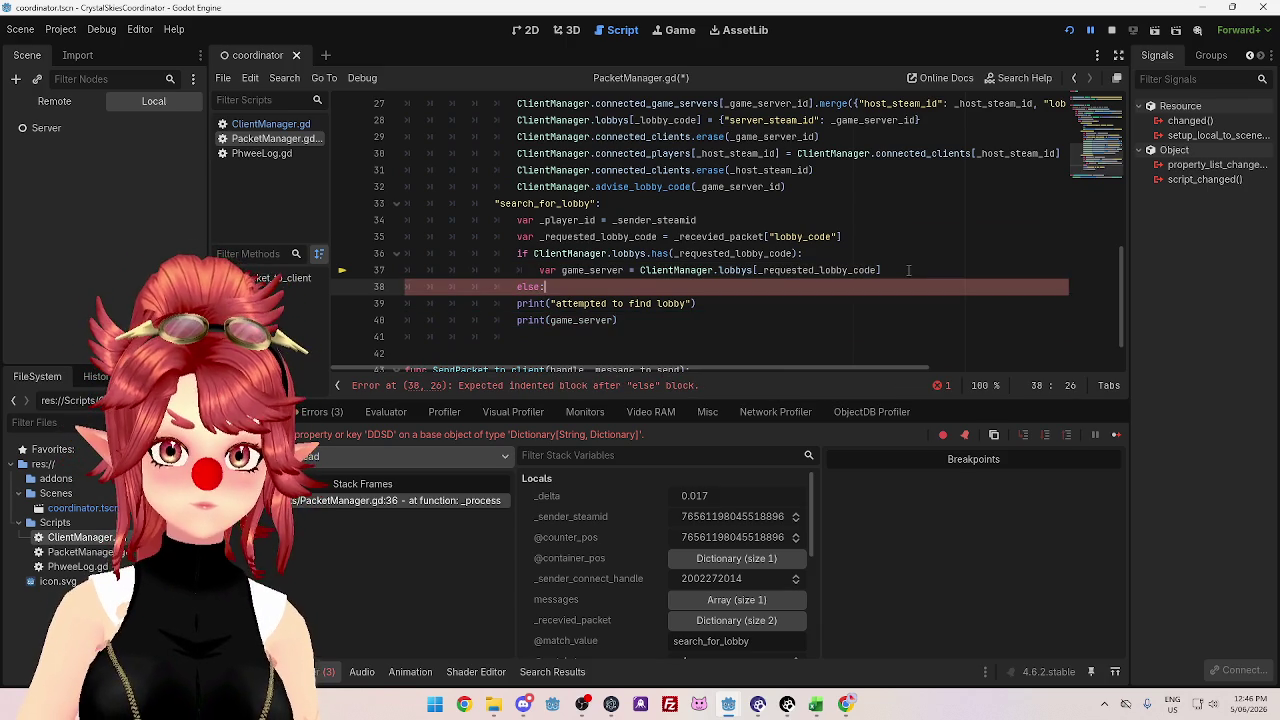
key(Return)
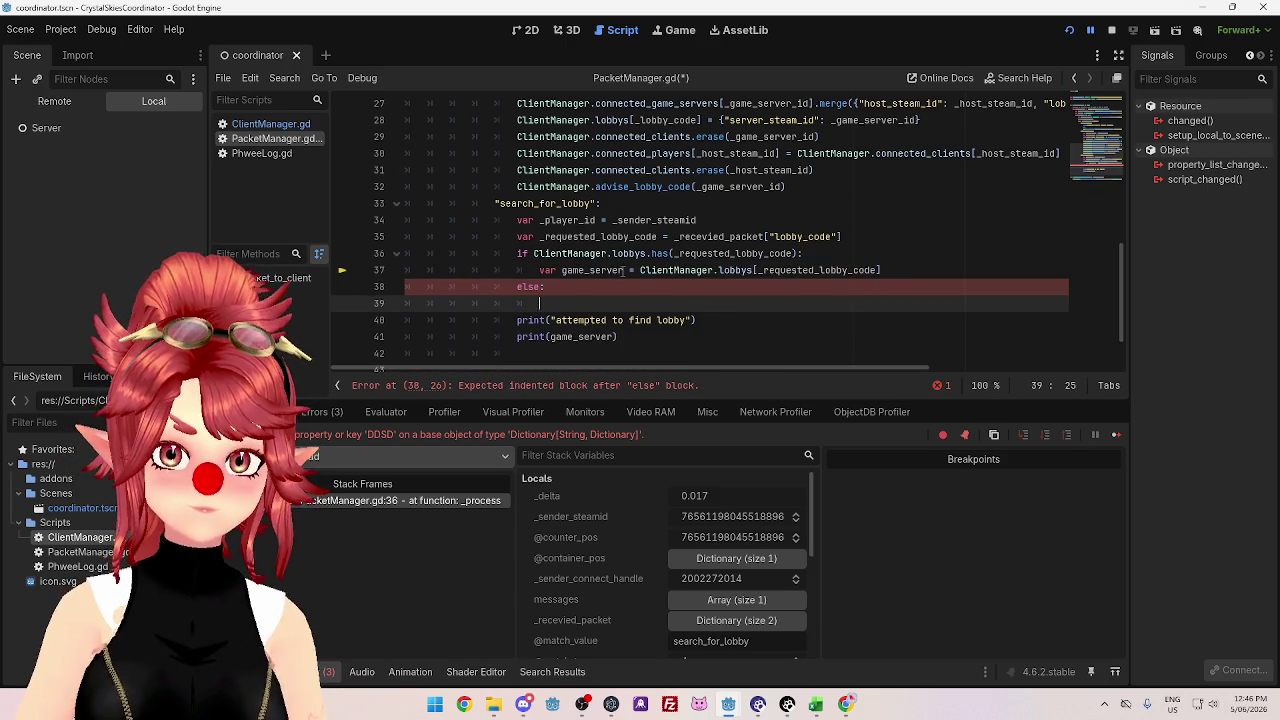
mouse_move(623, 271)
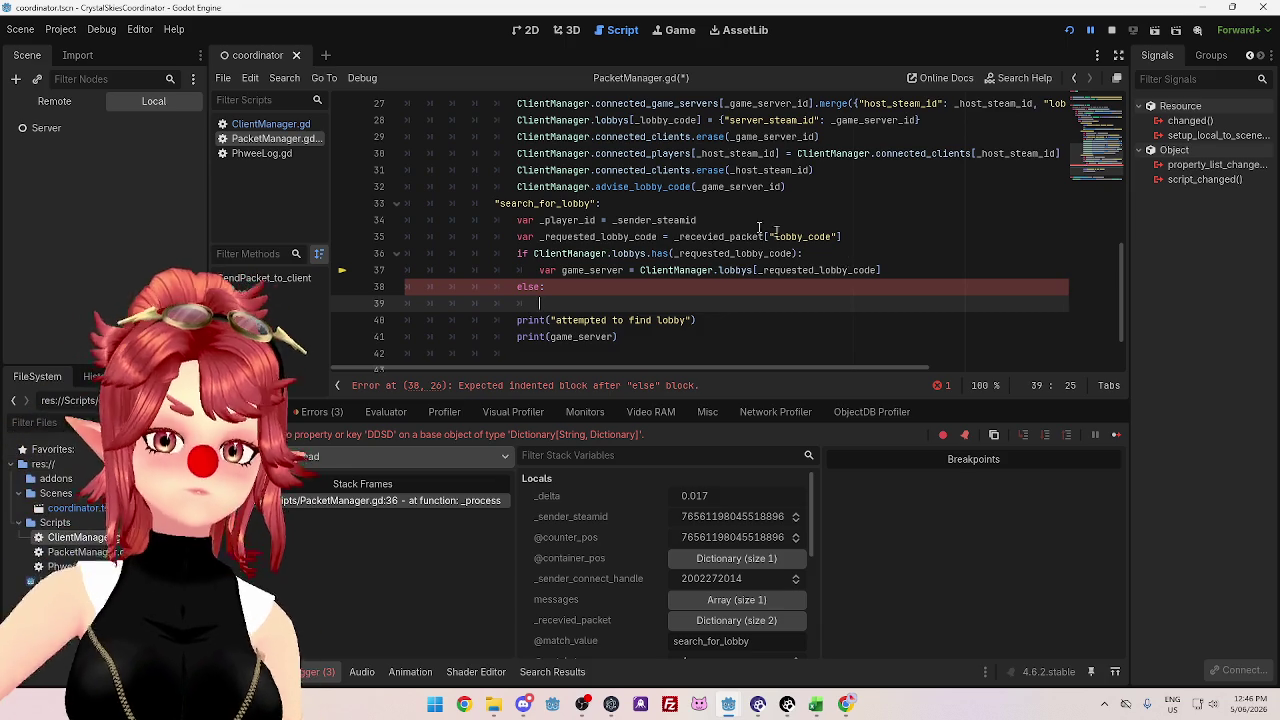
scroll(679, 246, down, 1)
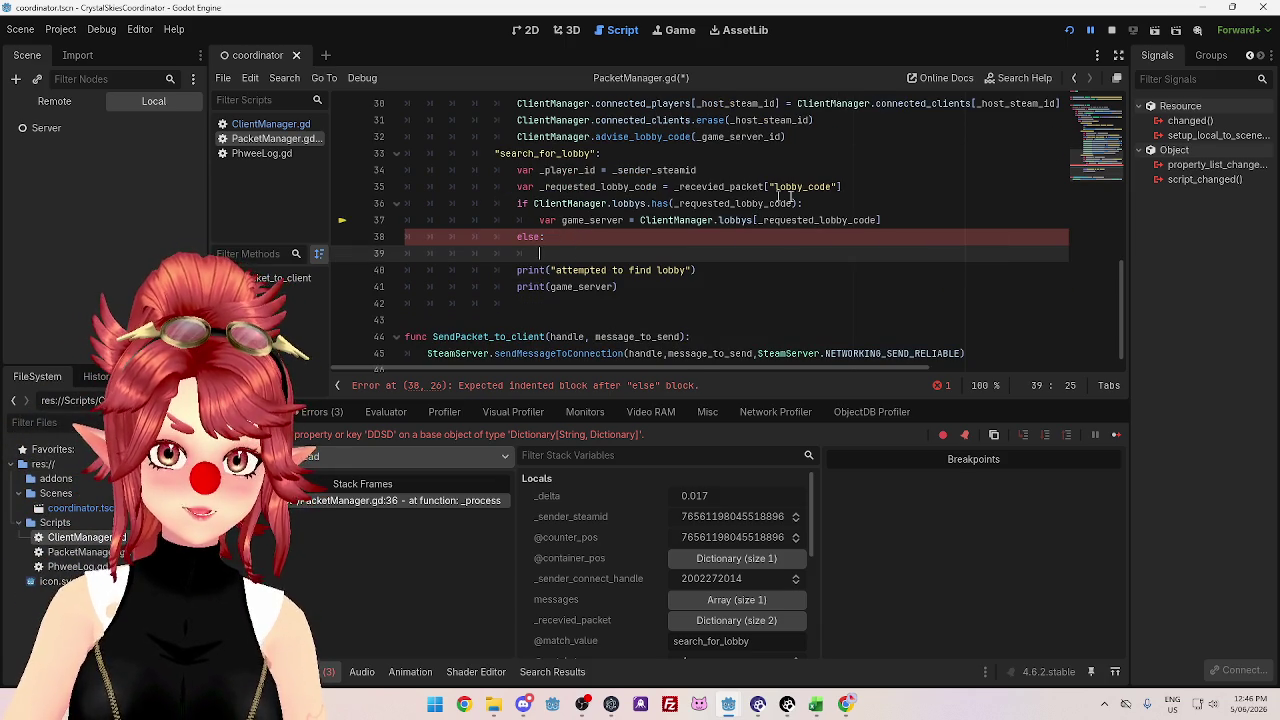
click(866, 190)
key(Return)
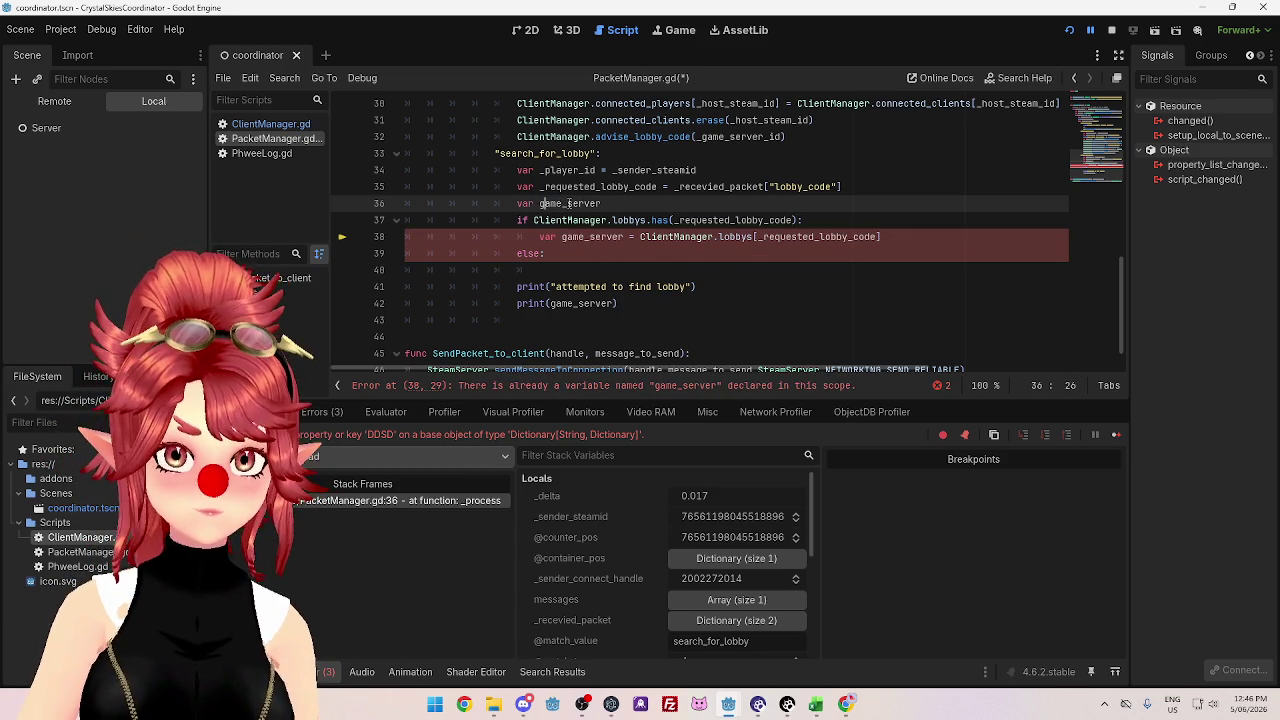
- Drop 'var' from the game_server assignment and assign null to it in the else branch
click(561, 236)
key(BackSpace)
key(BackSpace)
key(BackSpace)
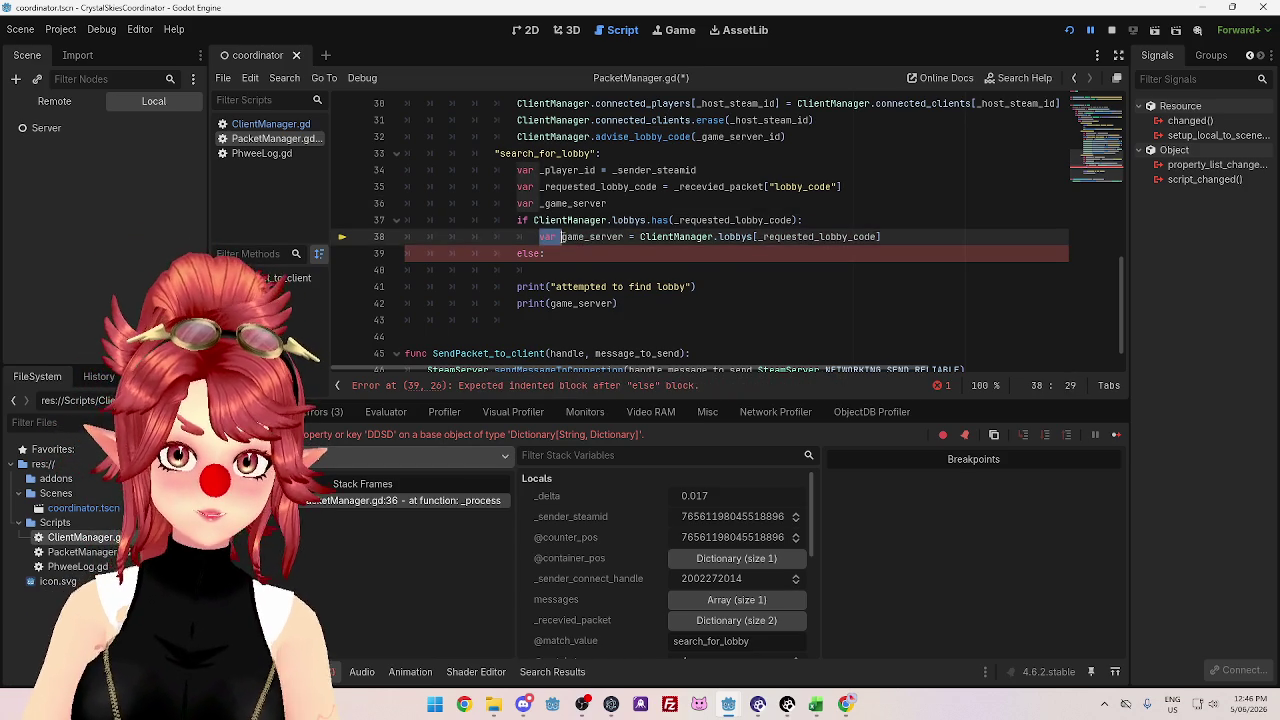
click(557, 266)
text(game)
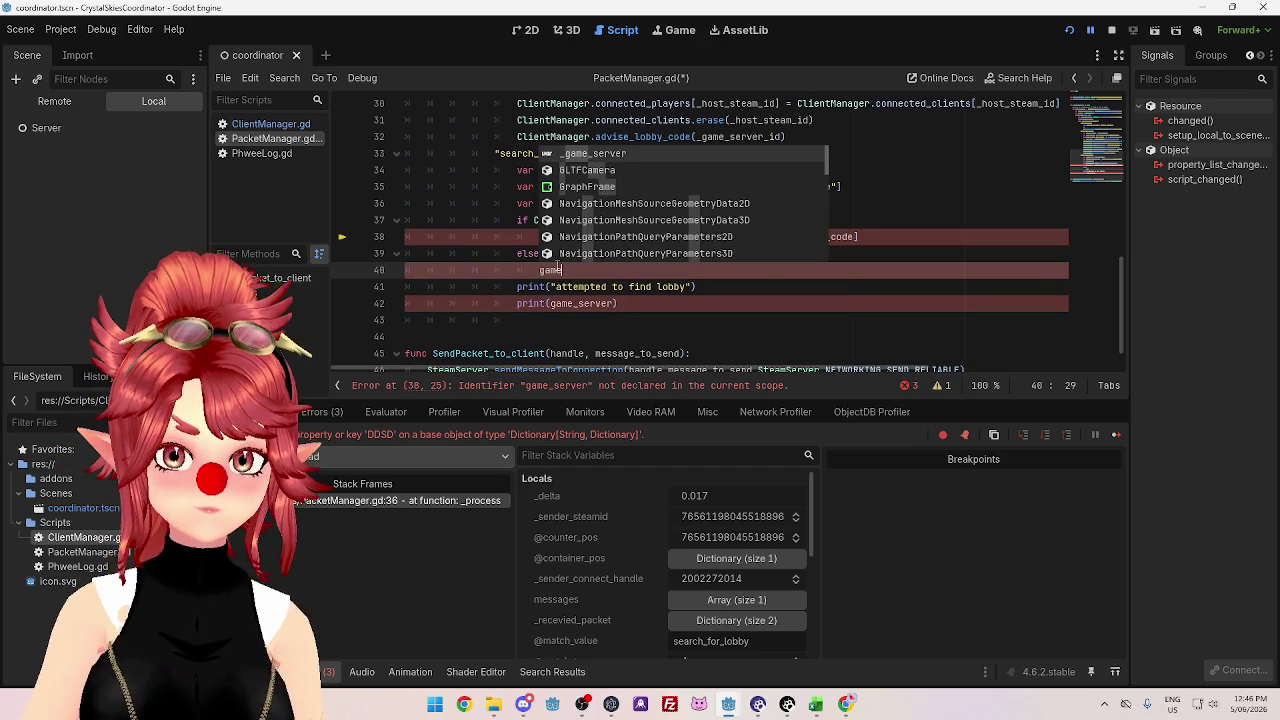
text(_server)
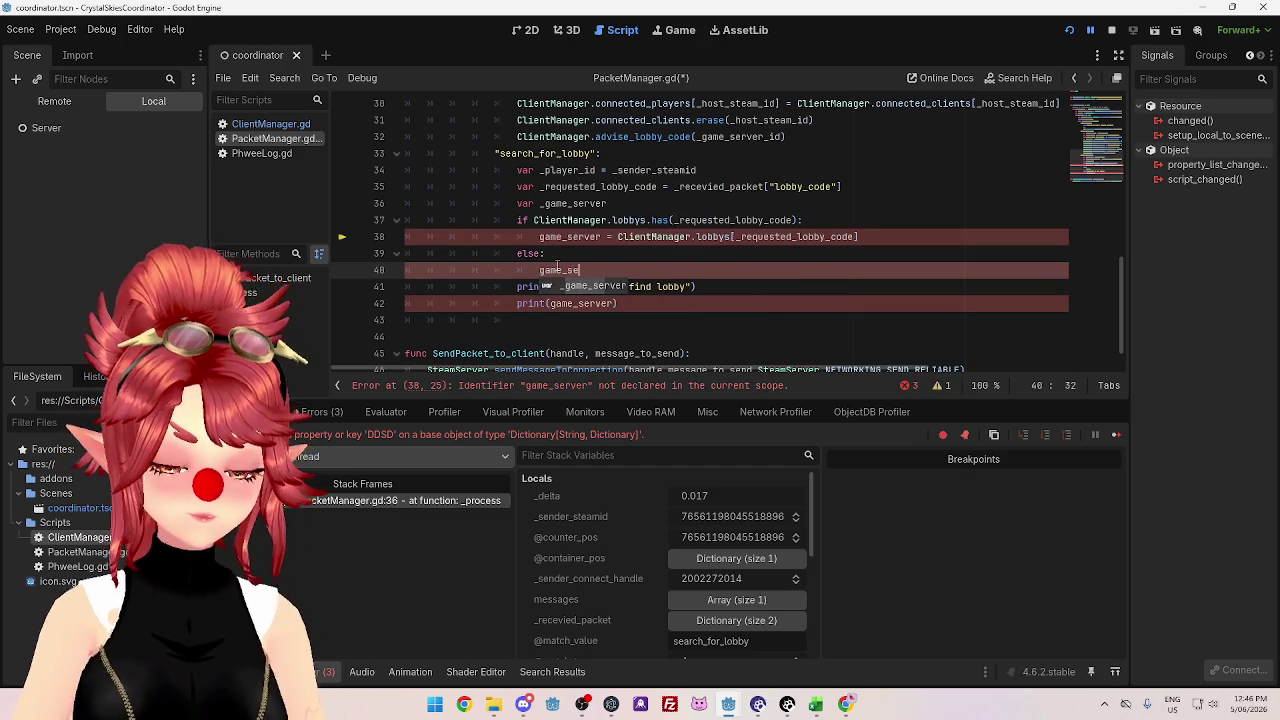
text( = null)
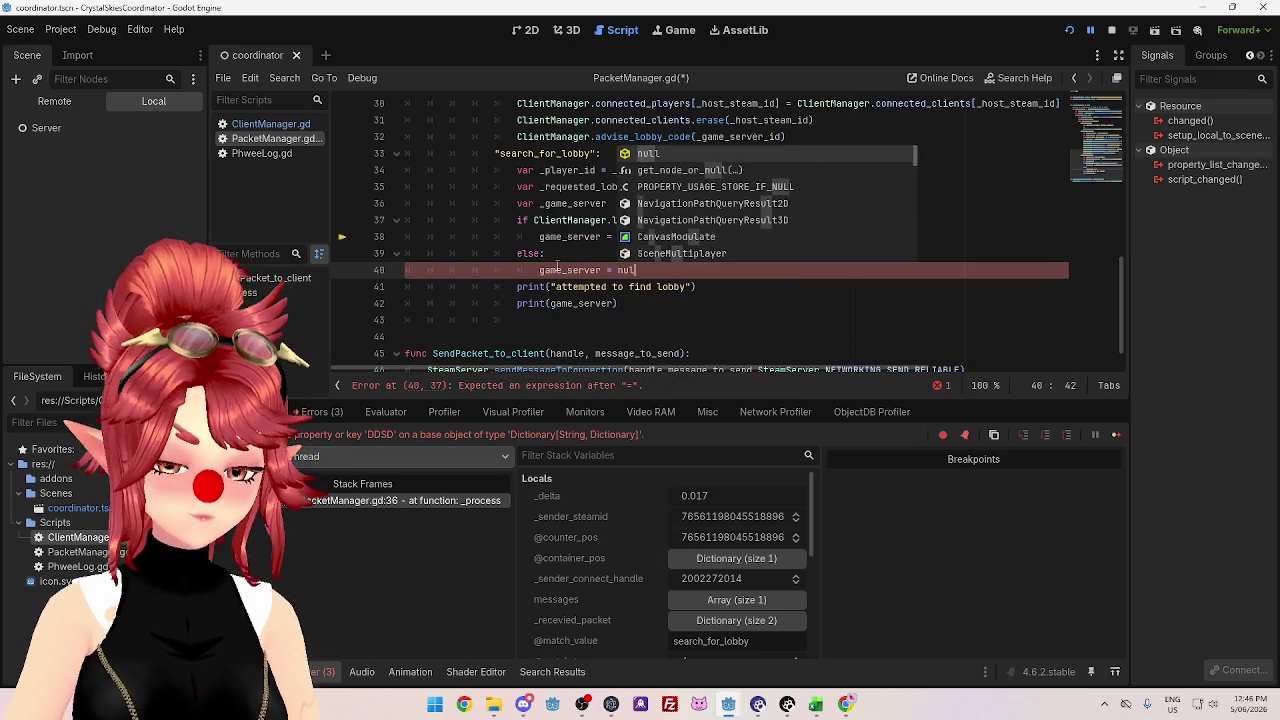
click(726, 337)
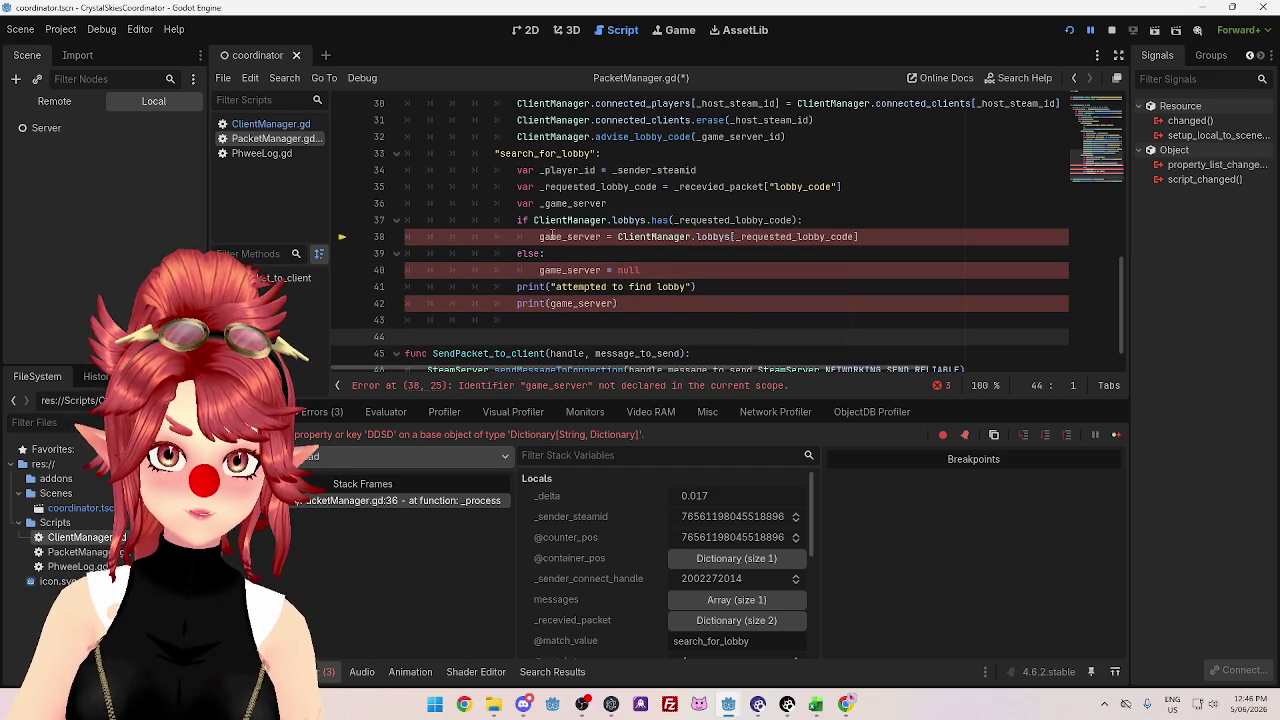
- Rename game_server to _game_server on lines 38 and 40 and in the print
click(541, 237)
text(_)
click(539, 270)
text(_)
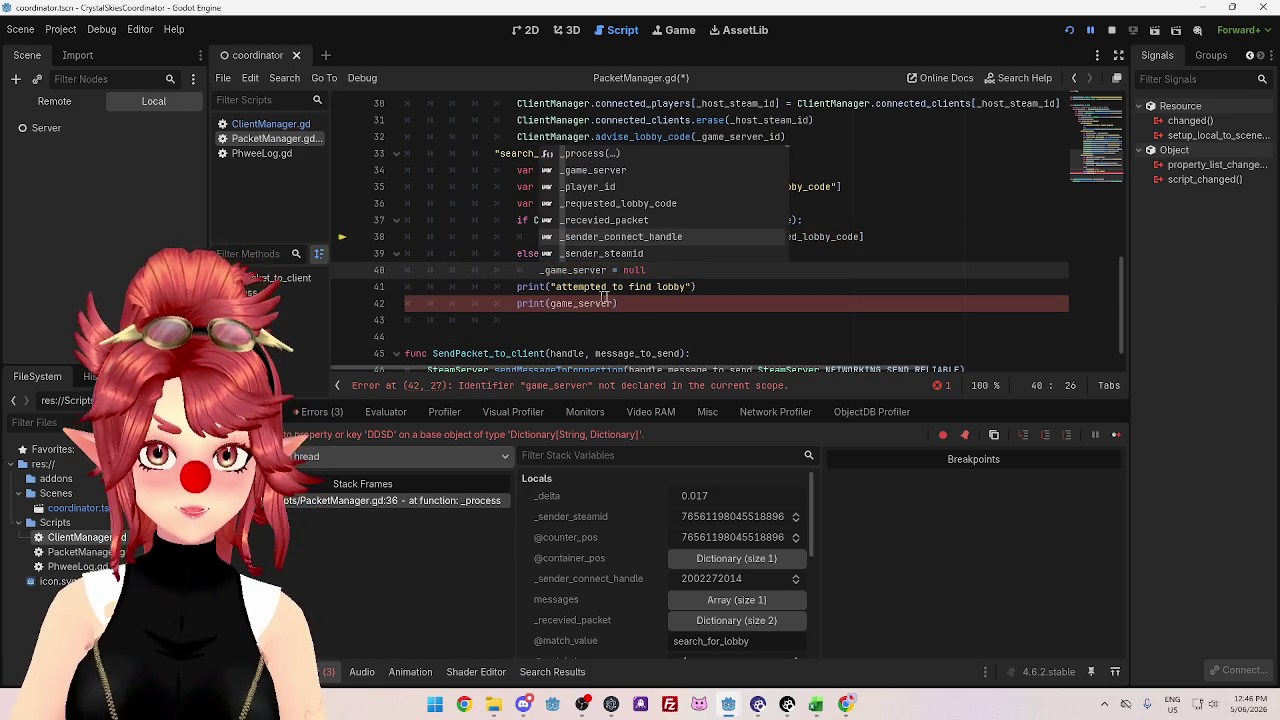
click(650, 287)
click(549, 303)
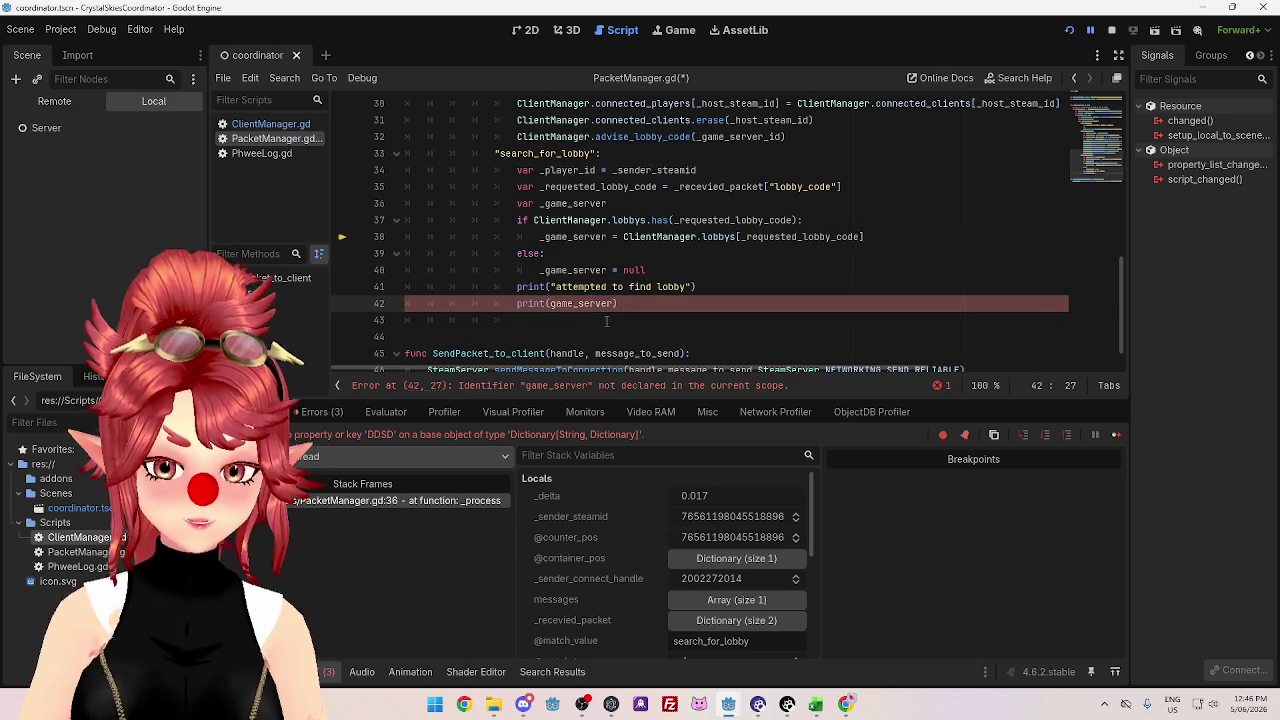
text(_)
click(931, 250)
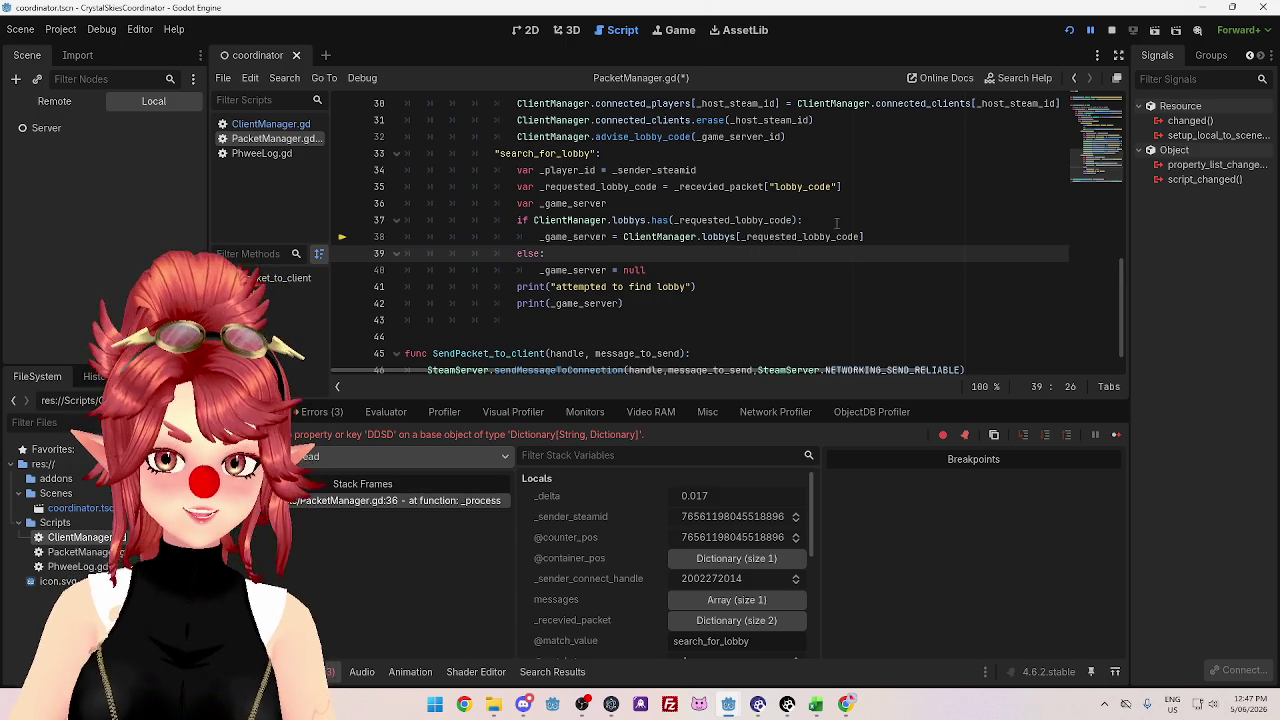
- Delete the if lobbys.has() condition line on line 37
drag(832, 221, 503, 226)
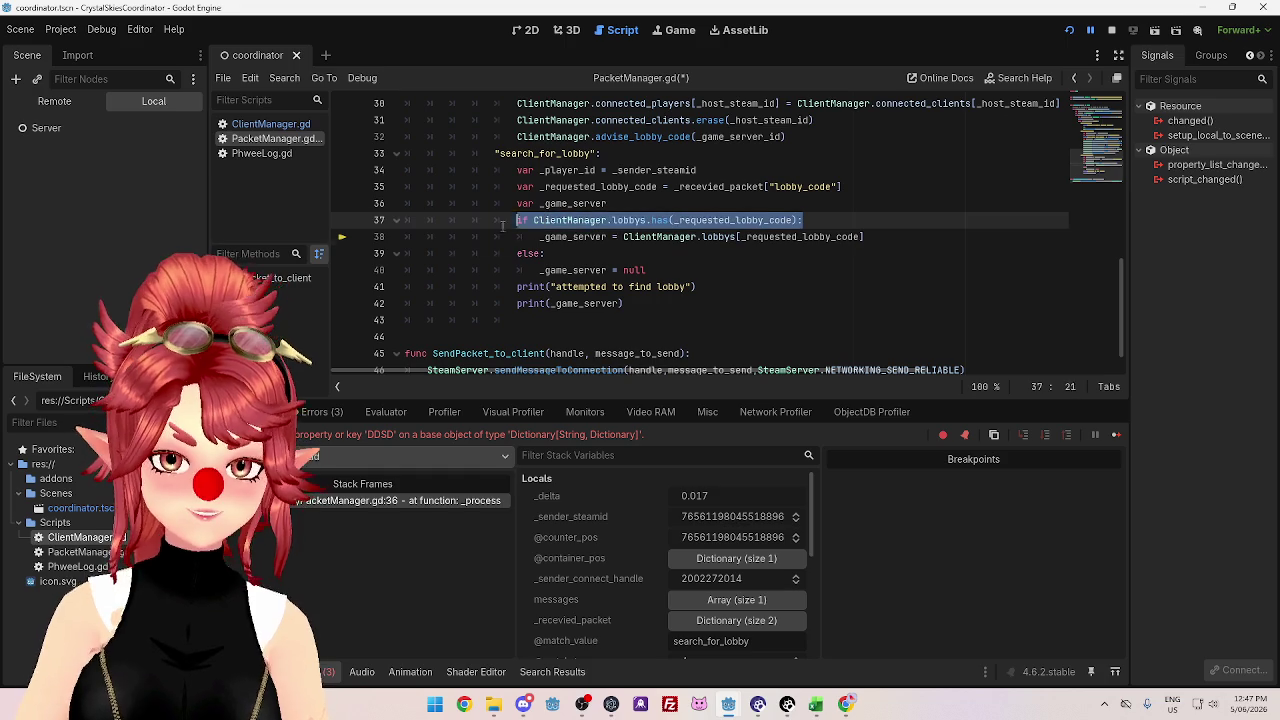
key(BackSpace)
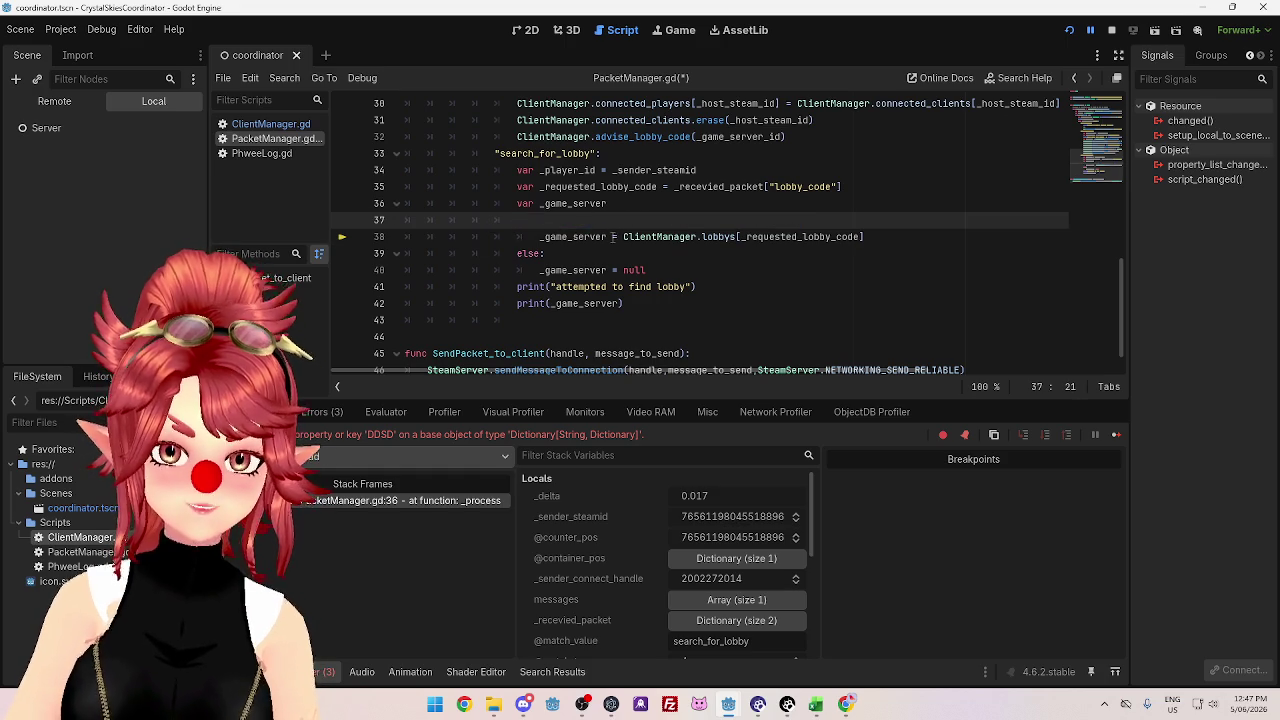
click(540, 237)
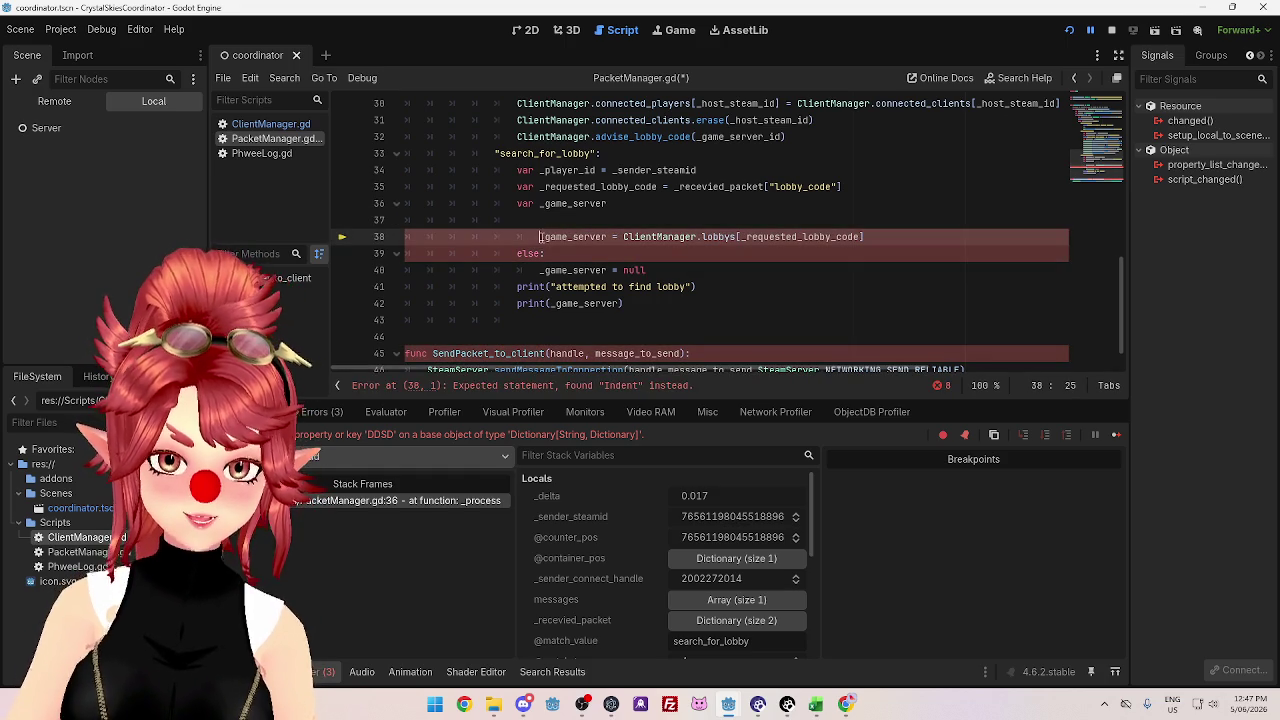
- Join the declaration and lookup lines with a '? value: null' ternary and delete the else branch
drag(608, 237, 572, 207)
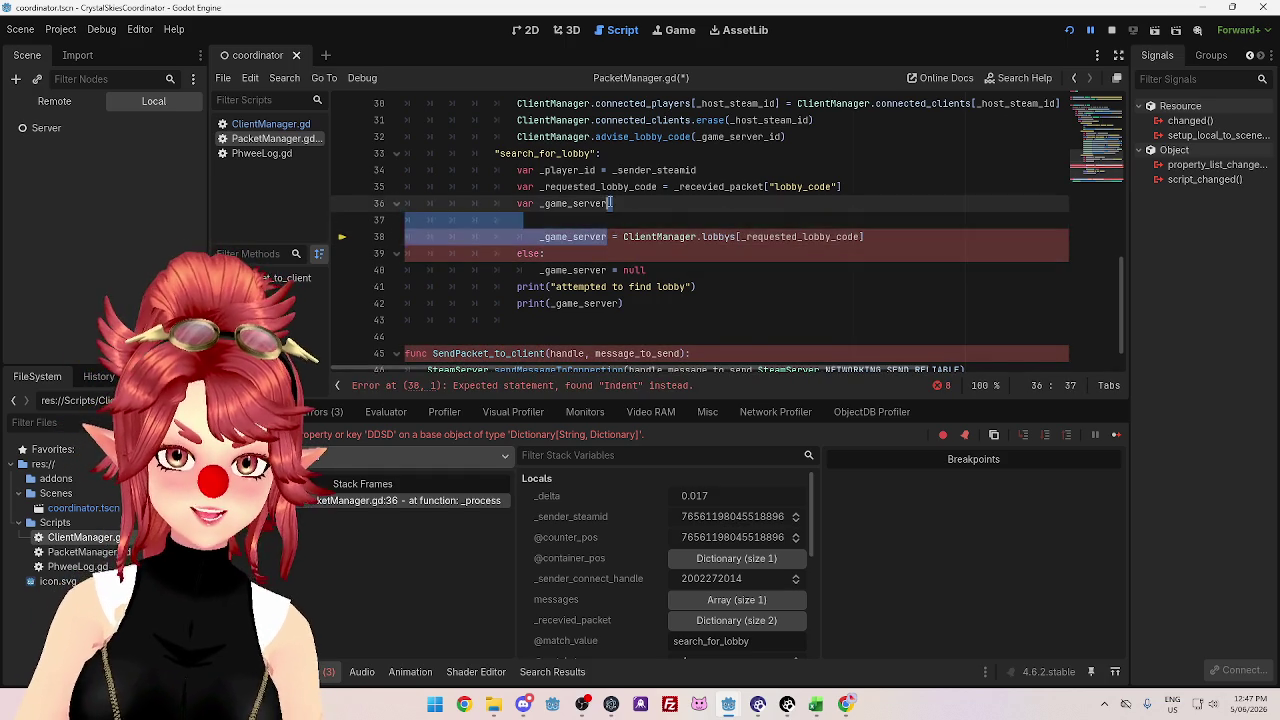
key(BackSpace)
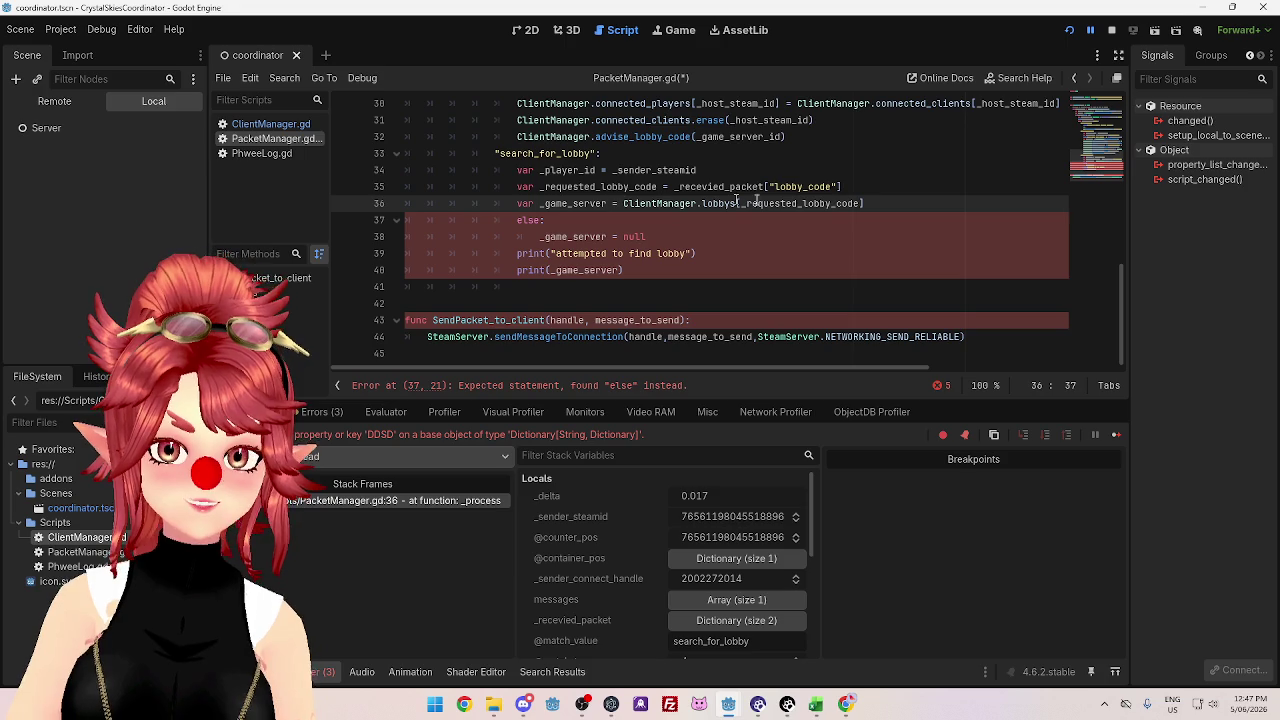
click(885, 203)
text(? value: null)
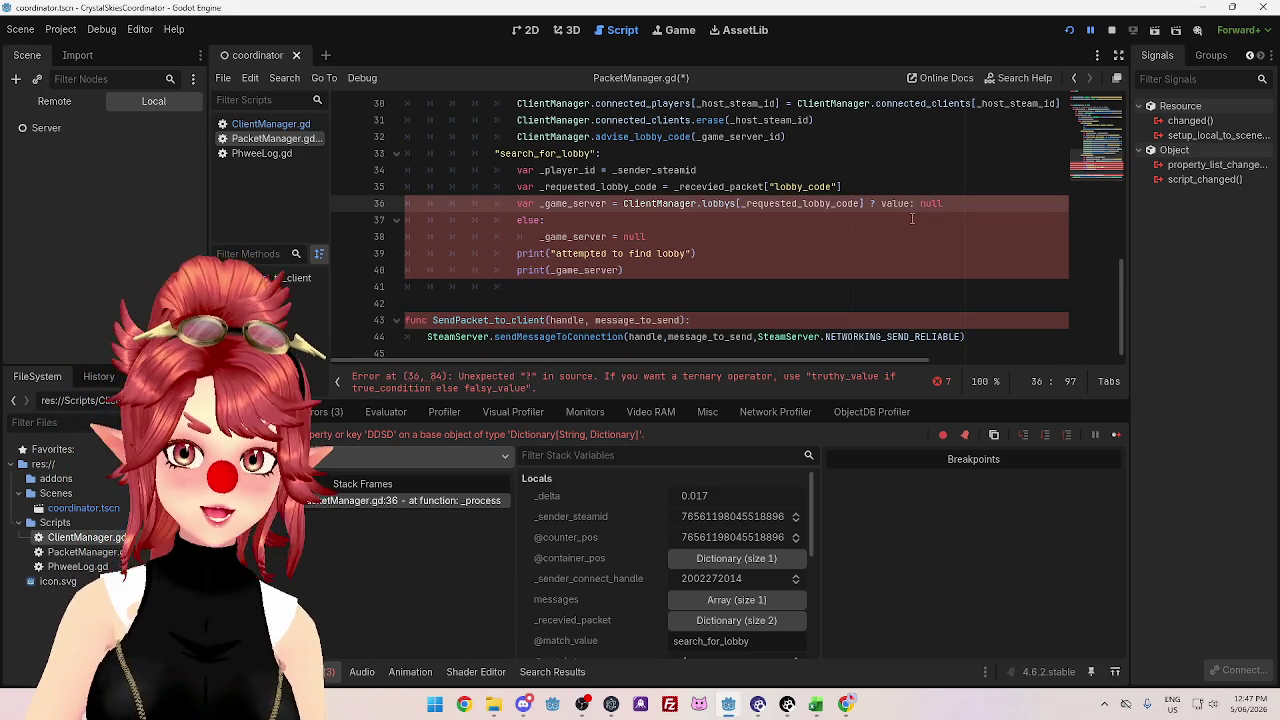
drag(517, 220, 655, 236)
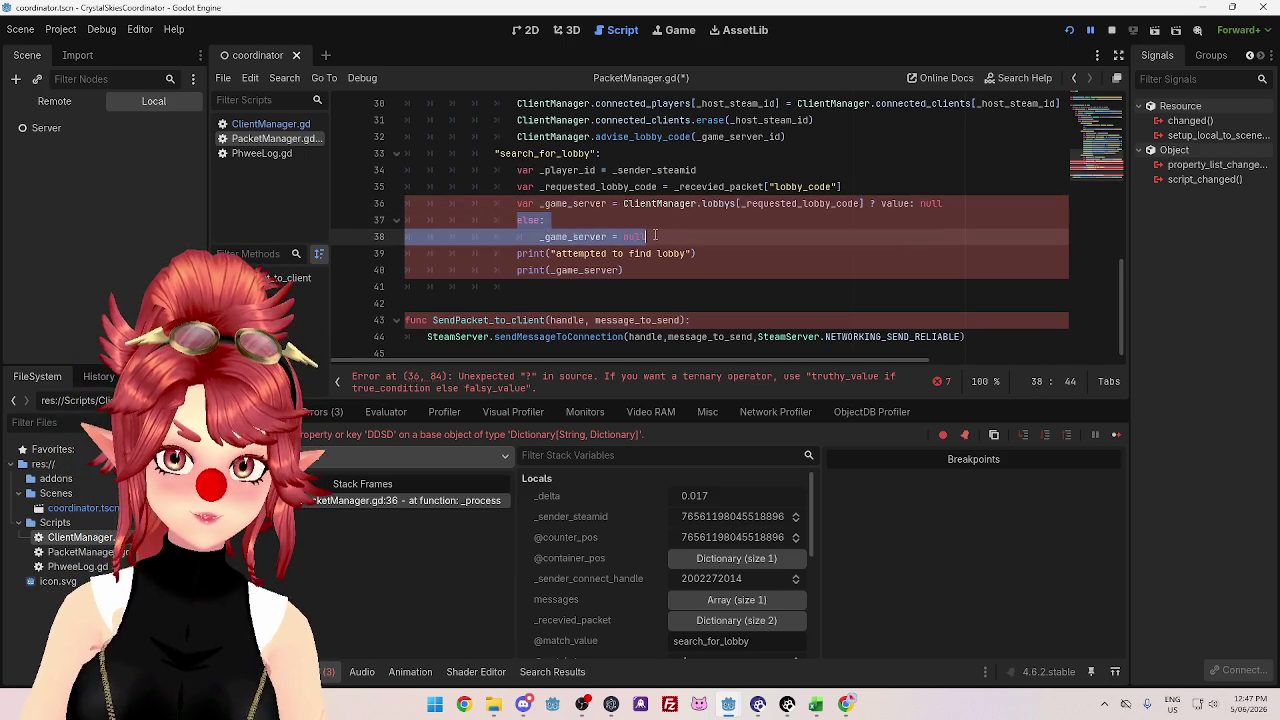
key(BackSpace)
- Start undoing the ternary change back toward the if/else lookup
click(752, 294)
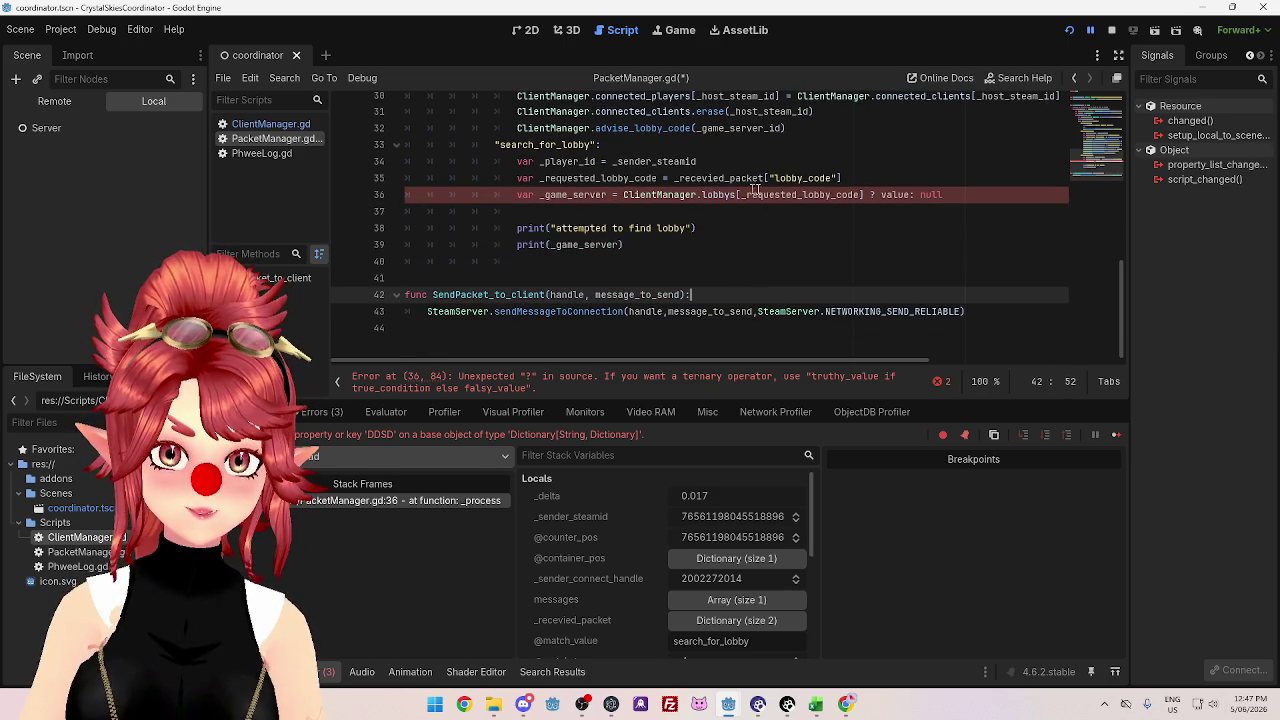
mouse_move(840, 196)
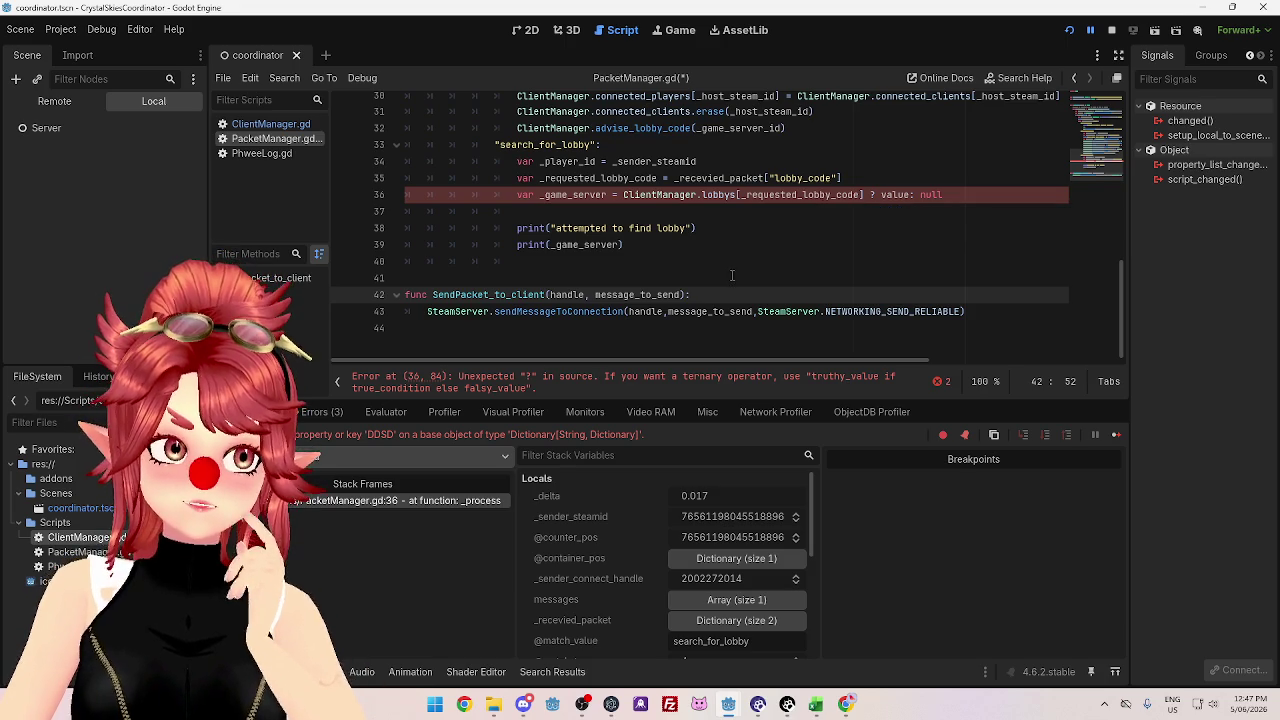
click(722, 212)
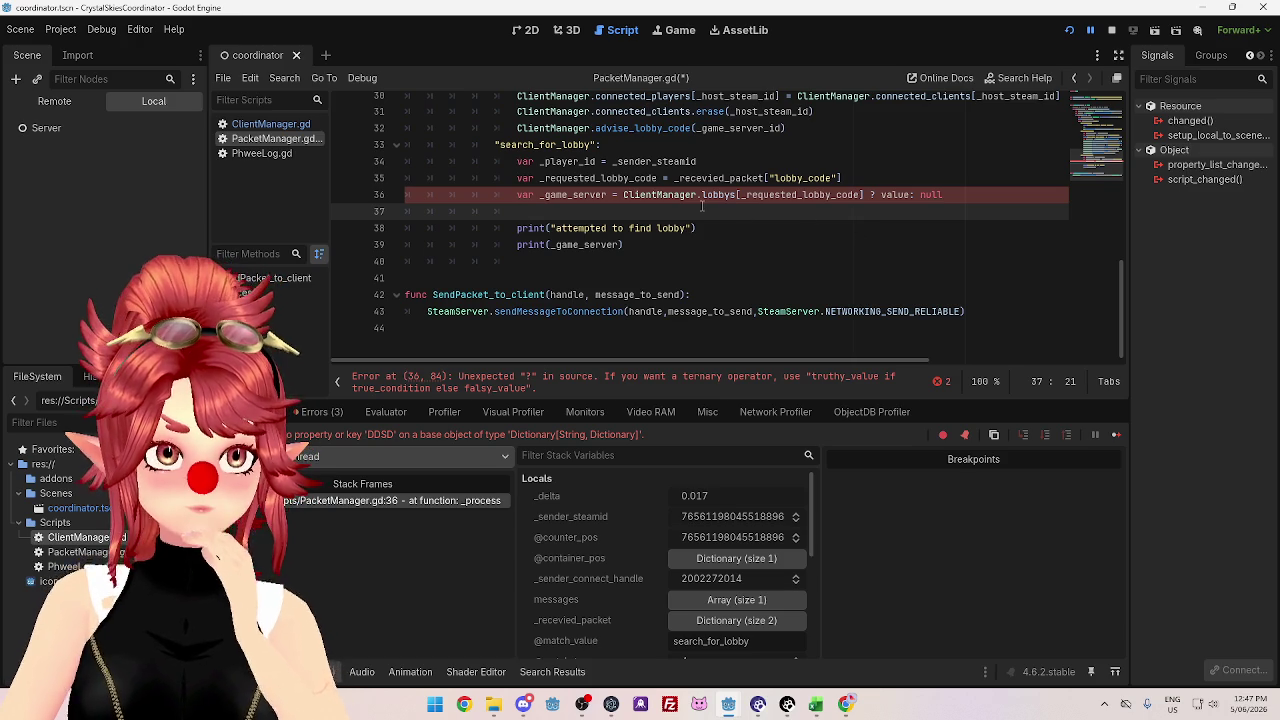
mouse_move(695, 203)
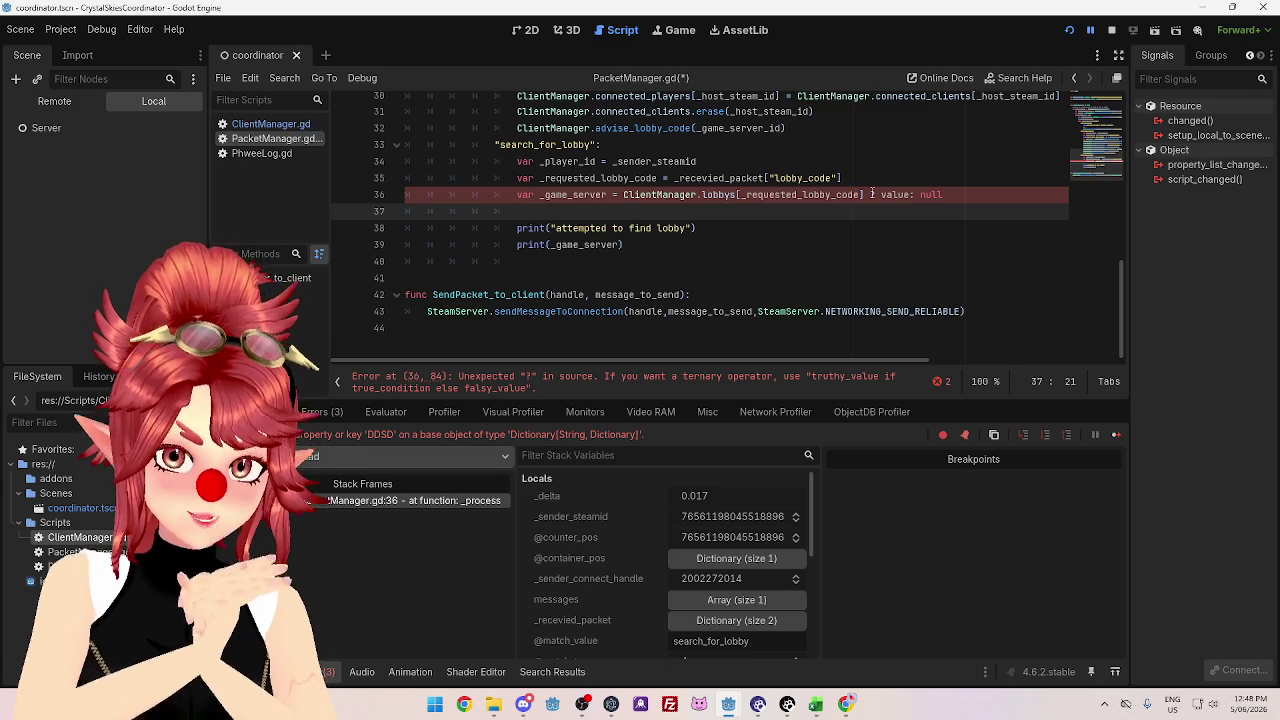
key(ctrl+z)
key(ctrl+z)
key(ctrl+z)
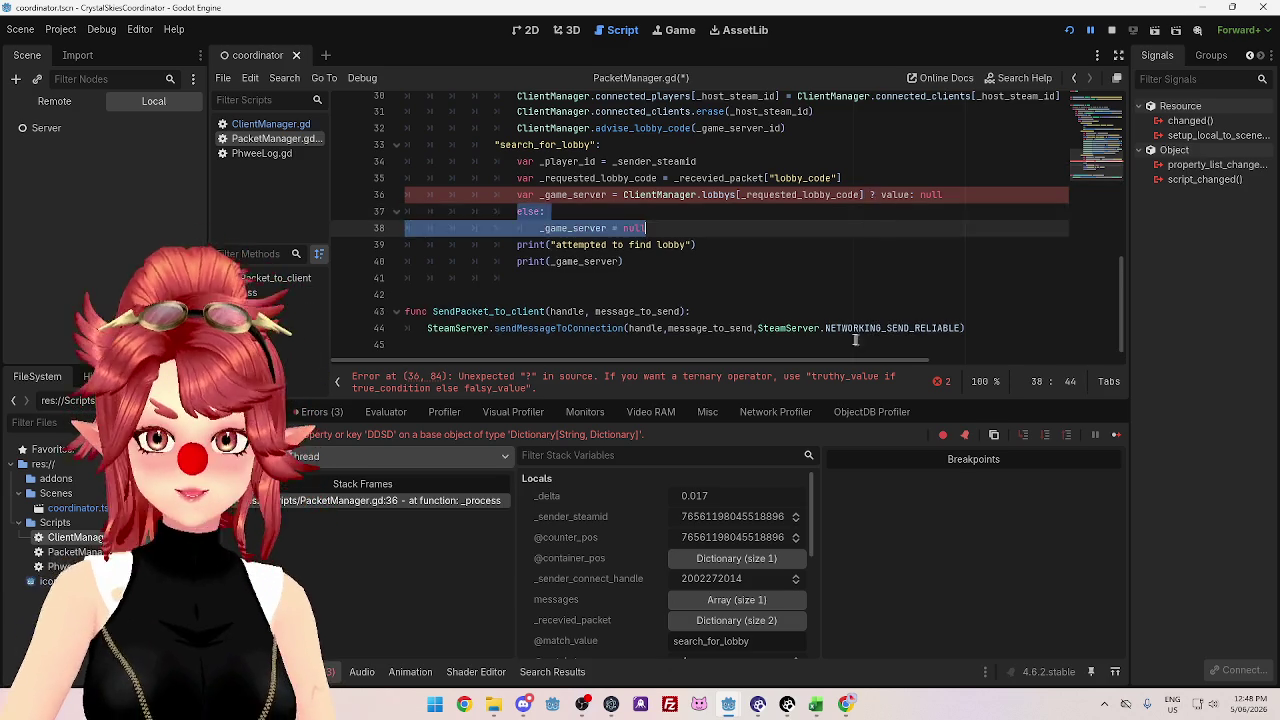
- Save the restored PacketManager.gd, then stop and rerun the coordinator project
click(704, 272)
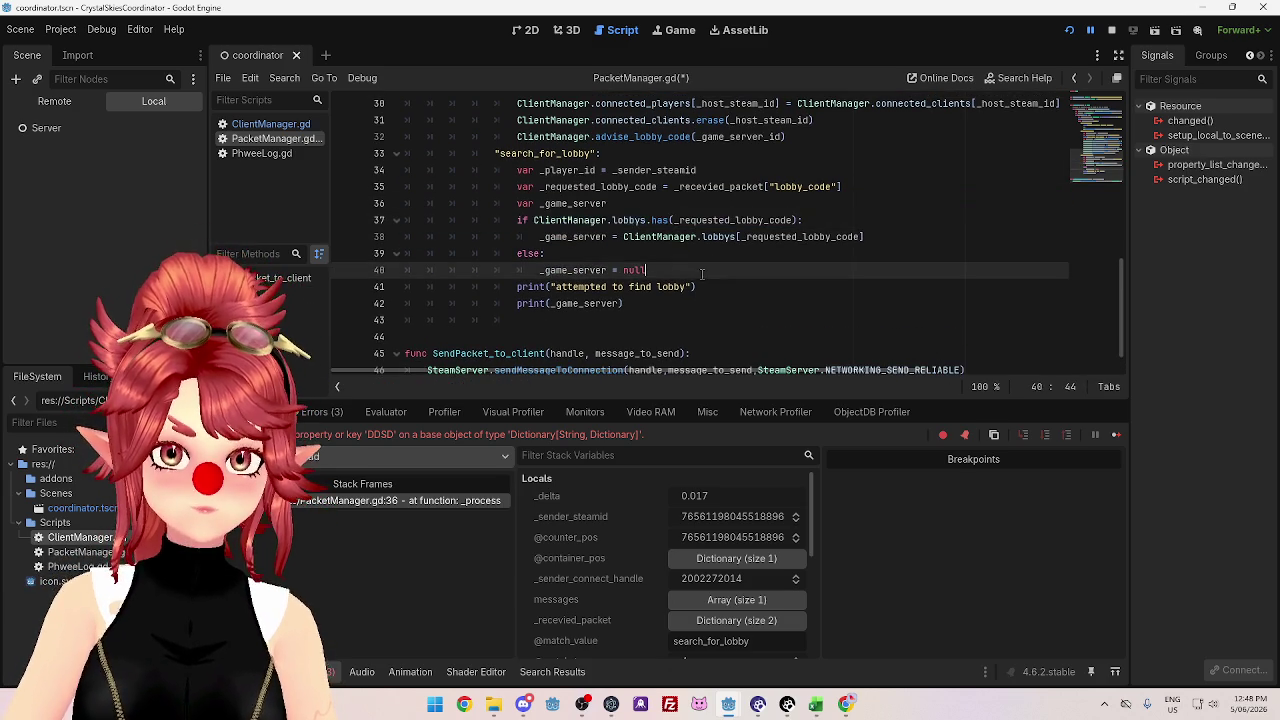
click(780, 292)
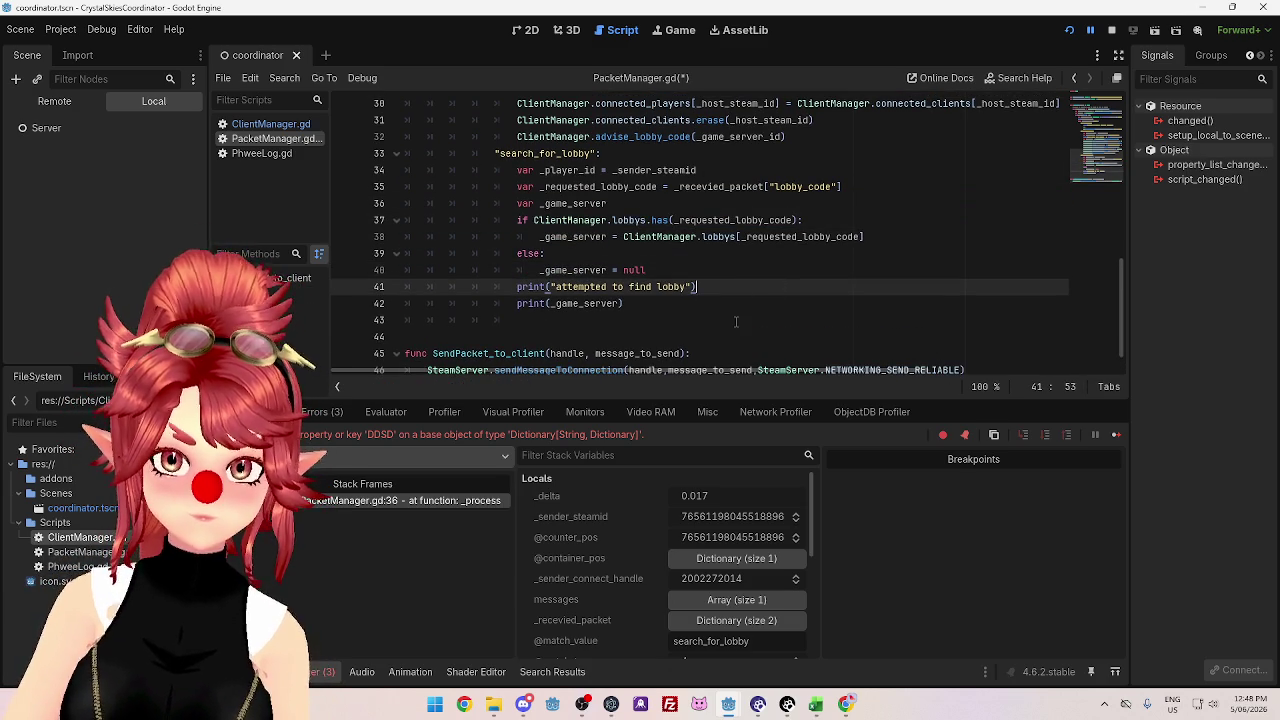
key(ctrl+s)
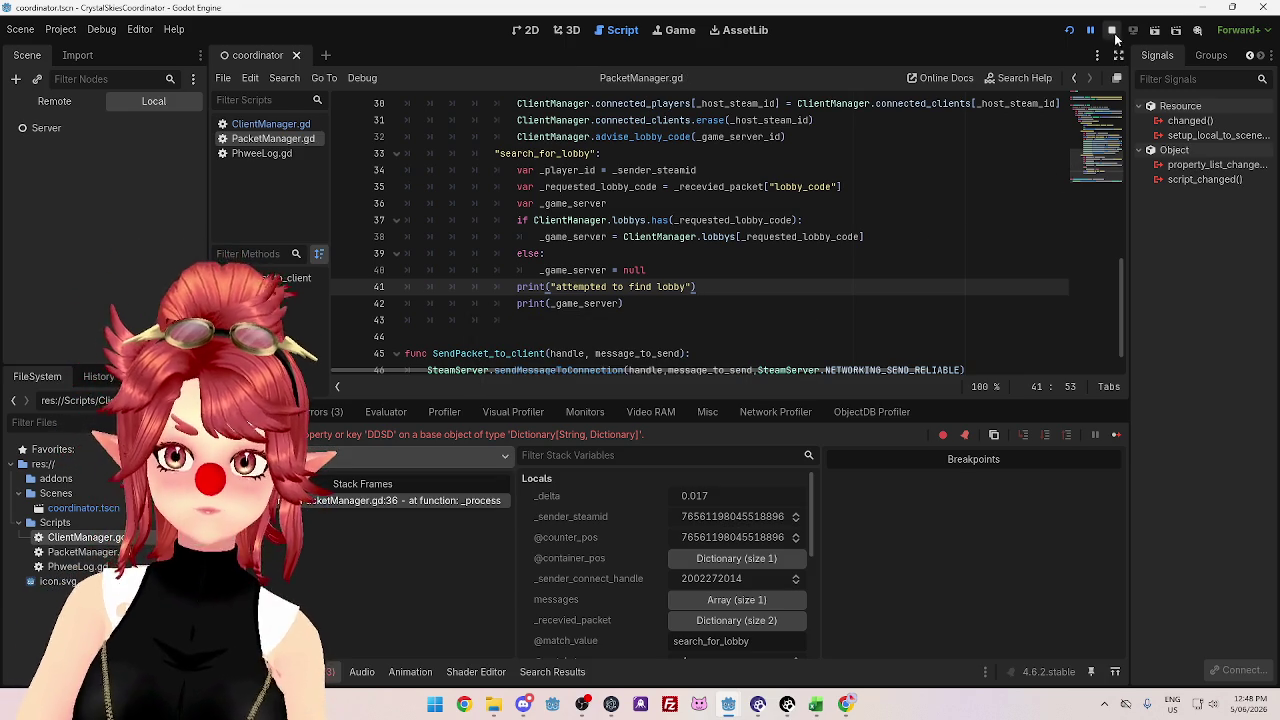
click(1112, 31)
mouse_move(729, 710)
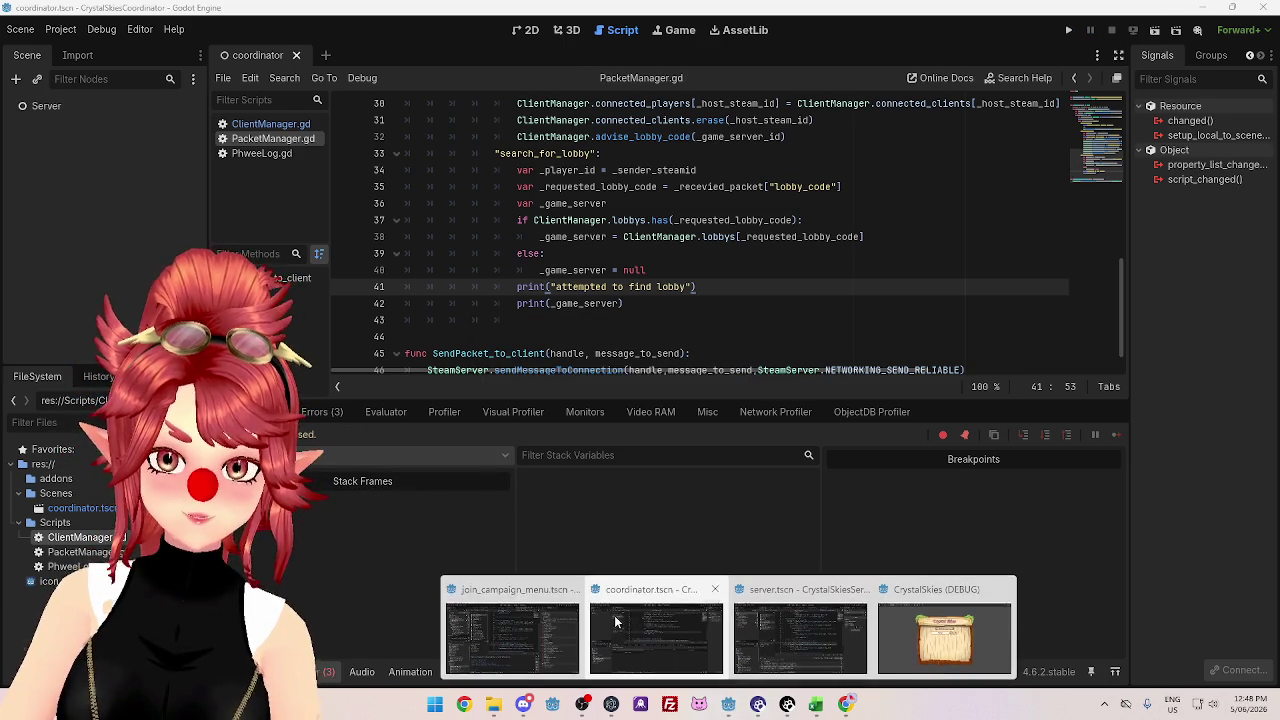
click(746, 630)
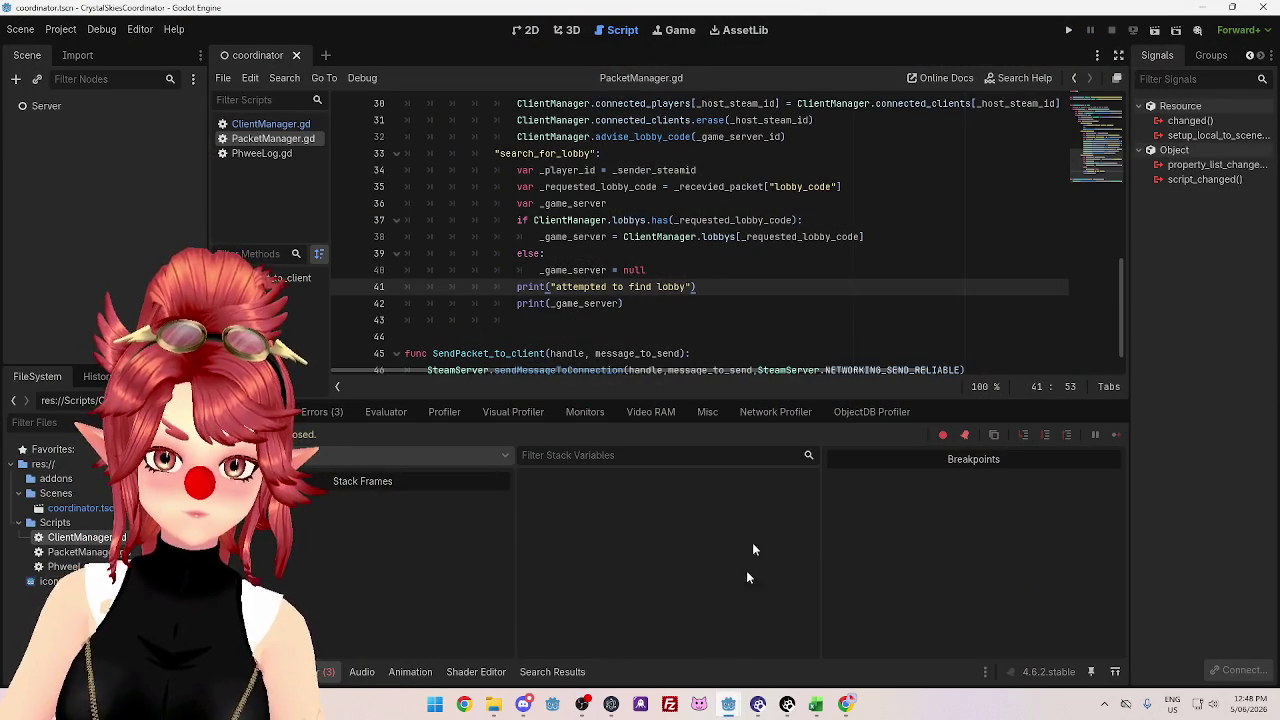
click(1070, 31)
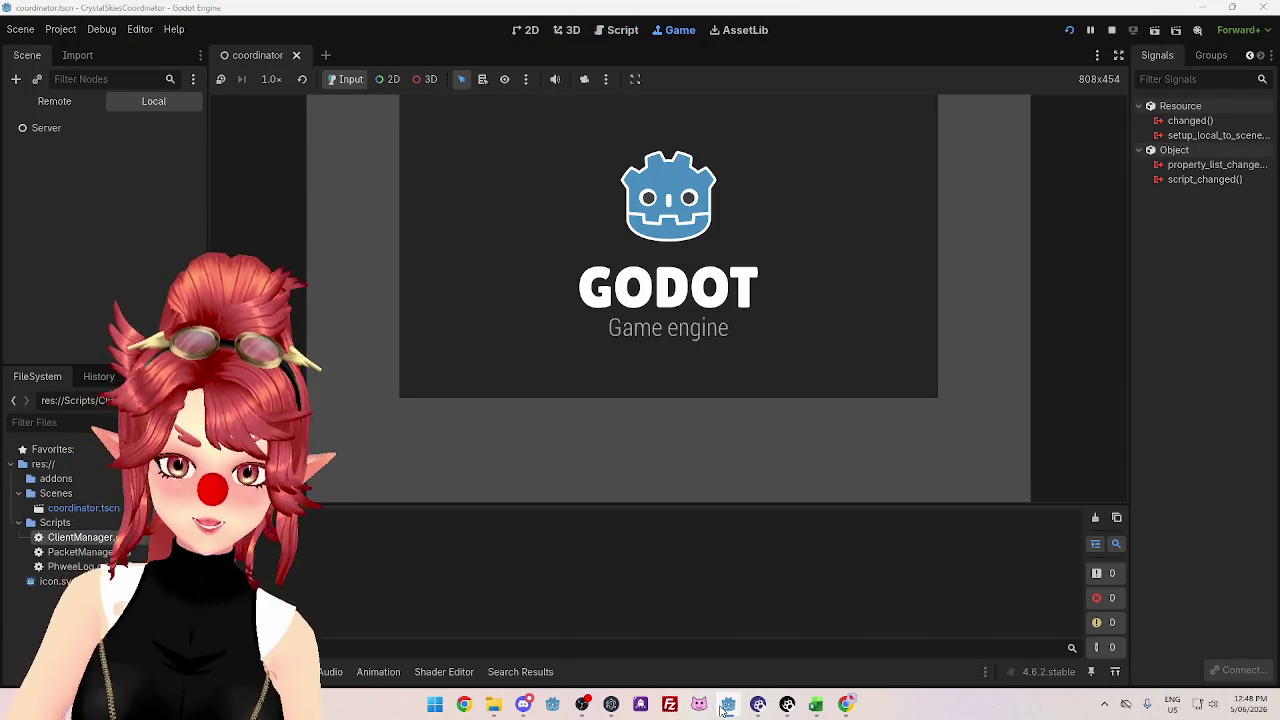
- Launch the Crystal Skies game and search for lobby KJFG, then return to the coordinator
mouse_move(728, 705)
click(586, 620)
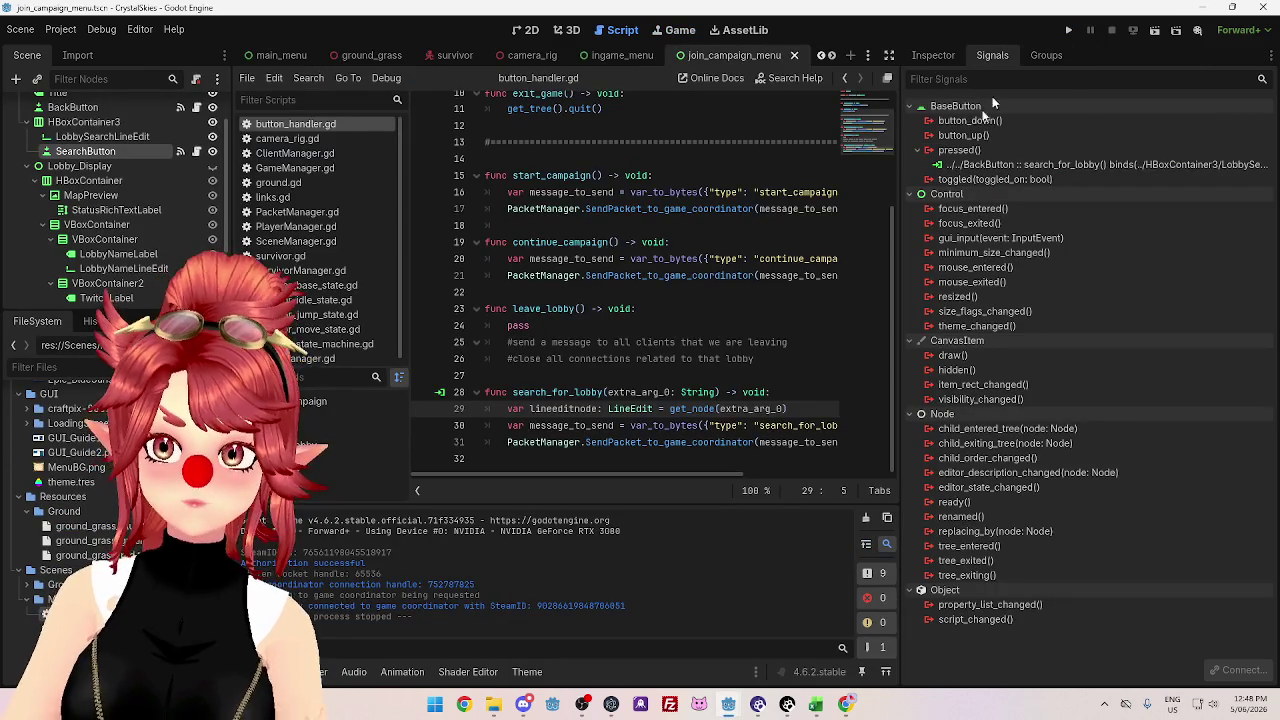
click(1070, 31)
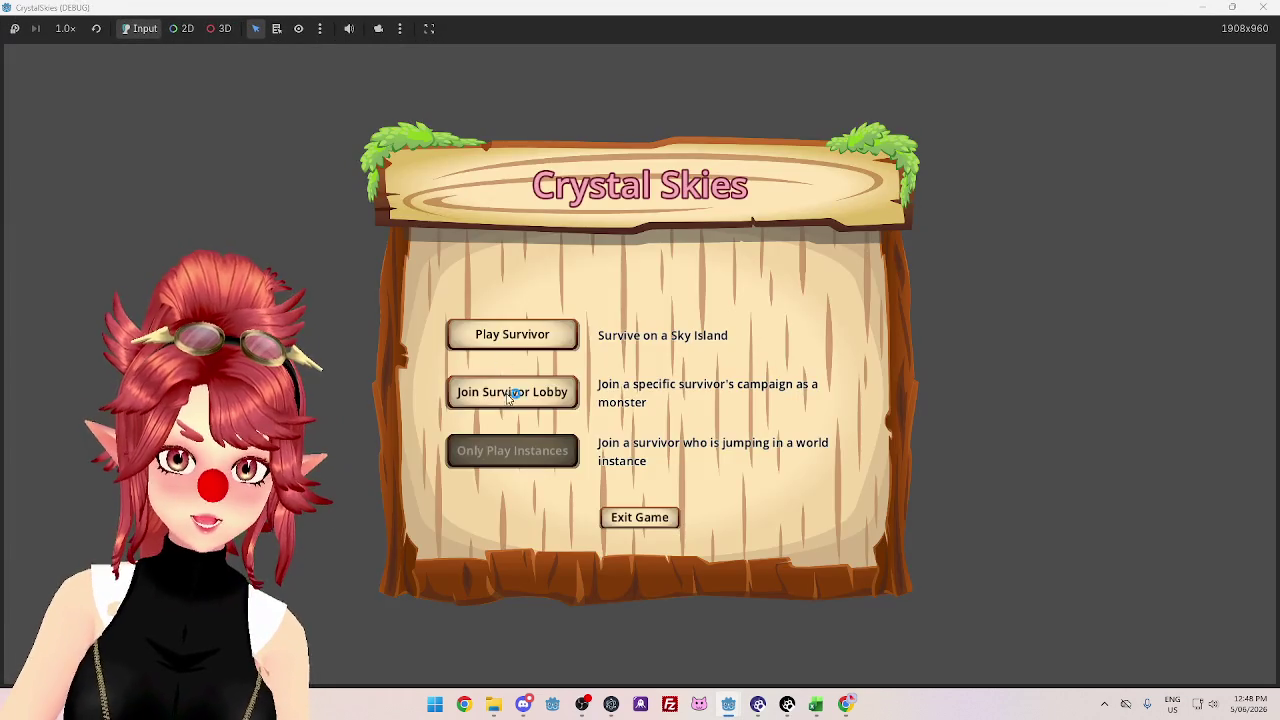
click(509, 393)
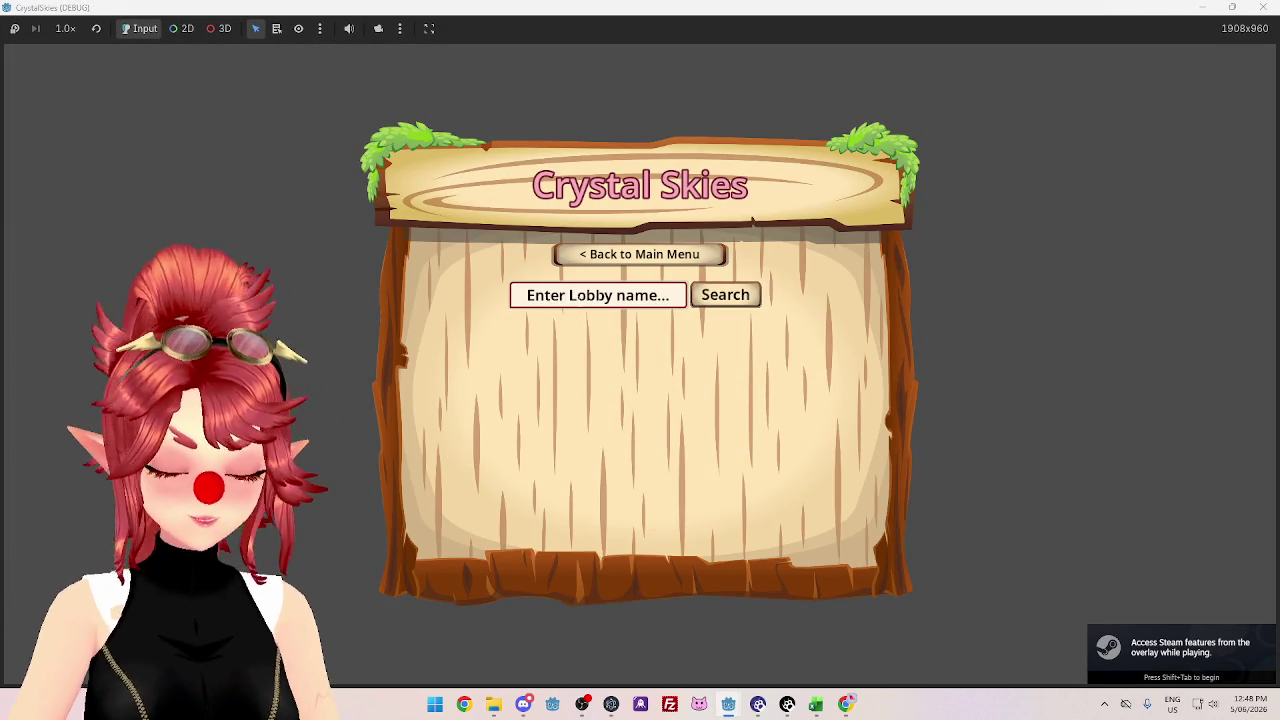
text(KJFGV)
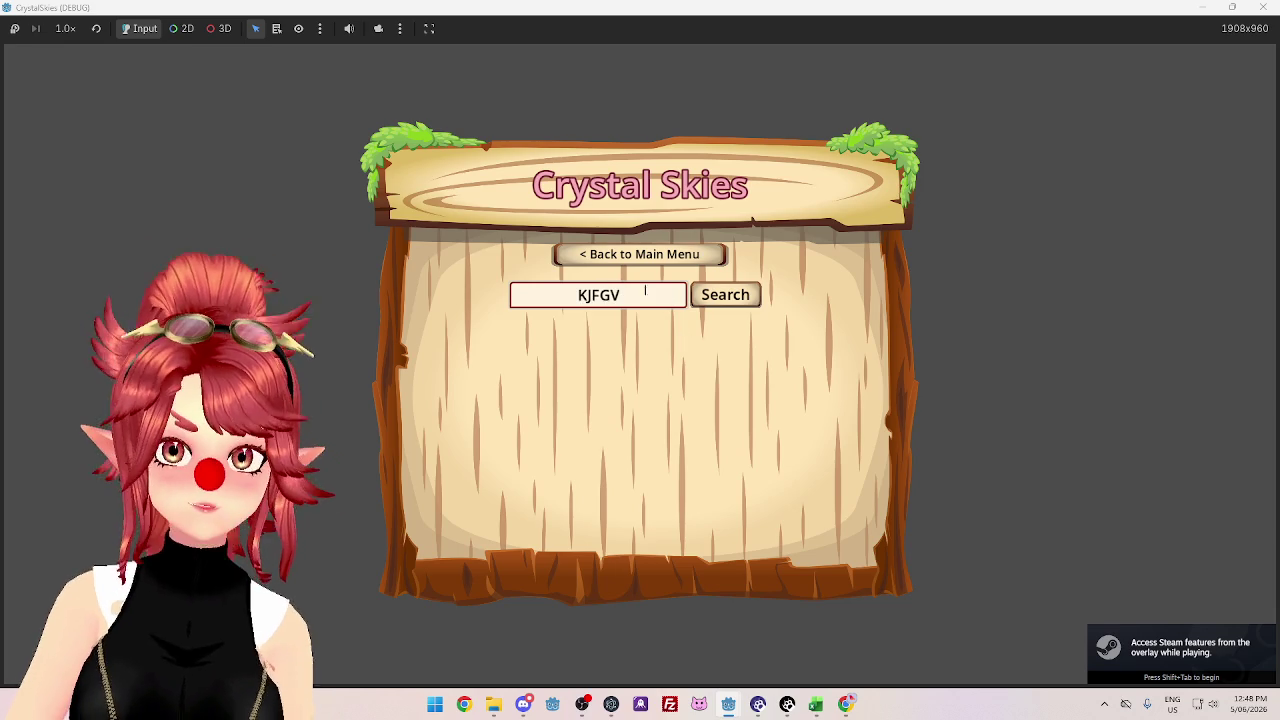
text(f)
key(BackSpace)
key(BackSpace)
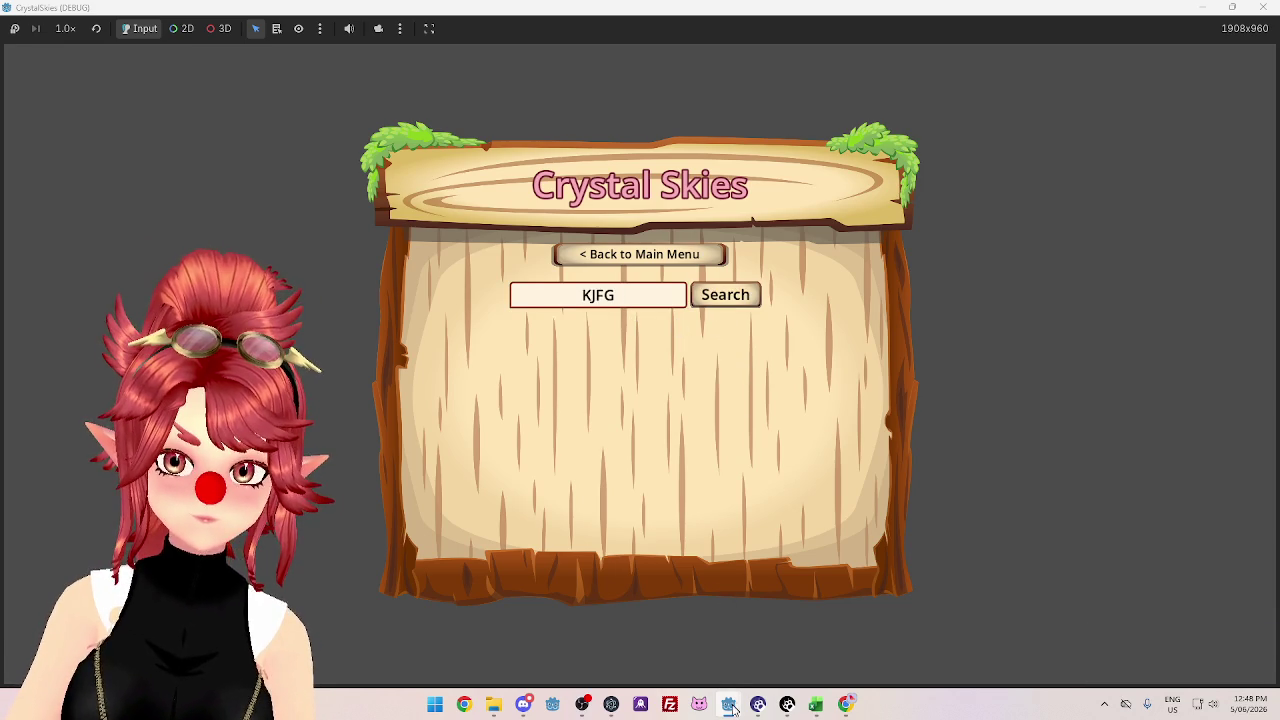
mouse_move(729, 704)
click(661, 632)
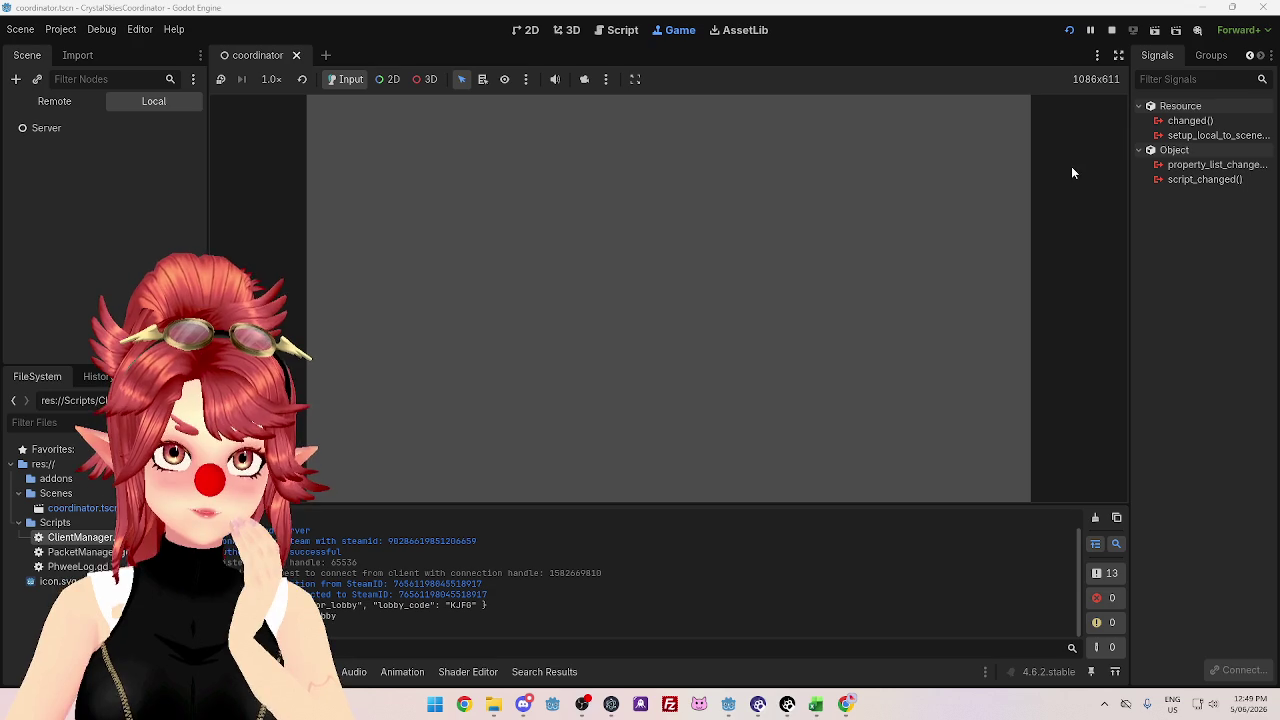
- Stop the coordinator, change line 40's null to false and back to null, and save
click(1112, 32)
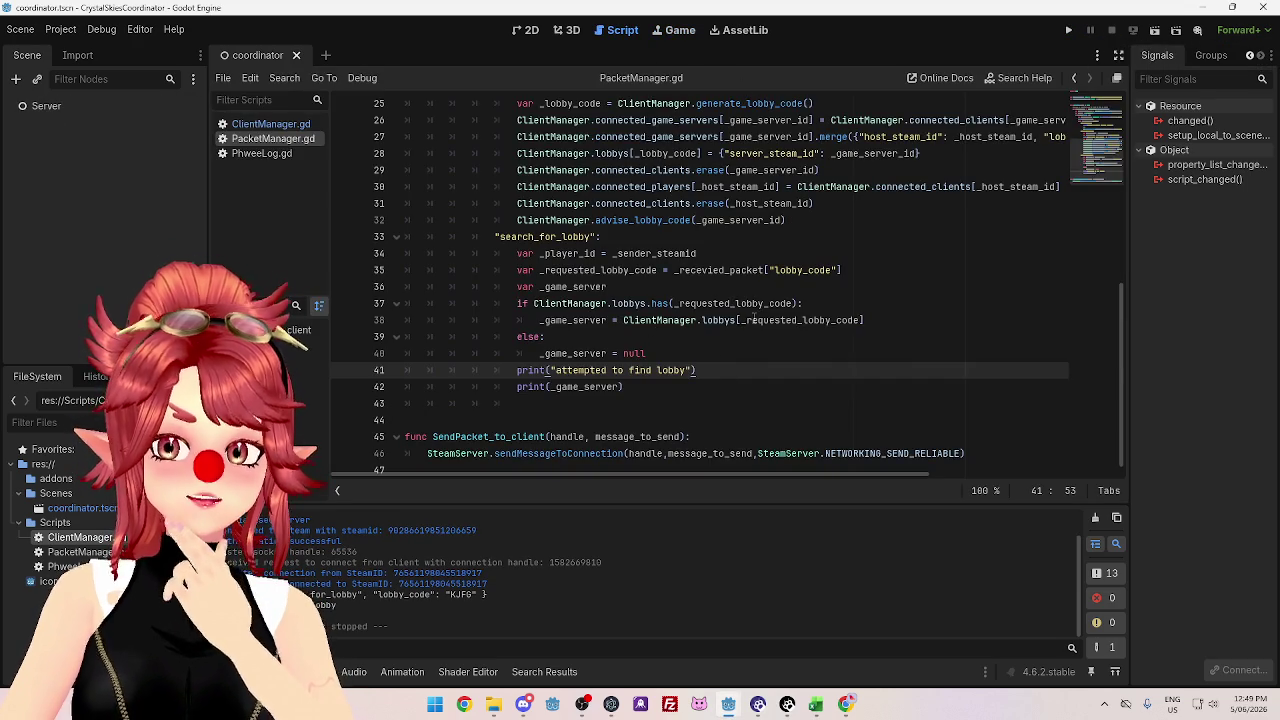
mouse_move(752, 322)
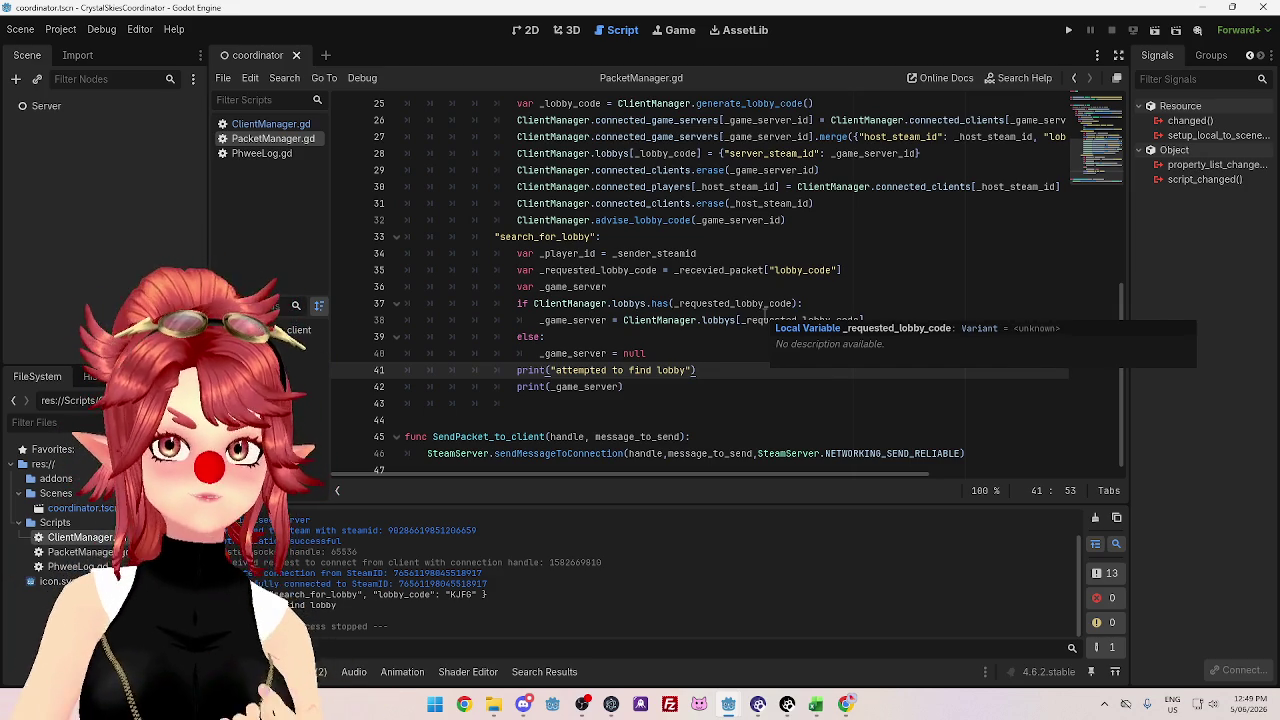
click(880, 320)
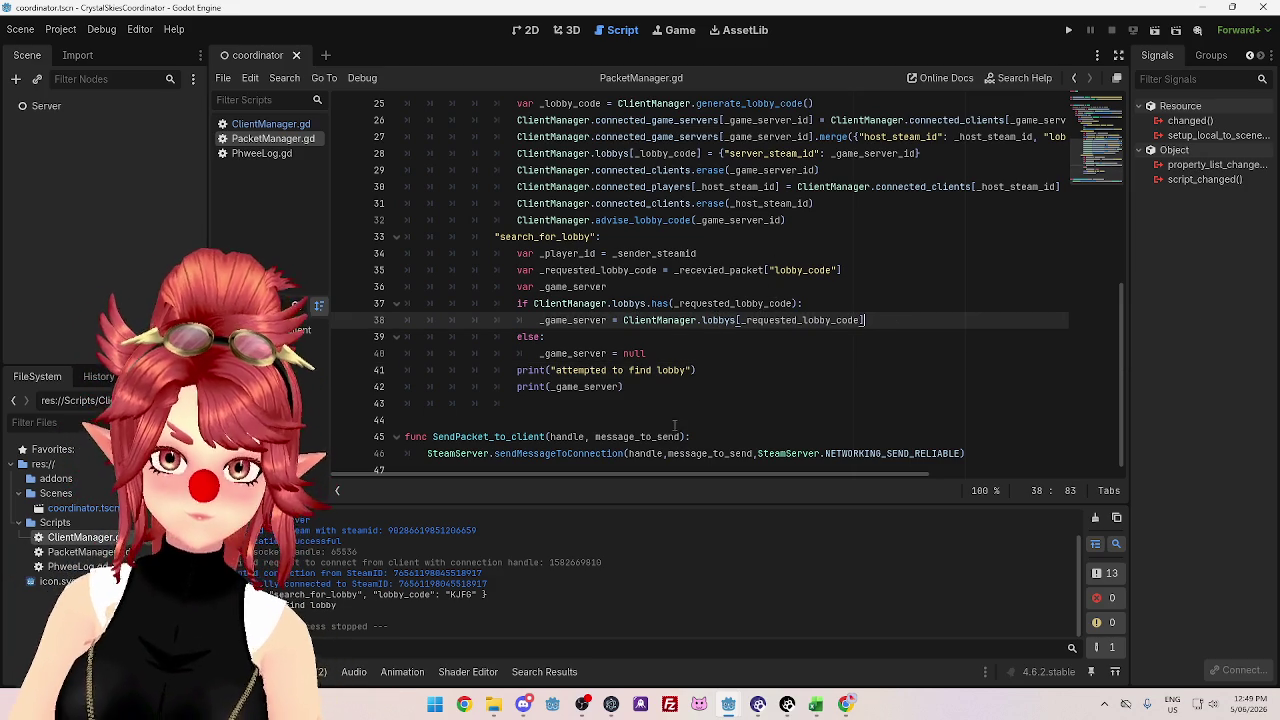
double_click(645, 353)
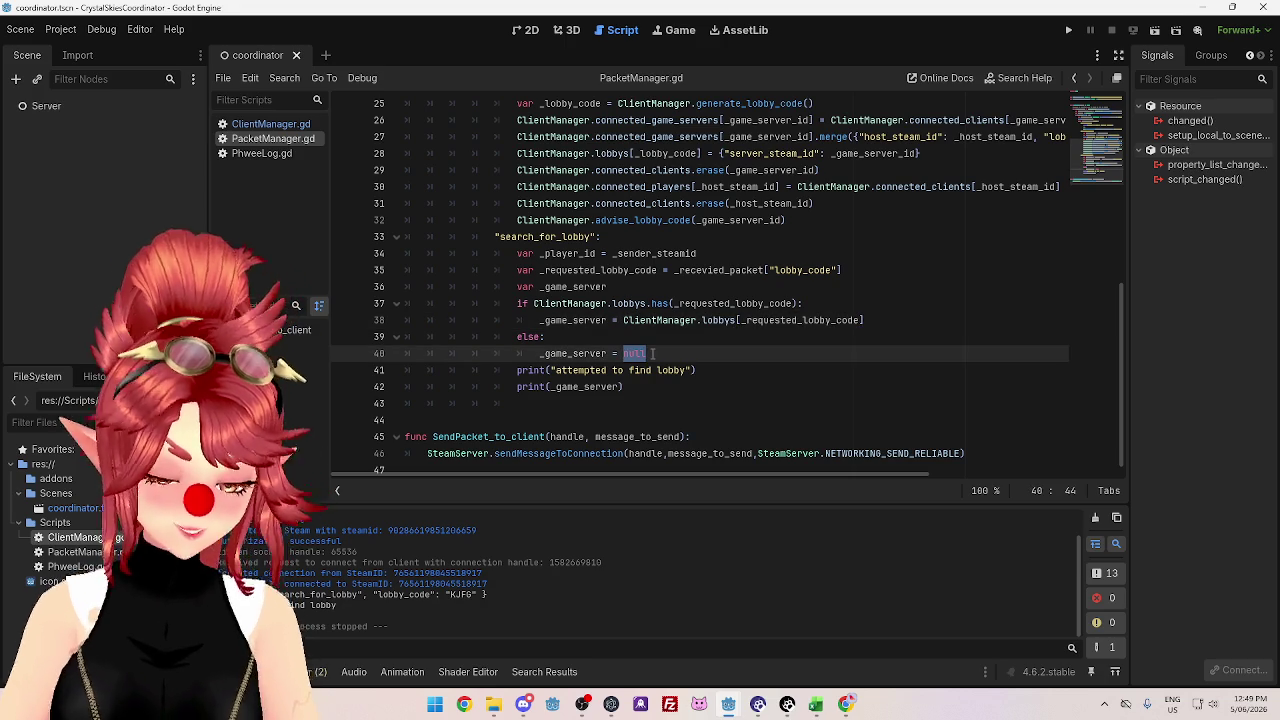
text(falsealse)
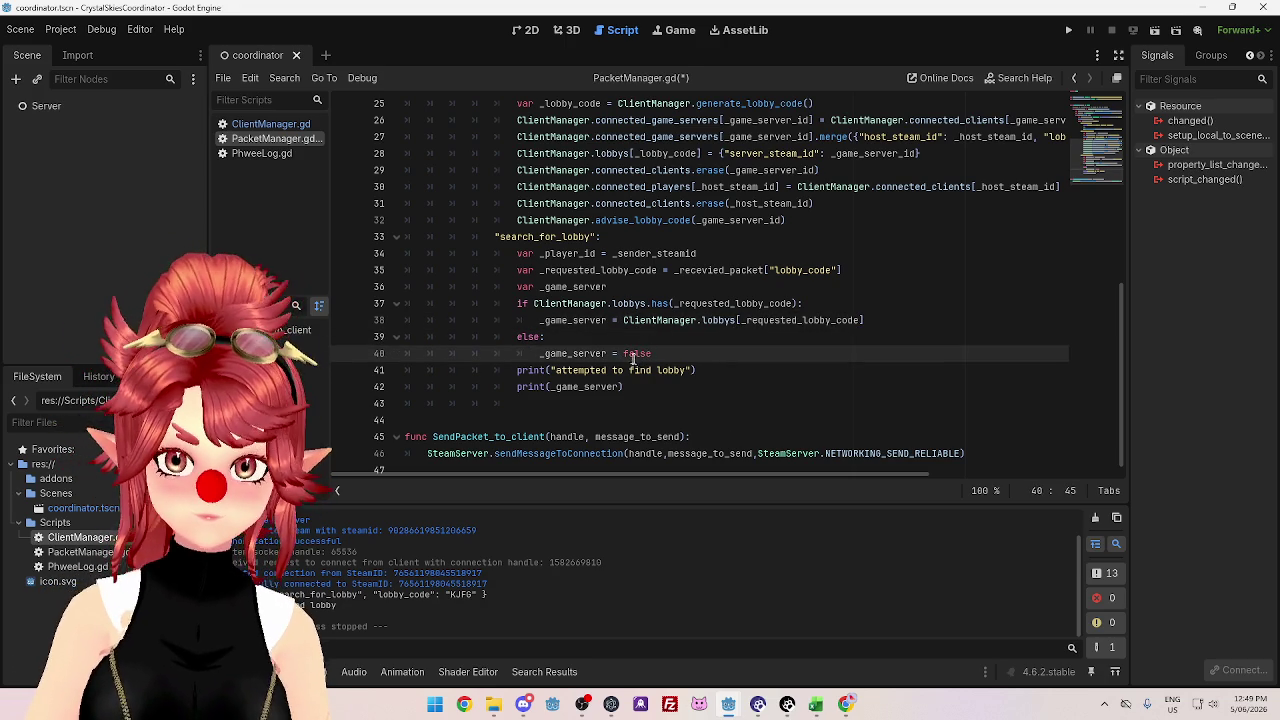
drag(623, 353, 659, 355)
text(null)
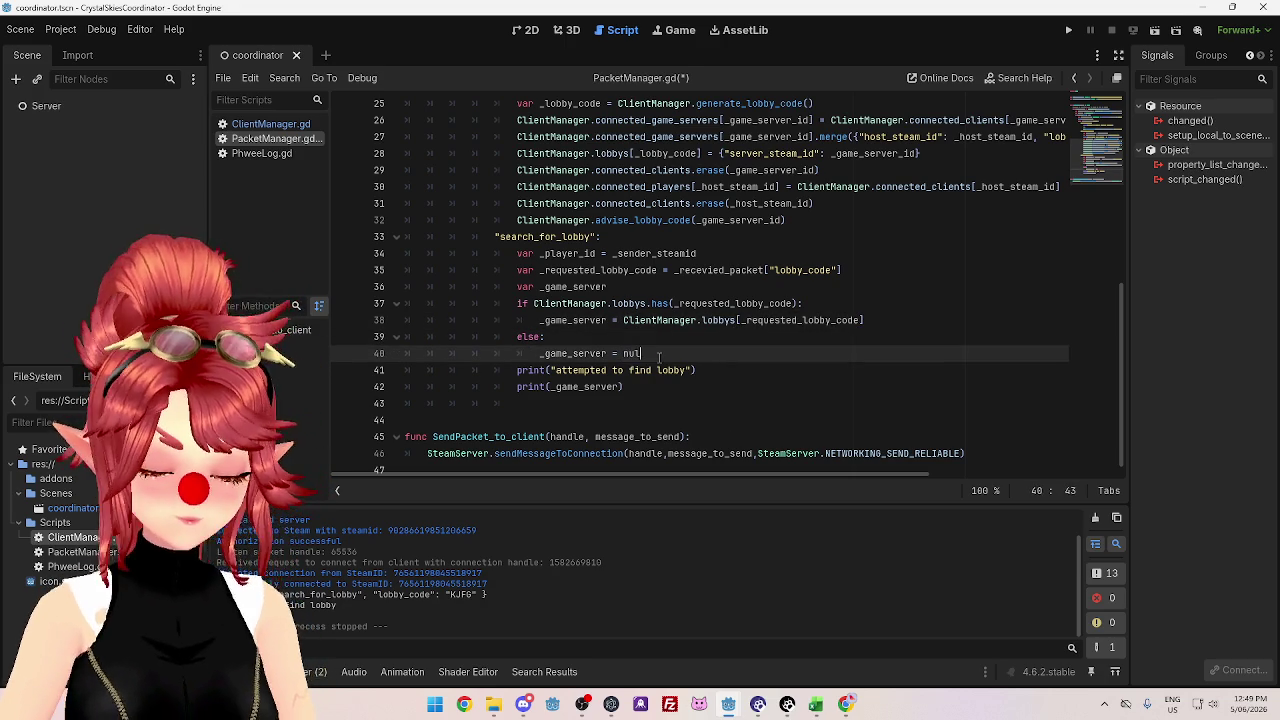
click(699, 320)
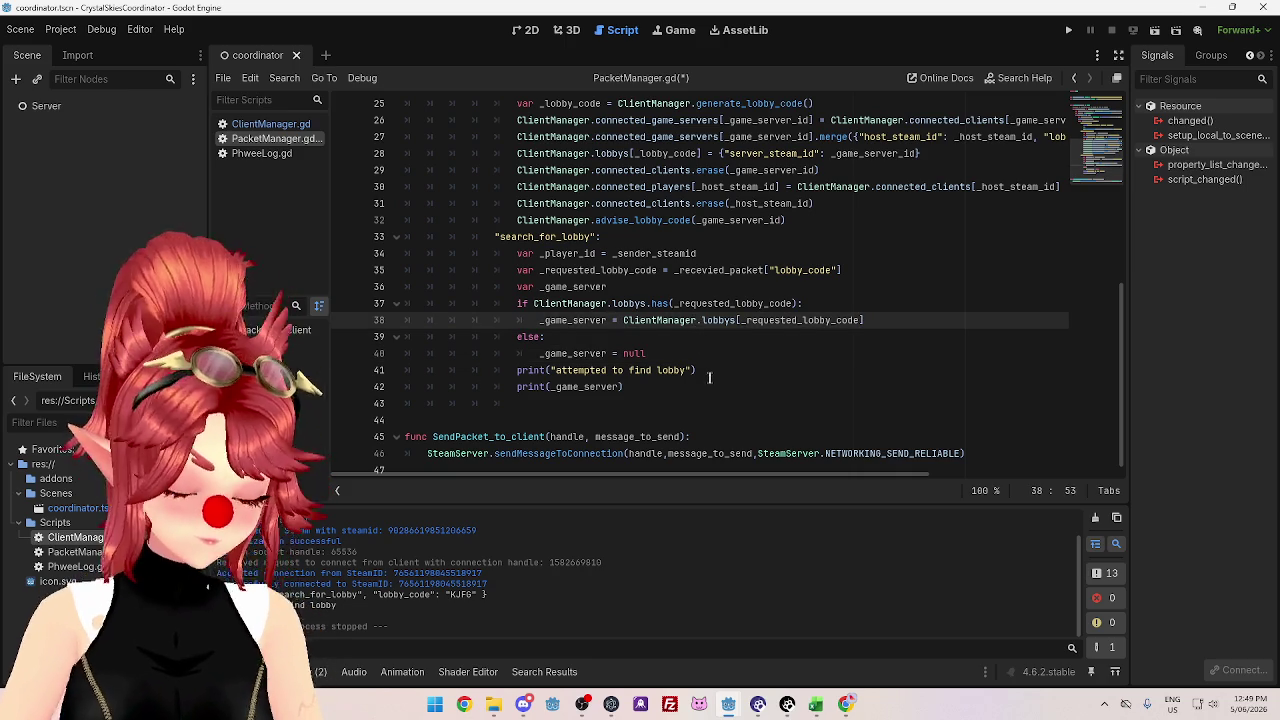
key(ctrl+s)
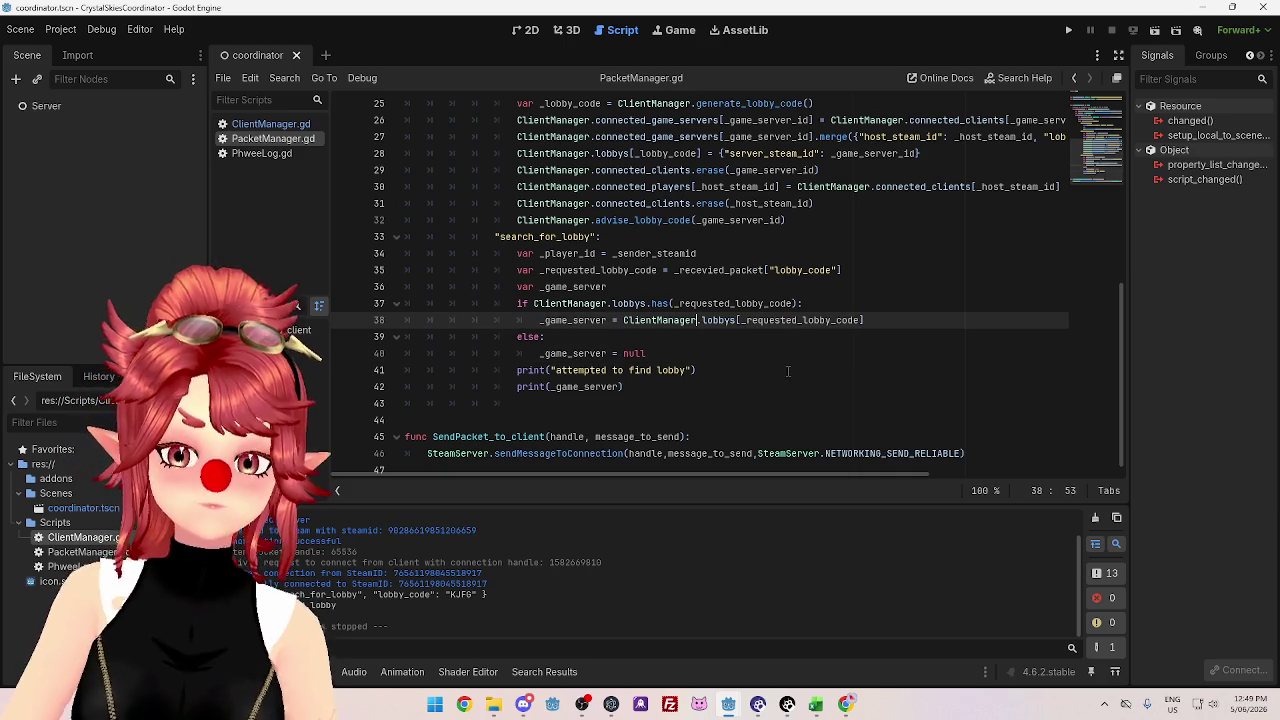
- Switch to the join_campaign_menu client project window showing button_handler.gd
click(789, 370)
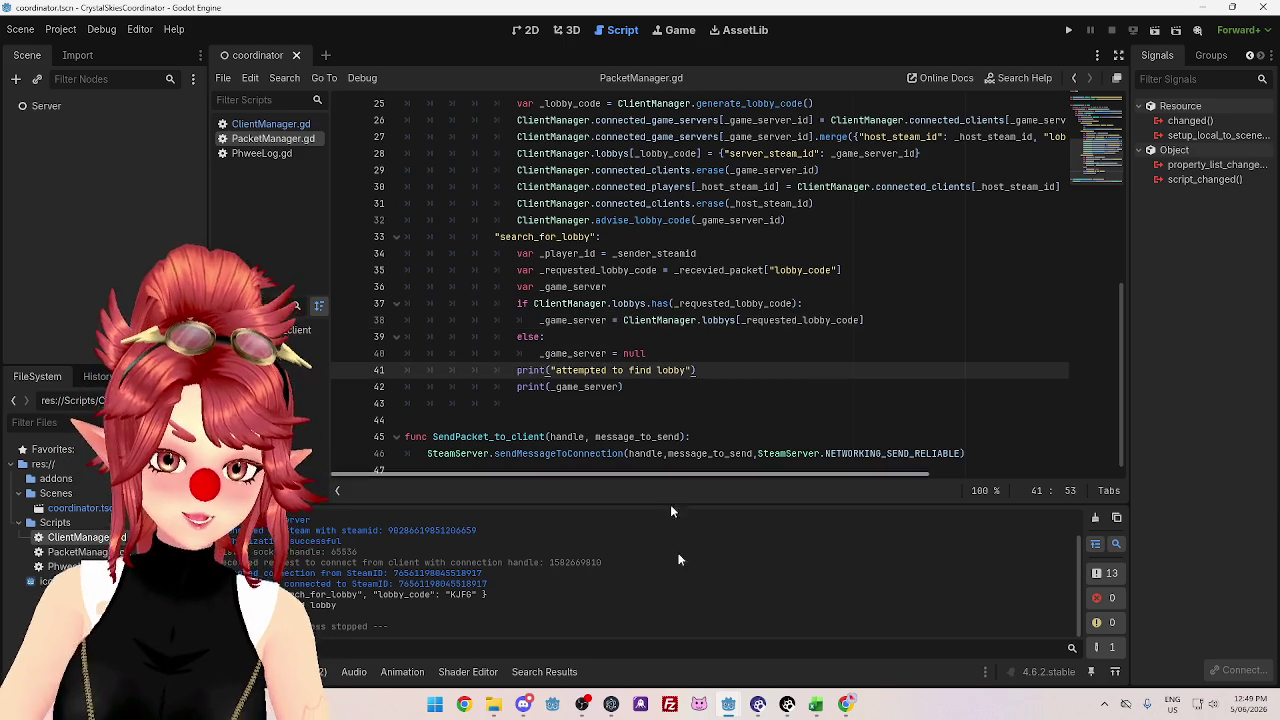
mouse_move(728, 704)
click(785, 640)
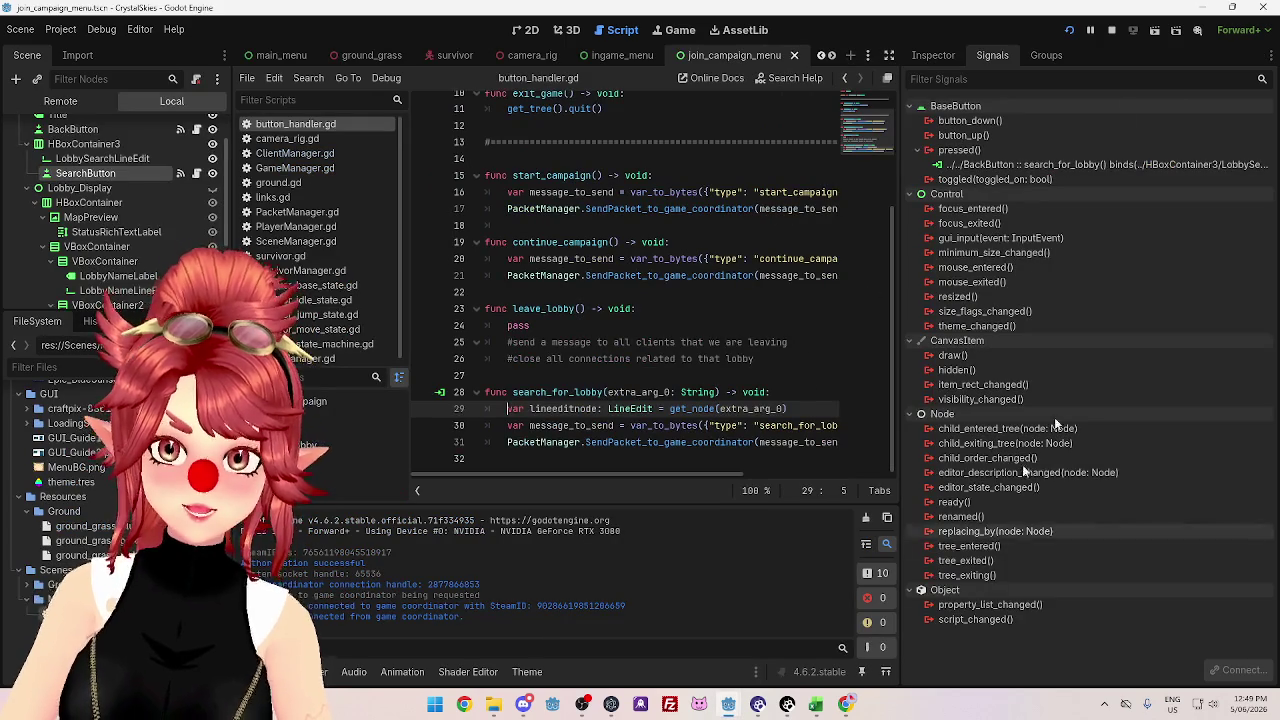
- Stop the game, select LobbySearchLineEdit in the 2D view, and set its Max Length to 4
click(1111, 30)
click(527, 31)
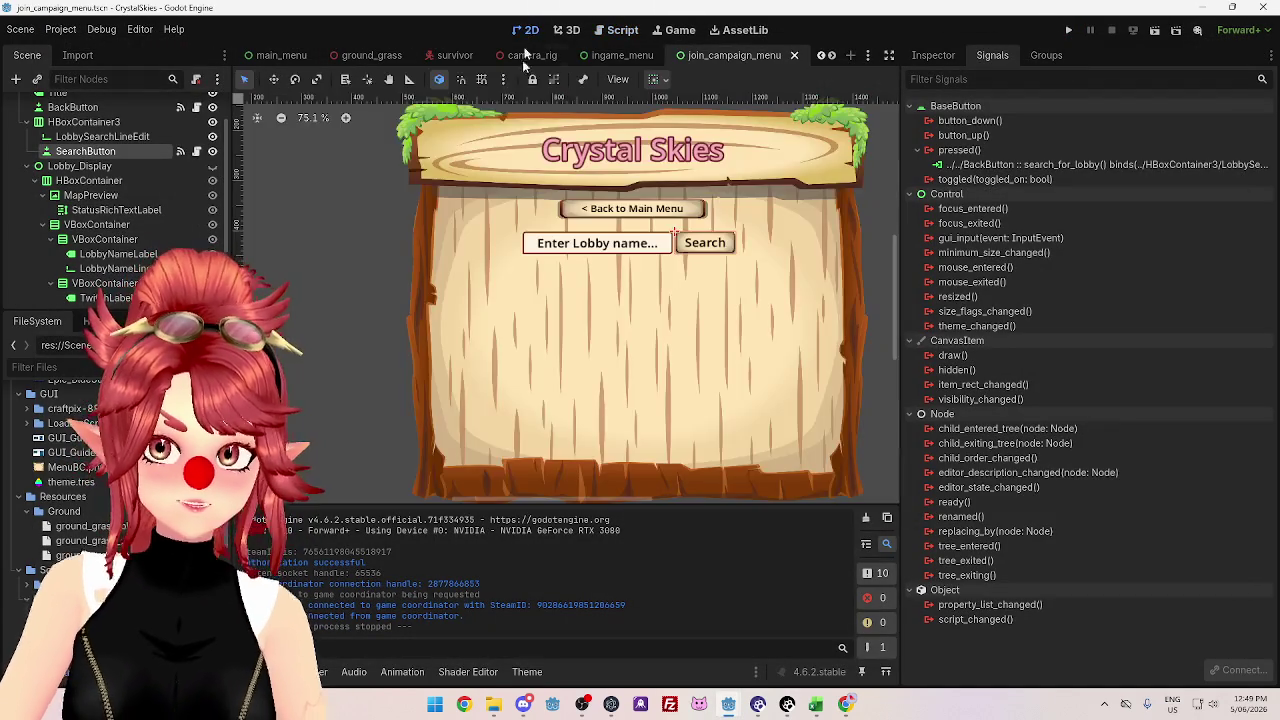
click(603, 248)
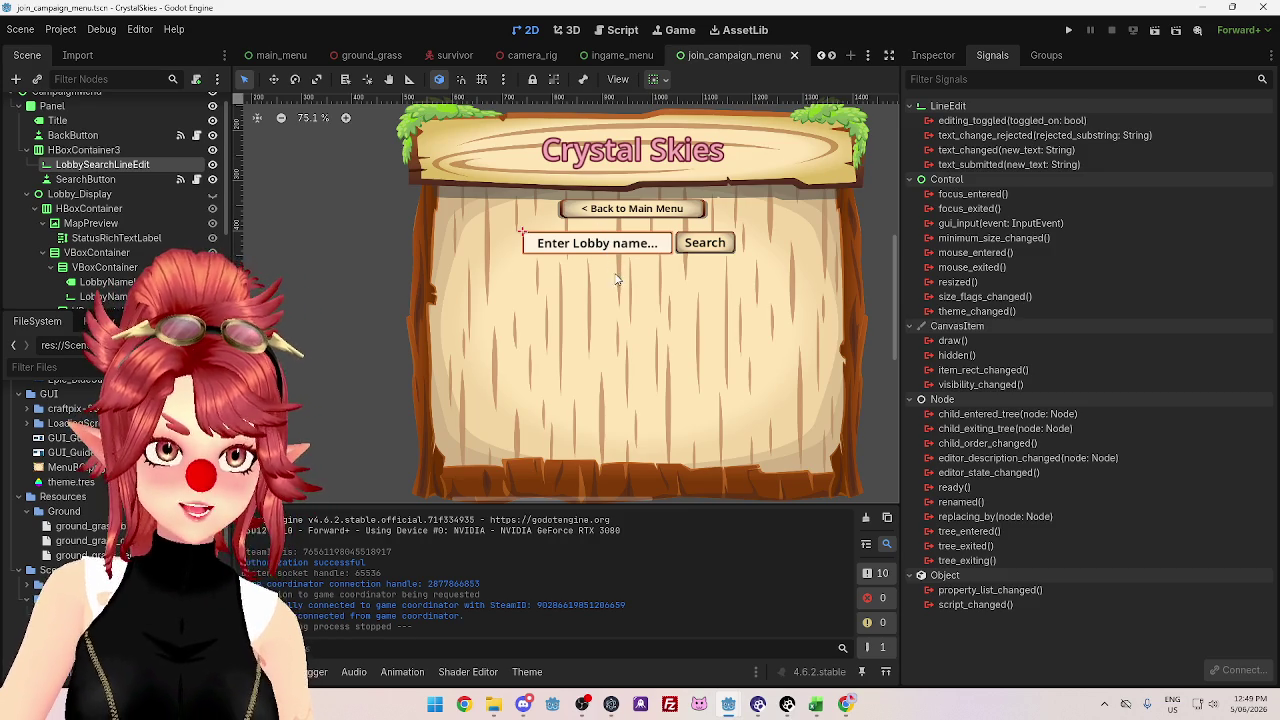
click(933, 58)
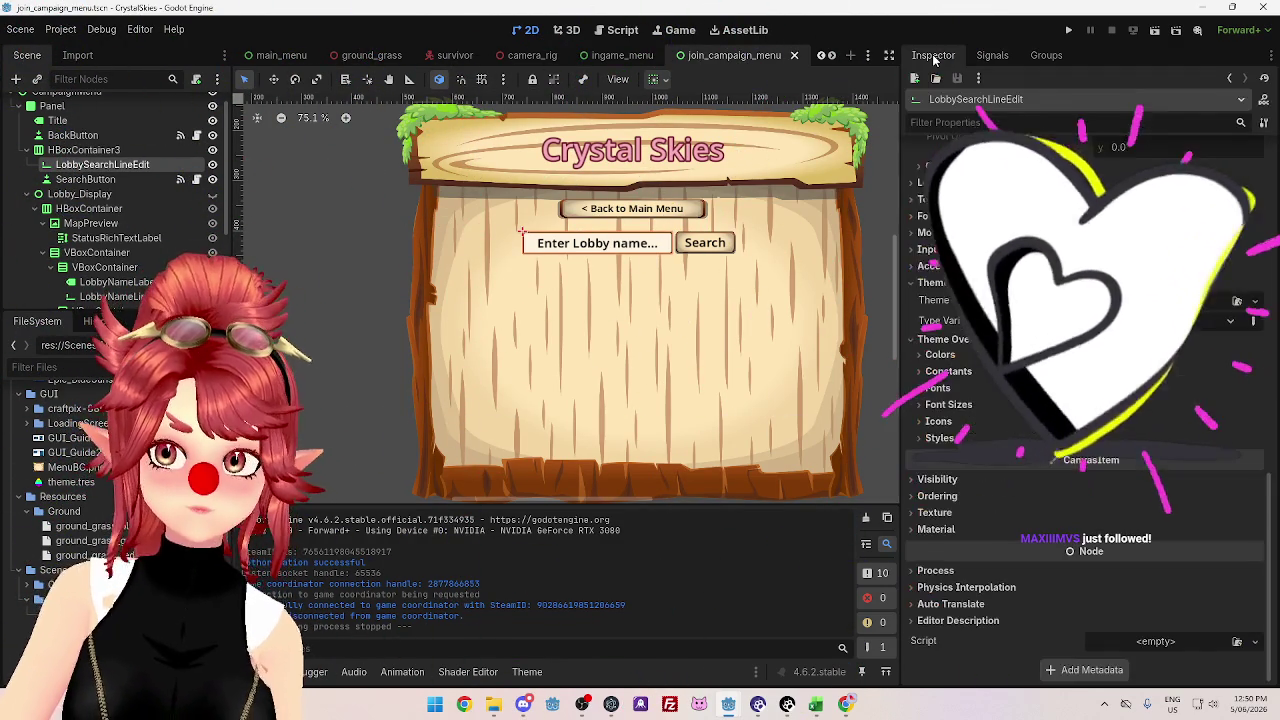
scroll(1256, 594, up, 5)
scroll(1256, 594, up, 5)
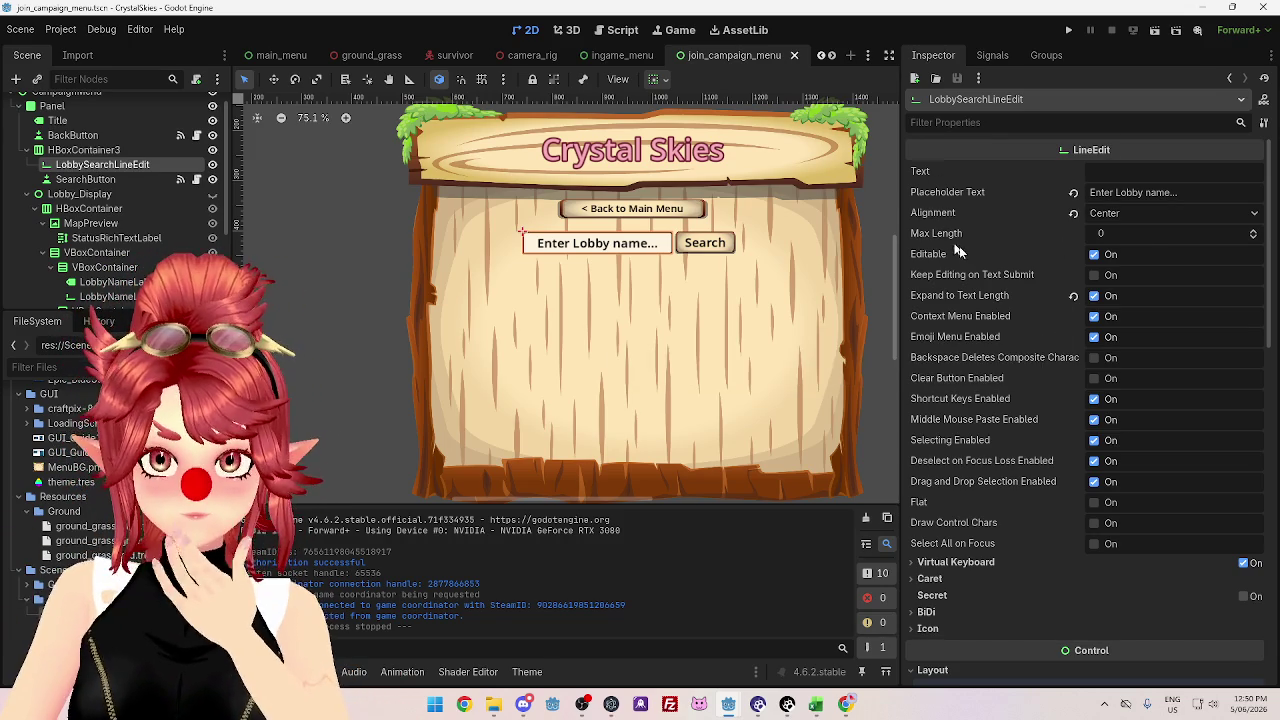
mouse_move(1137, 238)
mouse_down()
mouse_move(1160, 236)
mouse_move(1134, 233)
mouse_up()
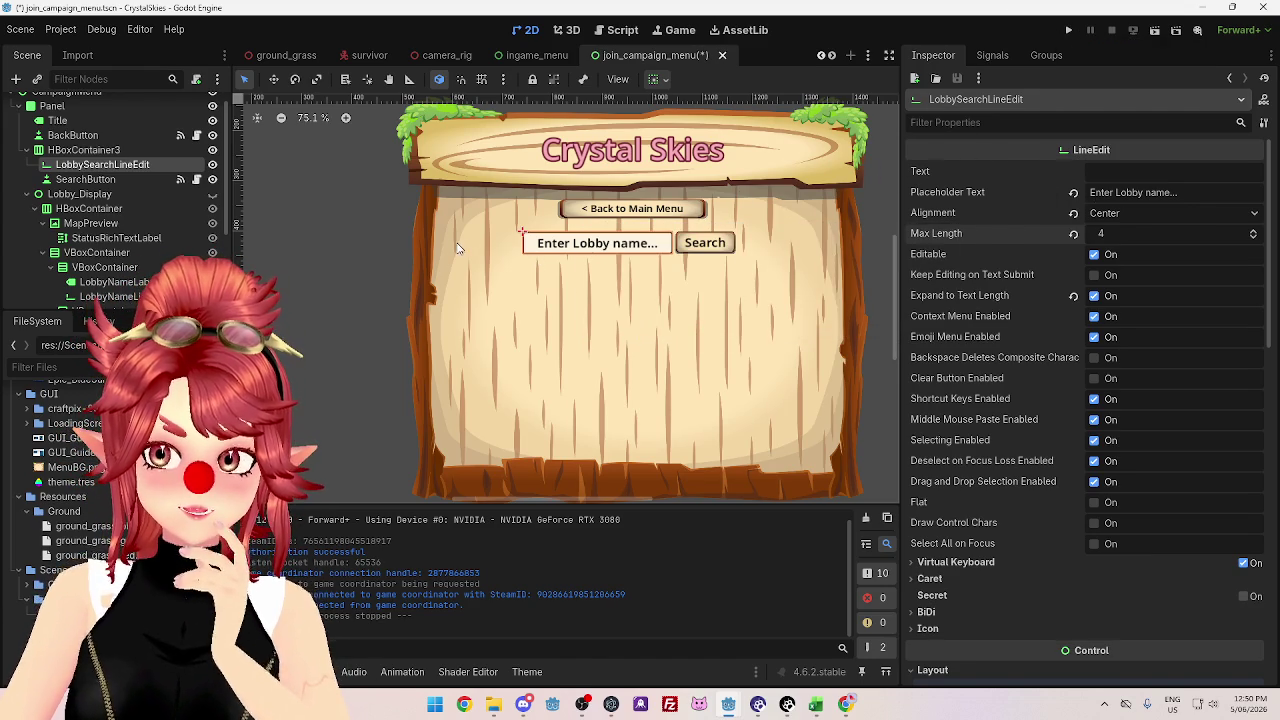
- Switch to the coordinator project window and run it
mouse_move(728, 702)
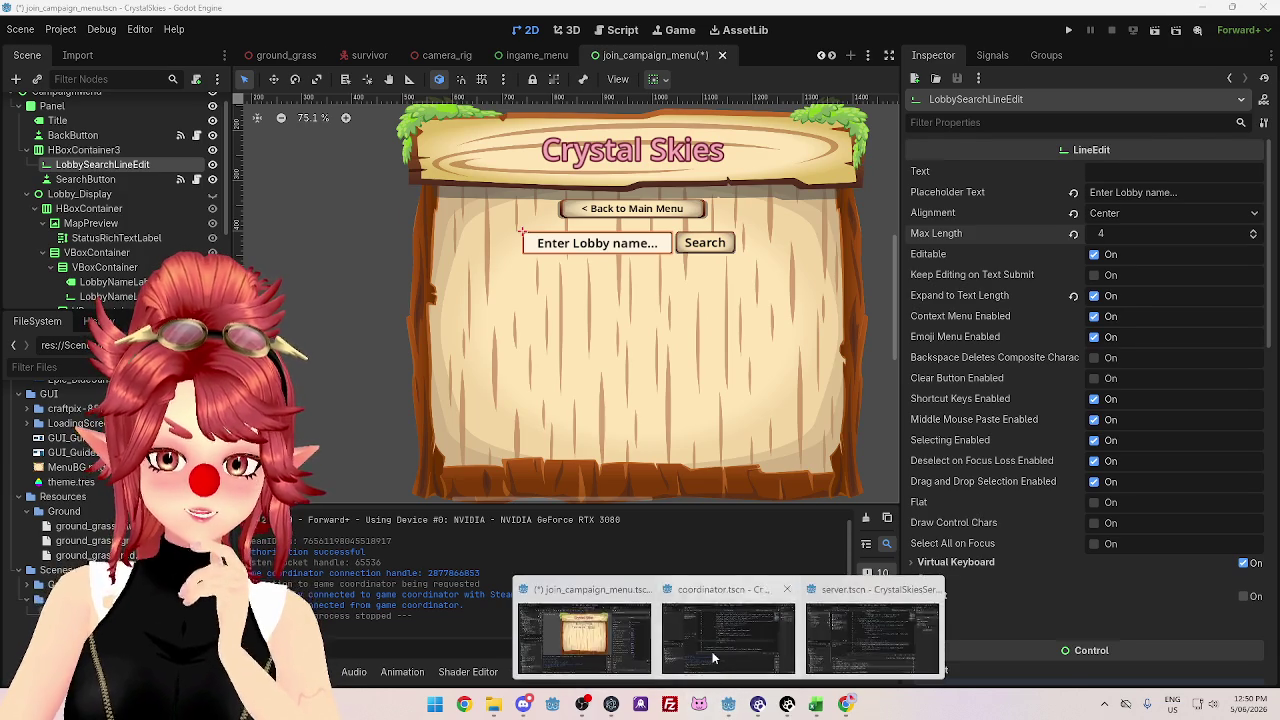
click(730, 625)
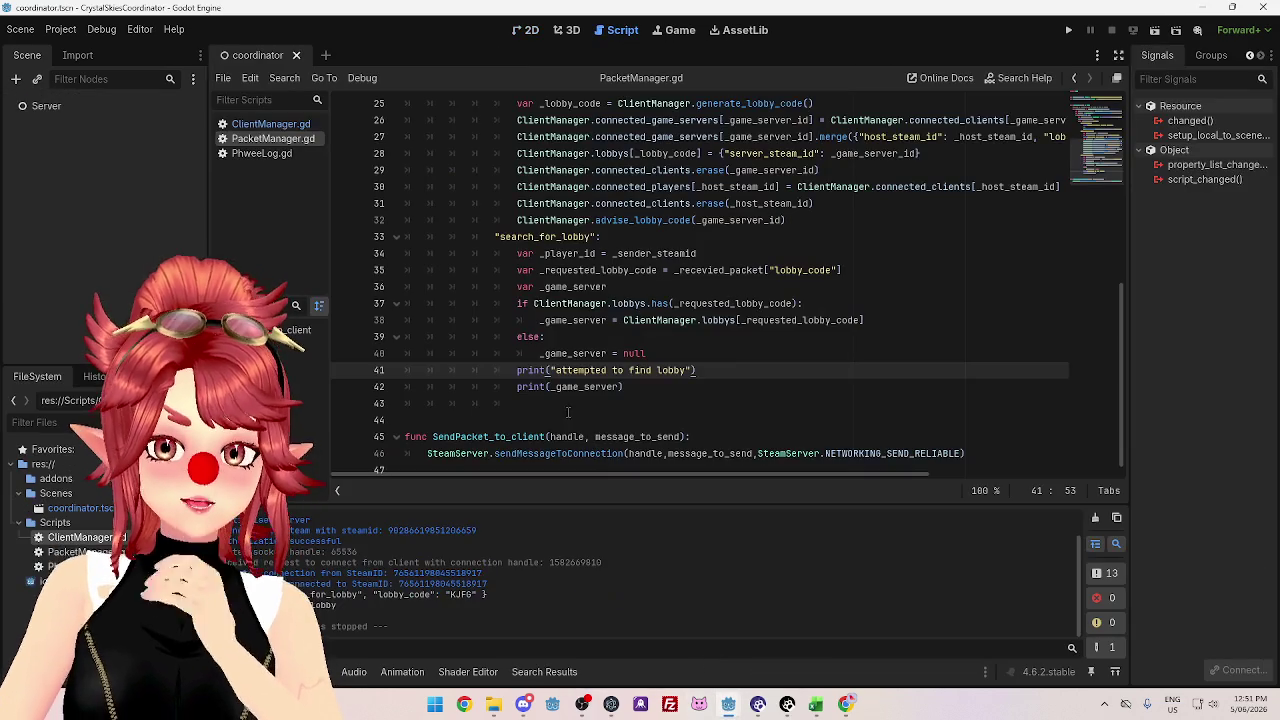
click(892, 320)
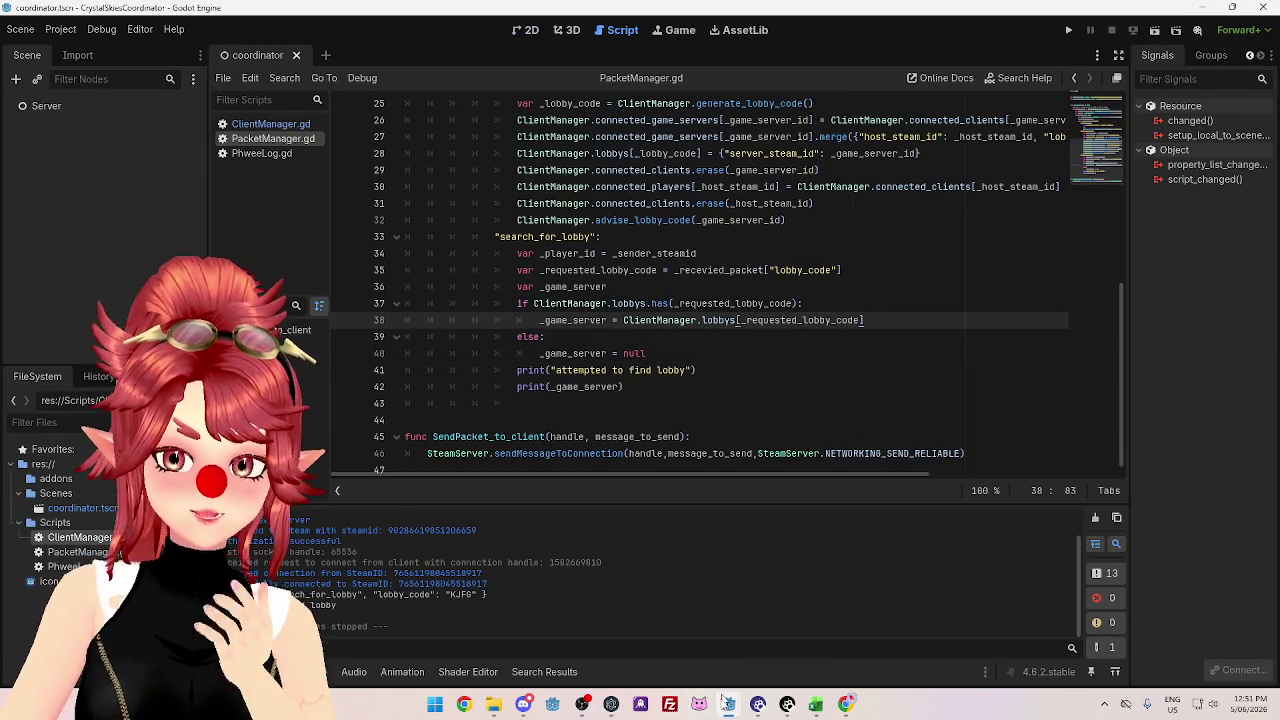
mouse_move(729, 706)
click(600, 647)
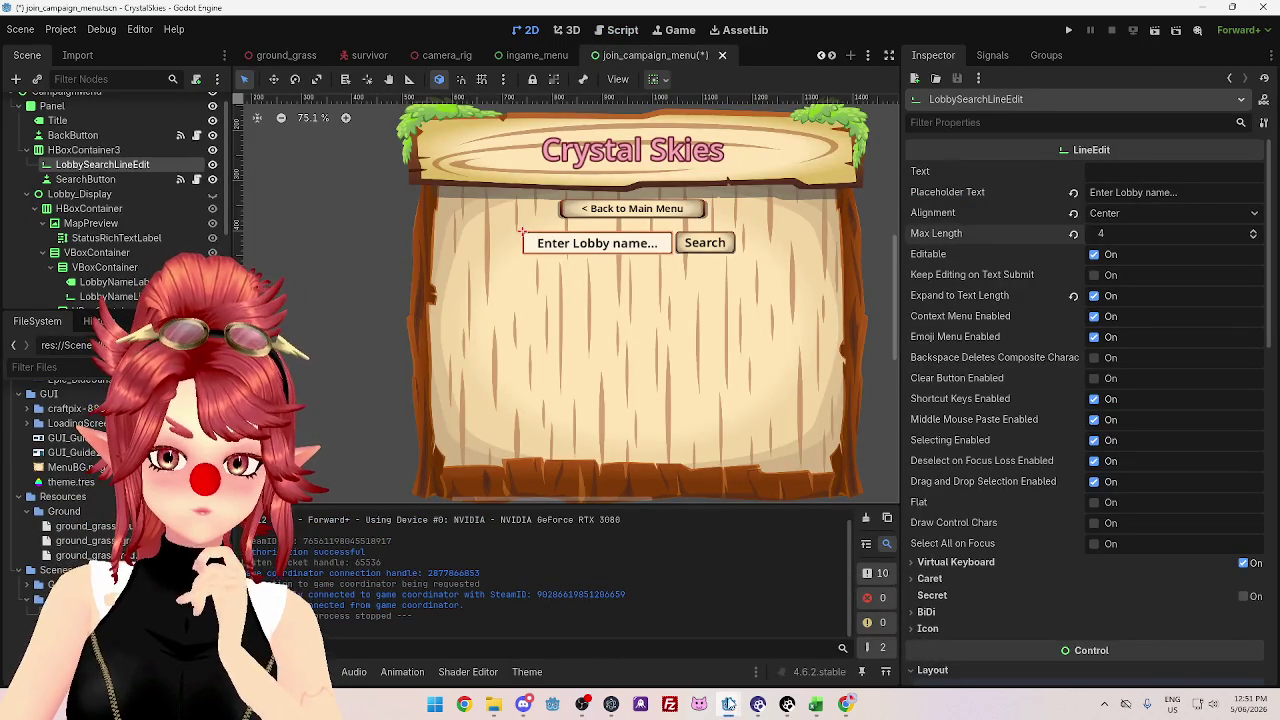
click(729, 706)
mouse_move(729, 706)
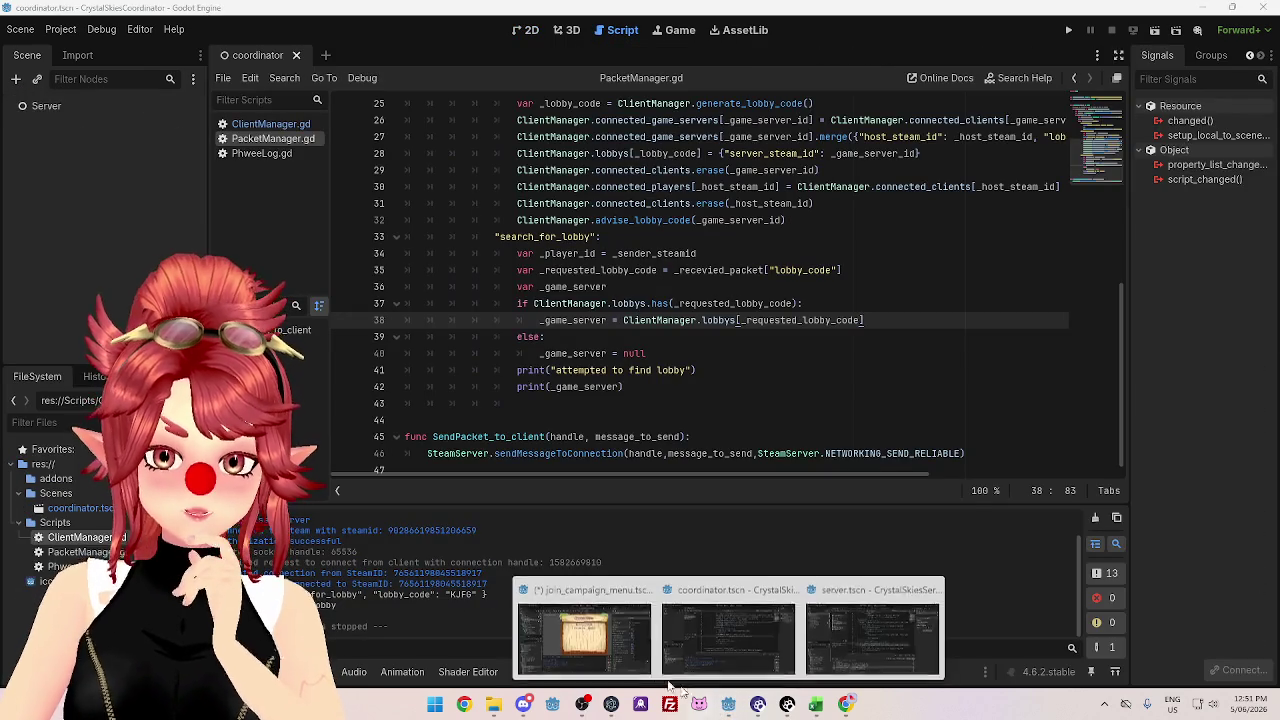
click(745, 668)
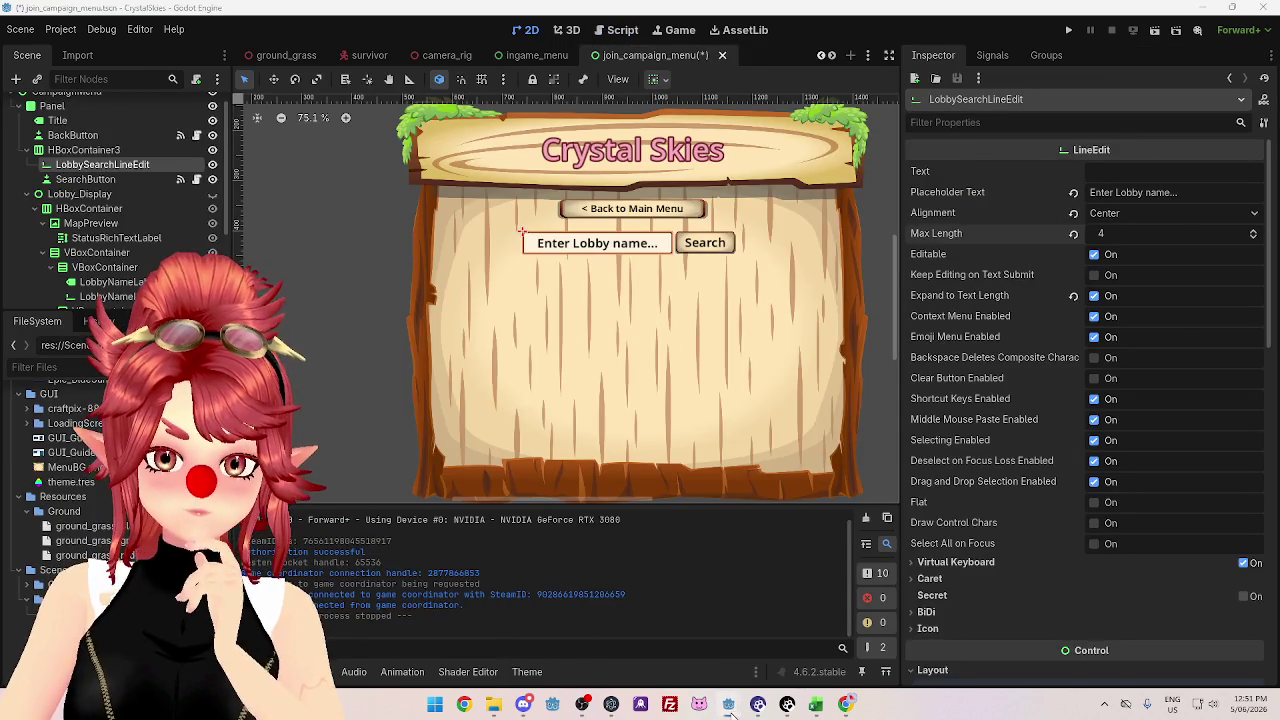
click(729, 706)
click(1069, 31)
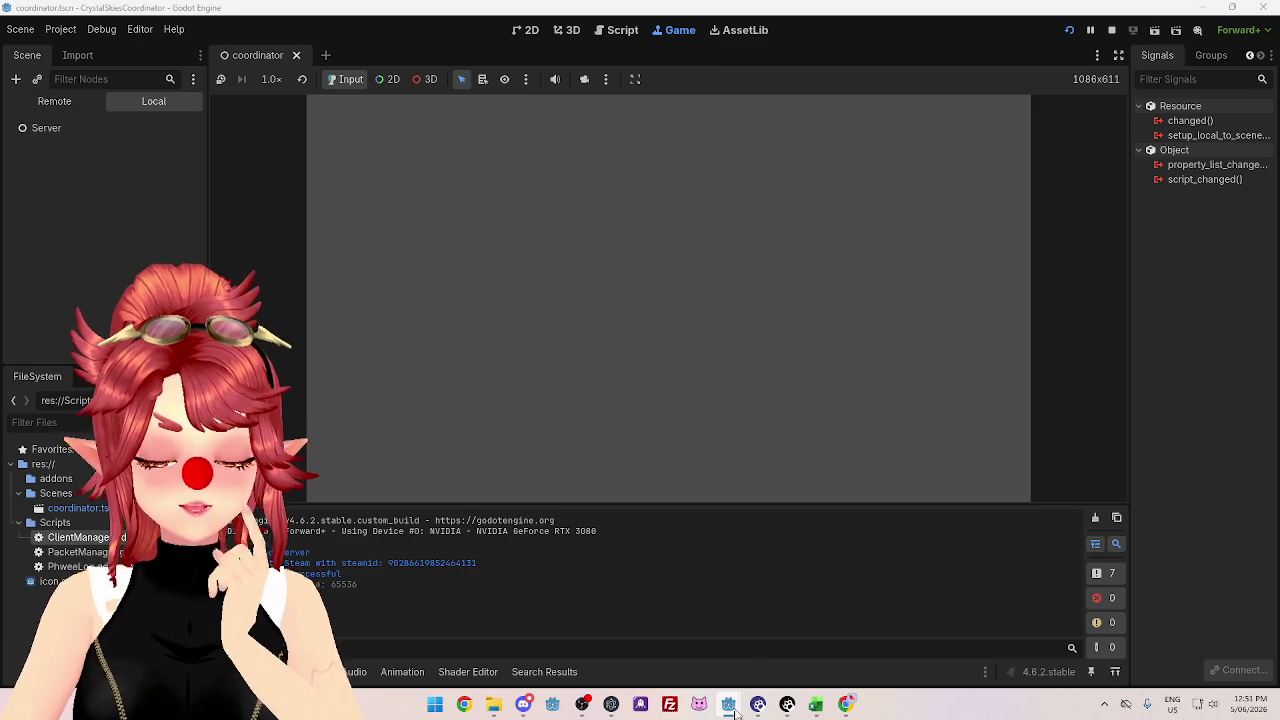
- Return to the join_campaign_menu editor window
mouse_move(728, 704)
mouse_move(589, 637)
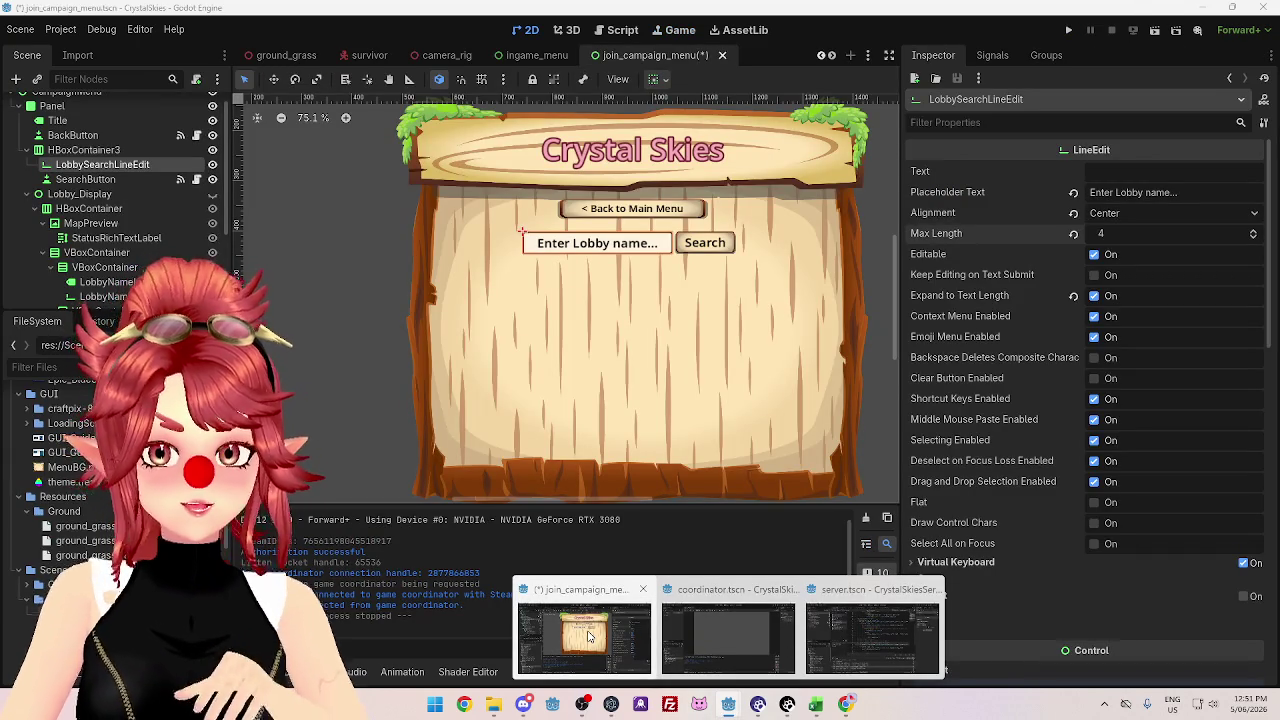
click(588, 635)
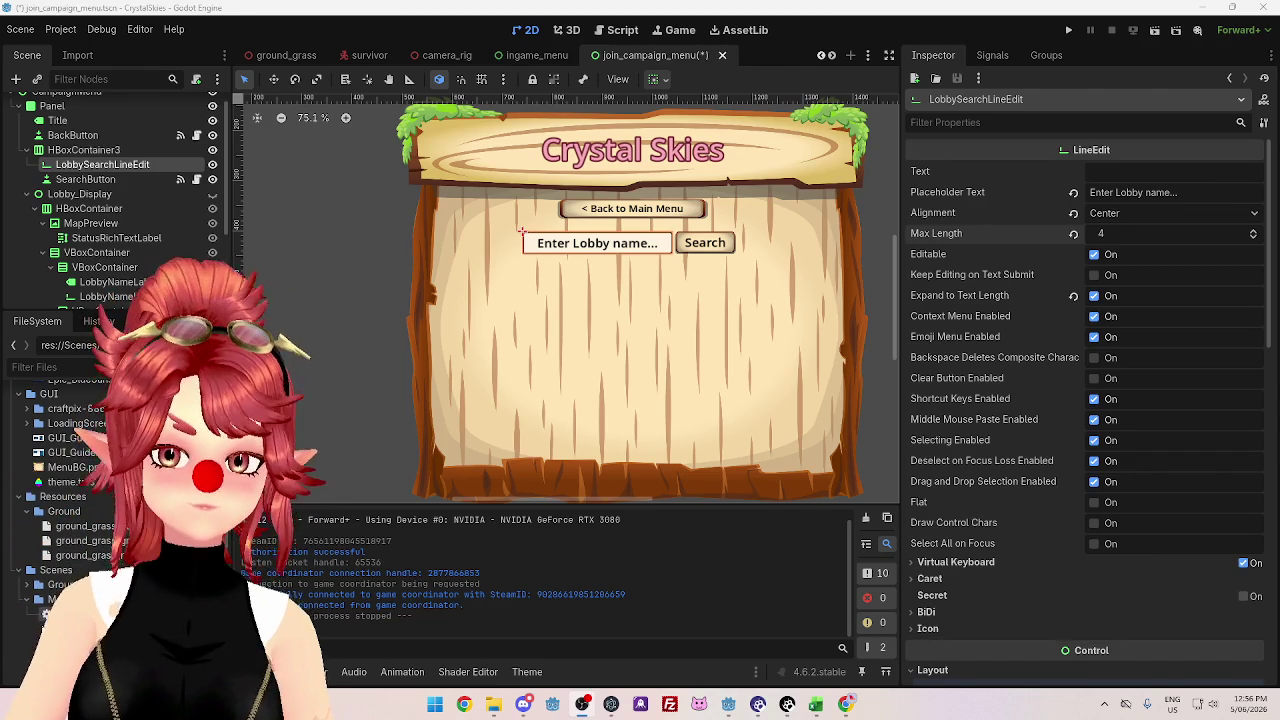
- Pan and zoom the join_campaign_menu 2D view to check the lobby search field
drag(578, 498, 594, 502)
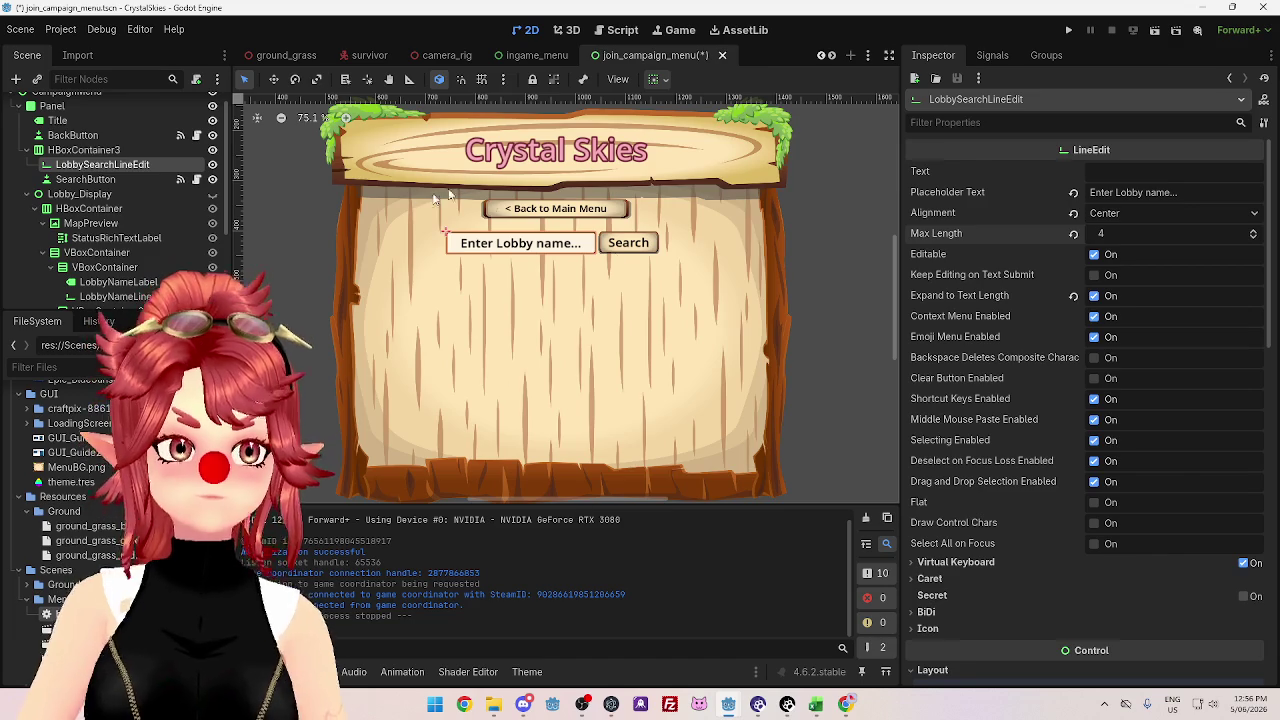
scroll(603, 247, down, 2)
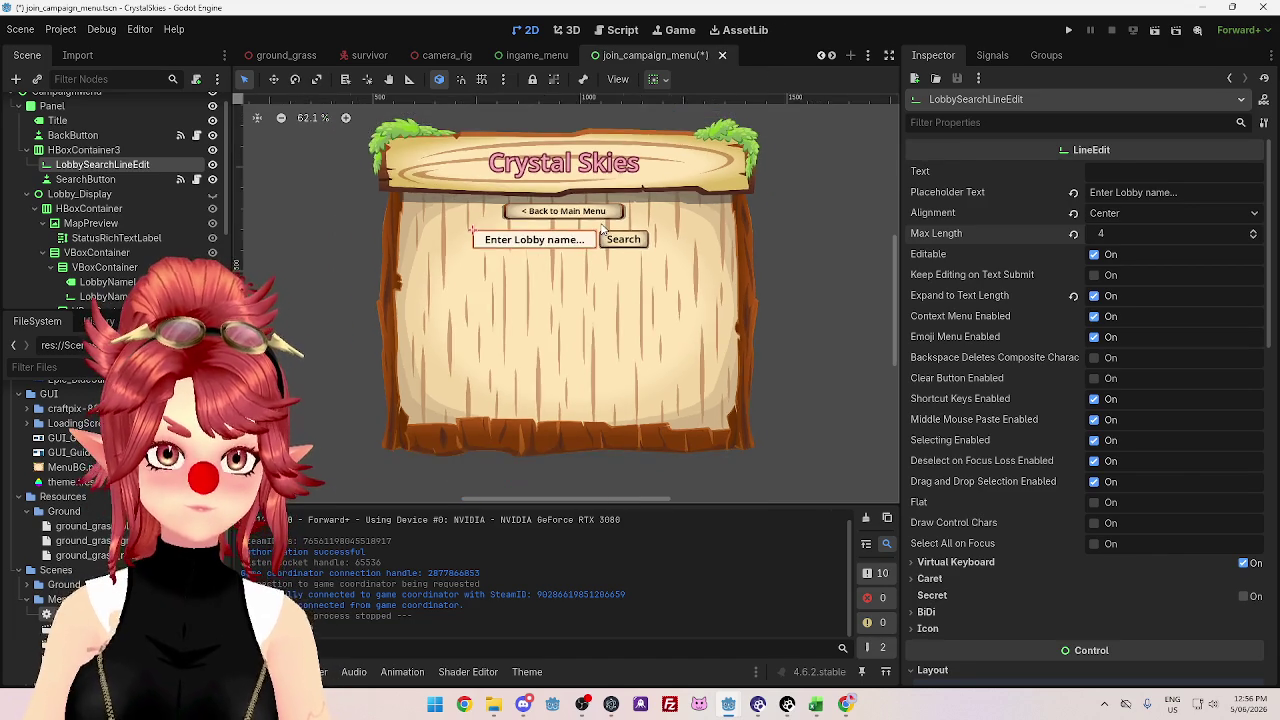
scroll(603, 247, up, 1)
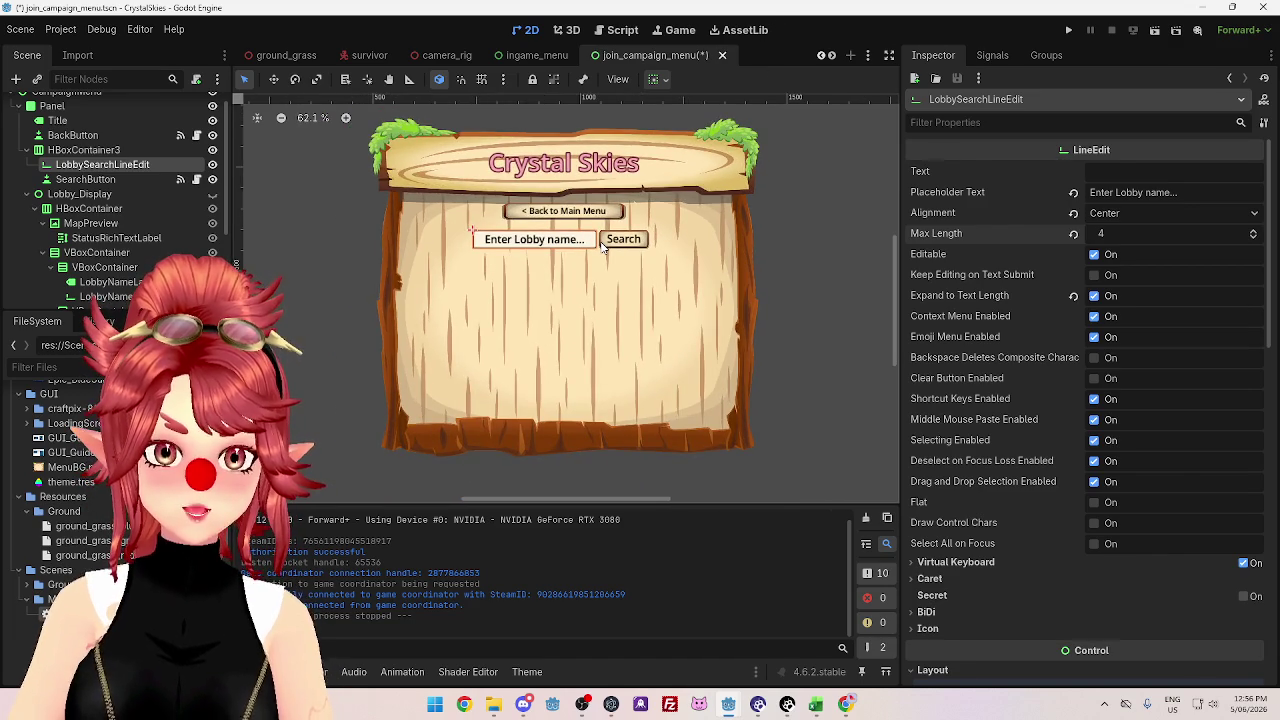
scroll(603, 247, down, 1)
scroll(603, 247, up, 1)
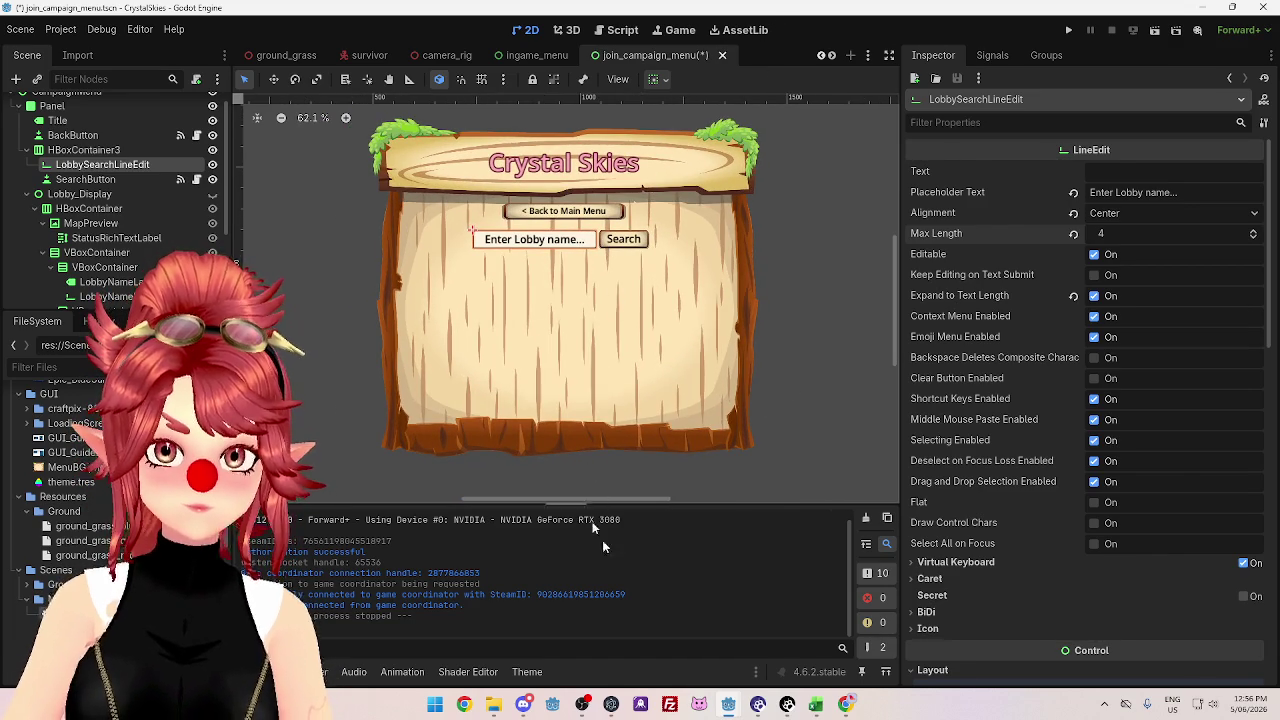
- Open the coordinator's PacketManager.gd and select the '_server = null' assignment on line 40
mouse_move(728, 704)
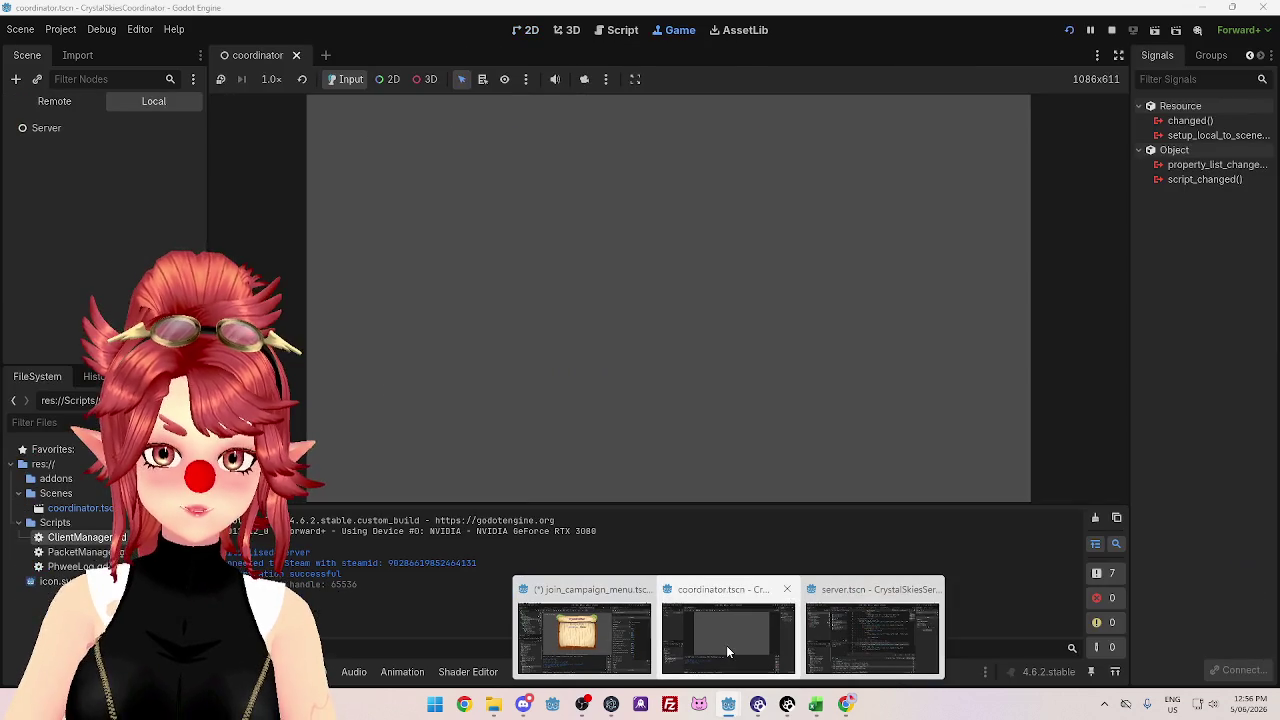
click(726, 645)
click(616, 30)
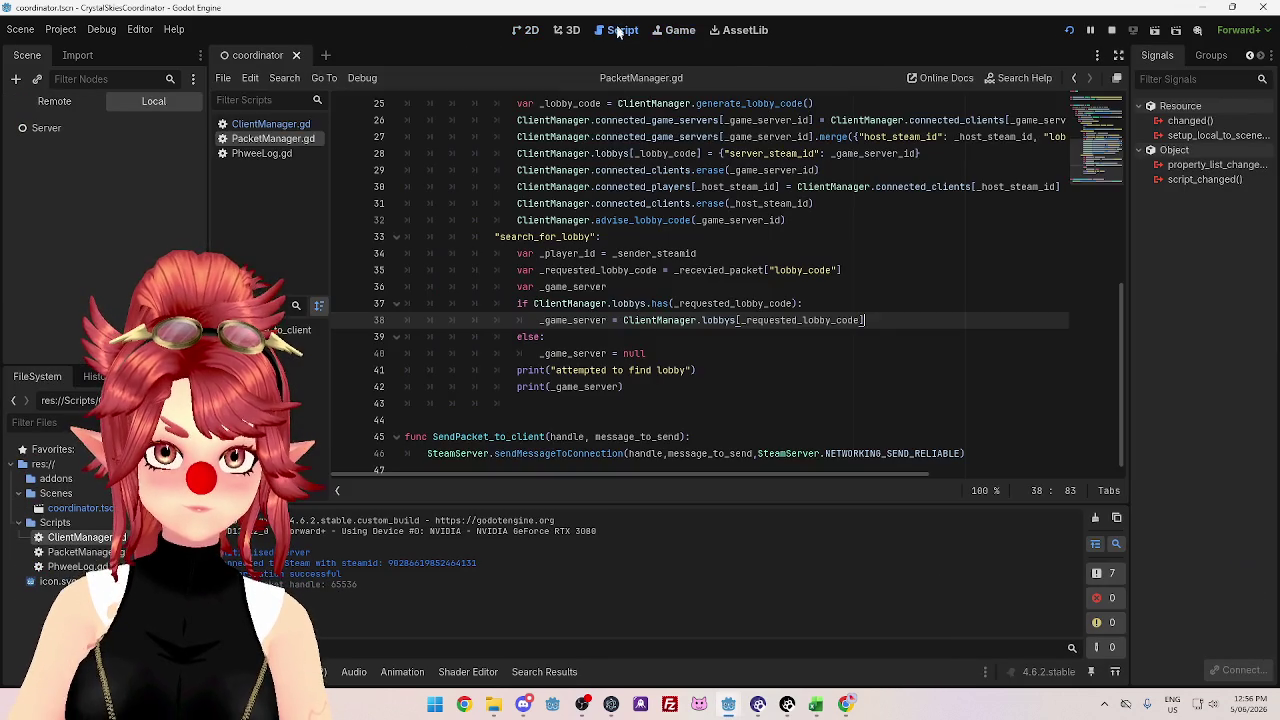
click(622, 353)
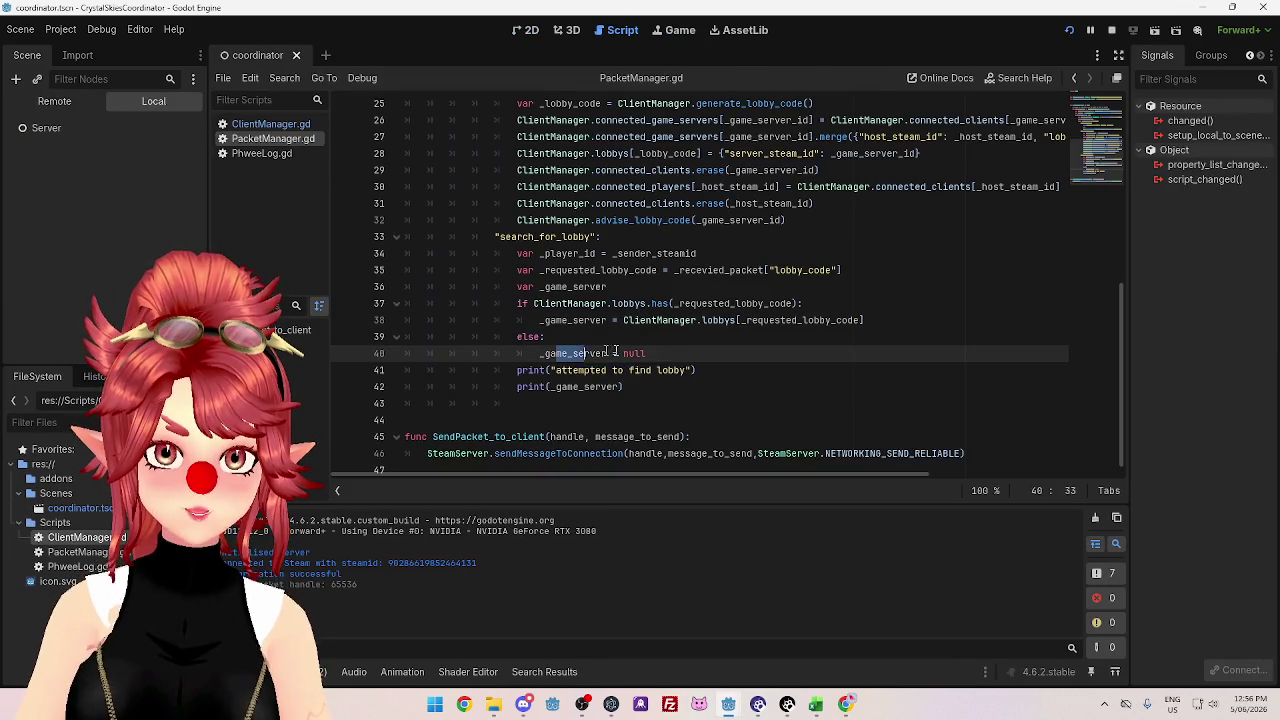
click(722, 370)
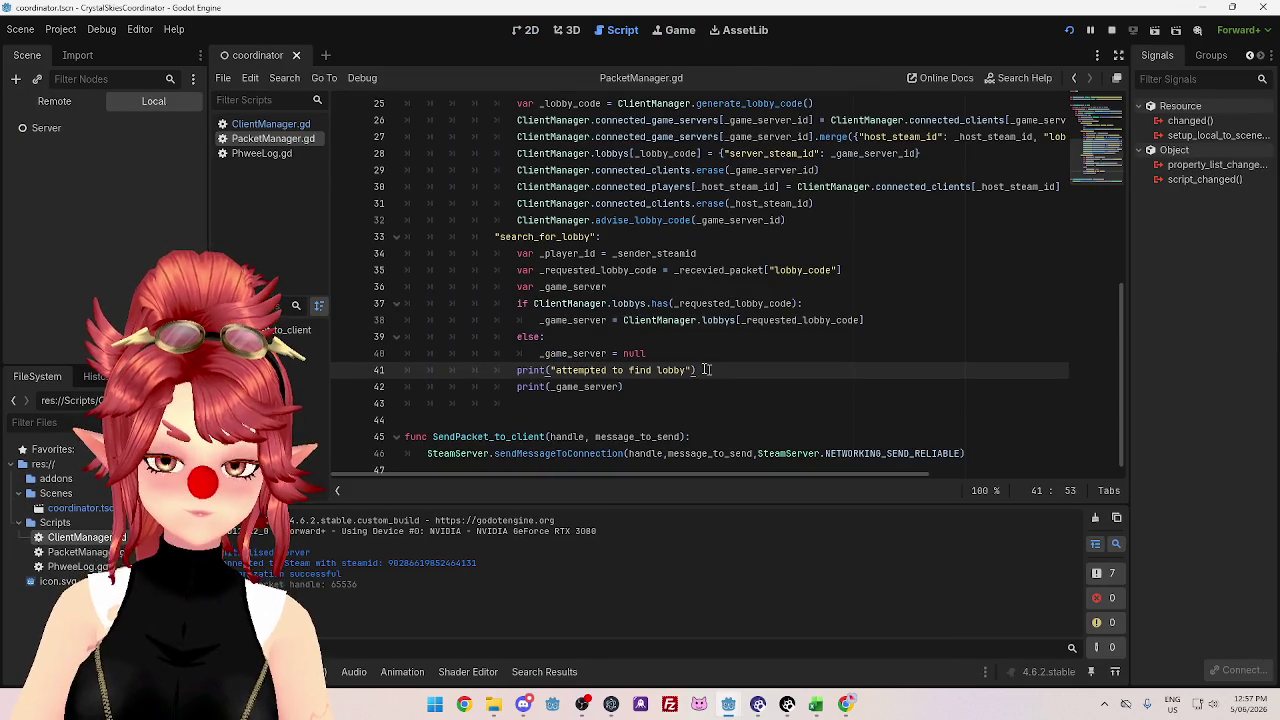
click(668, 353)
drag(596, 353, 650, 353)
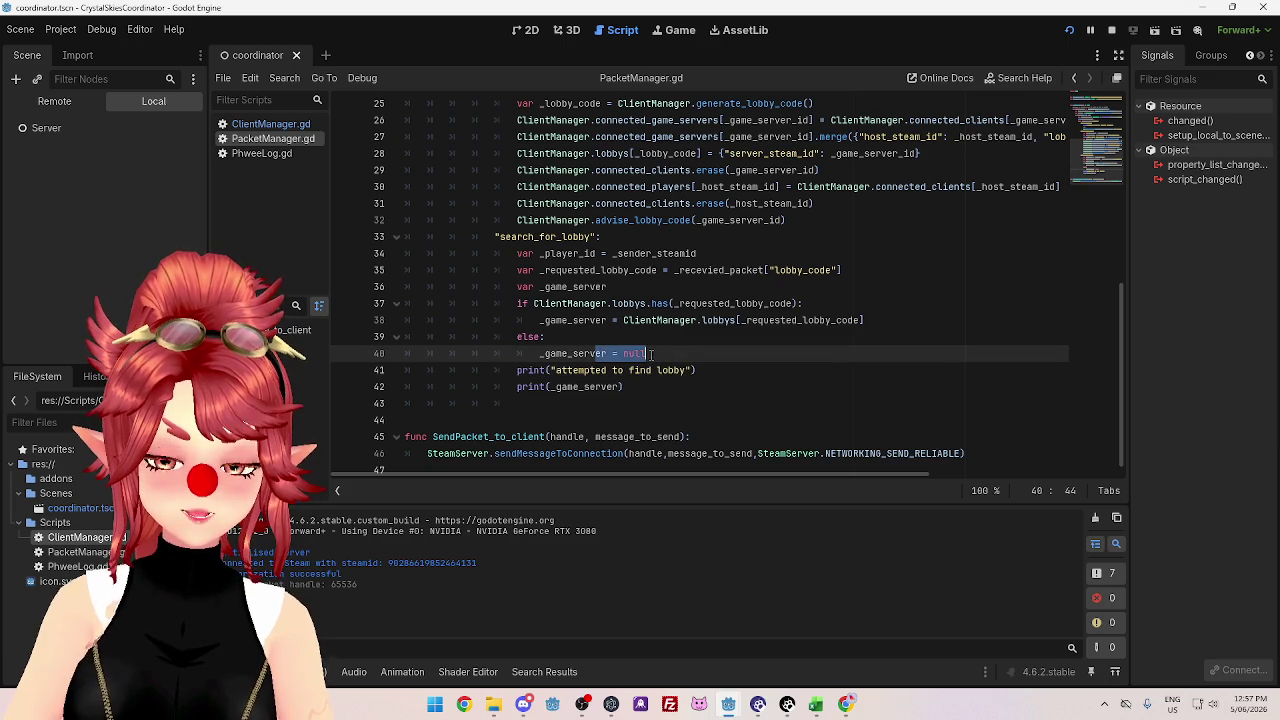
drag(564, 353, 663, 353)
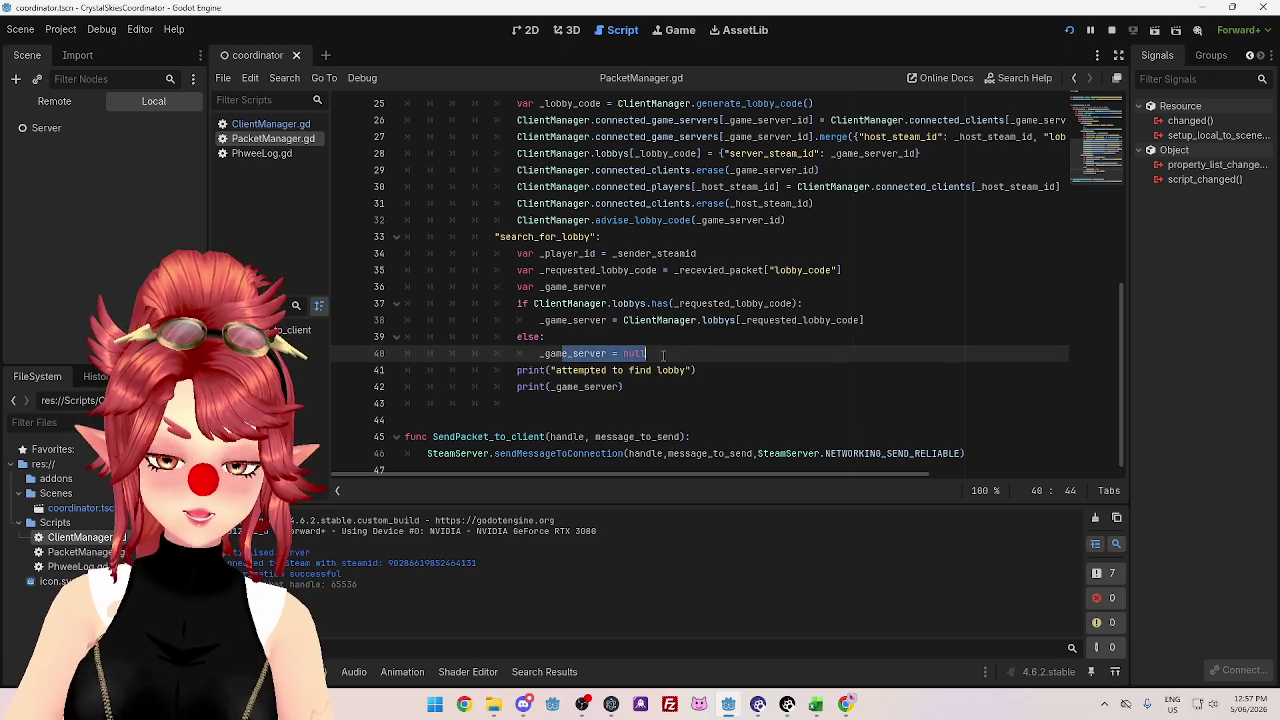
- Select _game_server on line 38, then insert a blank line after the else branch
click(548, 320)
double_click(563, 320)
click(607, 320)
mouse_move(540, 320)
mouse_down()
mouse_move(609, 321)
mouse_move(630, 353)
mouse_move(652, 352)
mouse_up()
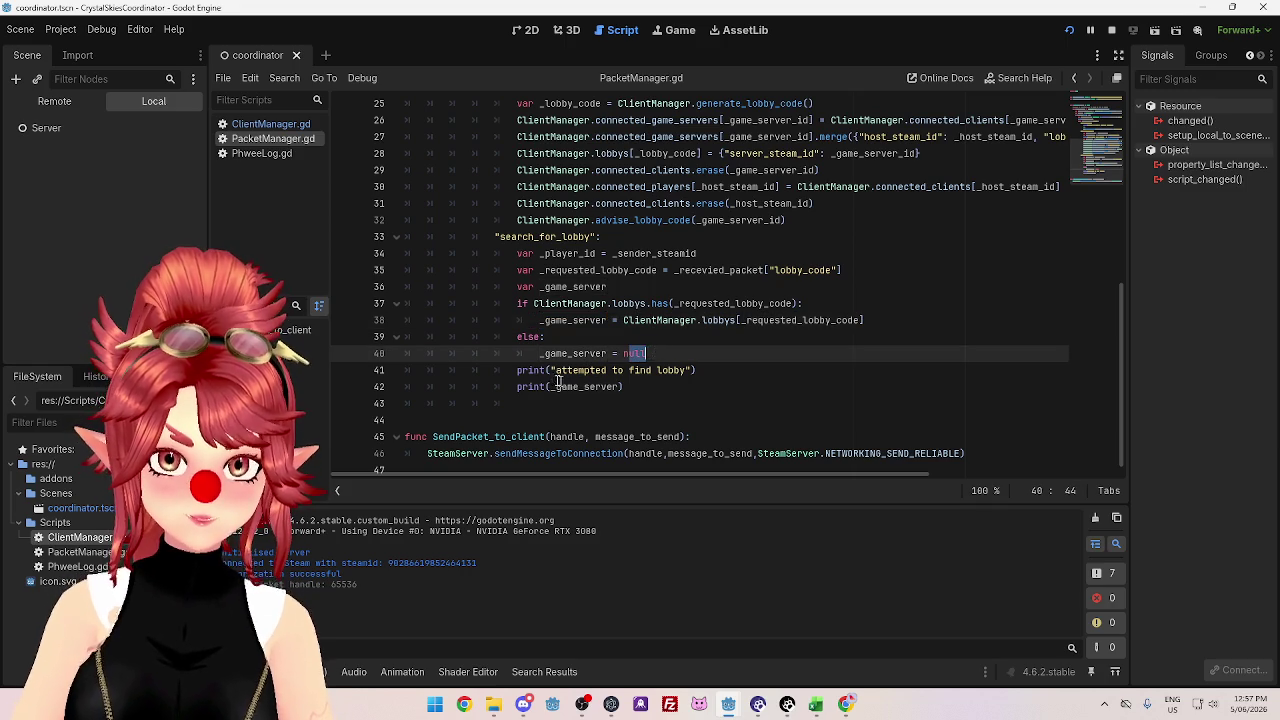
click(519, 370)
key(Return)
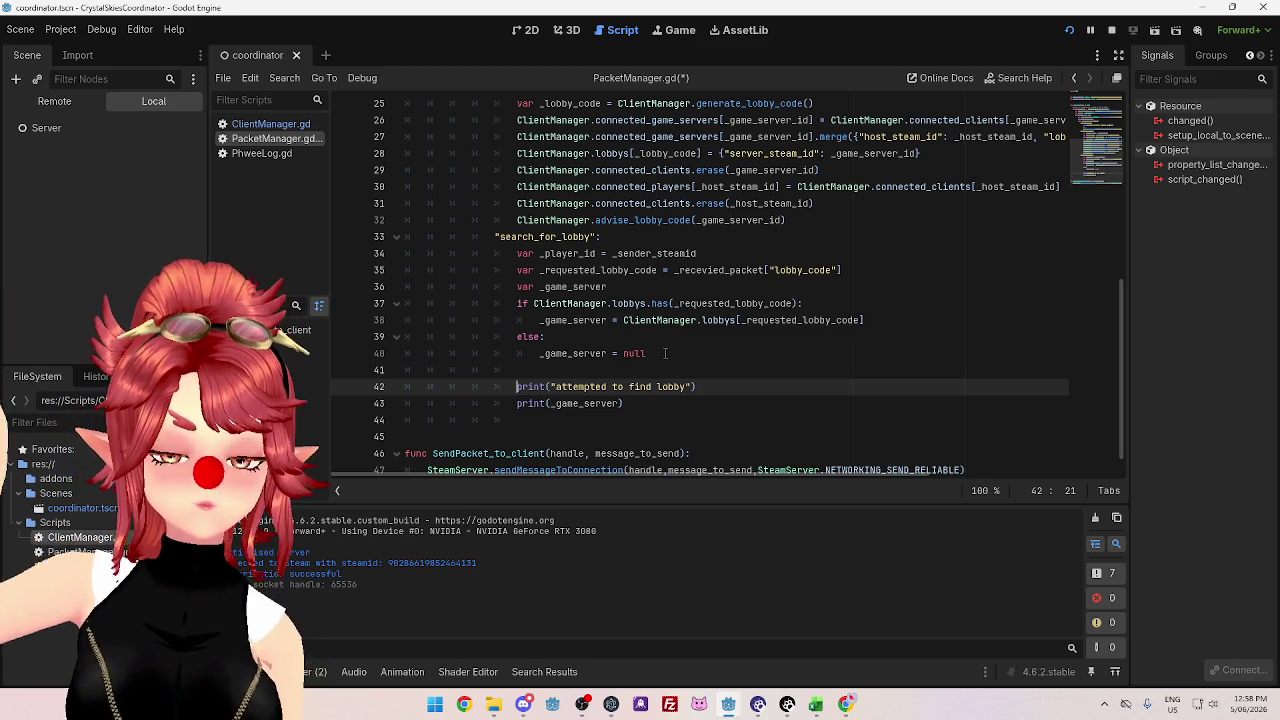
click(781, 357)
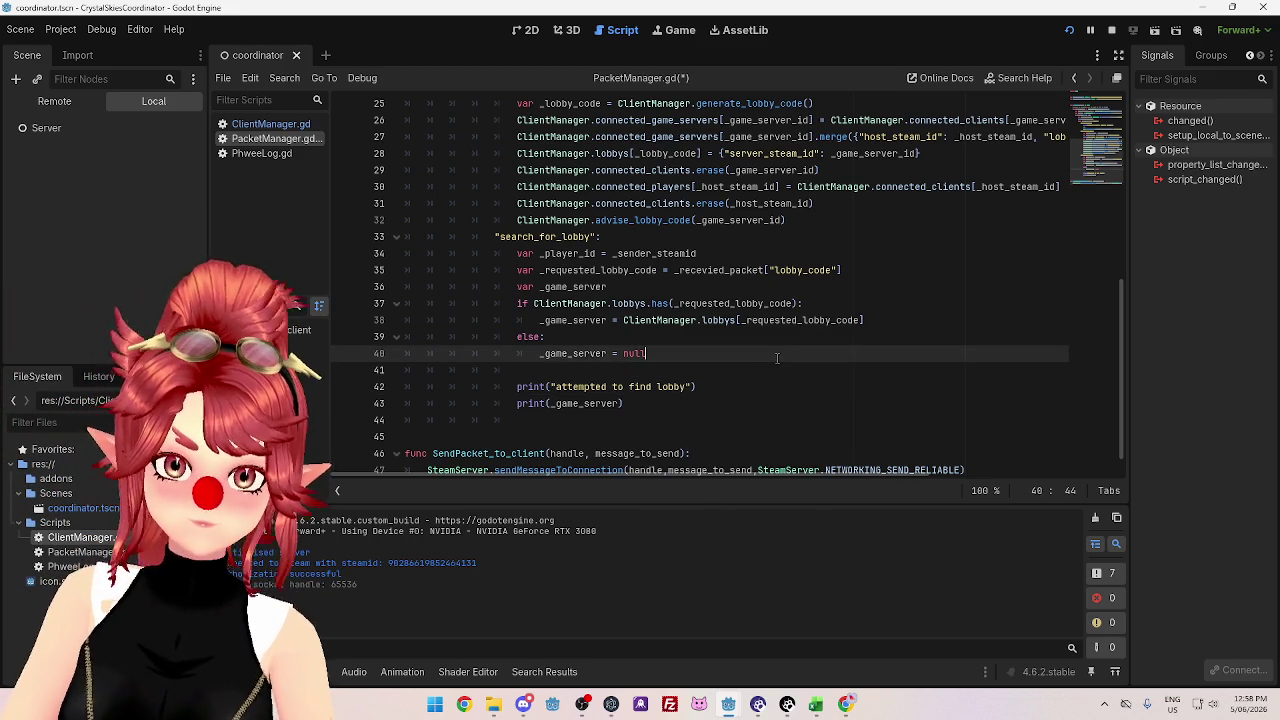
click(658, 370)
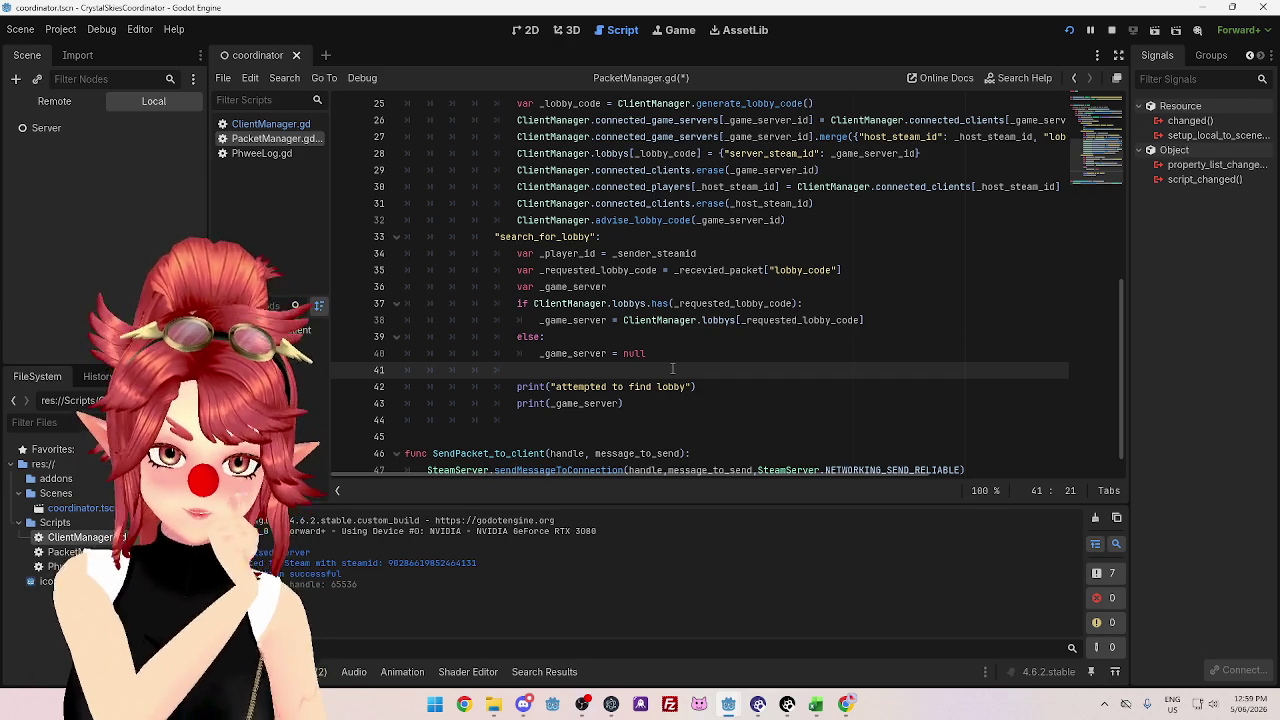
drag(517, 371, 404, 371)
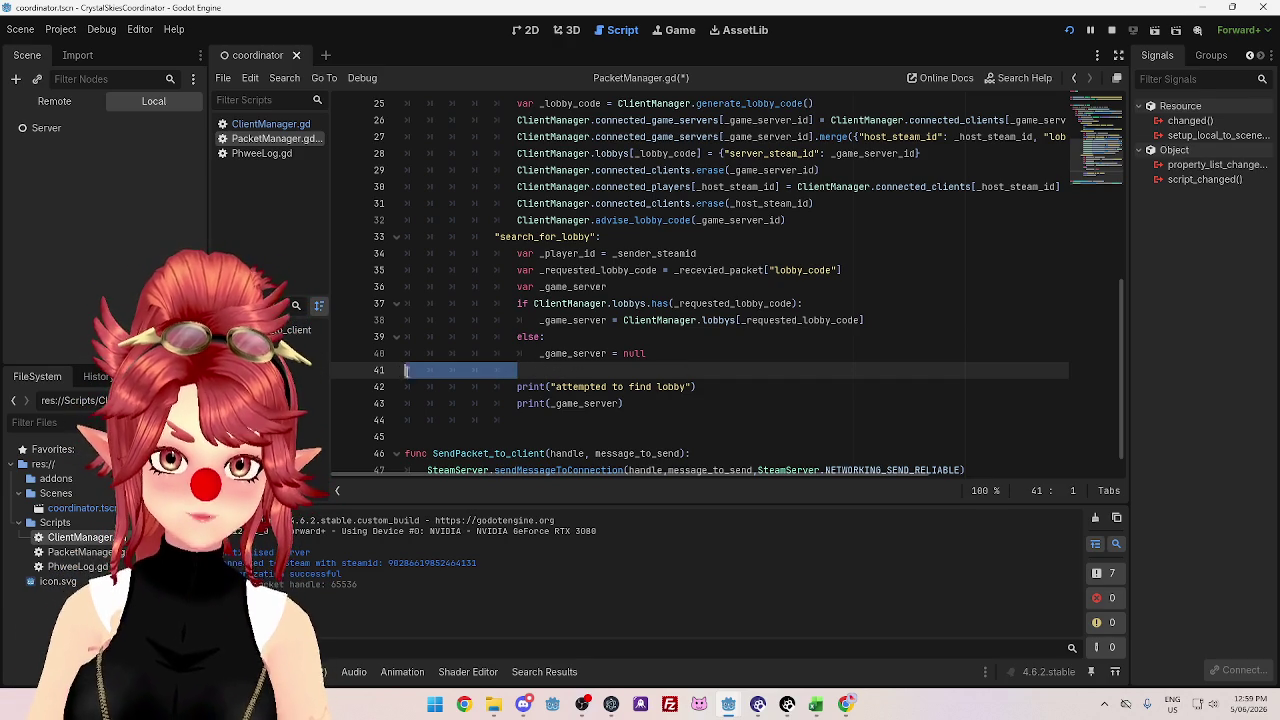
- Remove blank line 41, capitalise 'Attempted' and append ' and returned: "+' to the message
key(BackSpace)
key(BackSpace)
click(557, 370)
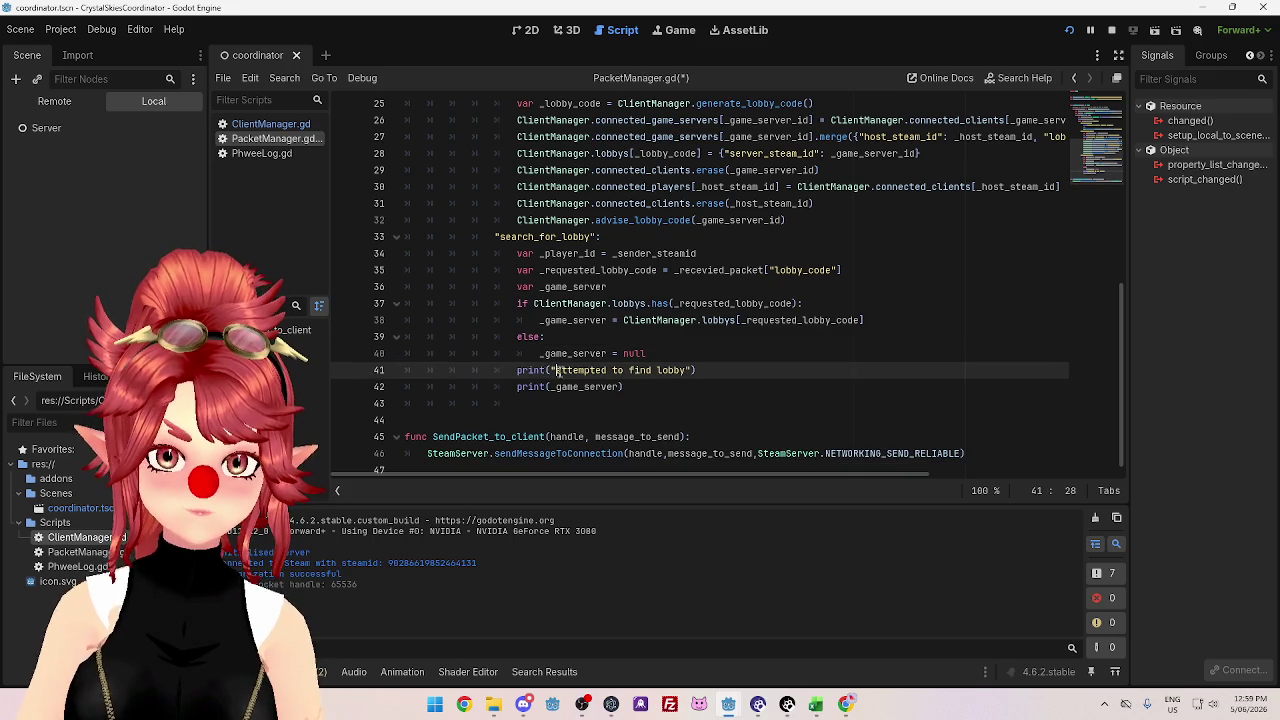
key(Delete)
text(A)
click(699, 370)
text(and )
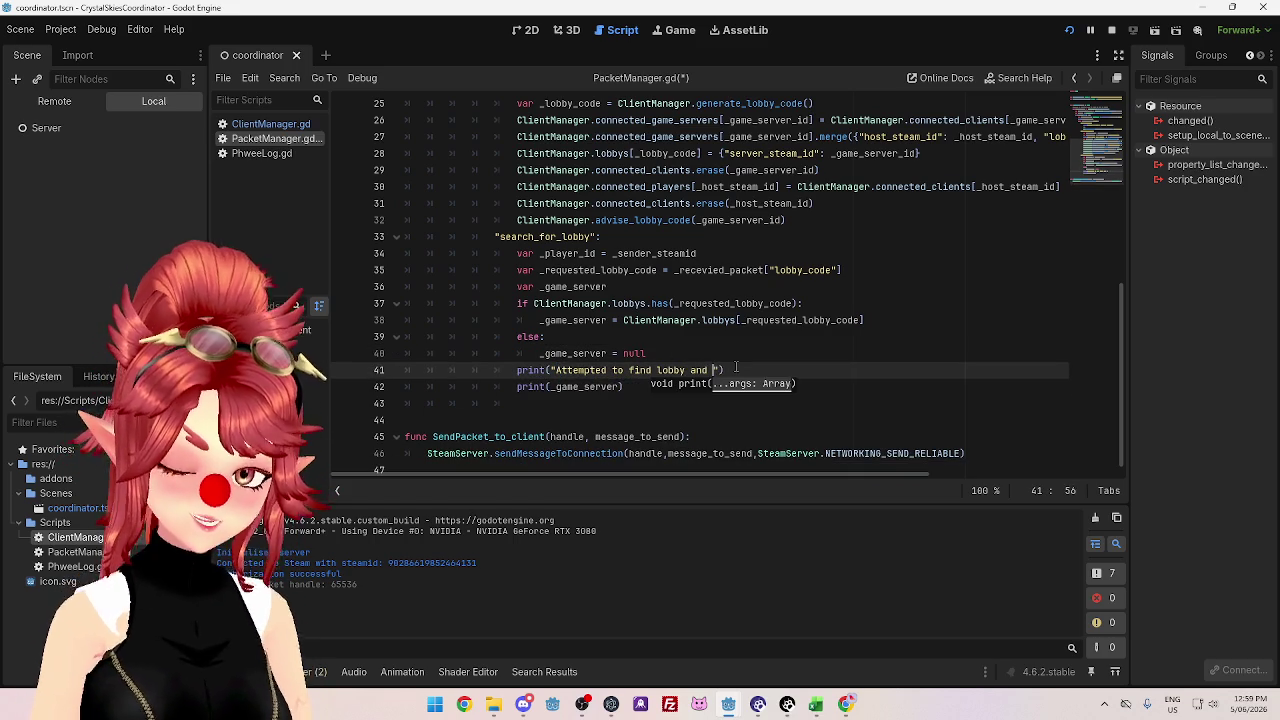
text(returned)
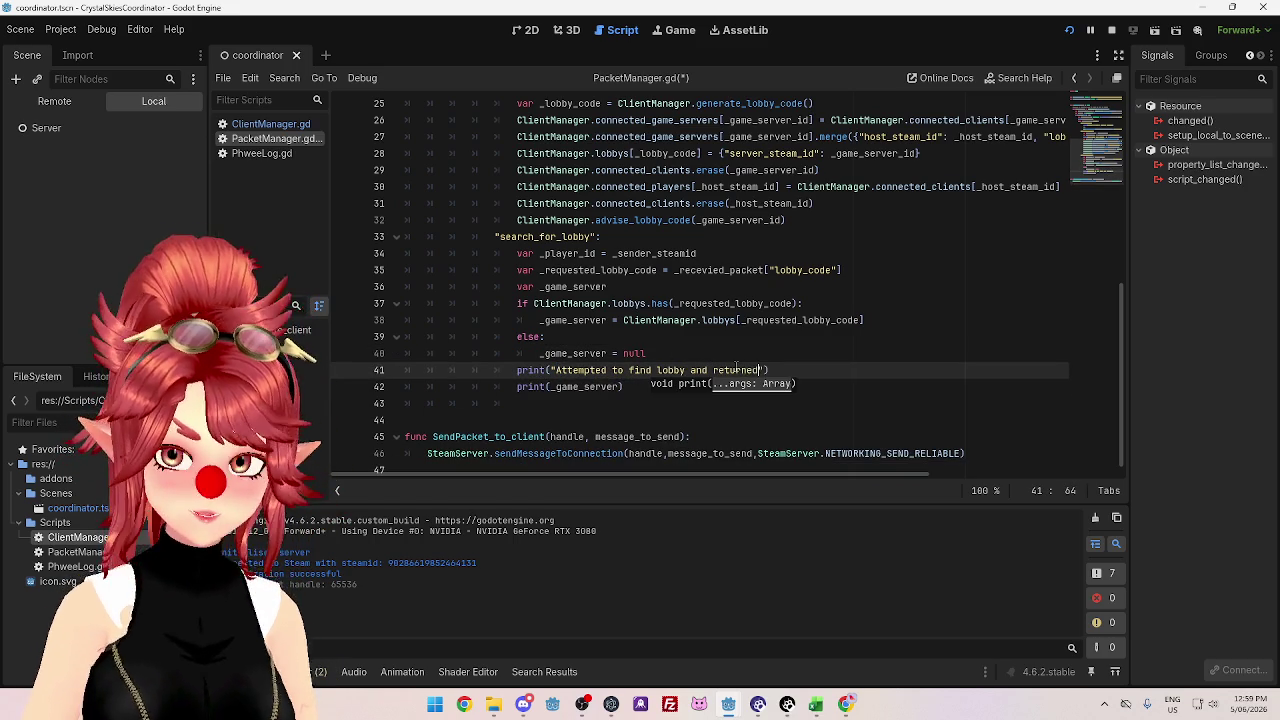
text(: ")
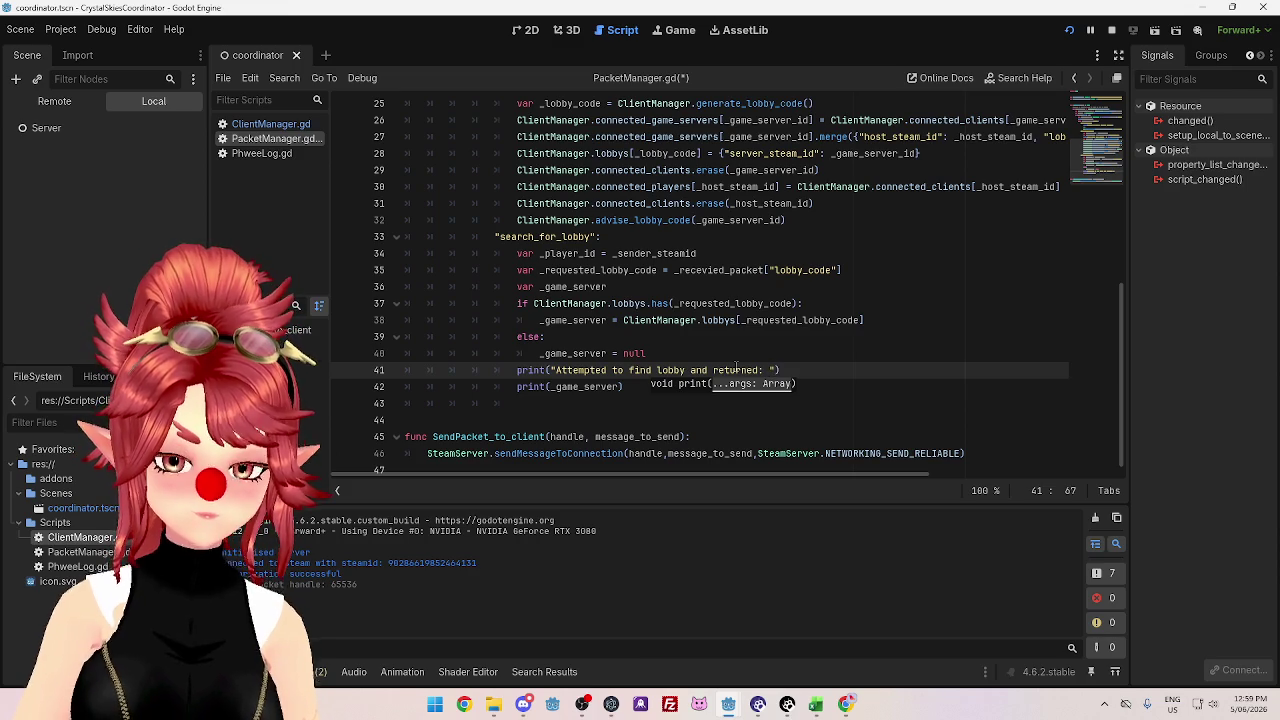
text(+)
- Paste _game_server after the plus and close the print's parenthesis
click(556, 388)
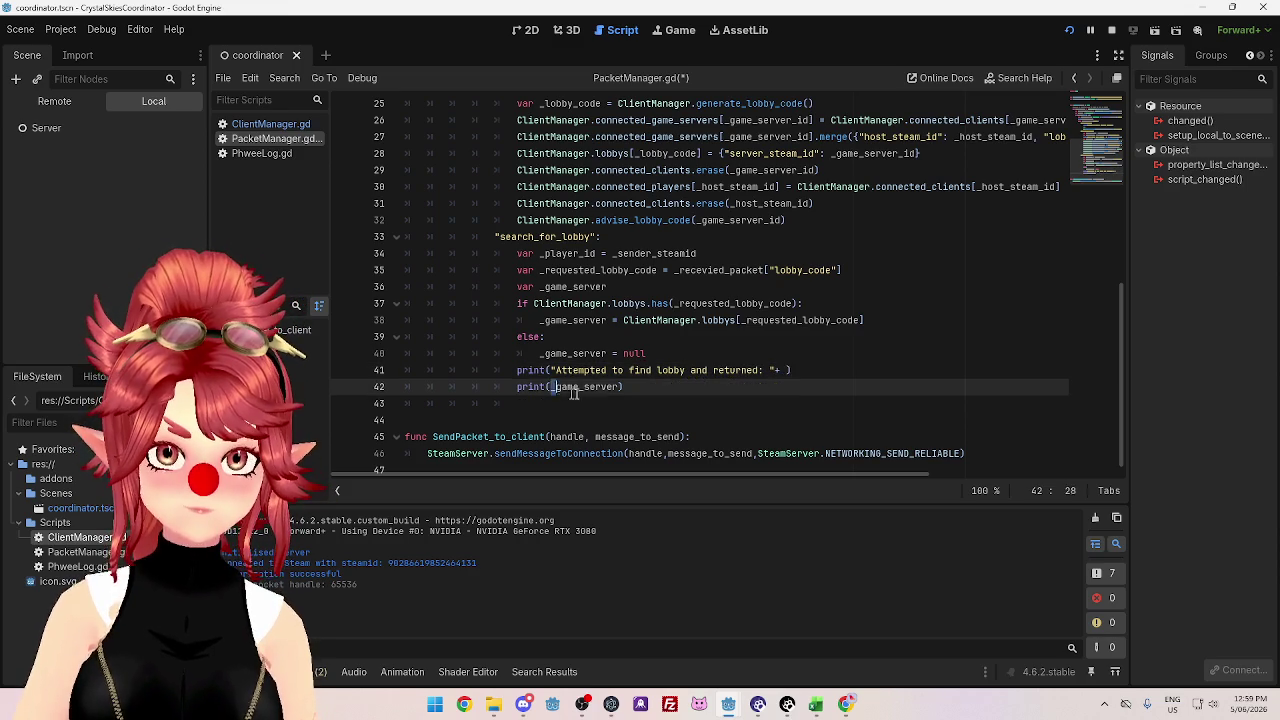
double_click(573, 388)
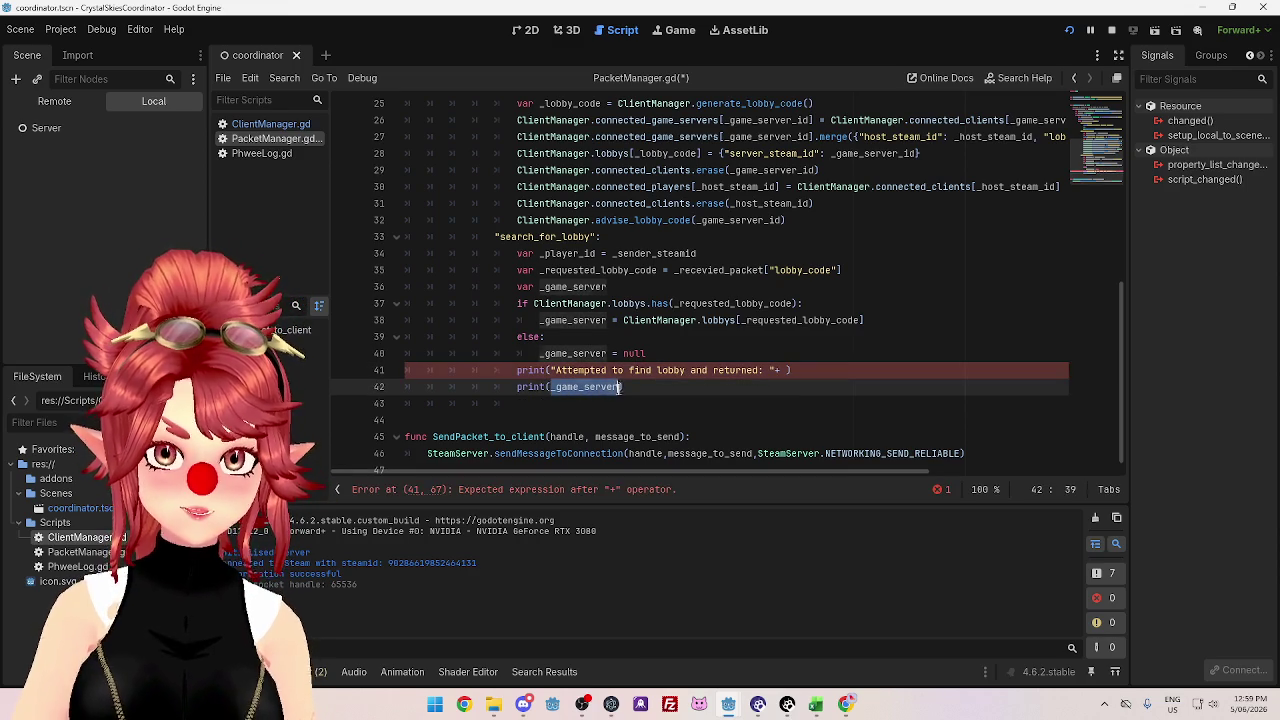
key(ctrl+c)
click(788, 370)
key(ctrl+v)
text())
scroll(830, 371, down, 1)
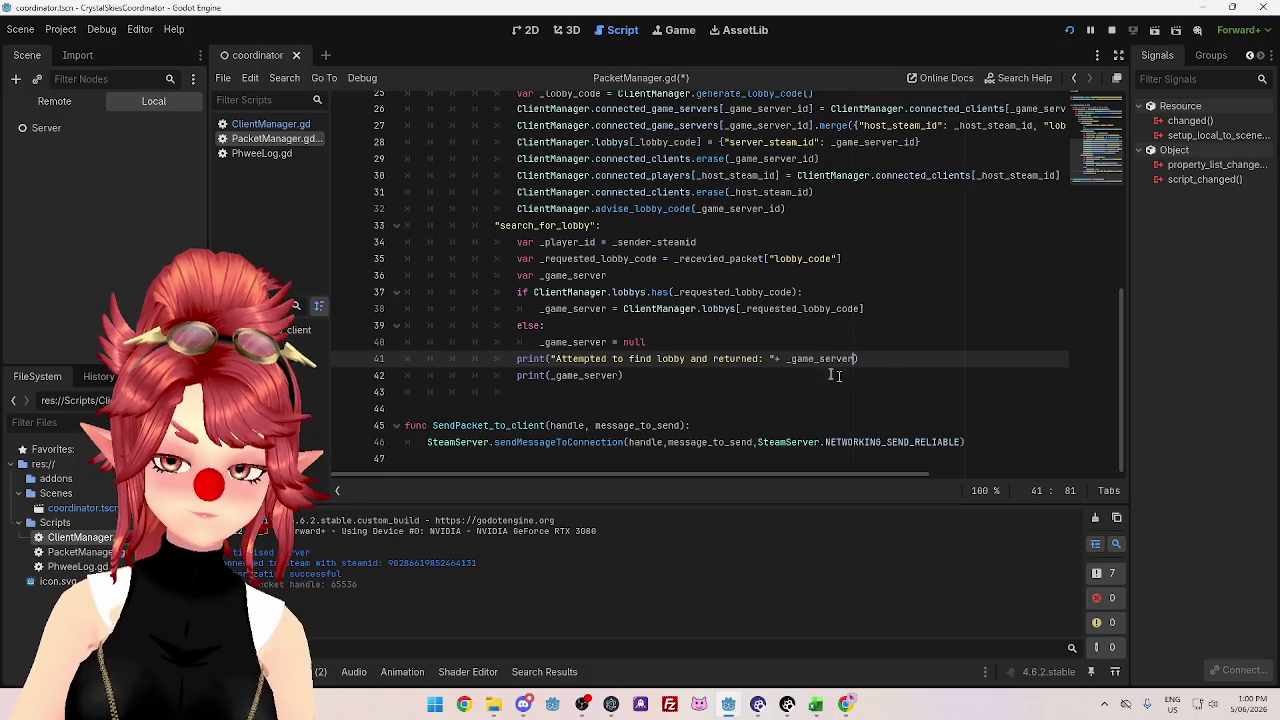
scroll(836, 375, up, 4)
scroll(605, 369, down, 2)
scroll(605, 369, up, 3)
scroll(620, 364, down, 3)
scroll(636, 358, up, 2)
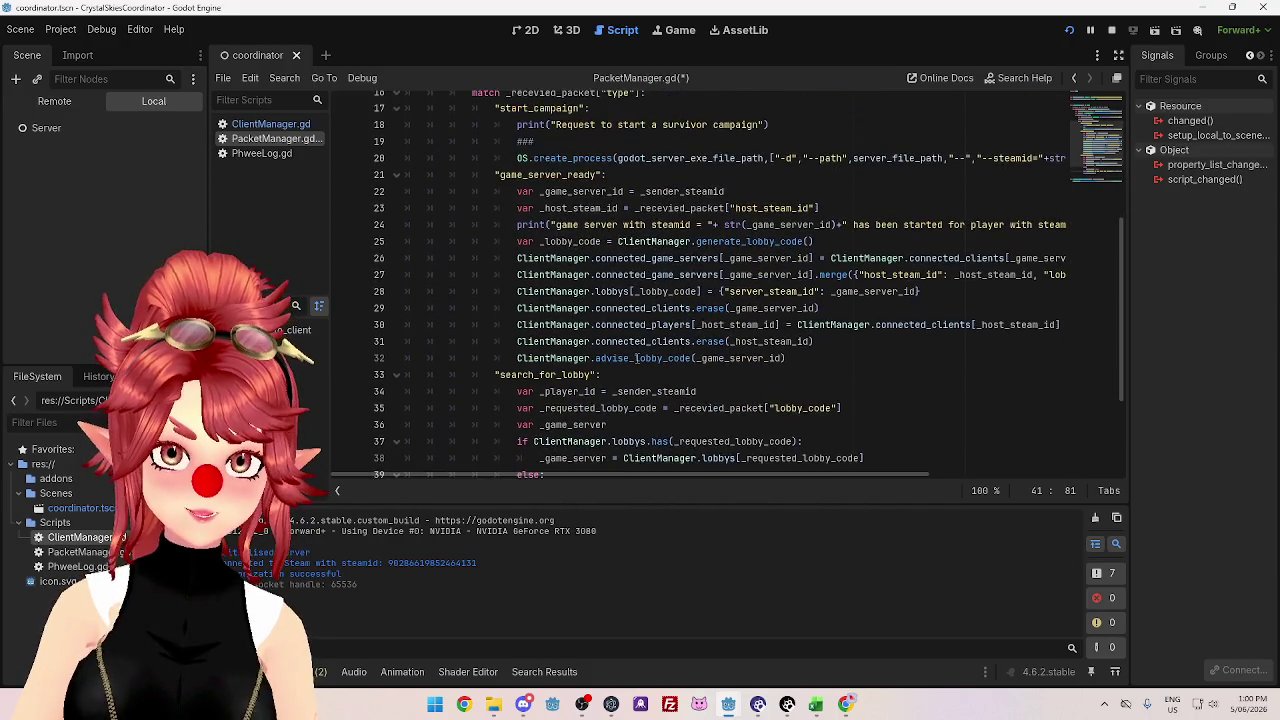
scroll(636, 358, down, 3)
scroll(692, 404, up, 1)
scroll(676, 345, down, 1)
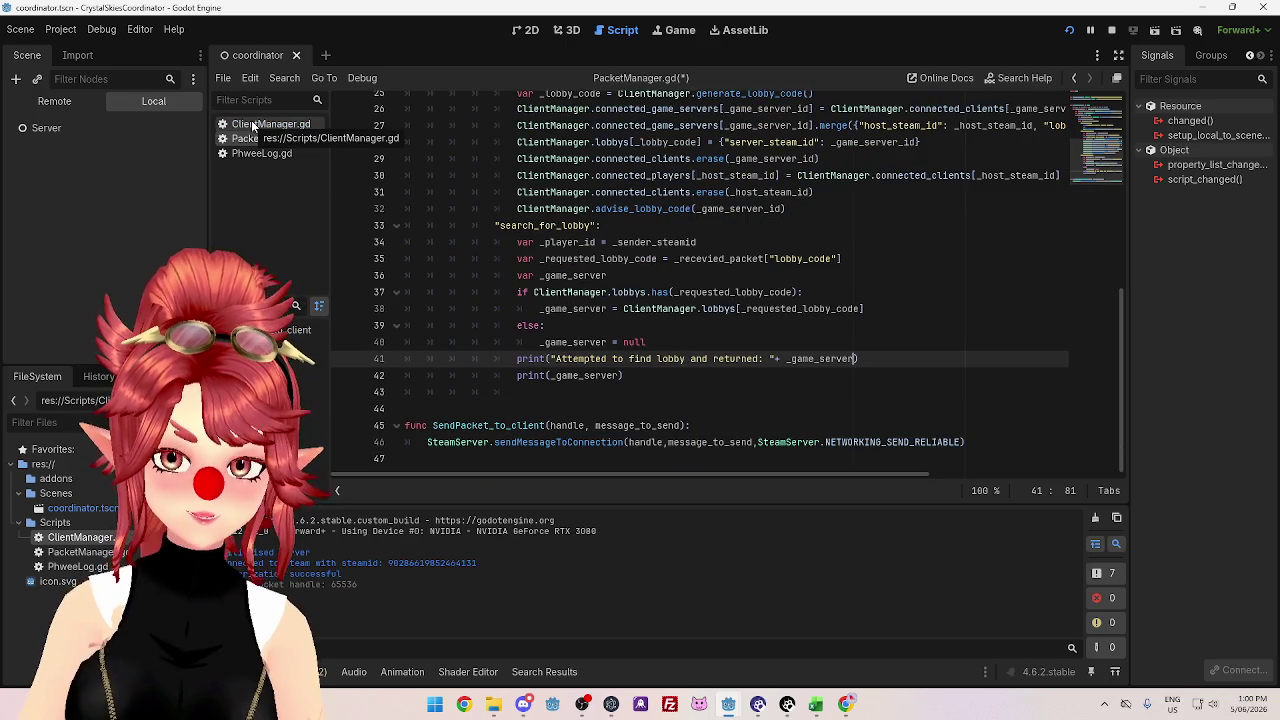
- Copy lines 113–114 of advise_lobby_code in ClientManager.gd, then return to PacketManager.gd
click(252, 124)
scroll(596, 290, down, 10)
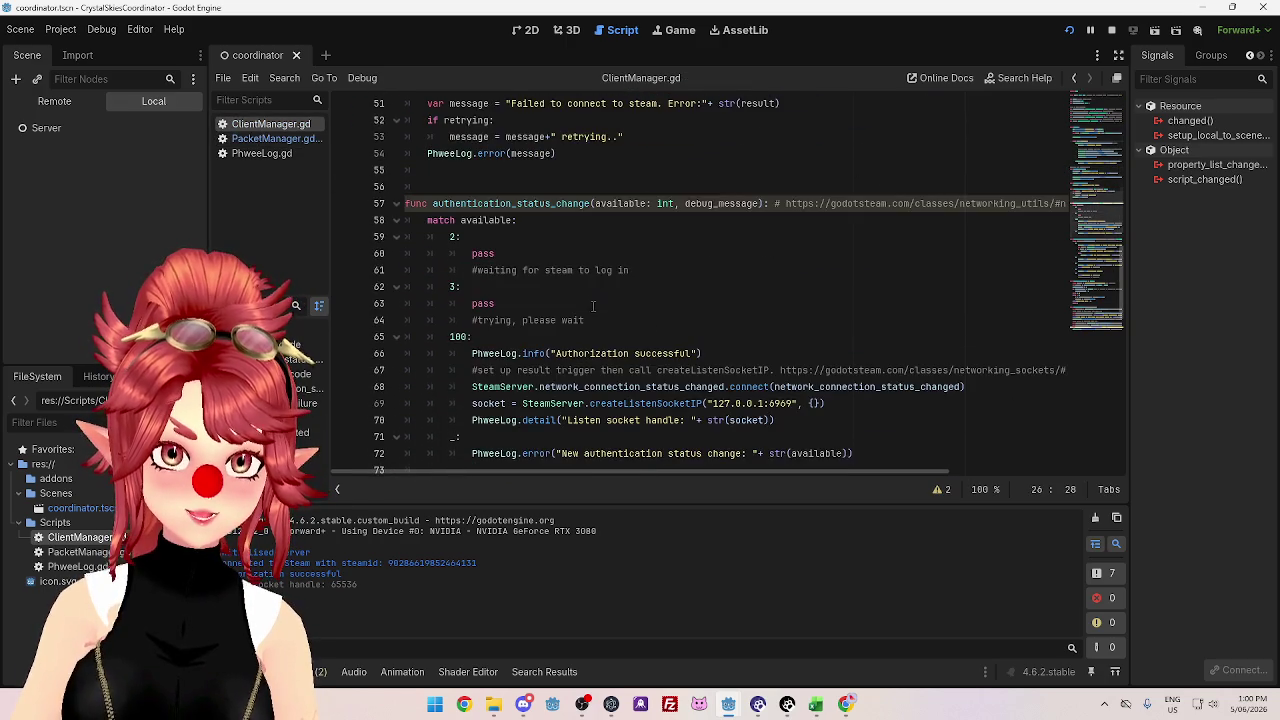
scroll(593, 306, down, 15)
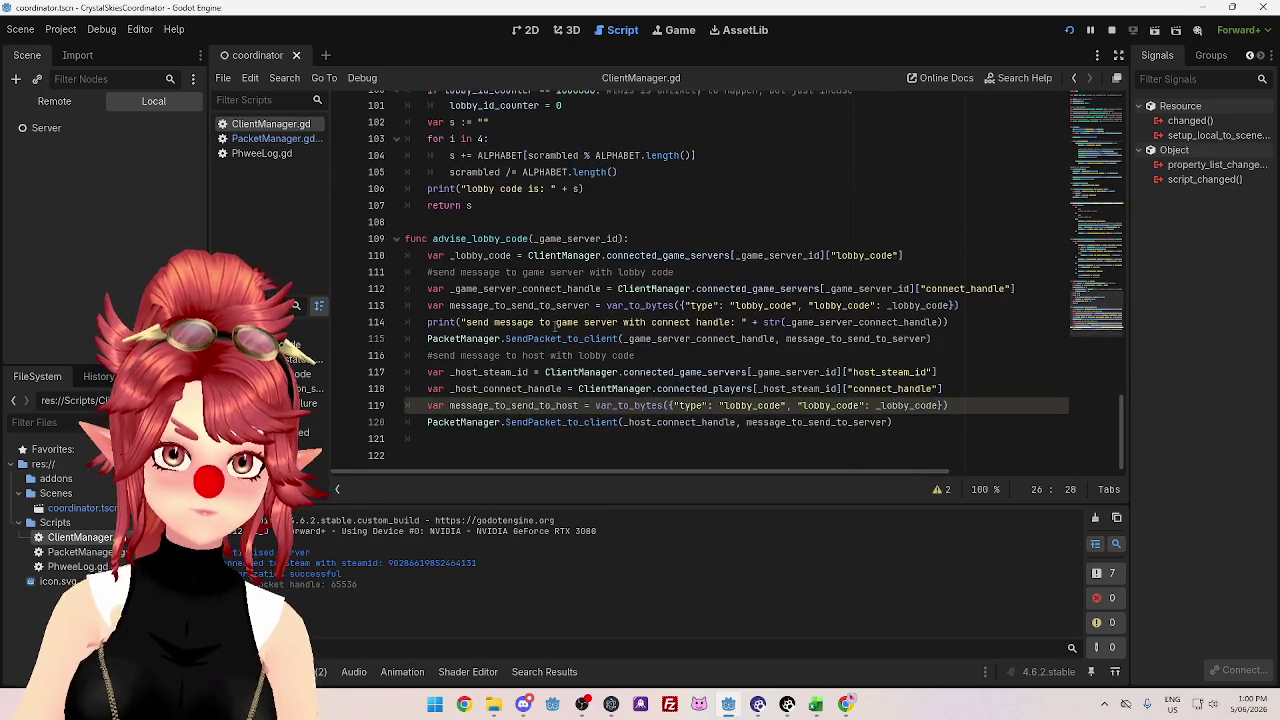
click(506, 451)
scroll(506, 451, down, 1)
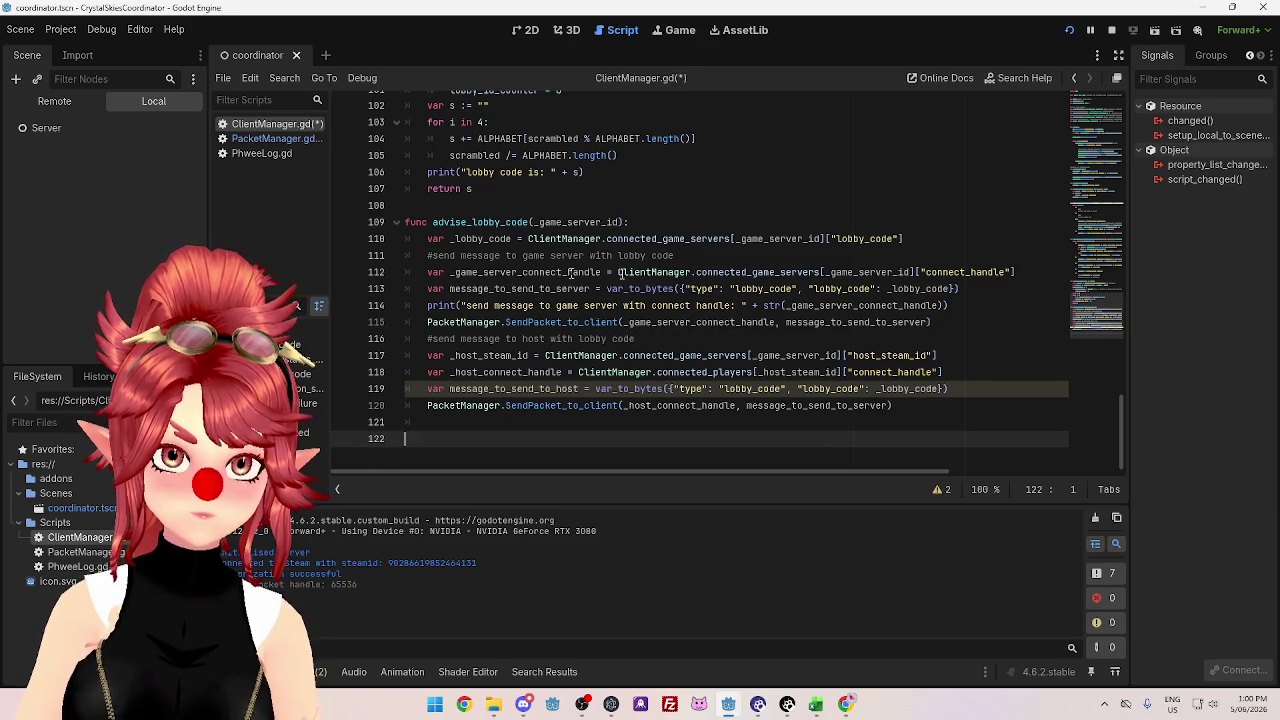
drag(947, 306, 428, 289)
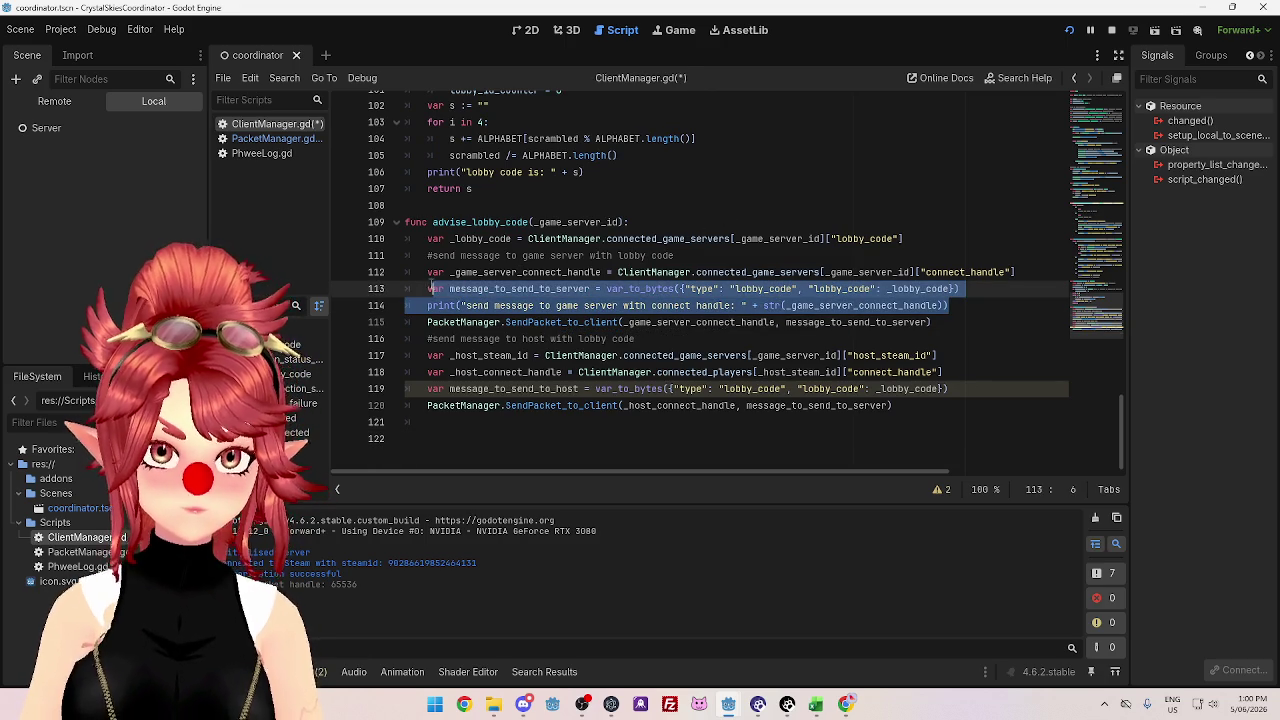
click(285, 139)
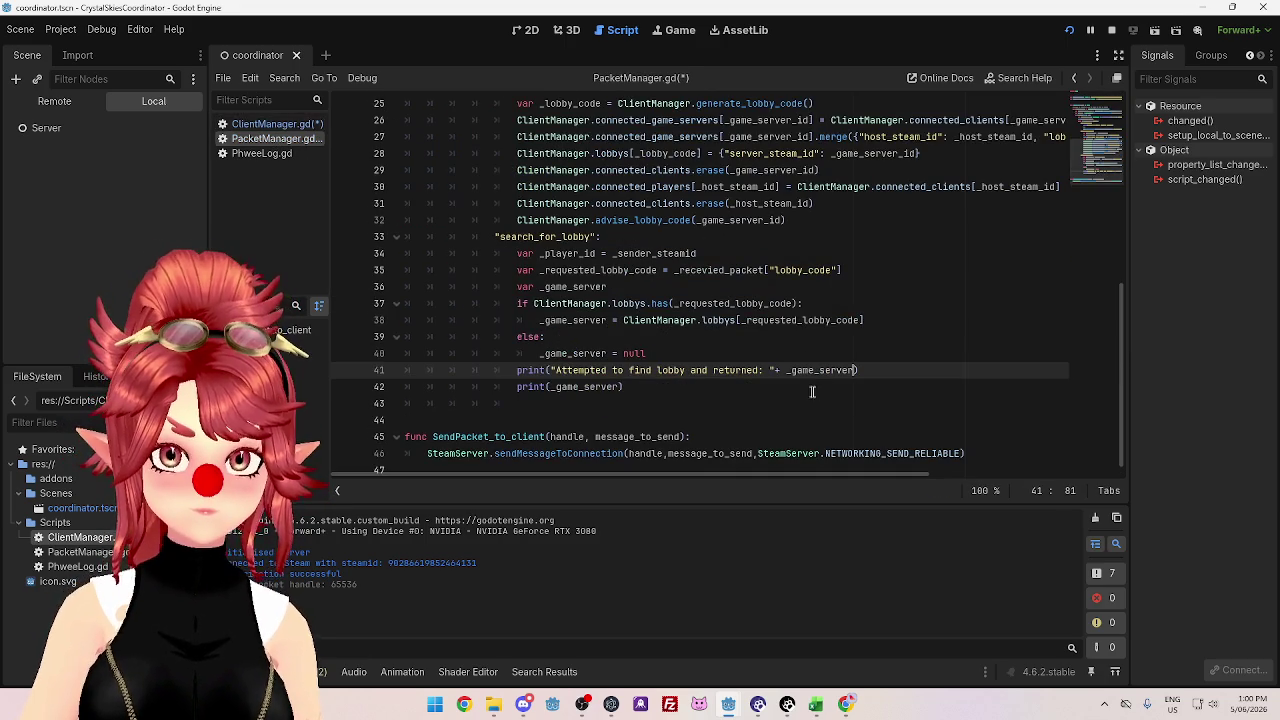
- Replace print(_game_server) on line 42 with the pasted message and send-message print lines, indented
scroll(652, 377, up, 2)
scroll(652, 377, up, 1)
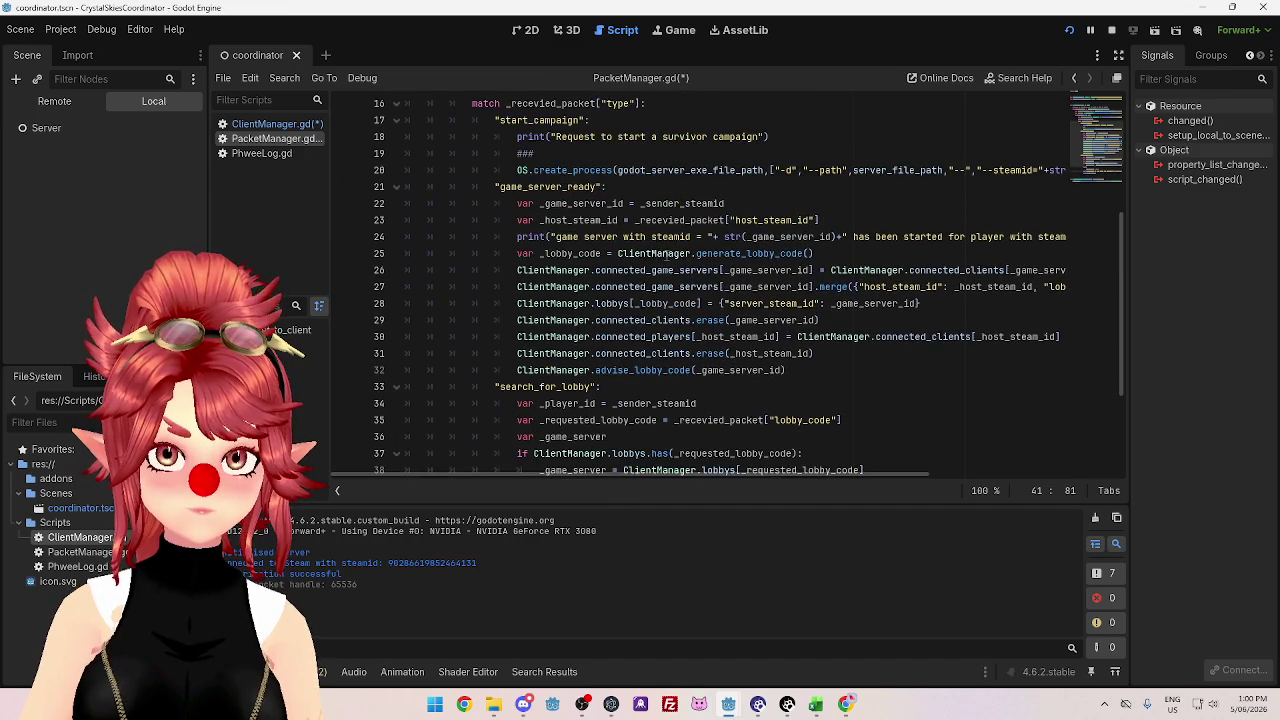
scroll(635, 268, up, 1)
scroll(614, 252, down, 4)
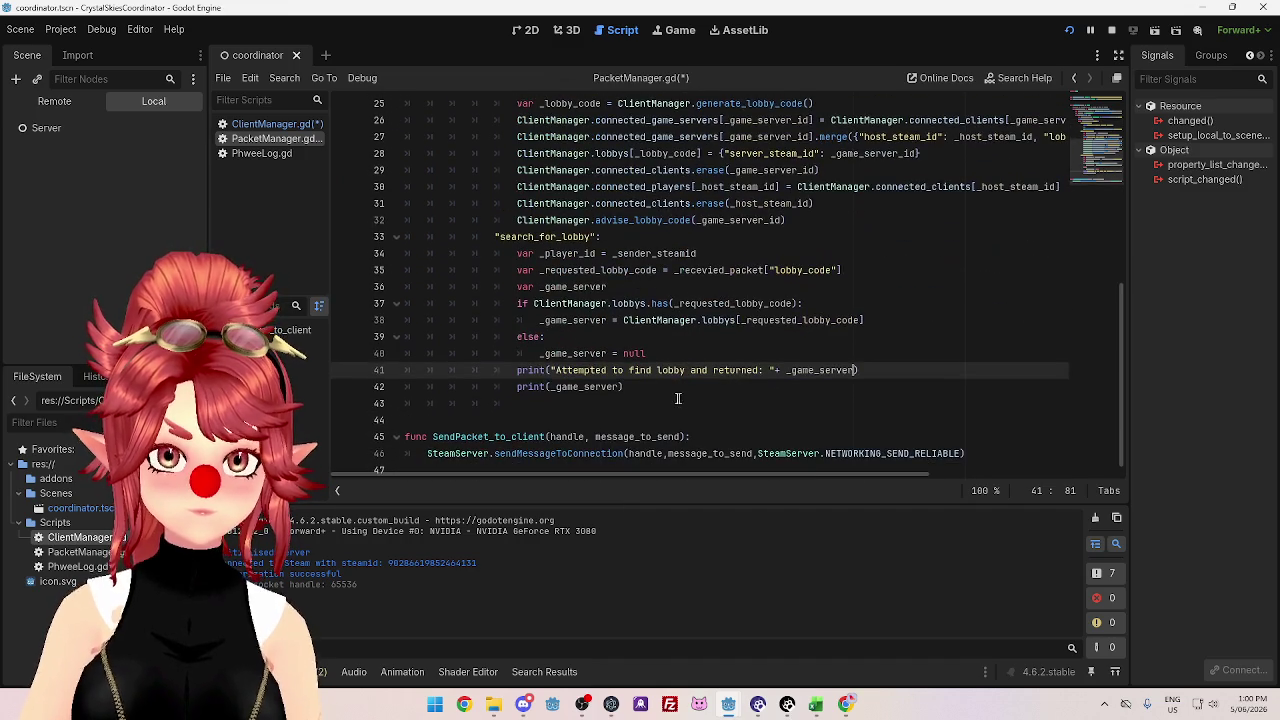
drag(640, 388, 520, 387)
key(ctrl+v)
key(Home)
key(Tab)
key(Tab)
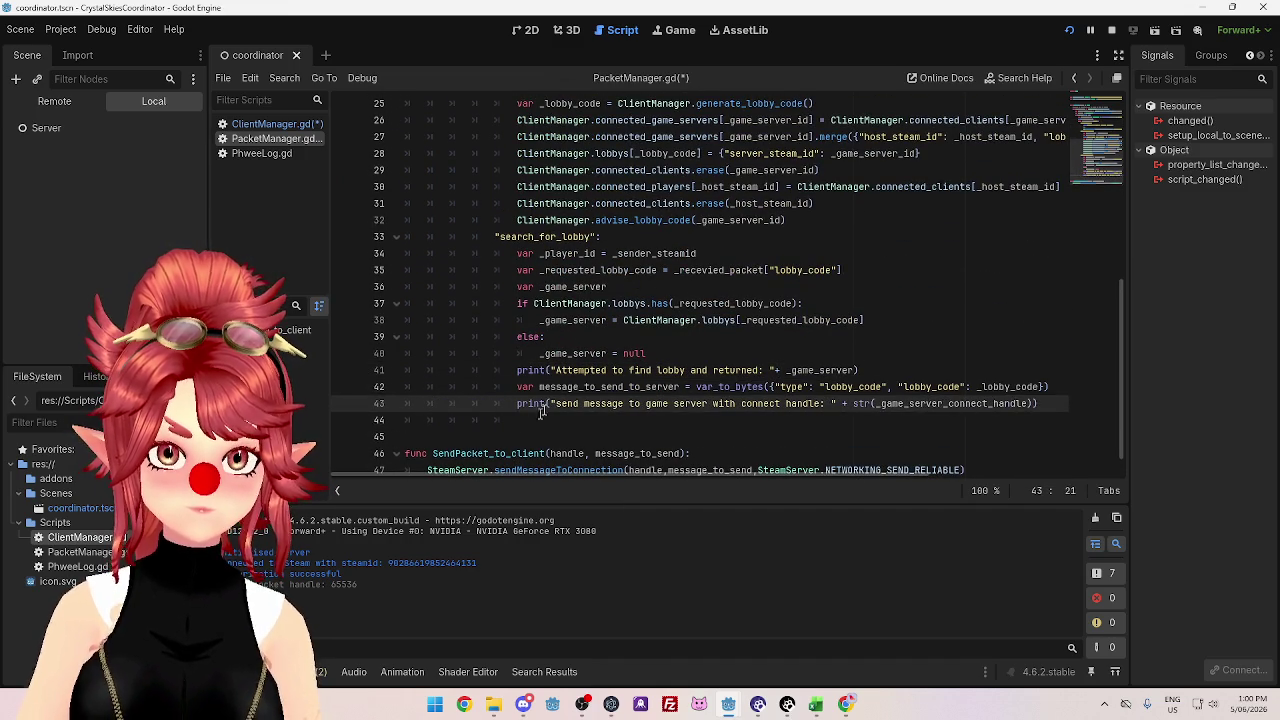
click(645, 389)
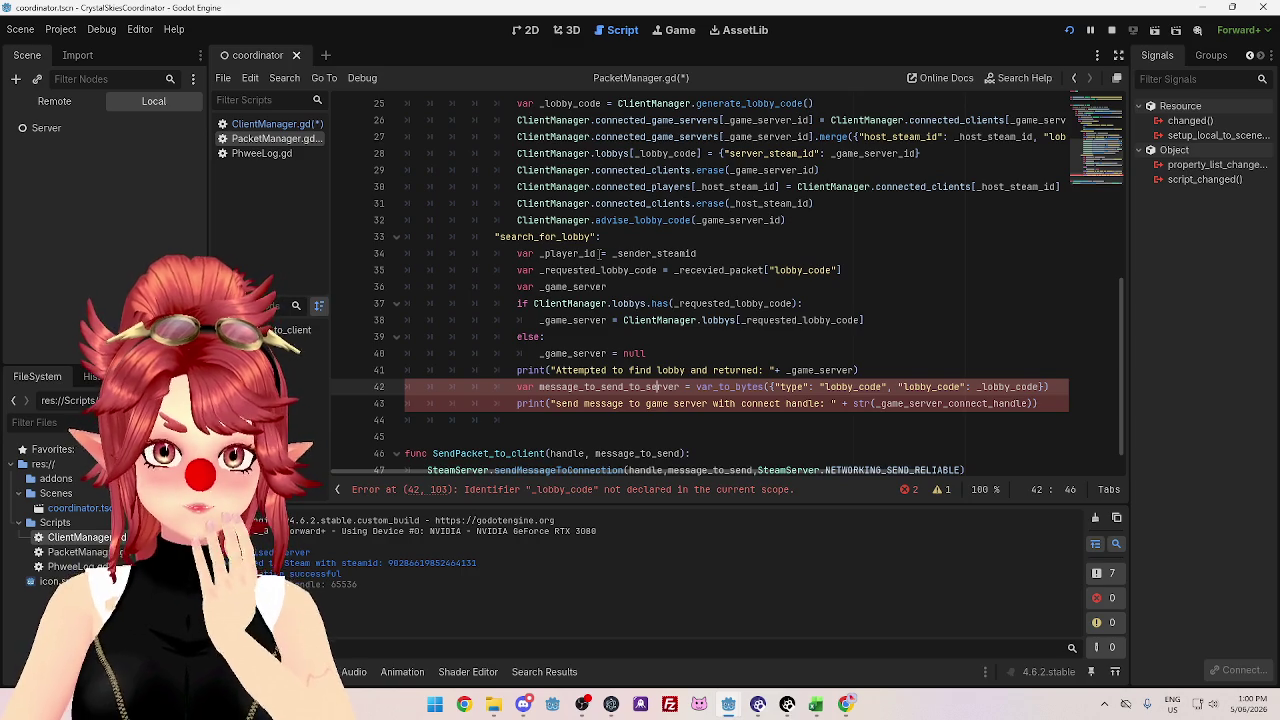
- Recheck ClientManager.gd, then back in PacketManager.gd select the connected_players assignment on line 30
scroll(600, 253, up, 5)
scroll(600, 253, down, 2)
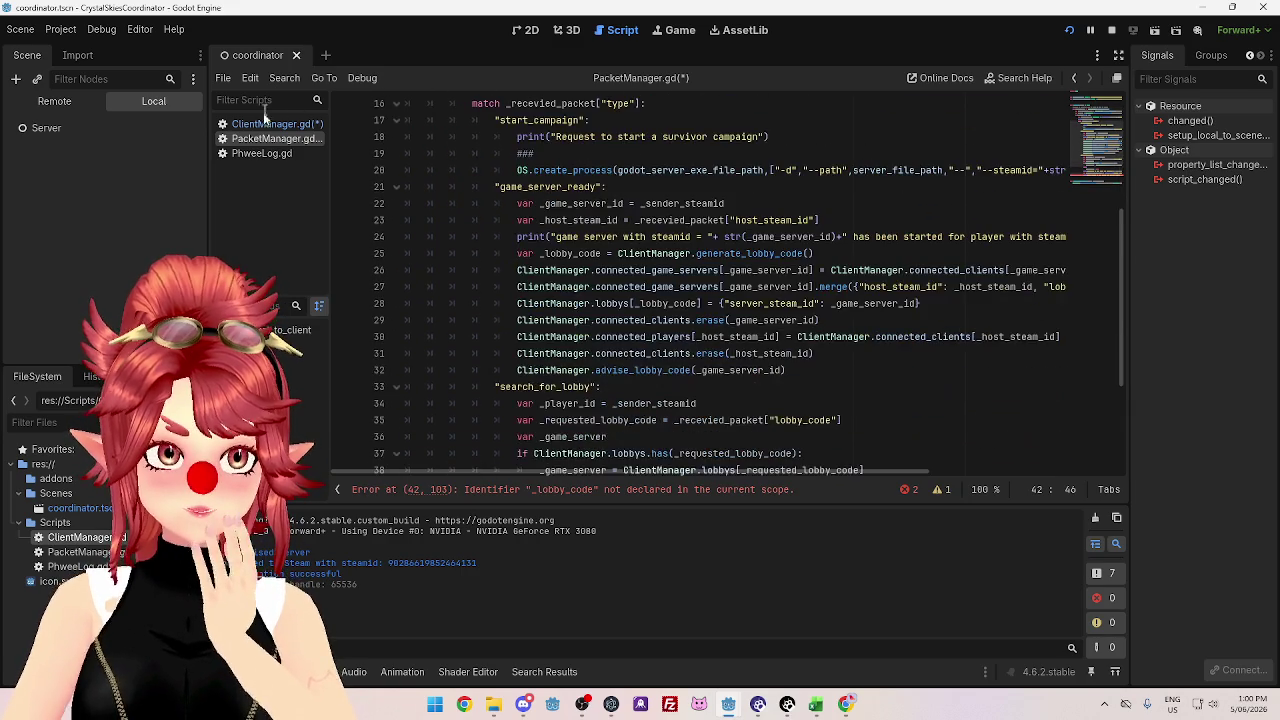
click(268, 123)
click(281, 140)
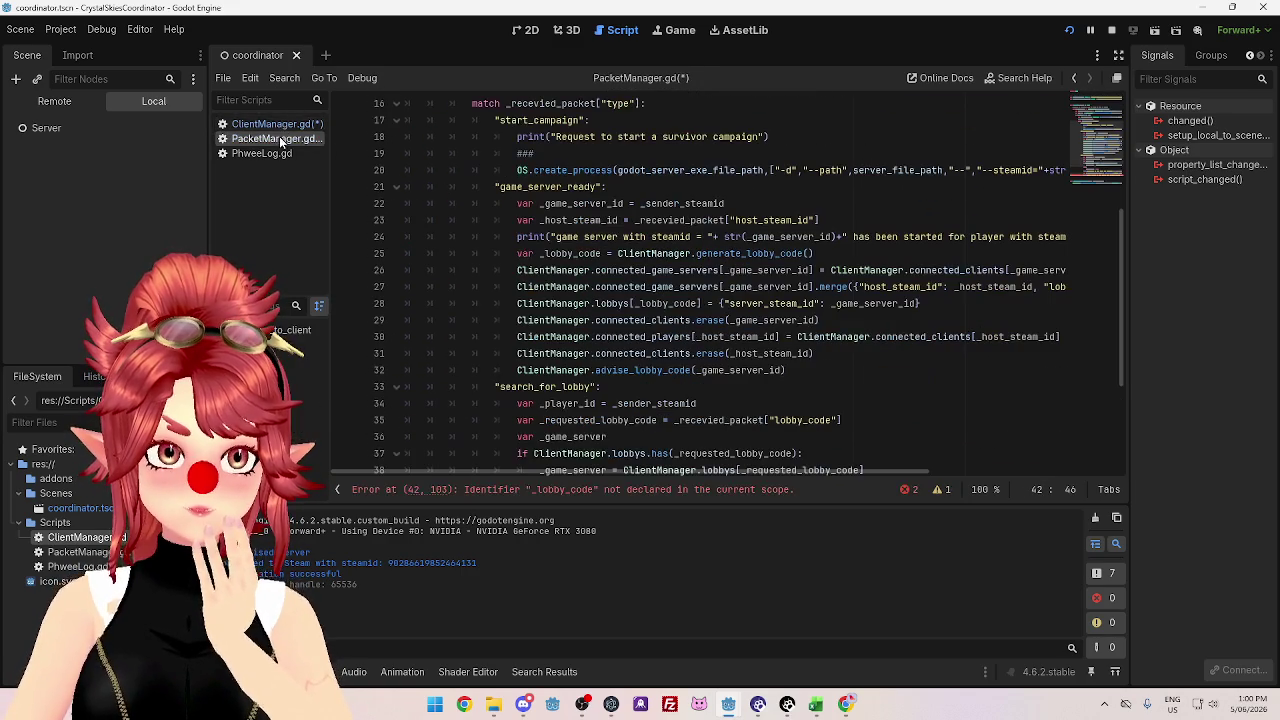
scroll(695, 346, down, 3)
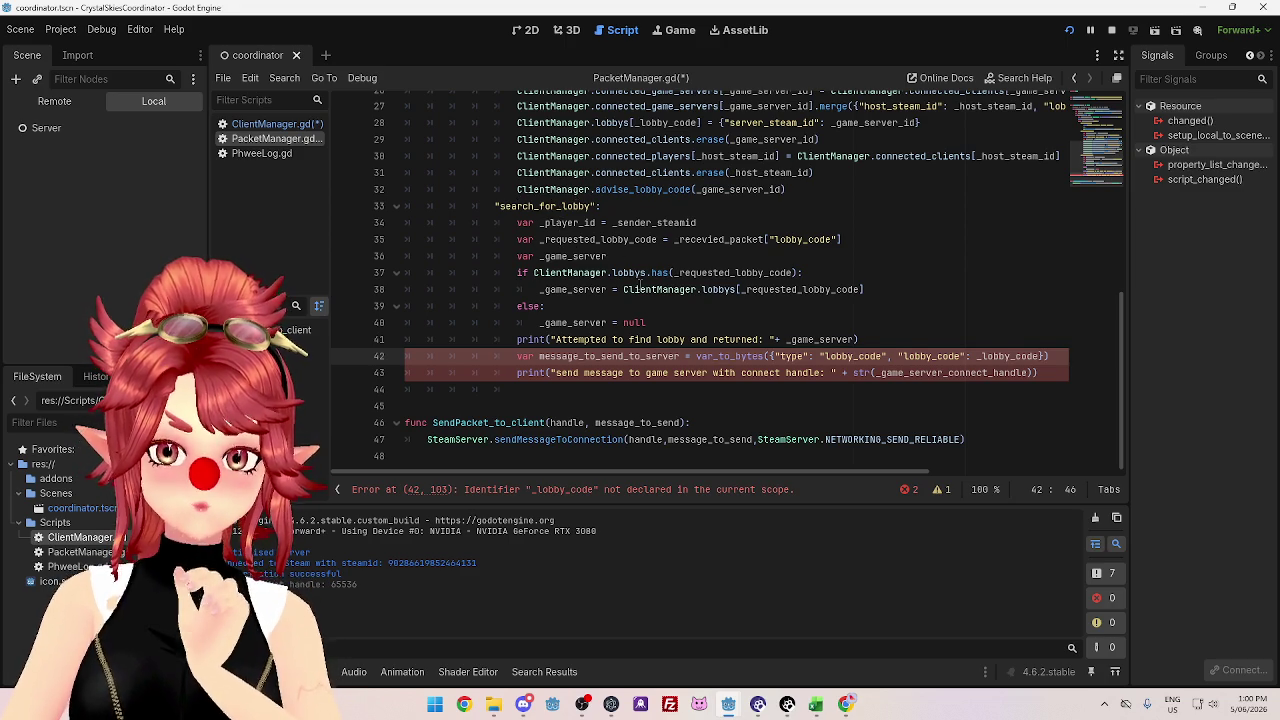
scroll(640, 285, up, 2)
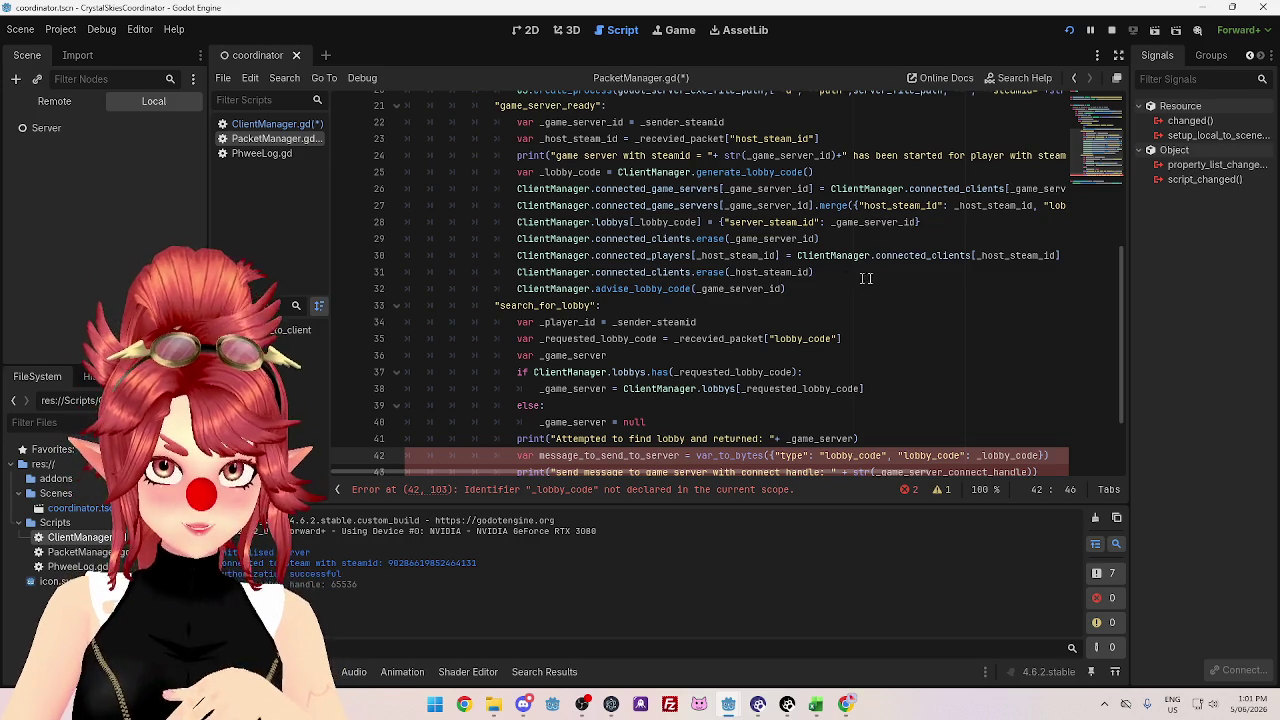
mouse_move(686, 272)
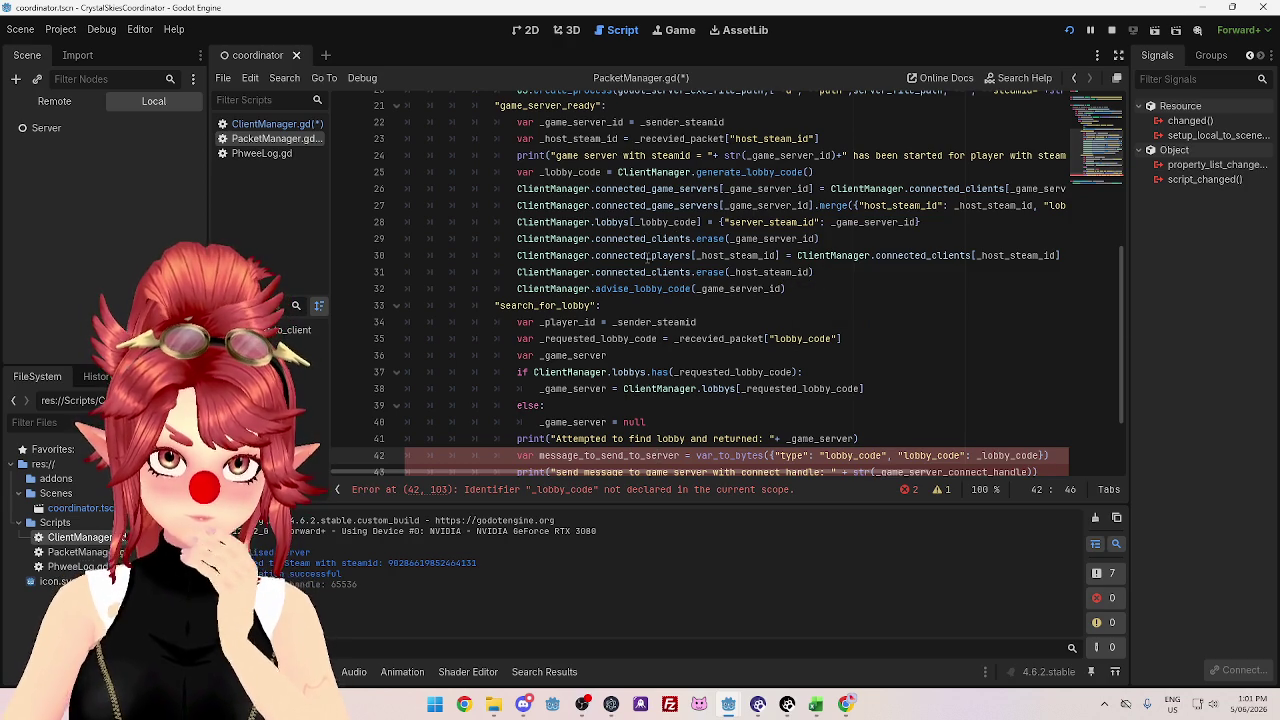
scroll(650, 258, down, 1)
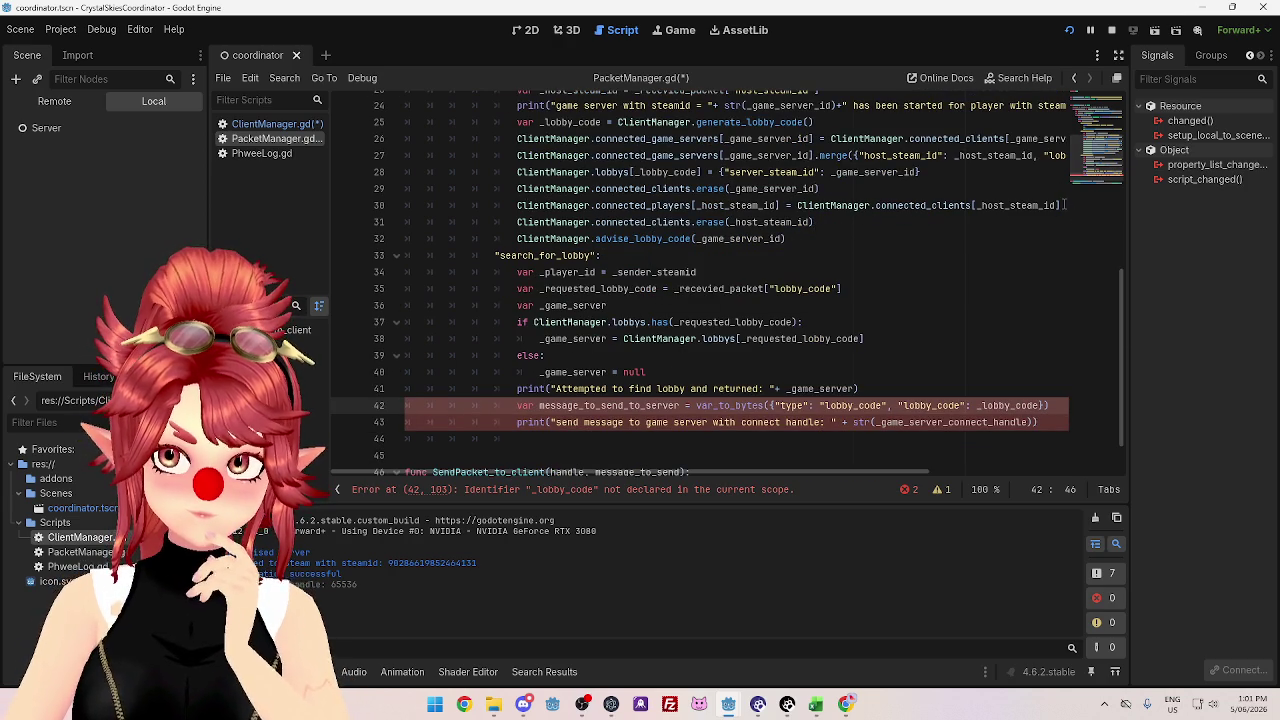
drag(1065, 205, 503, 205)
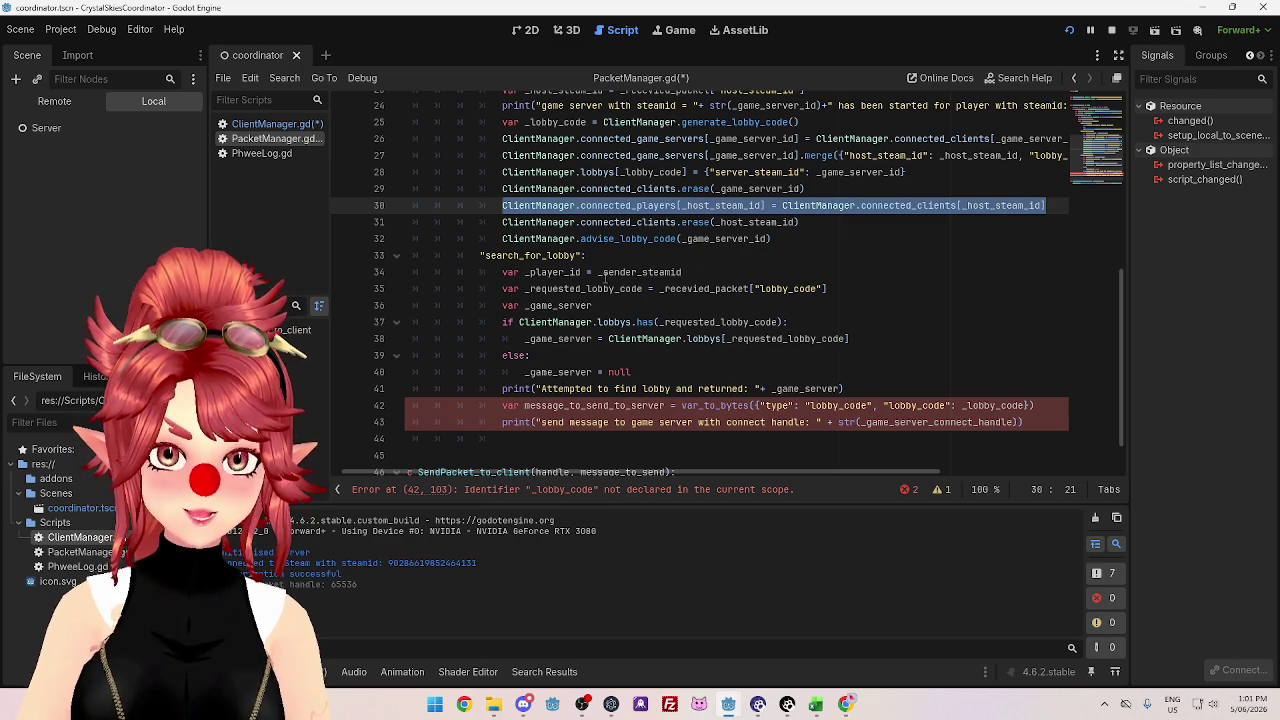
- Add connected_players[_player_id] = connected_clients[_player_id] below the _player_id line
click(718, 272)
key(Return)
text(ClientManager.connected_players[_host_steam_id] = ClientManager.connected_clients[_host_steam_id])
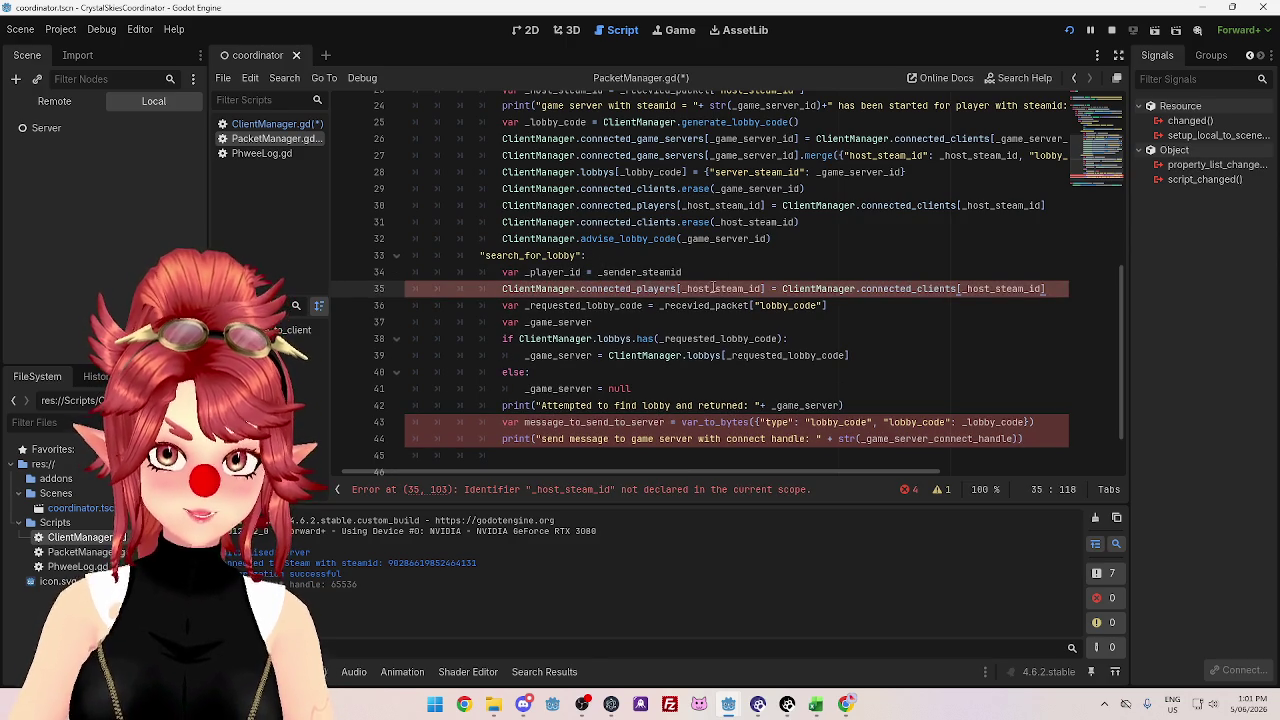
drag(582, 272, 524, 272)
key(ctrl+c)
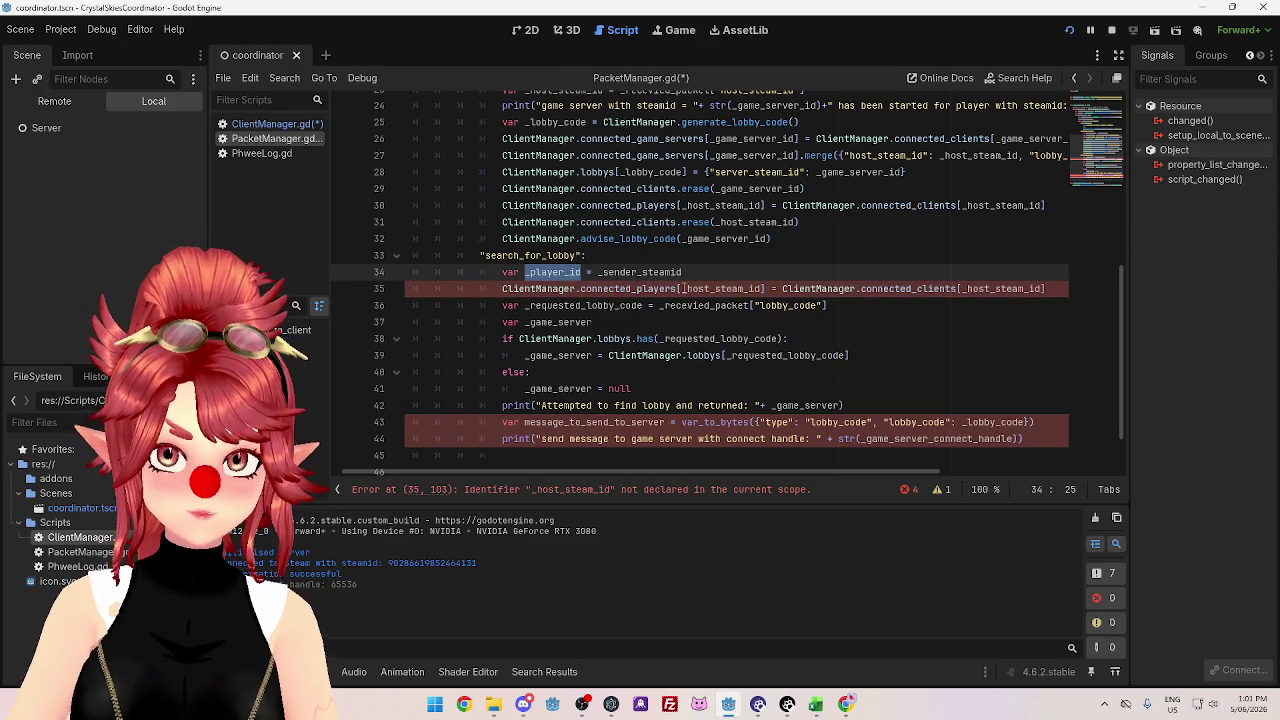
double_click(690, 288)
key(ctrl+v)
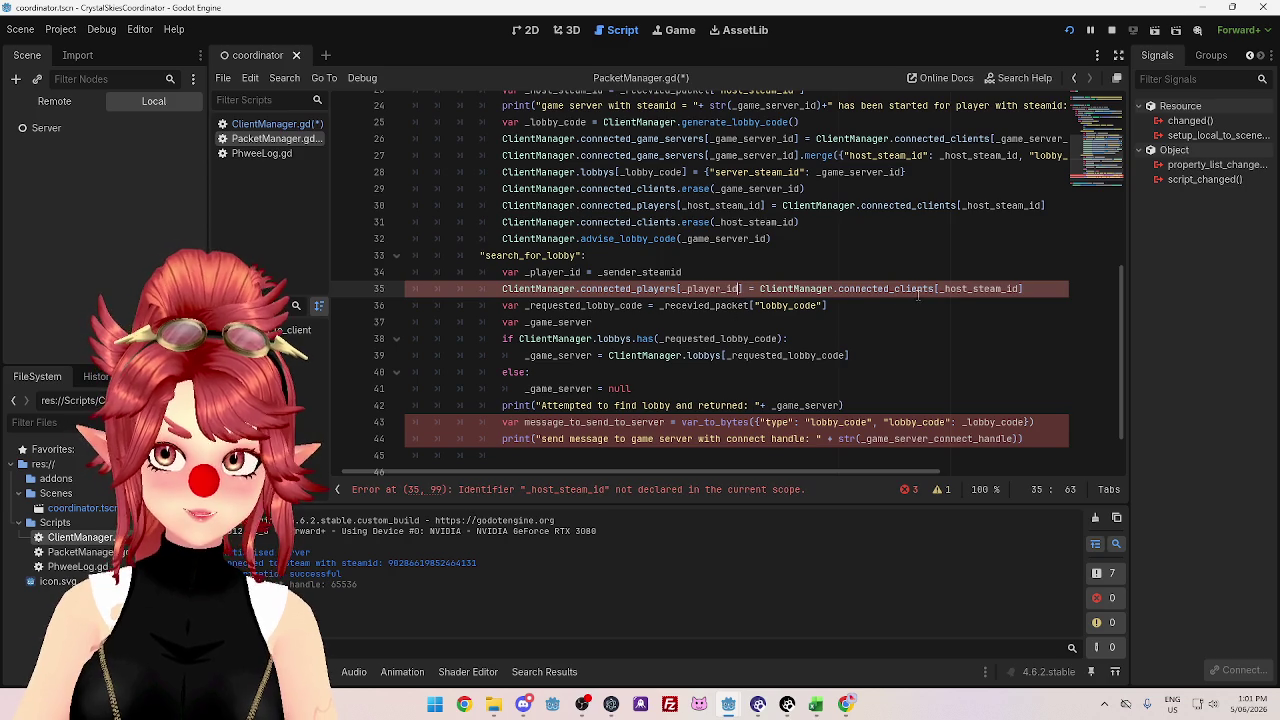
double_click(945, 288)
key(ctrl+v)
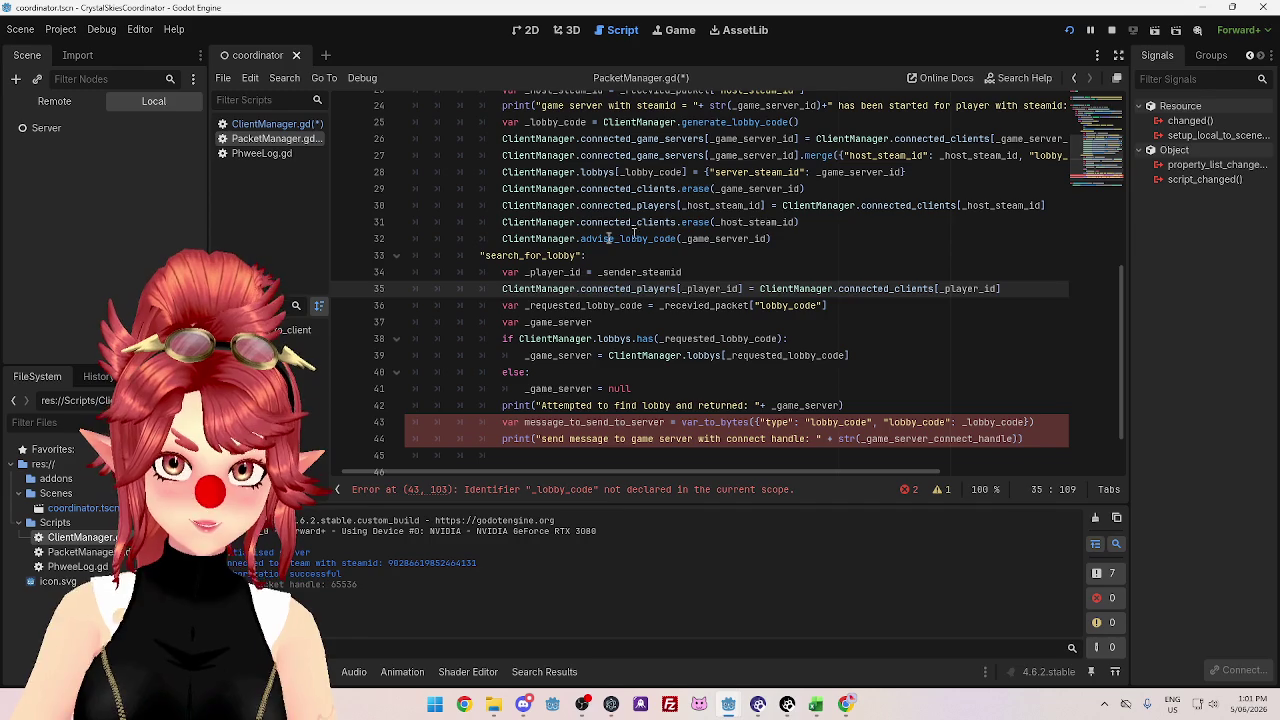
scroll(610, 300, down, 1)
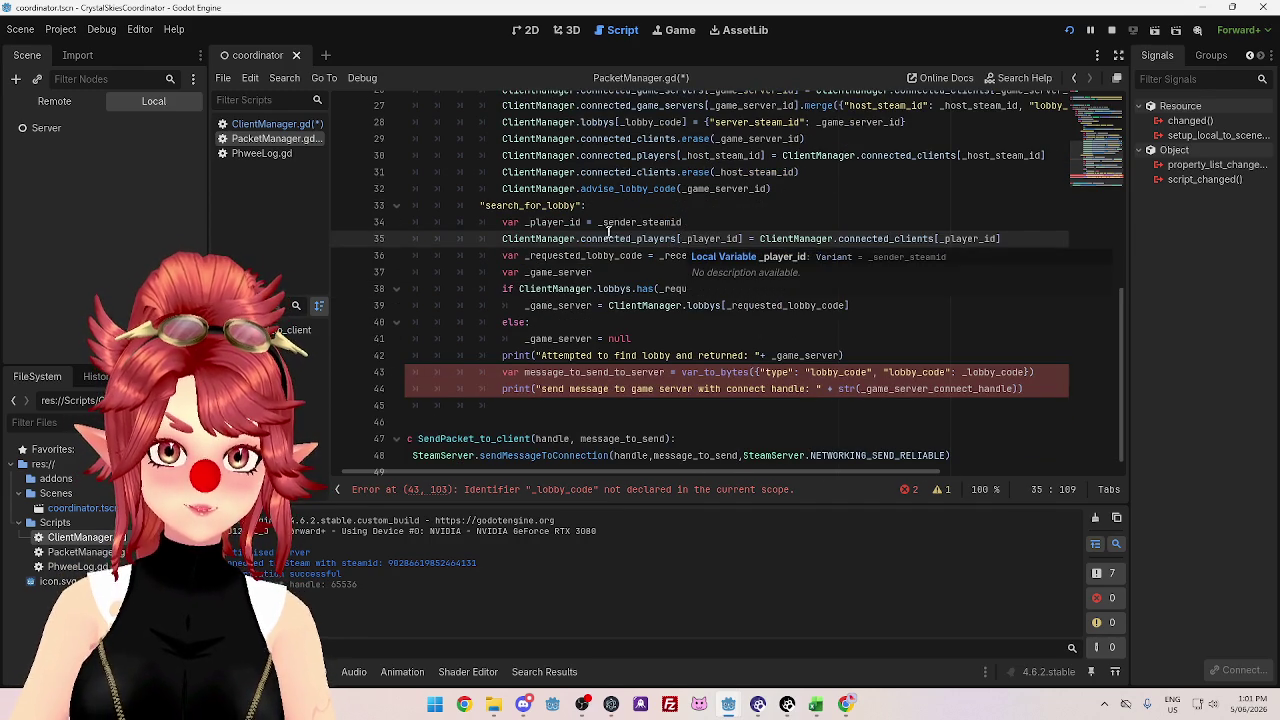
scroll(629, 380, down, 1)
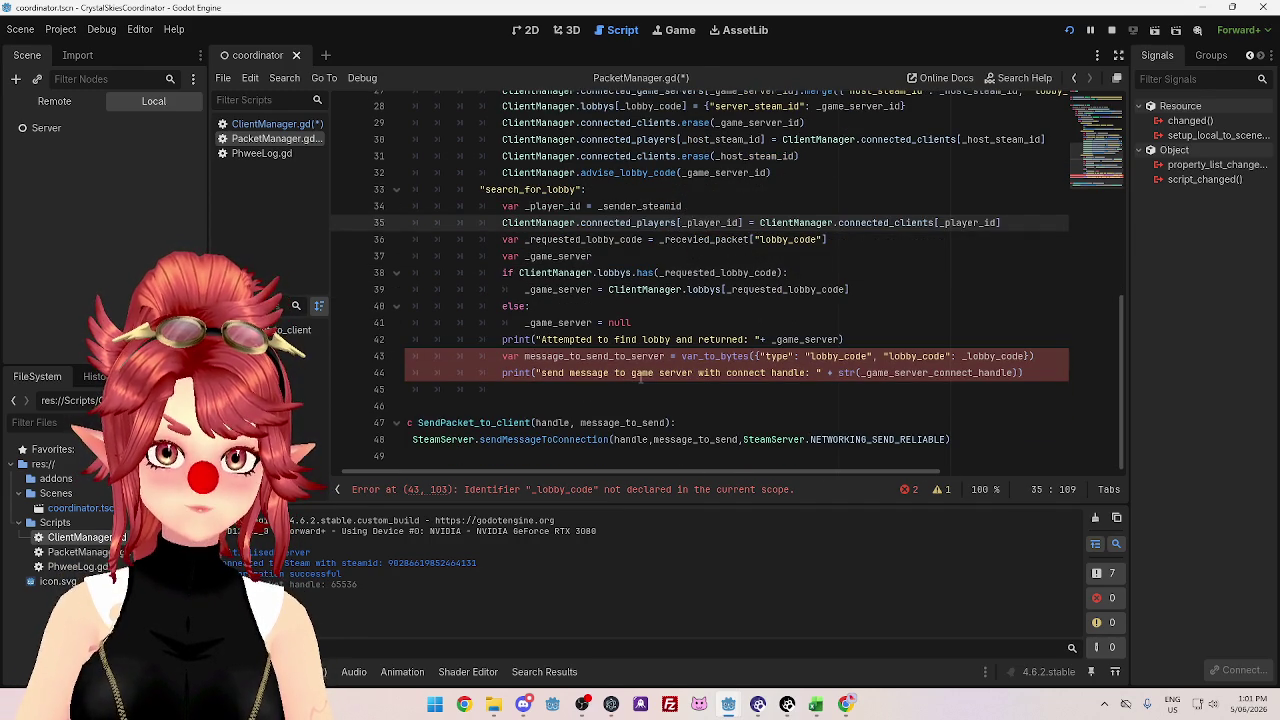
- Rename the variable to message_to_send_to_player and set its type to "lobby_code_response"
scroll(610, 372, left, 1)
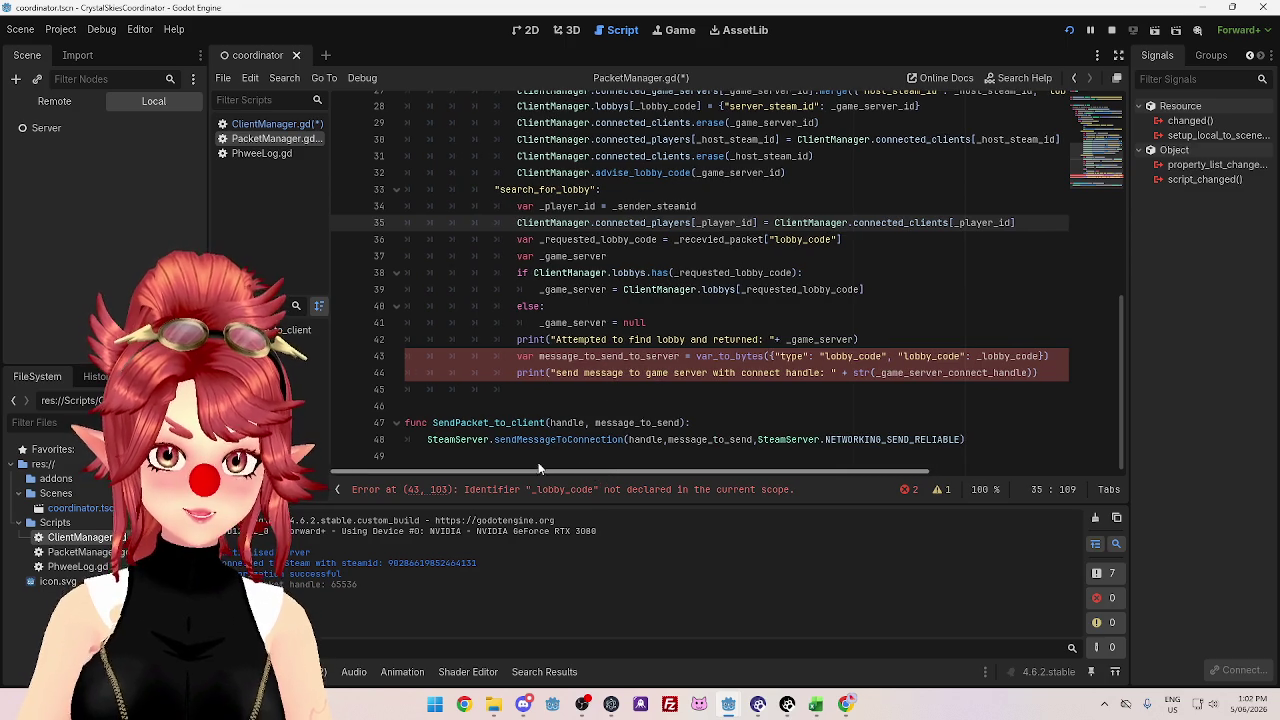
drag(645, 357, 681, 357)
key(BackSpace)
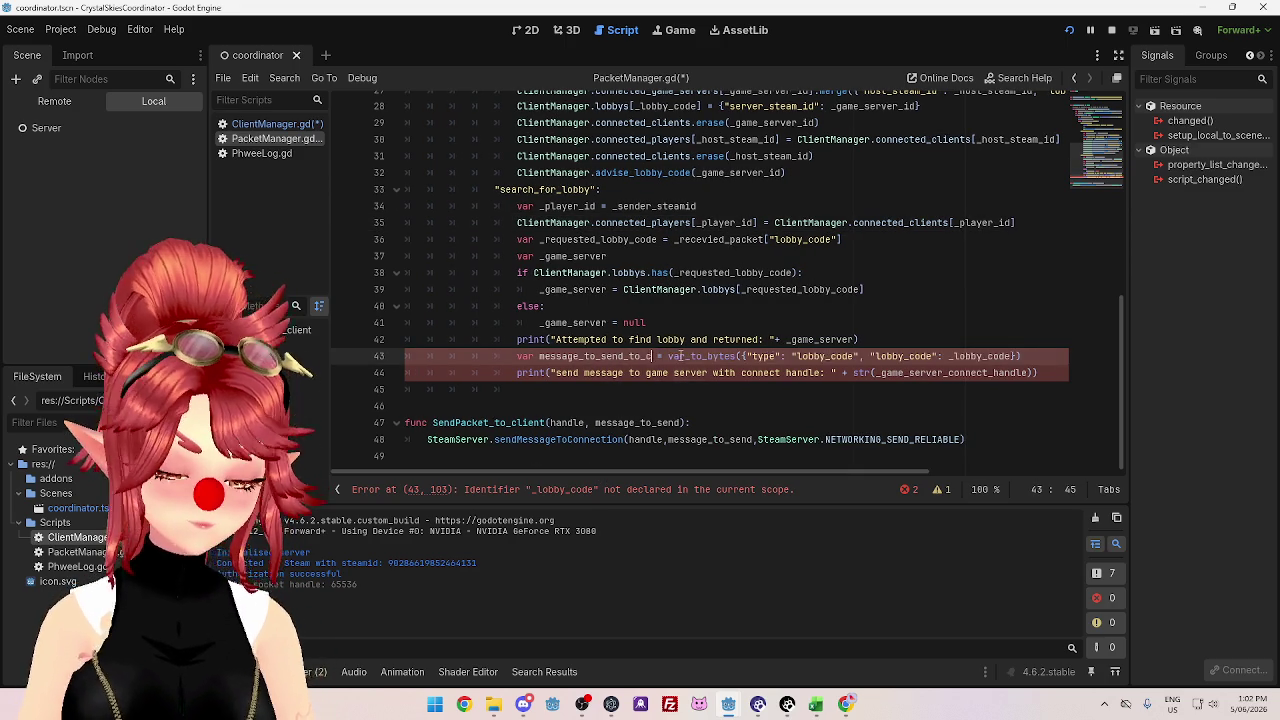
text(player)
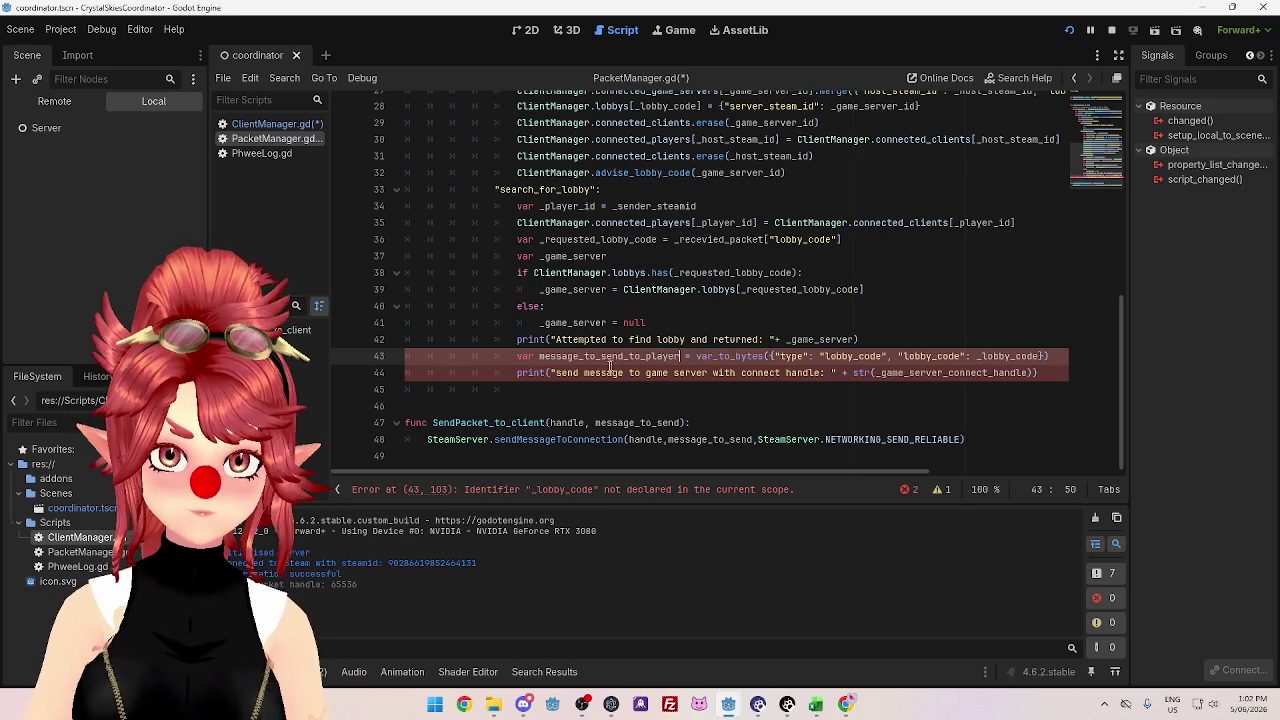
drag(638, 470, 713, 472)
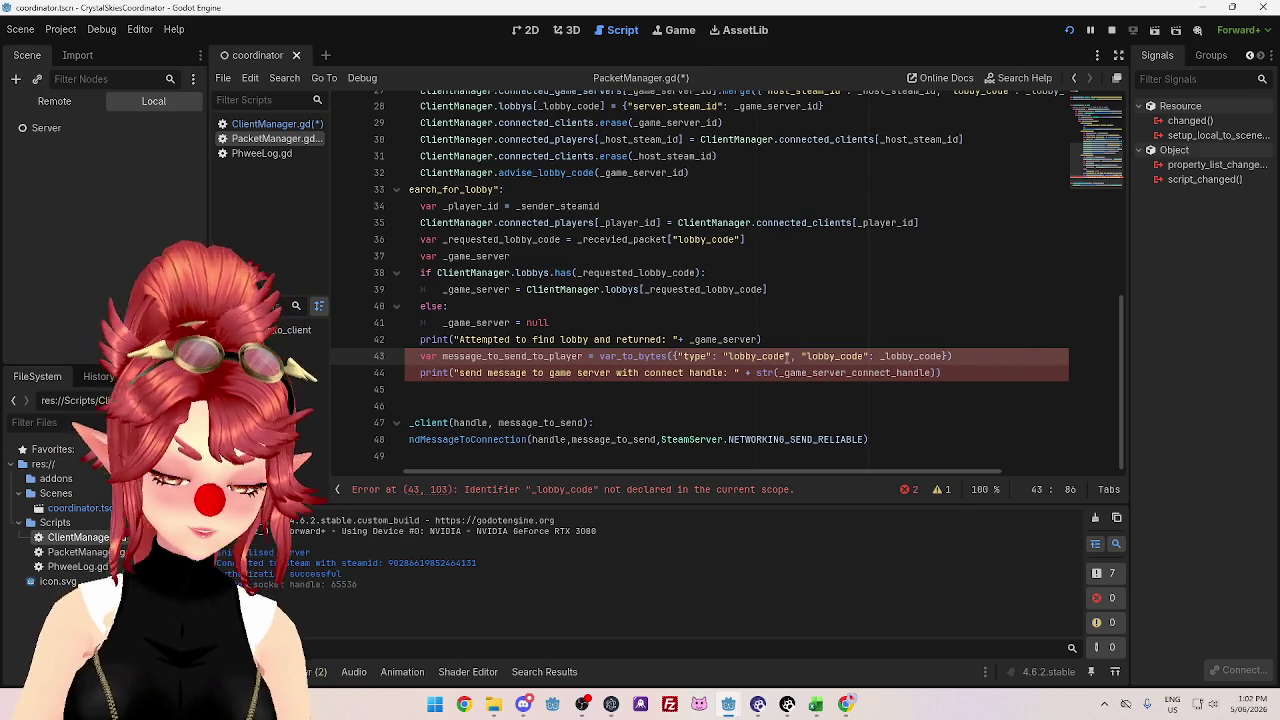
text(_response)
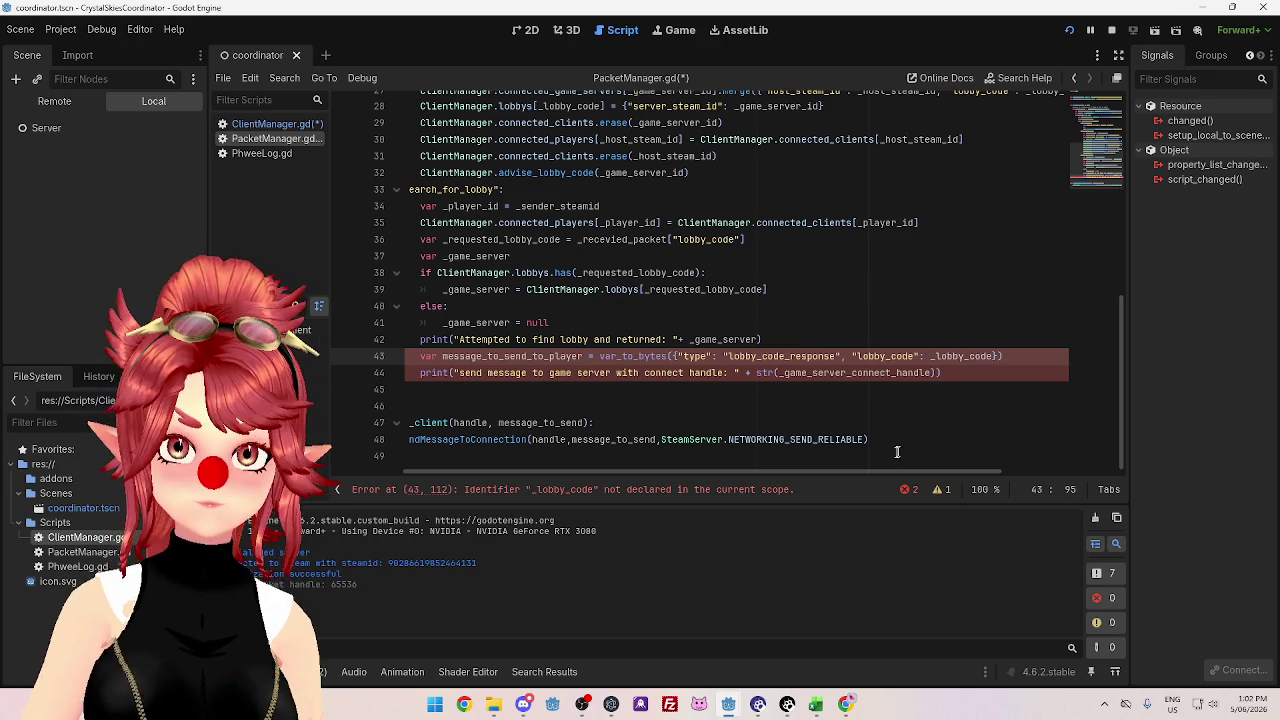
- Replace the _lobby_code entry with a "game_server" key holding _game_server
drag(899, 479, 864, 466)
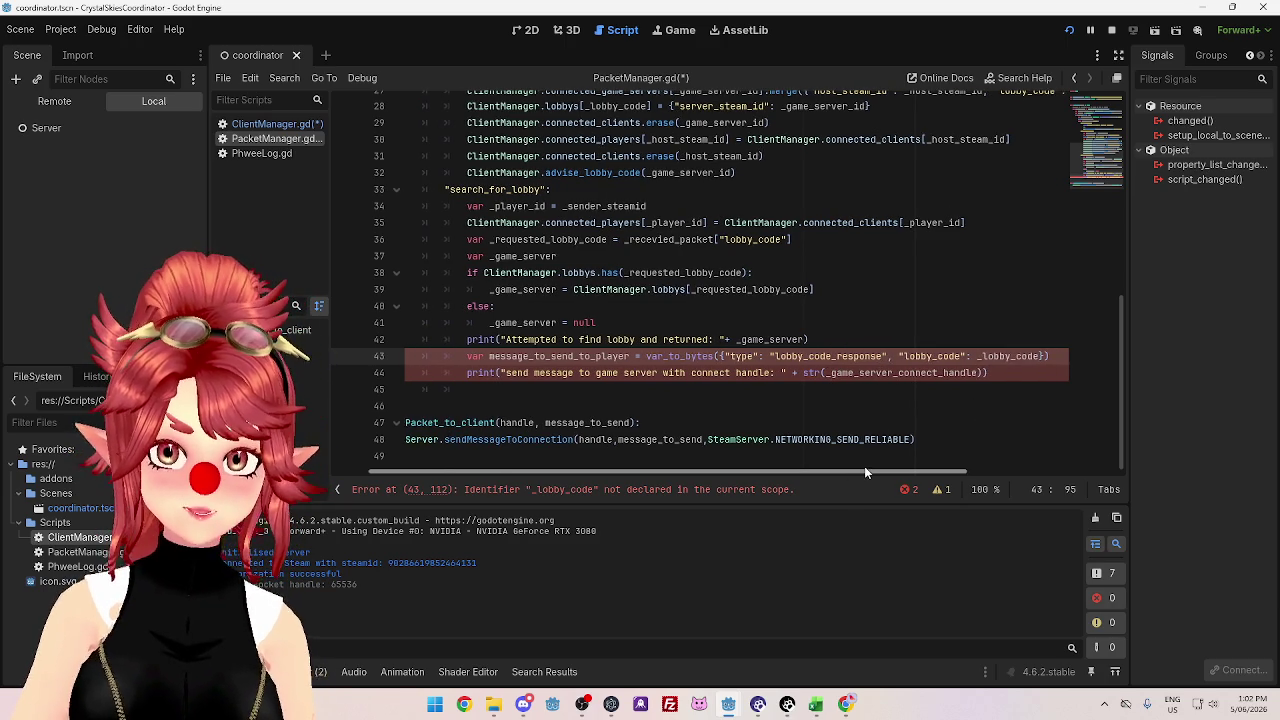
double_click(770, 339)
key(ctrl+c)
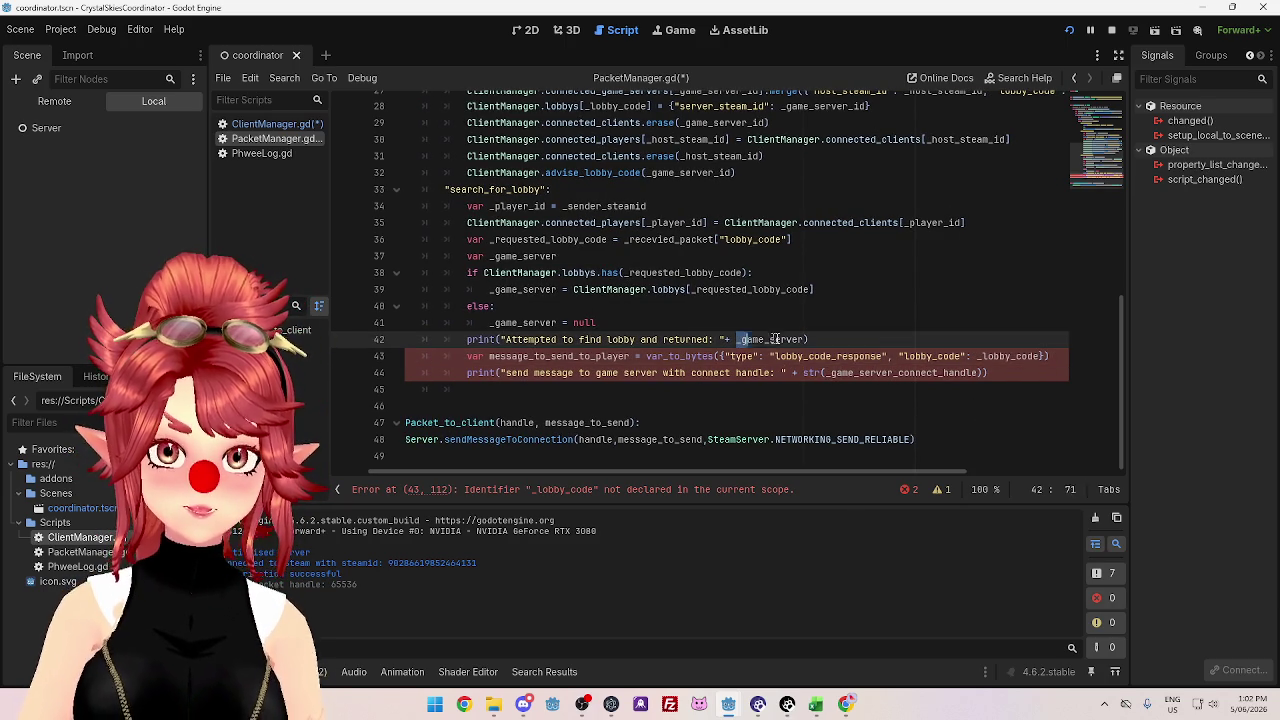
mouse_move(836, 475)
mouse_down()
mouse_move(908, 469)
mouse_move(860, 470)
mouse_up()
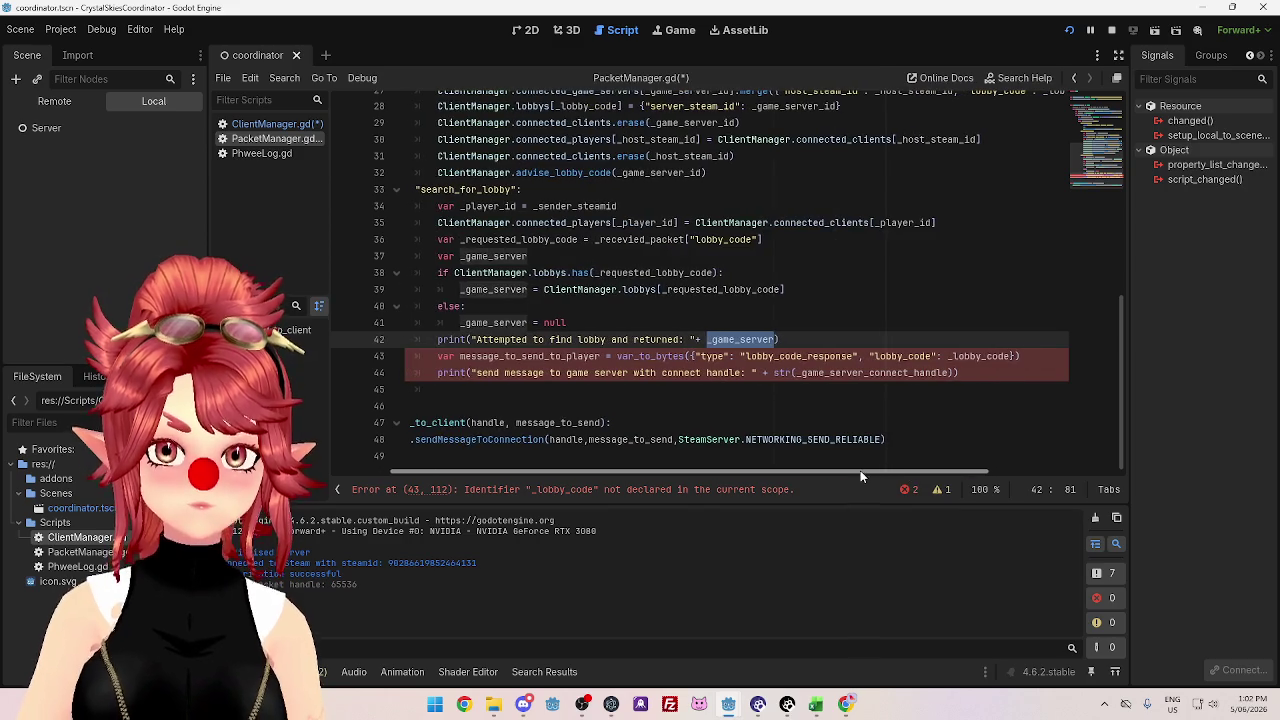
drag(1014, 356, 935, 356)
key(ctrl+v)
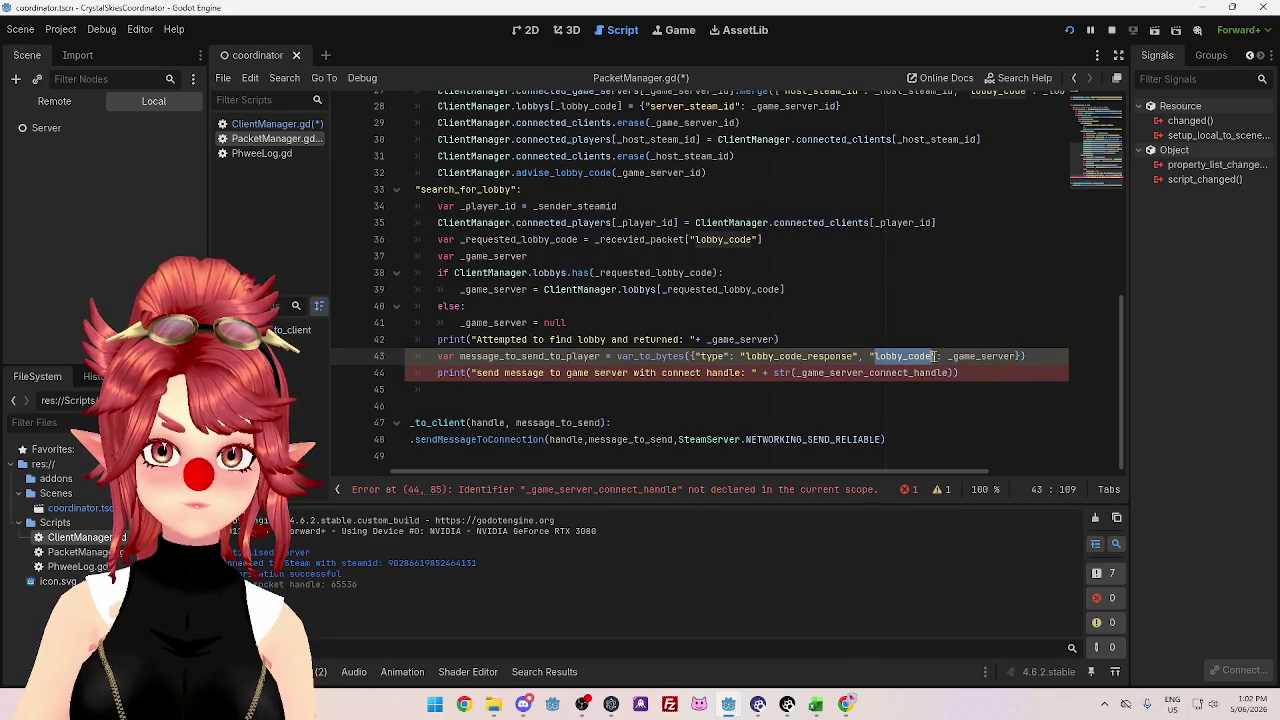
text(game_server)
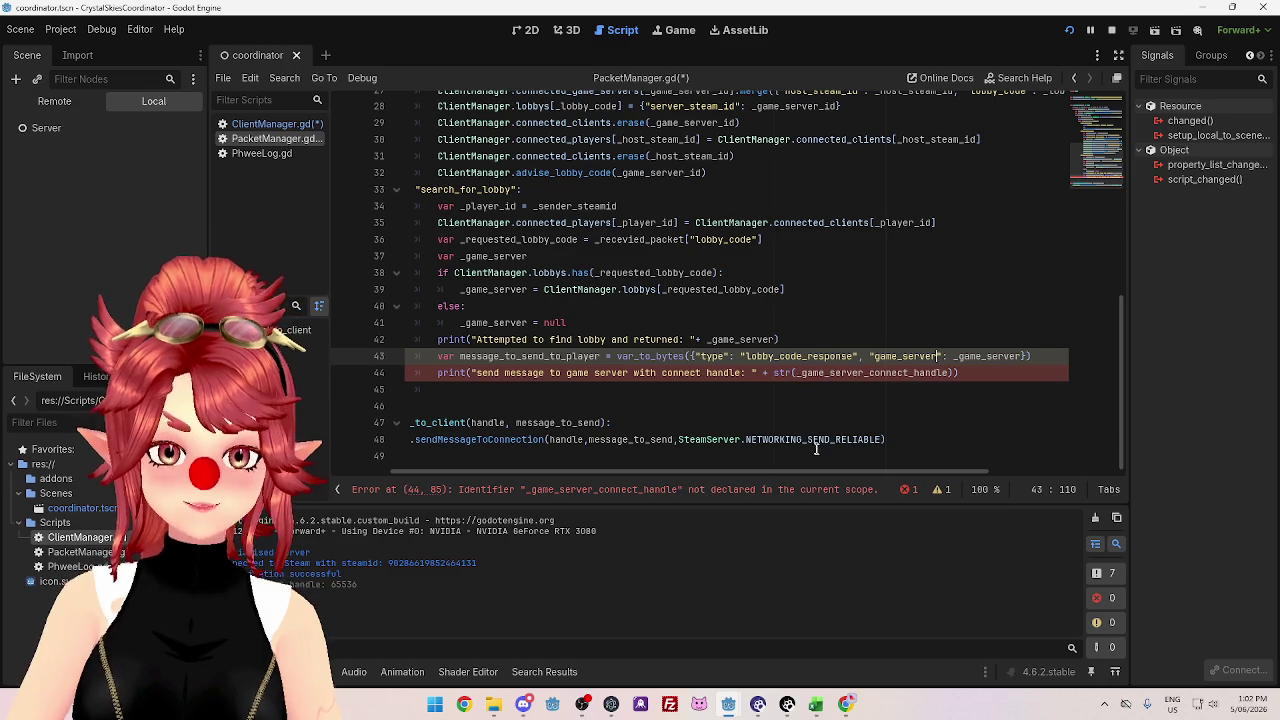
drag(823, 468, 777, 463)
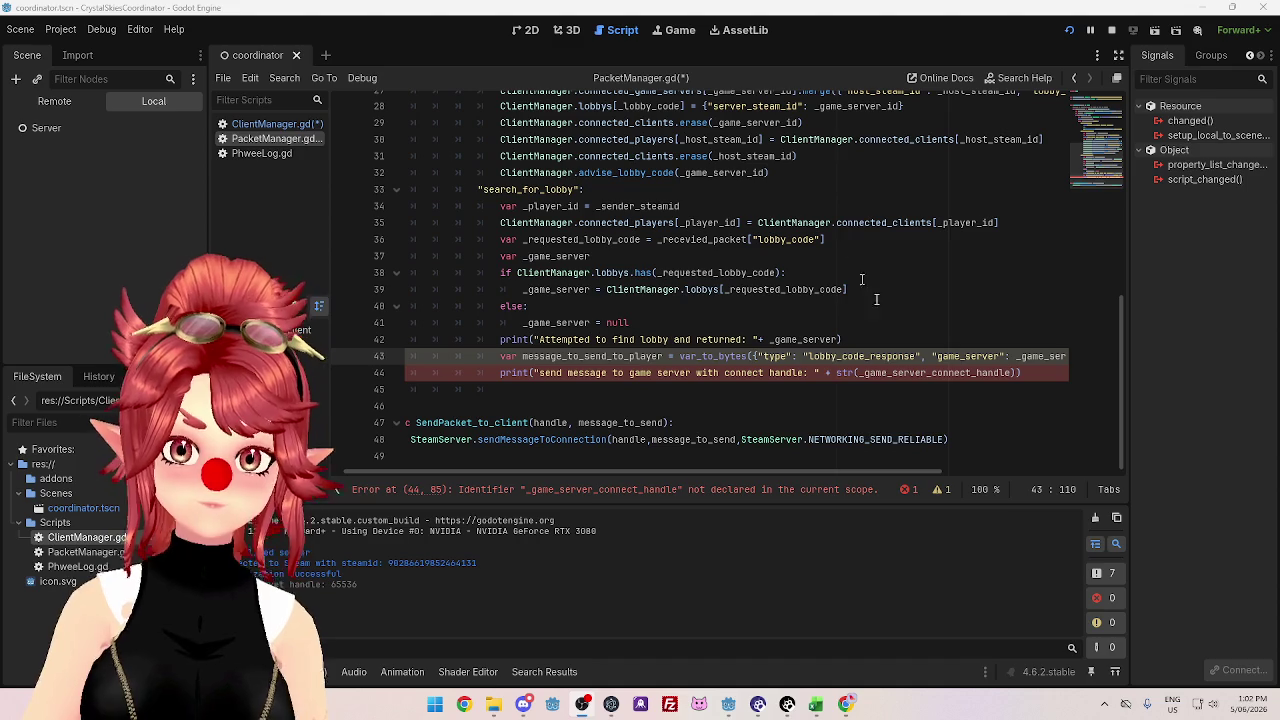
- Begin a bracketed key lookup after the lobbys lookup on line 39, then switch to ClientManager.gd
click(773, 341)
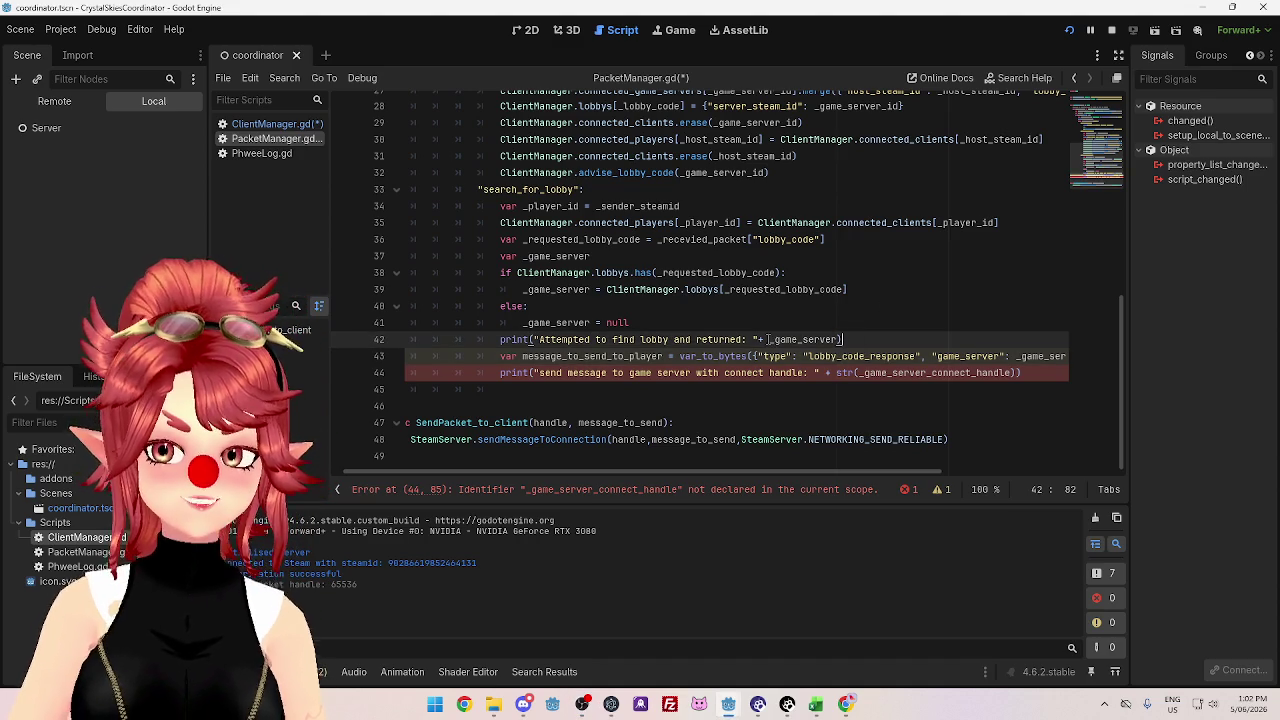
mouse_move(768, 340)
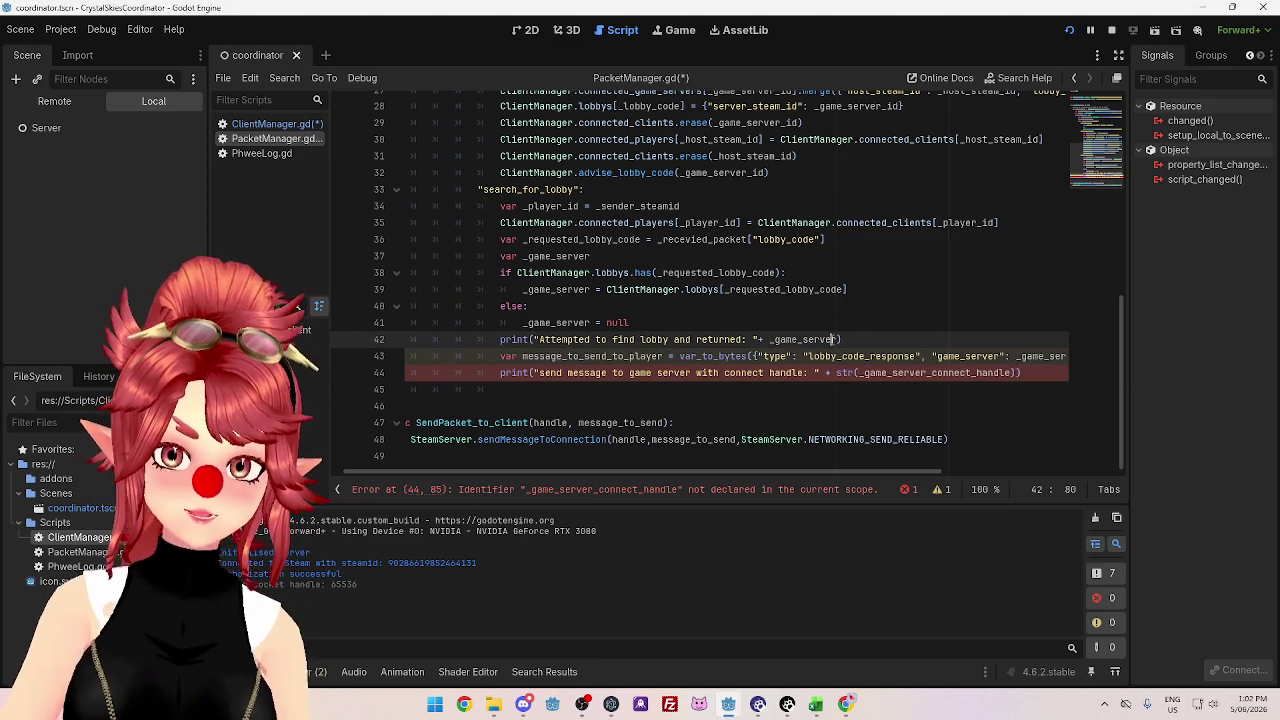
drag(767, 340, 839, 340)
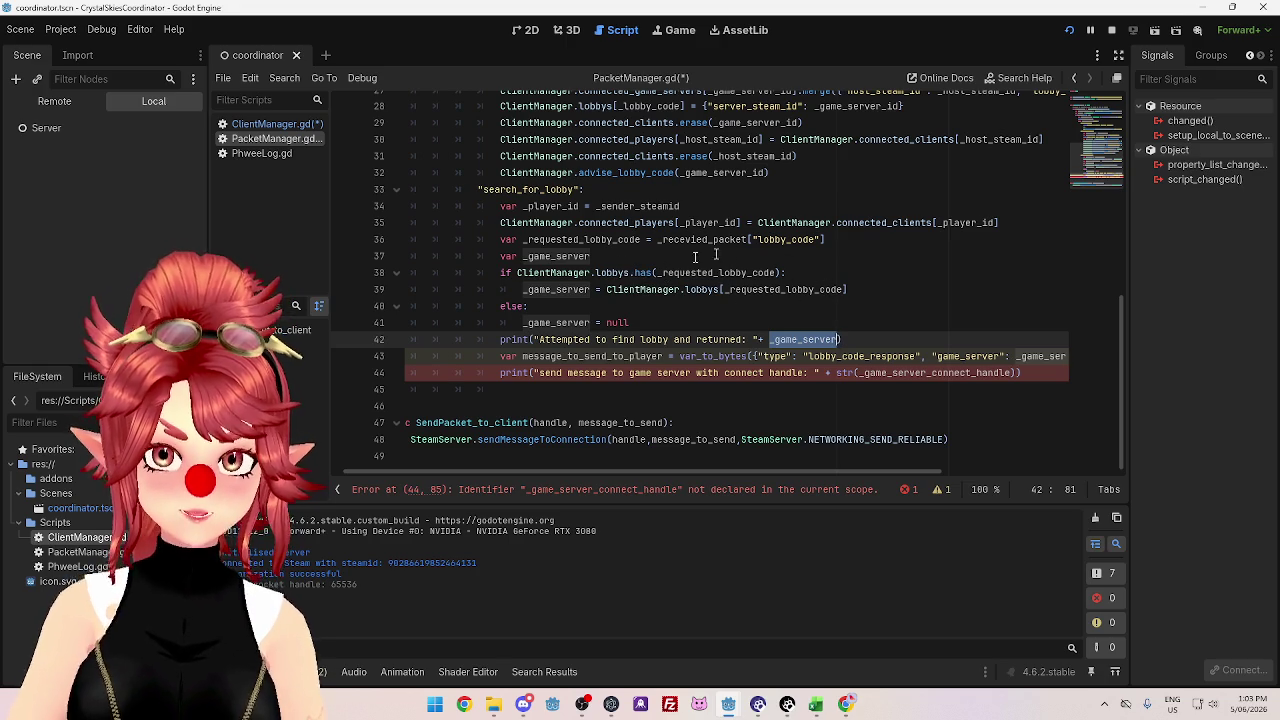
click(859, 288)
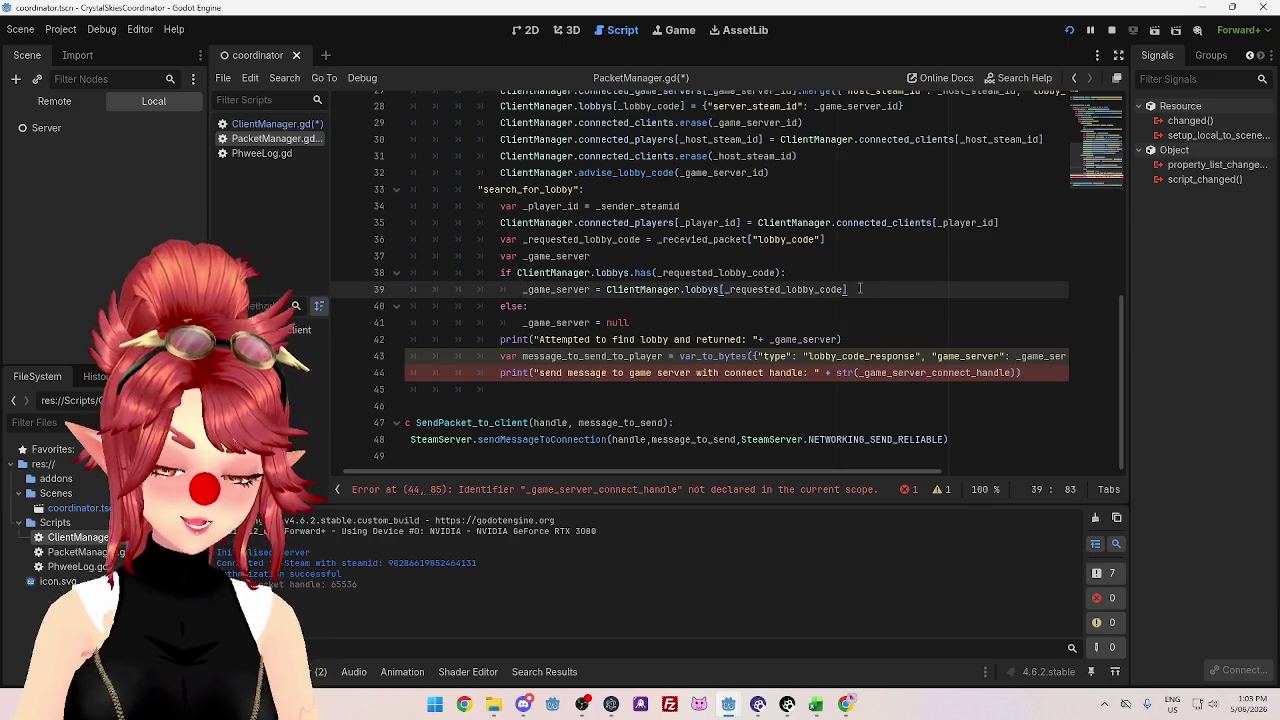
text([)
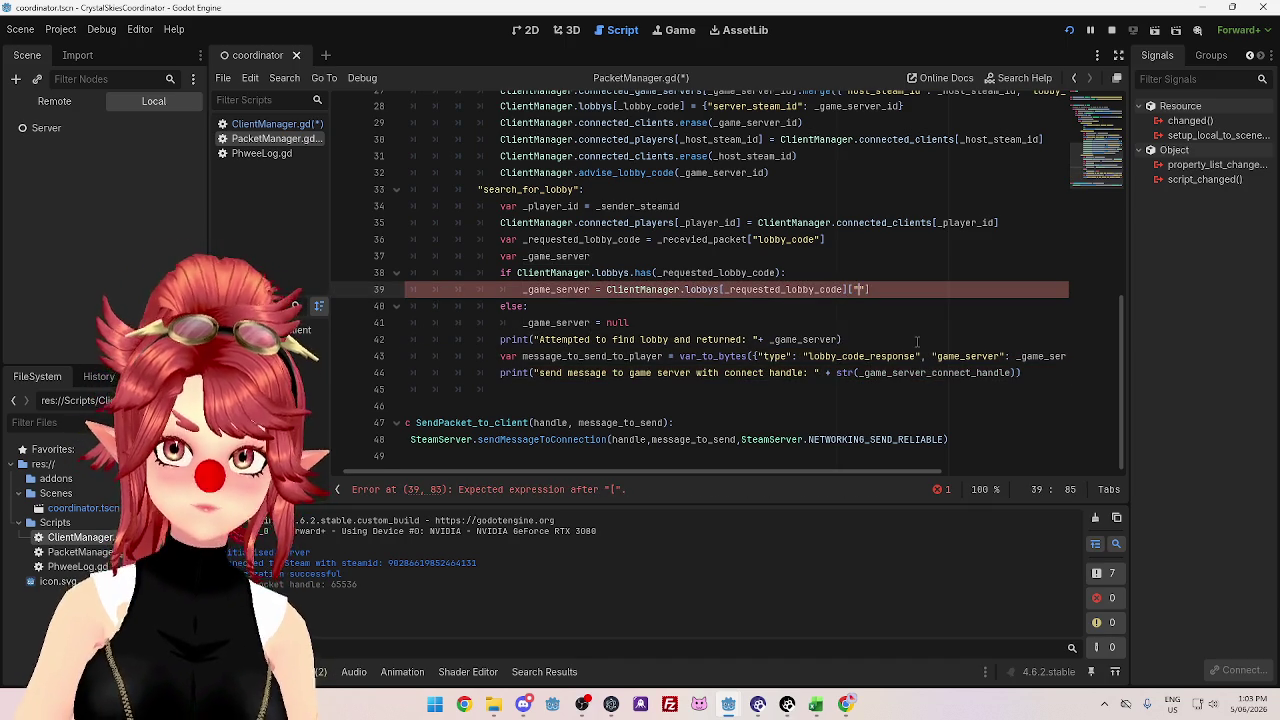
scroll(917, 342, up, 2)
click(270, 123)
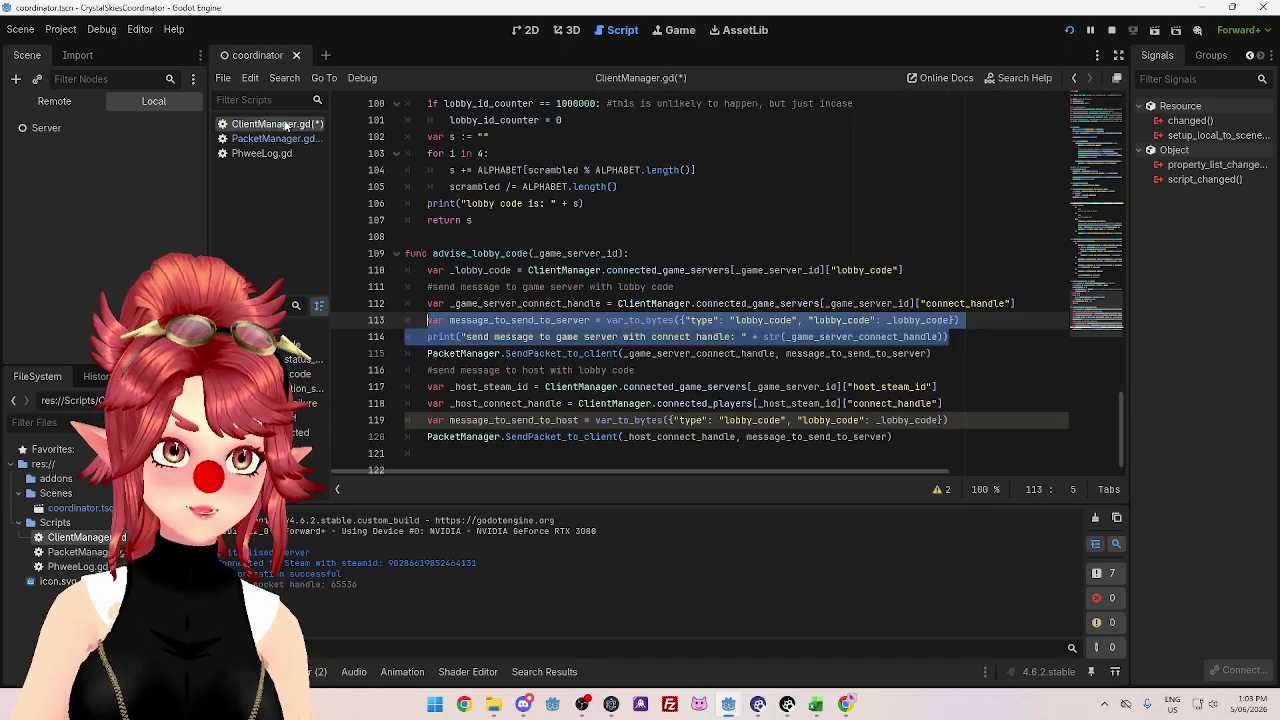
- Find the server_steam_id key in ClientManager.gd's lobbys comment, then return to PacketManager.gd
scroll(722, 276, up, 10)
scroll(722, 276, up, 20)
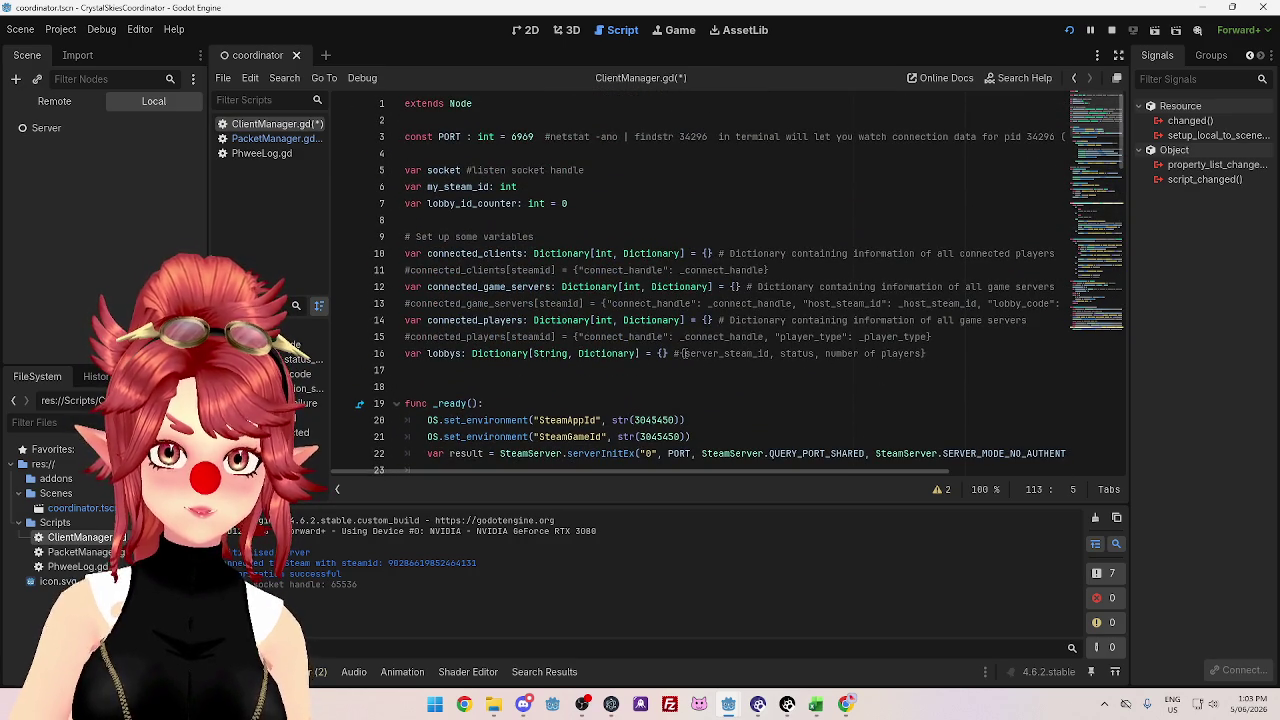
drag(684, 353, 770, 353)
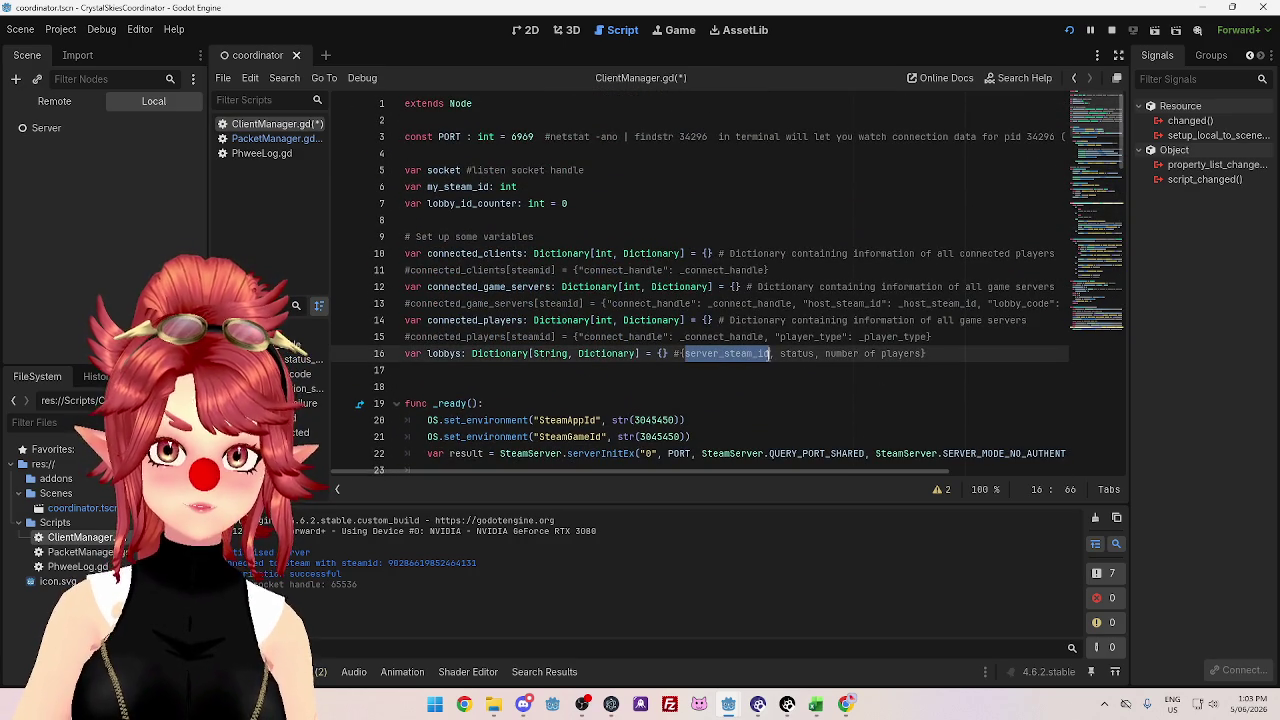
scroll(760, 358, down, 20)
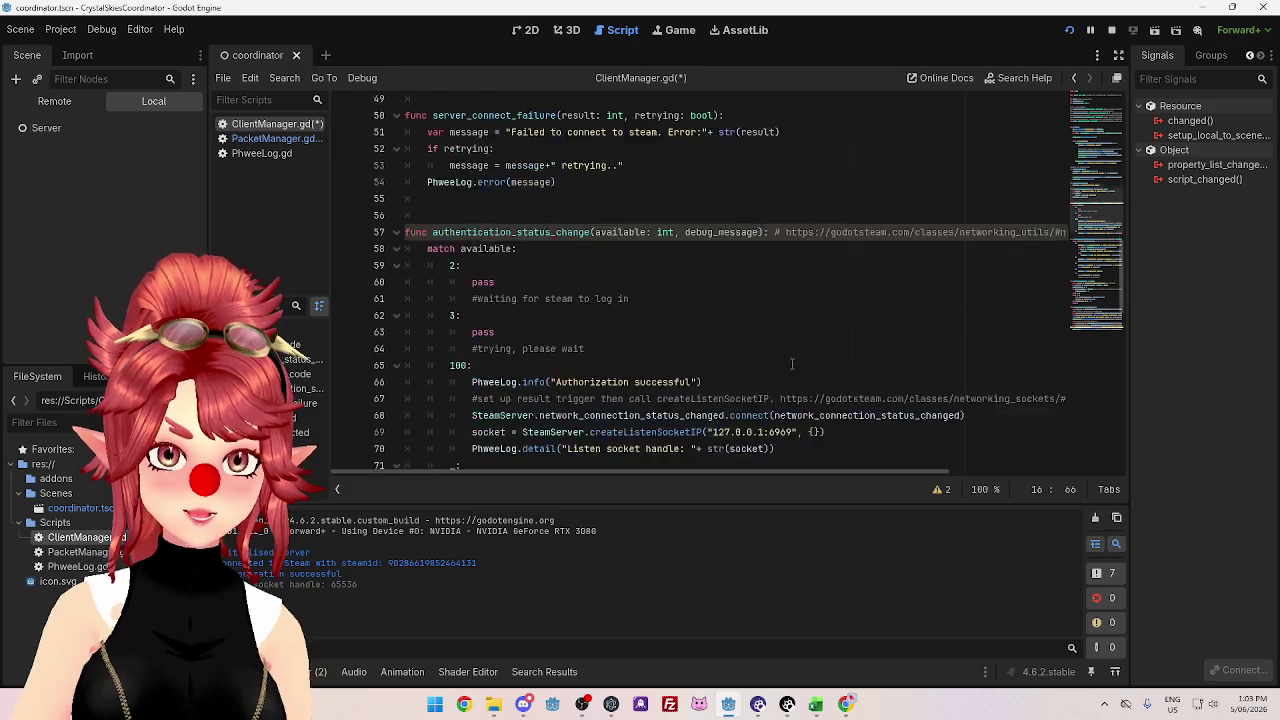
scroll(755, 361, down, 12)
scroll(541, 280, up, 3)
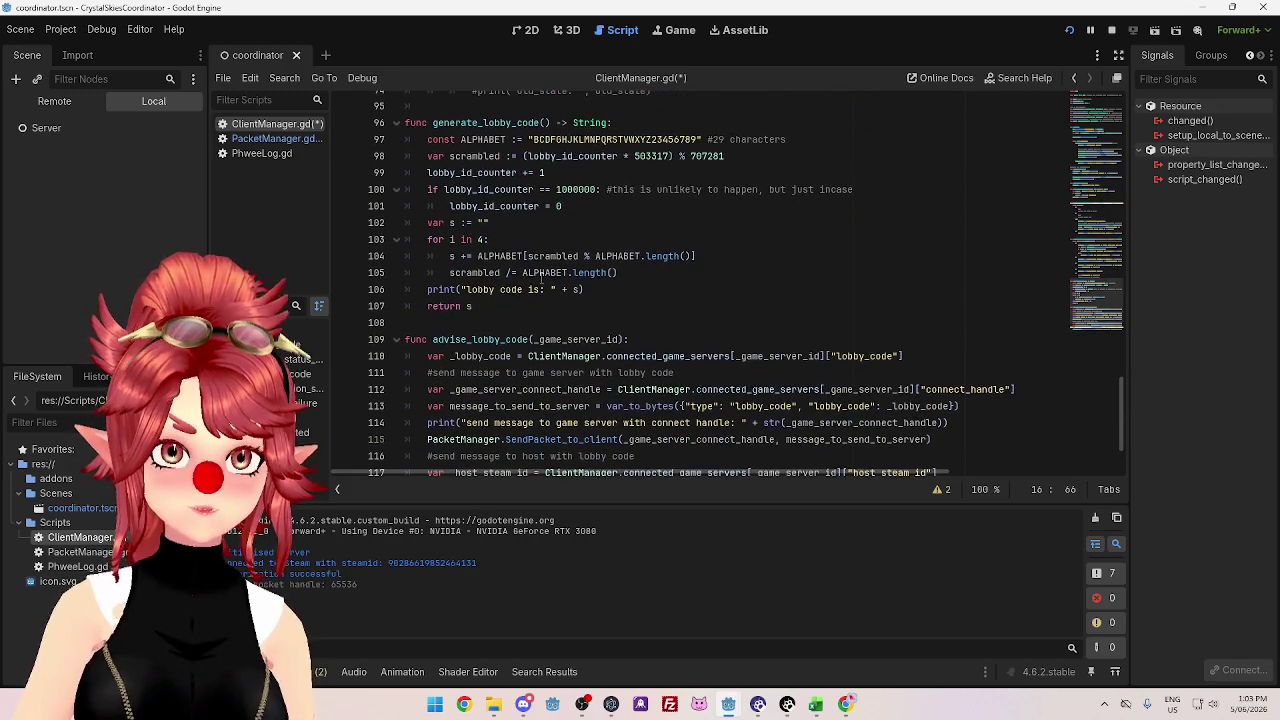
scroll(560, 255, up, 11)
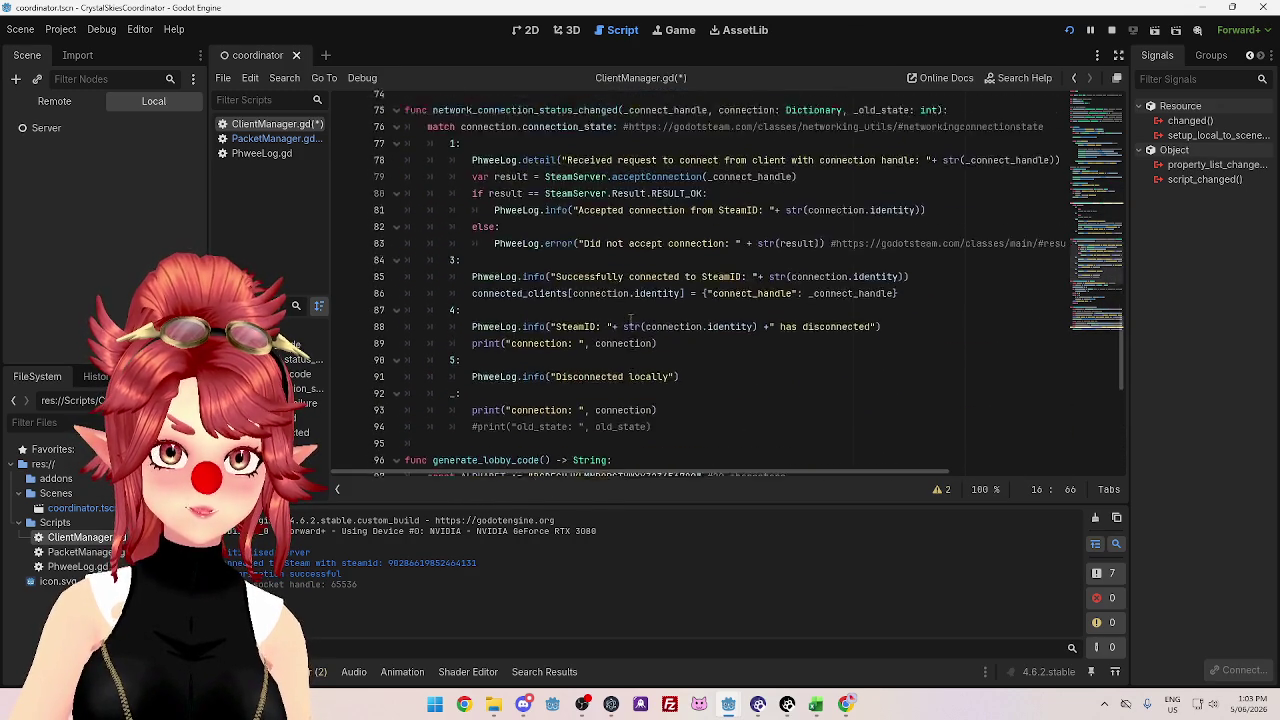
scroll(618, 305, up, 5)
click(270, 138)
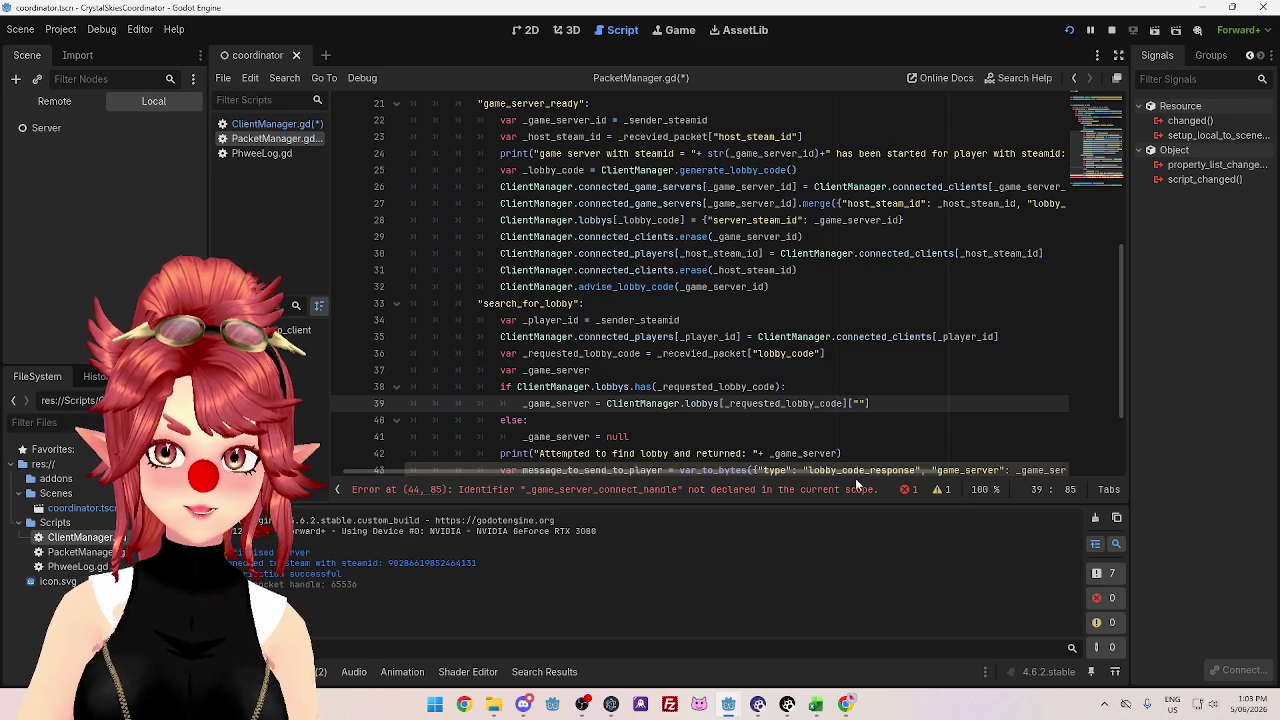
- Fill line 39's lobby lookup key with "server_steam_id" from ClientManager.lobbys[_requested_lobby_code]
drag(849, 469, 829, 462)
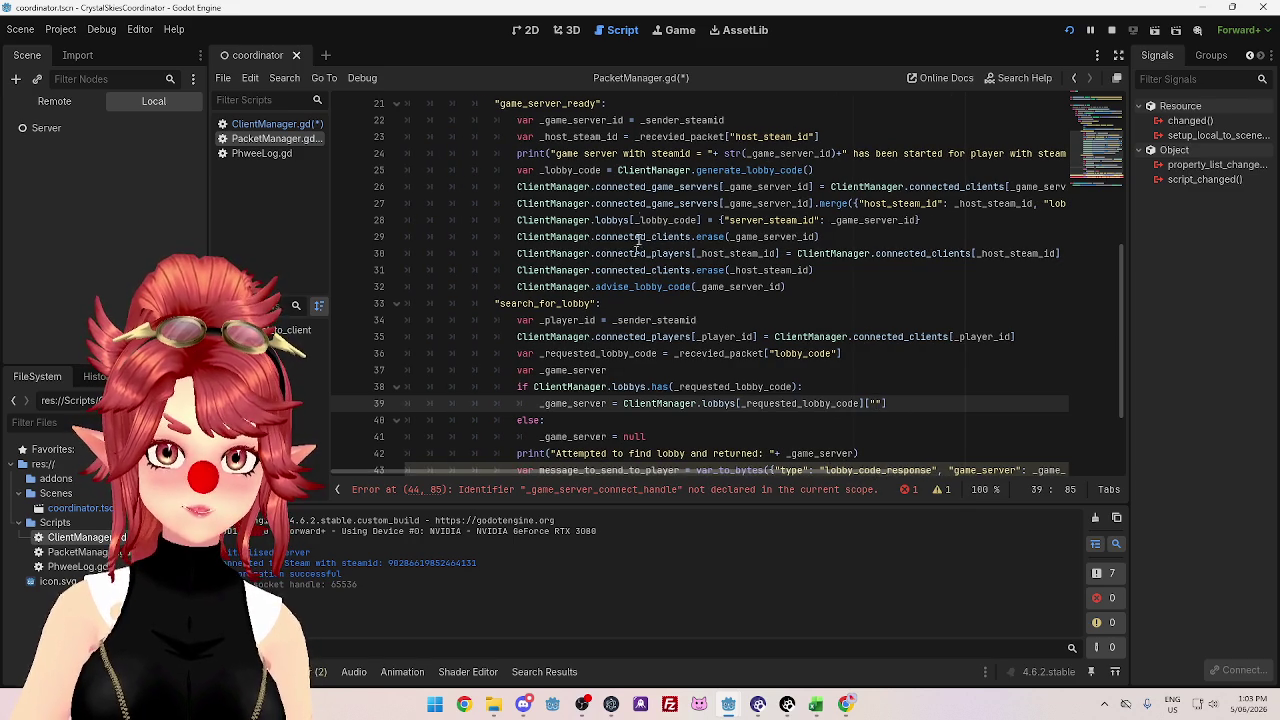
double_click(733, 220)
key(ctrl+c)
scroll(791, 277, down, 2)
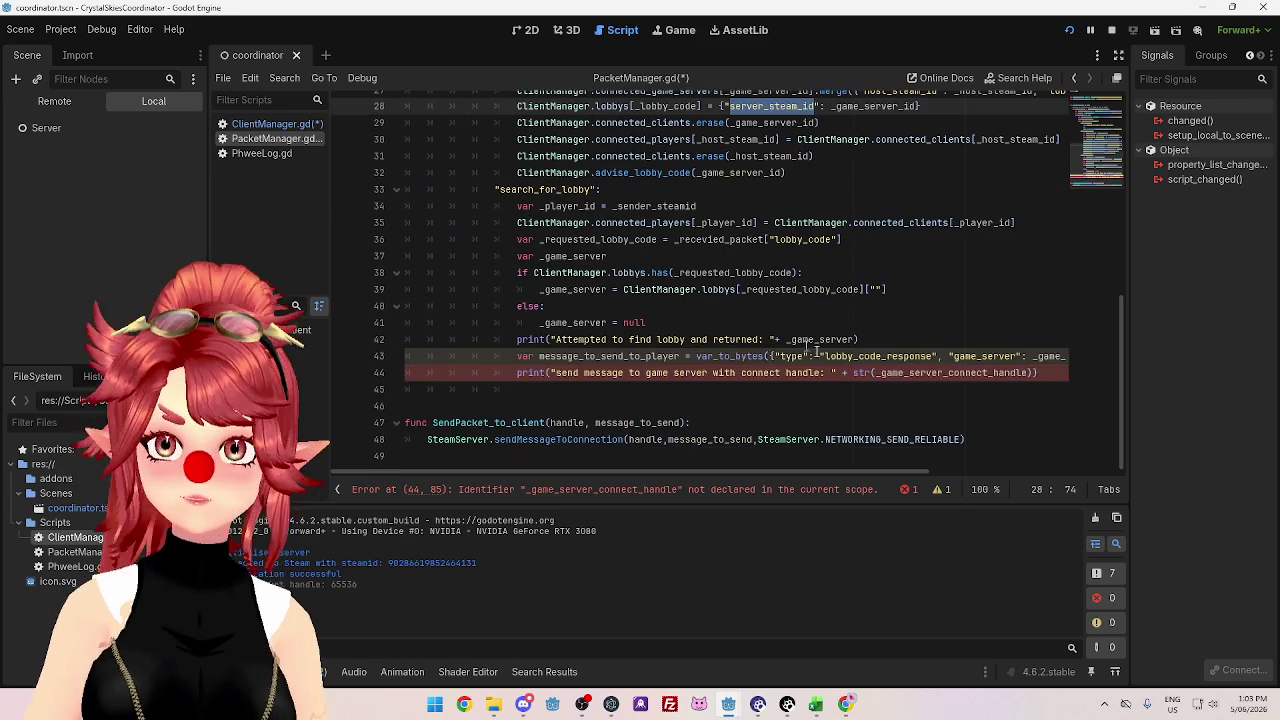
drag(856, 471, 816, 250)
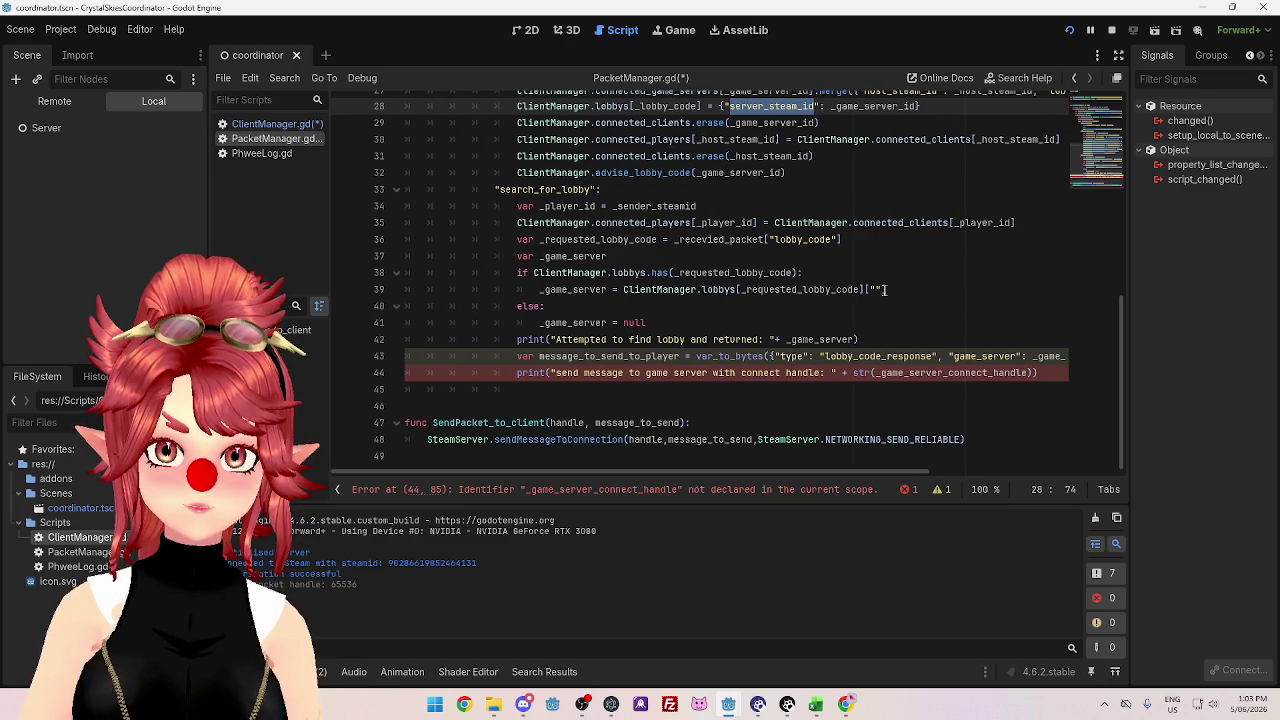
click(879, 289)
key(ctrl+v)
click(899, 324)
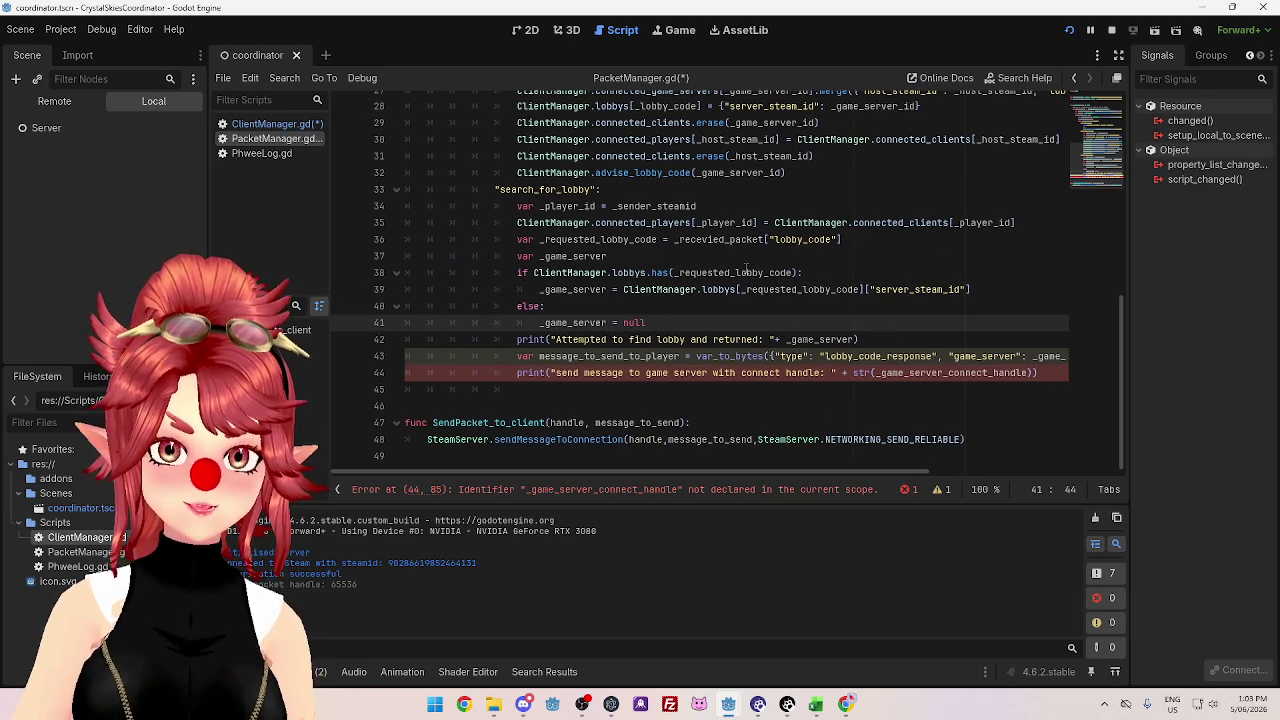
click(700, 289)
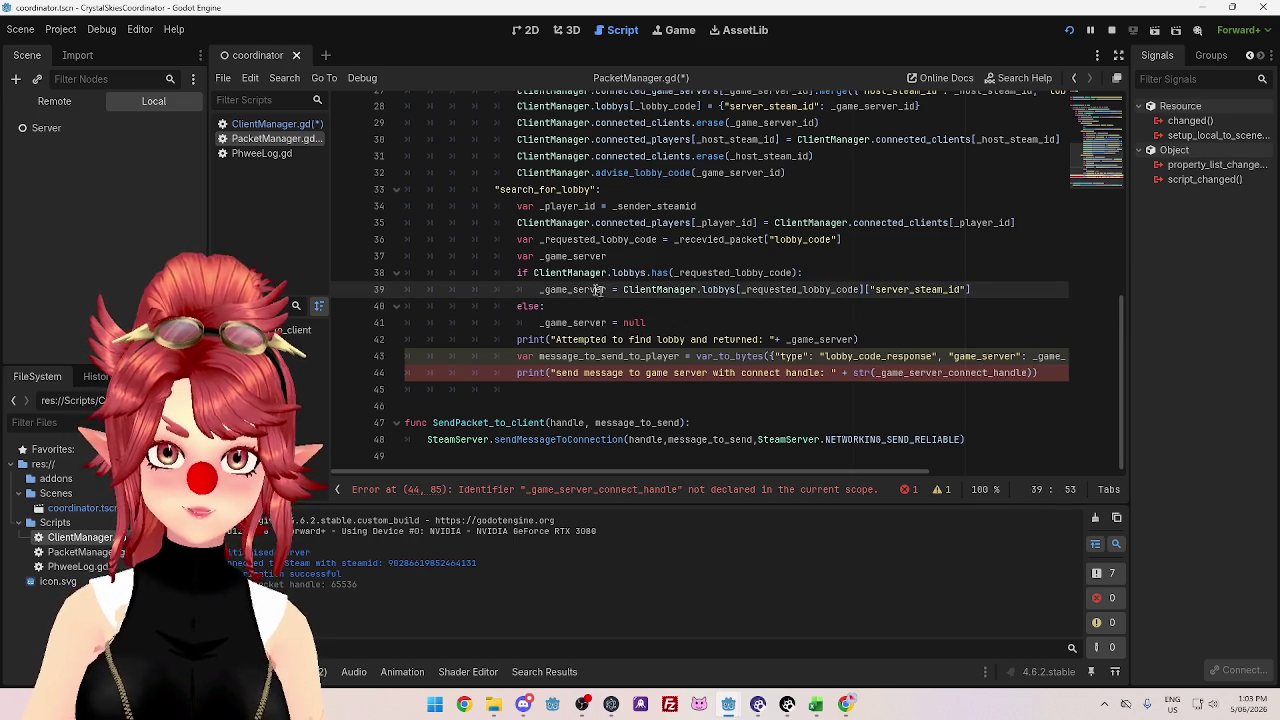
drag(544, 289, 575, 289)
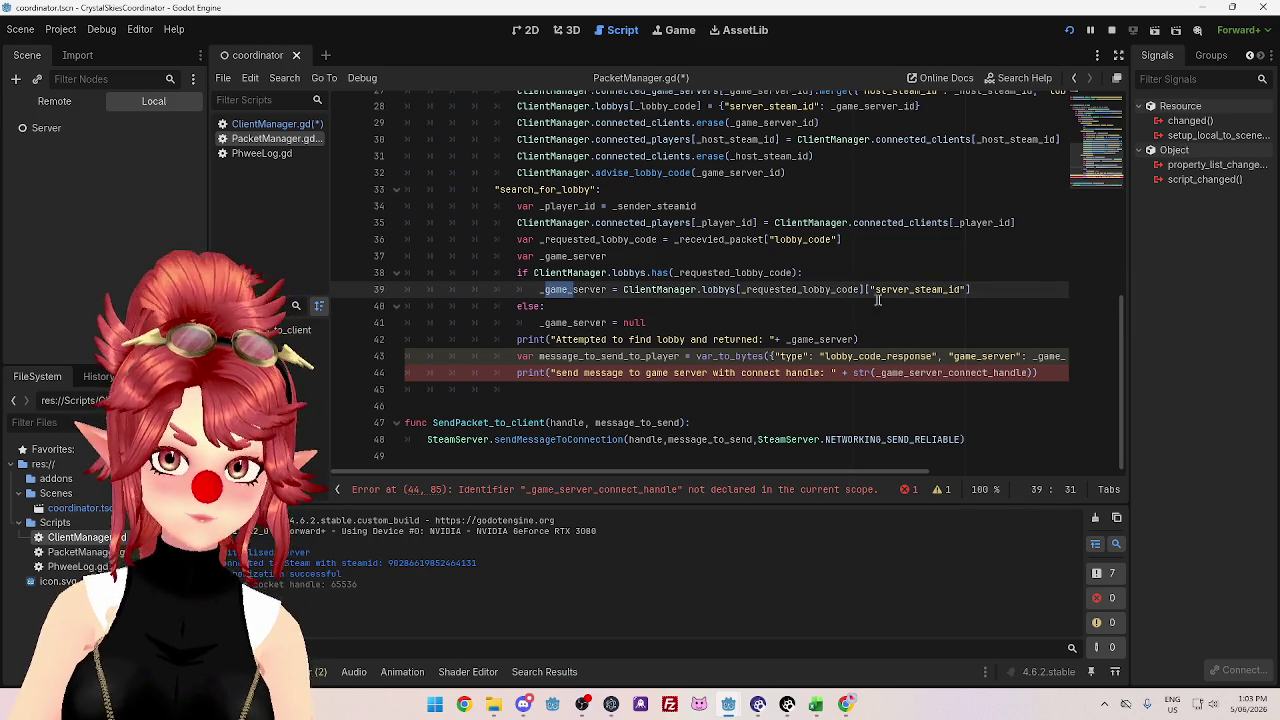
drag(877, 289, 962, 289)
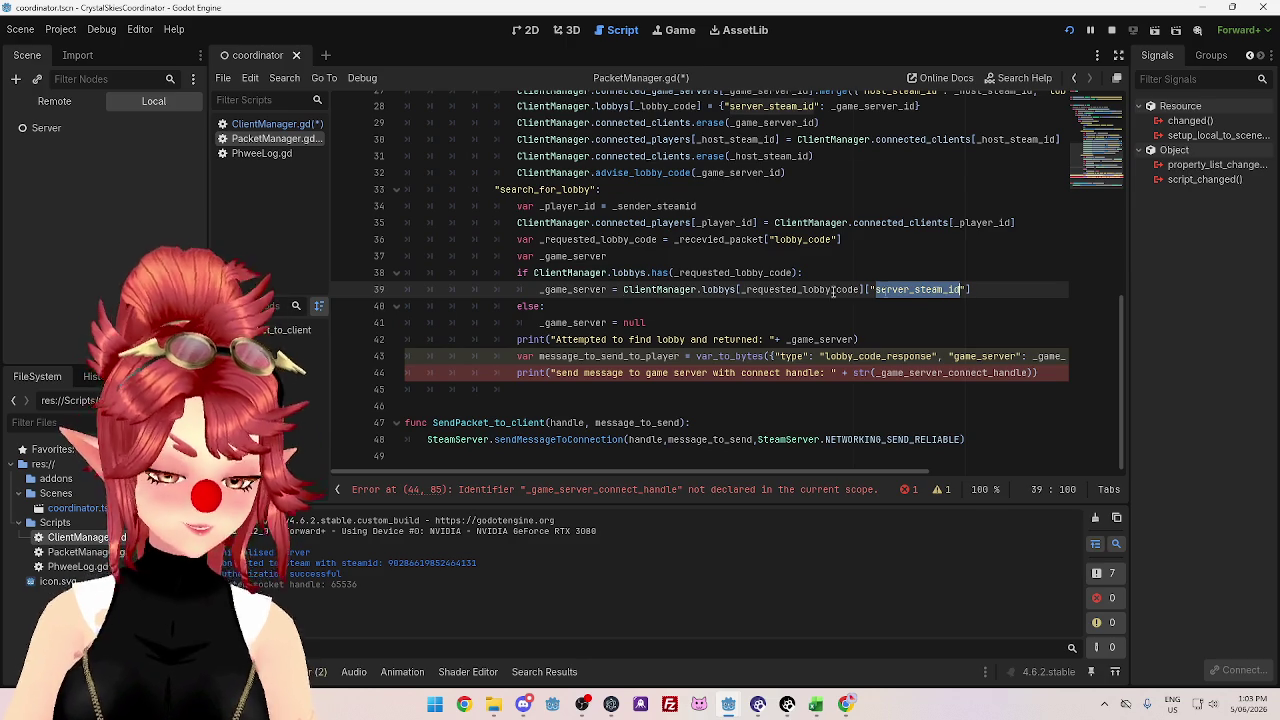
click(544, 289)
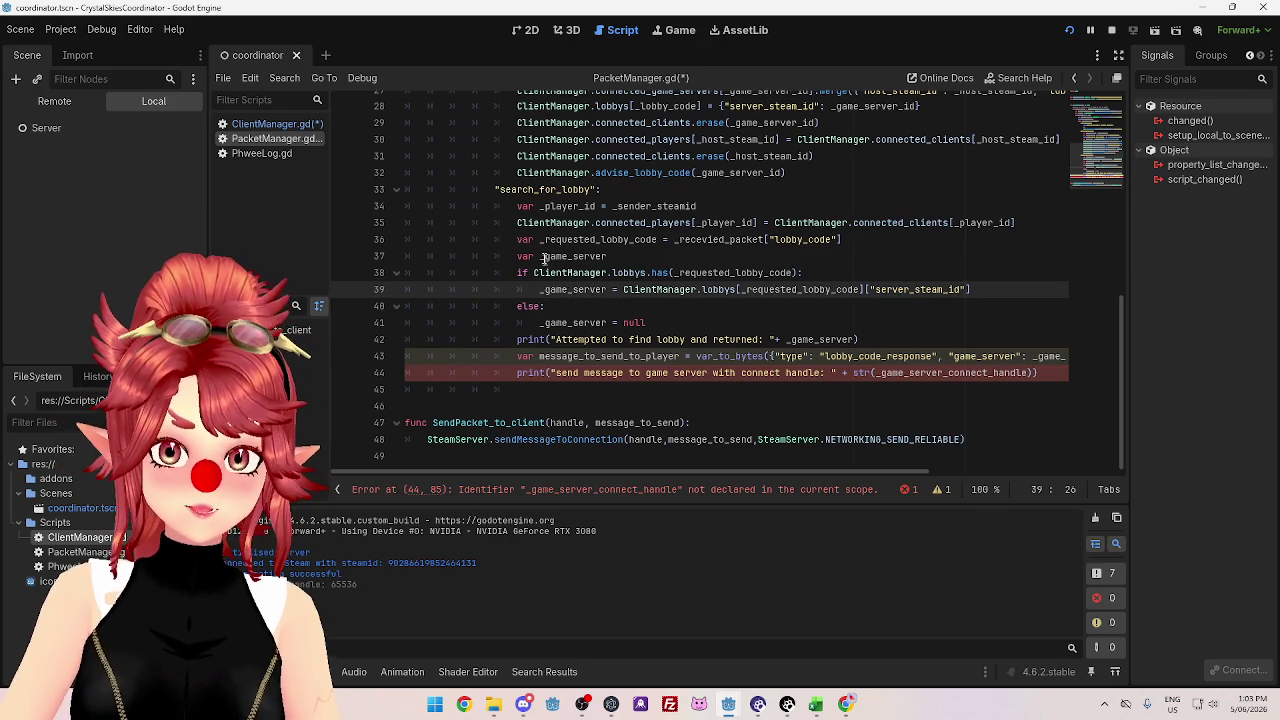
- Rename _game_server to _server_steam_id on the declaration, lobby lookup and null-fallback lines
double_click(548, 257)
text(_server_steam_id)
drag(545, 289, 606, 289)
text(_server_steam_id)
drag(544, 322, 607, 322)
text(_server_steam_id)
drag(878, 470, 998, 474)
- Send _server_steam_id under a "server_steam_id" key in the response message and log it in the print
drag(876, 356, 942, 356)
text(_server_steam_id)
drag(792, 356, 852, 356)
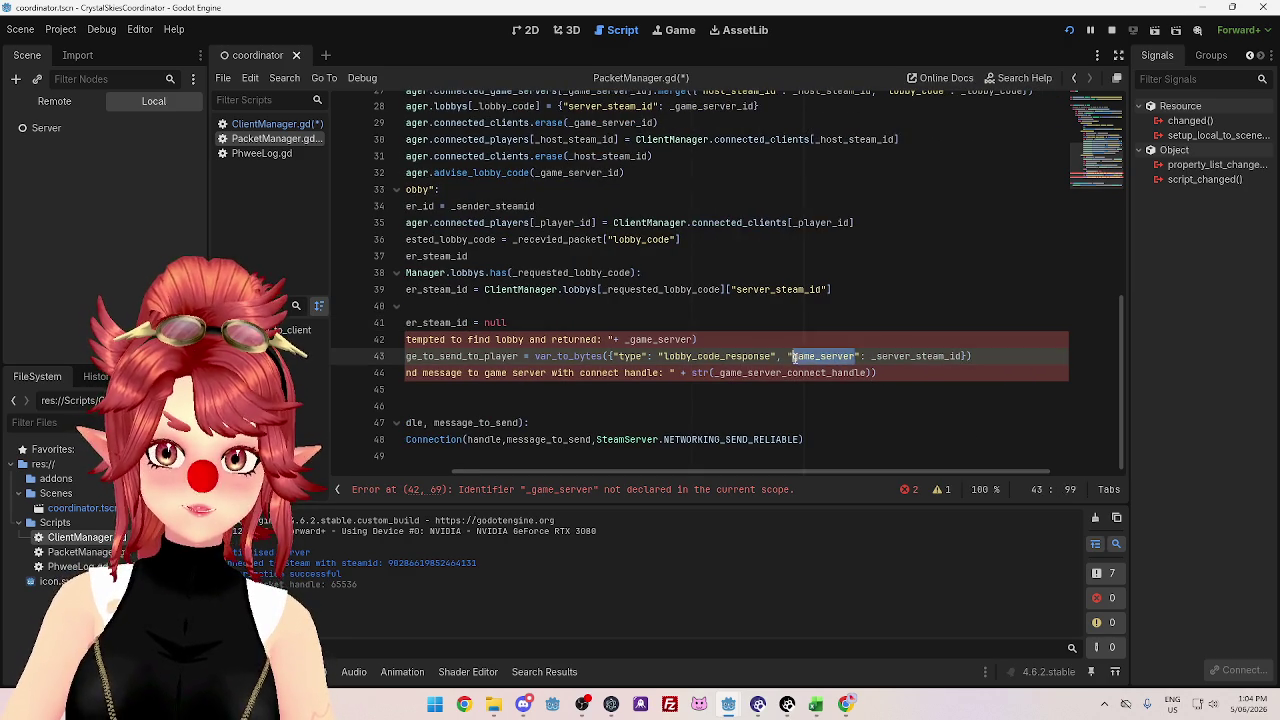
text(server_steam_id)
click(817, 316)
drag(807, 468, 687, 468)
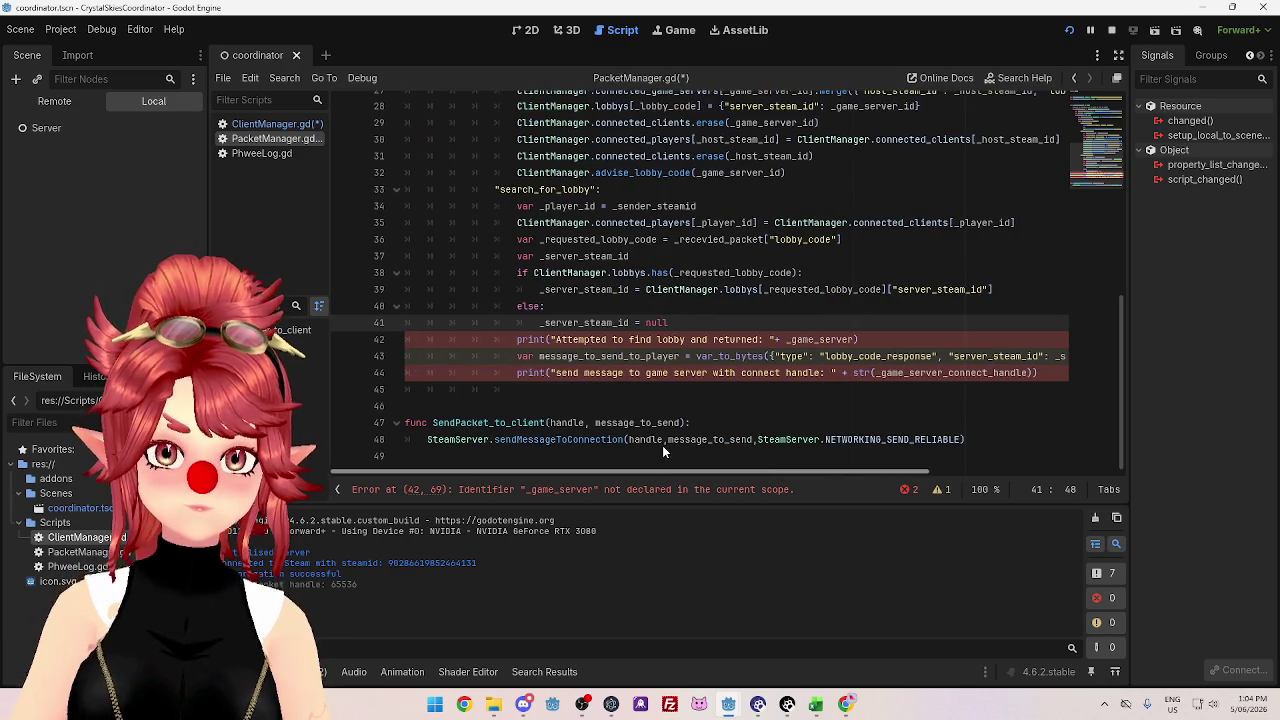
click(764, 372)
drag(790, 339, 856, 339)
text(_server_steam_id)
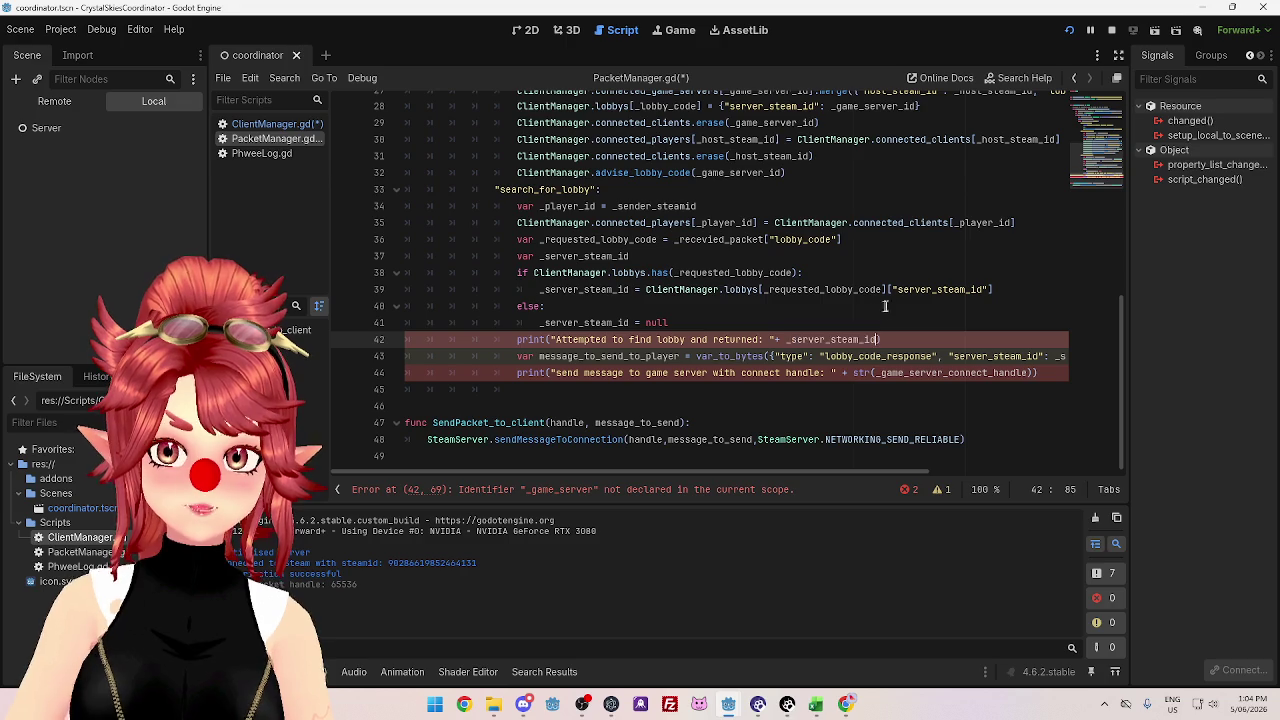
click(886, 306)
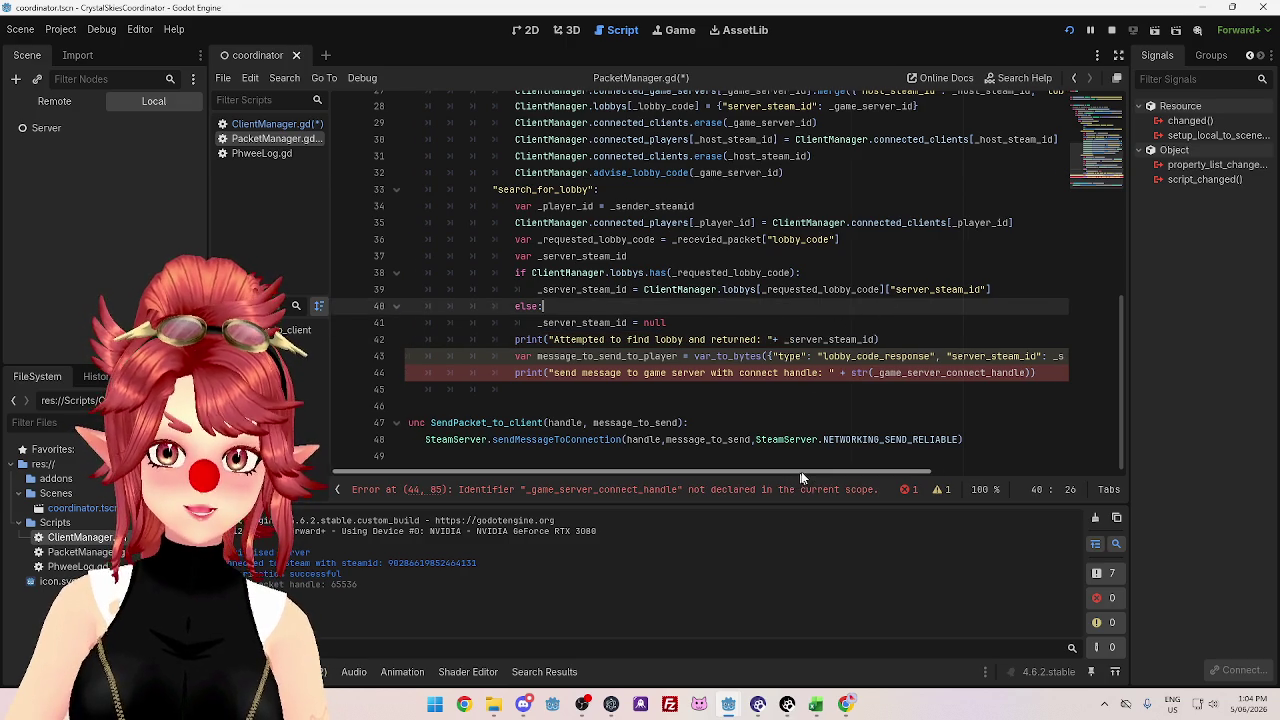
mouse_move(804, 469)
mouse_down()
mouse_move(954, 477)
mouse_move(753, 460)
mouse_move(990, 478)
mouse_move(808, 478)
mouse_up()
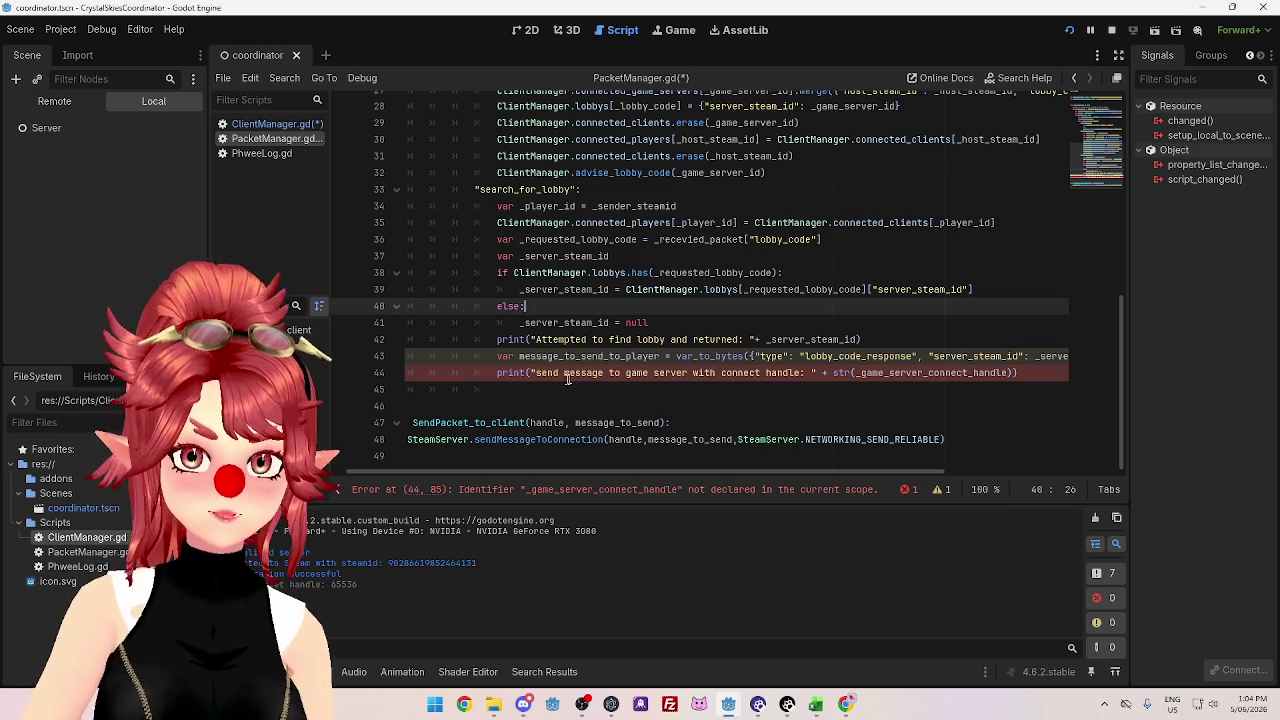
- Change "game server" to "client" in the send log text
drag(627, 373, 689, 373)
text(client)
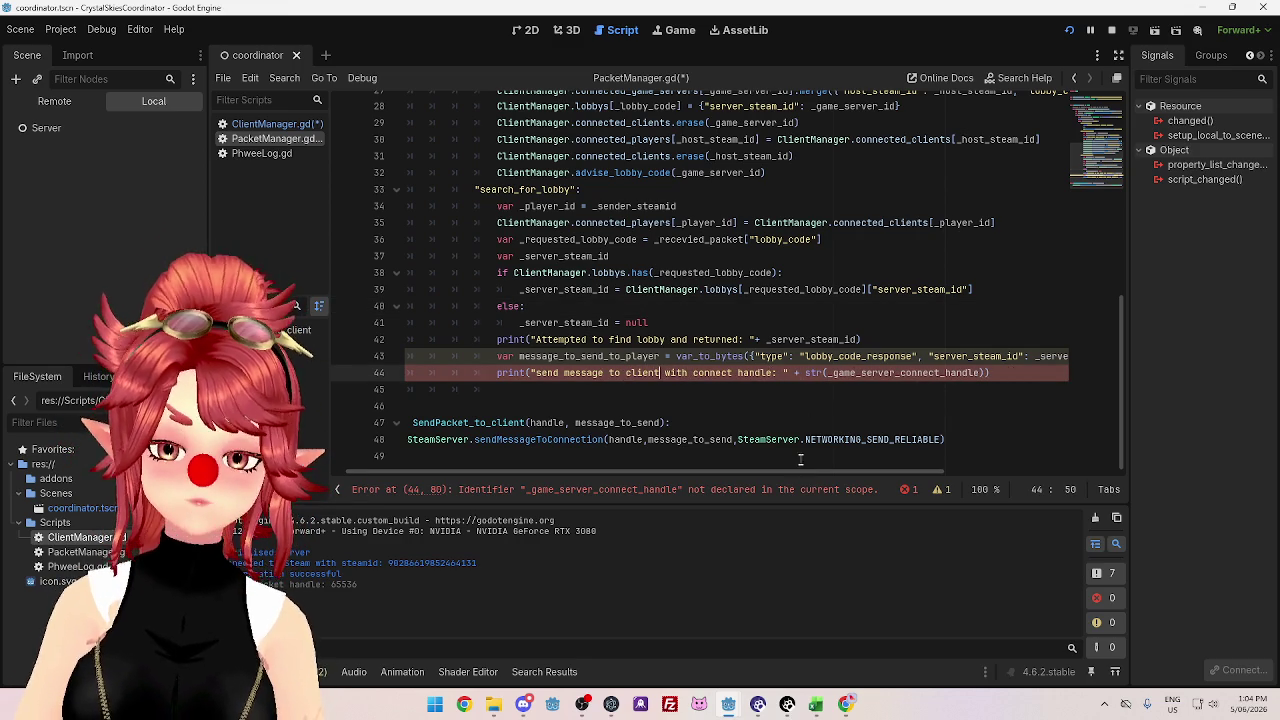
scroll(801, 472, right, 1)
drag(801, 471, 766, 469)
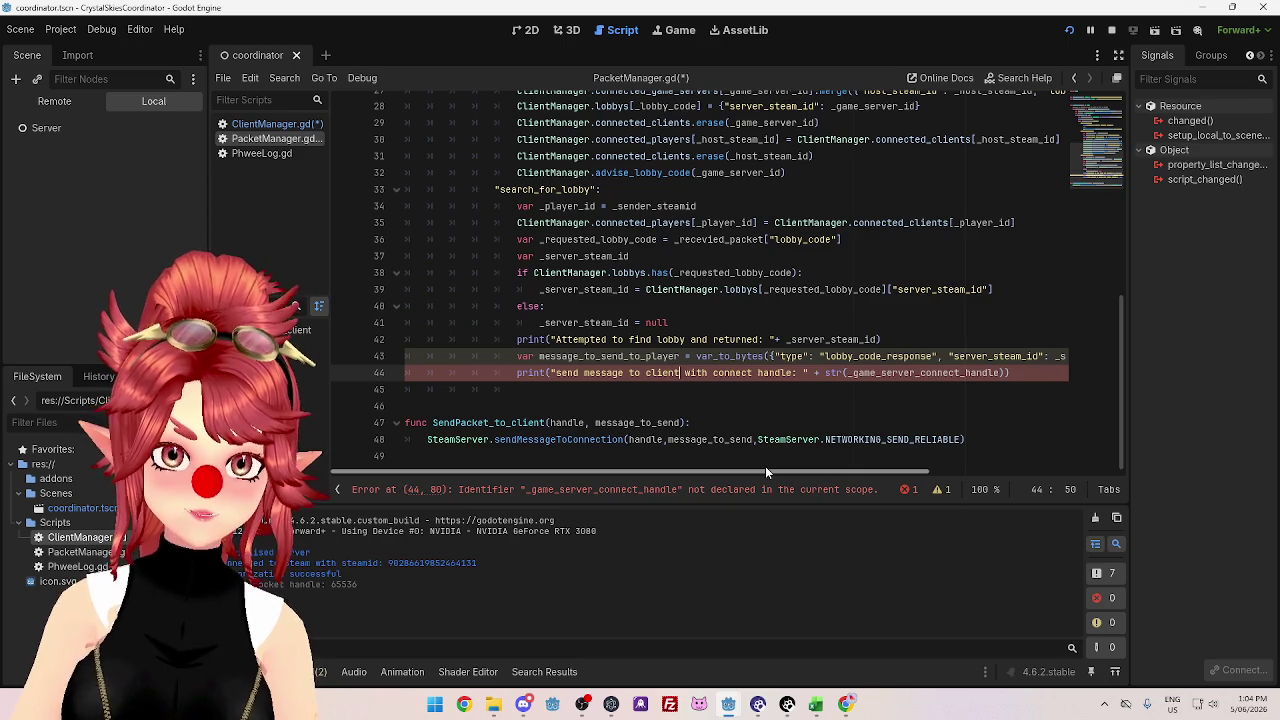
mouse_move(765, 466)
mouse_down()
mouse_move(876, 468)
mouse_move(756, 450)
mouse_up()
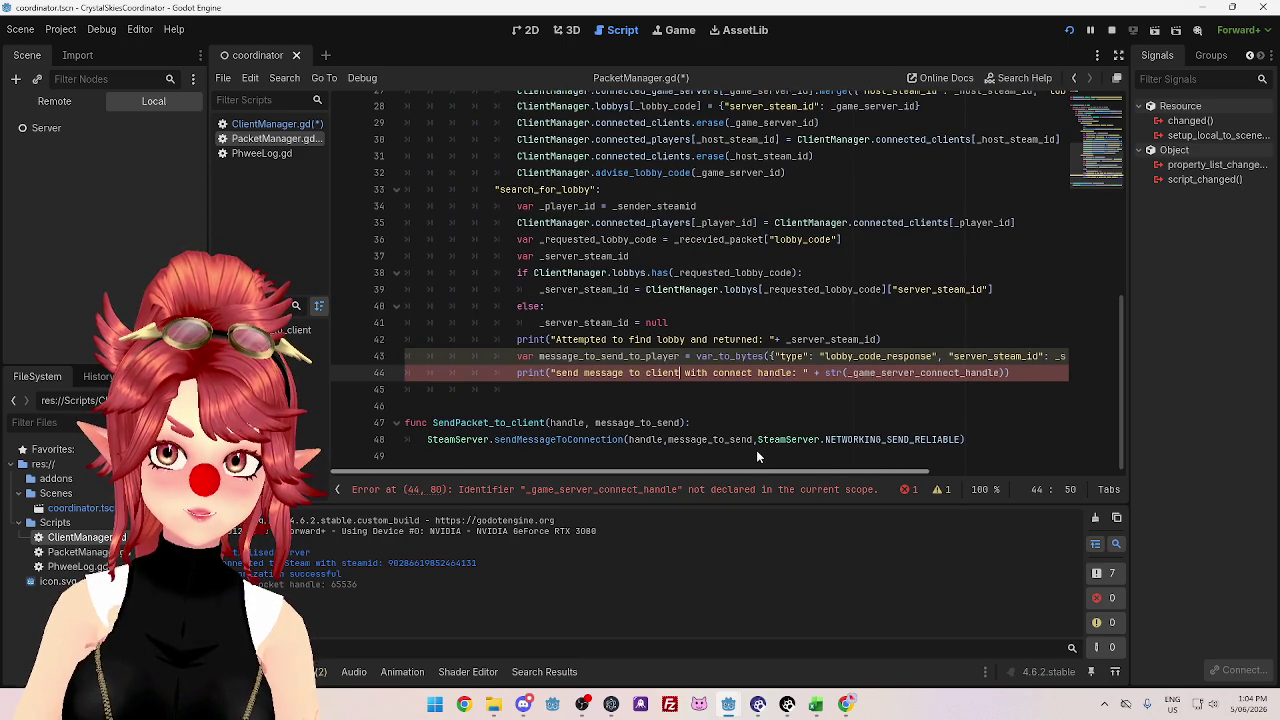
scroll(810, 405, up, 2)
scroll(810, 405, down, 1)
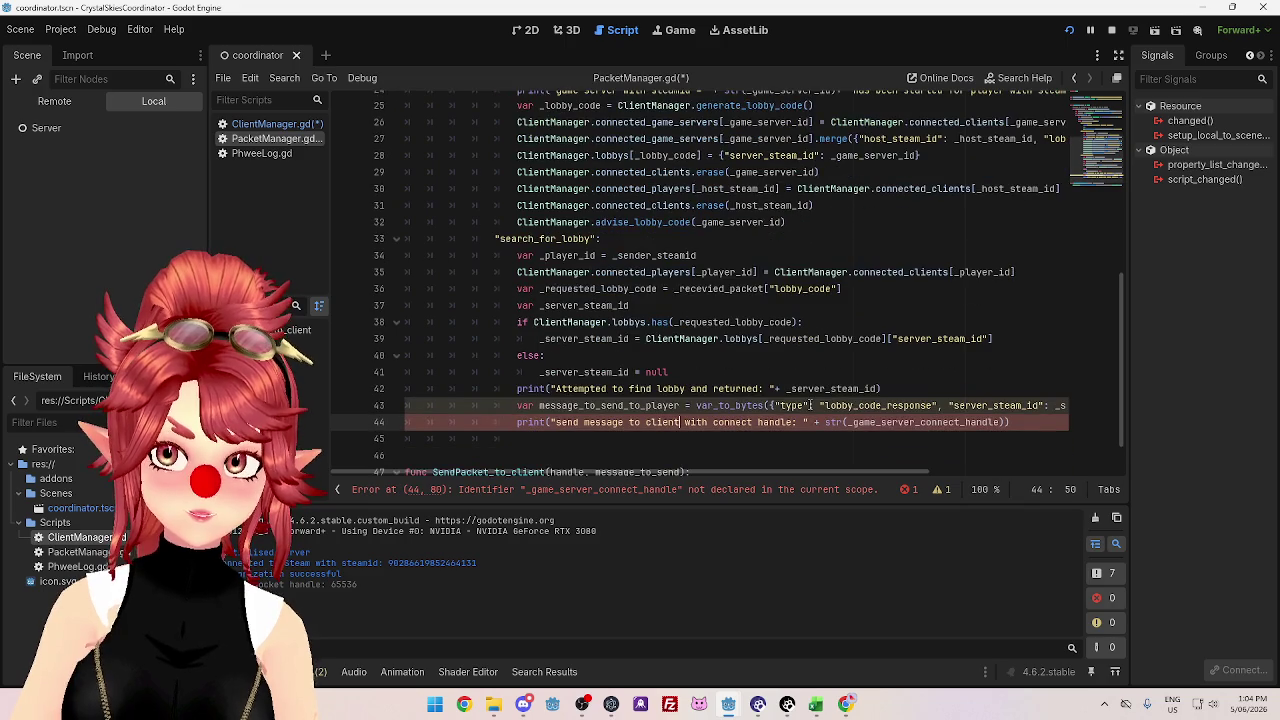
scroll(786, 471, right, 2)
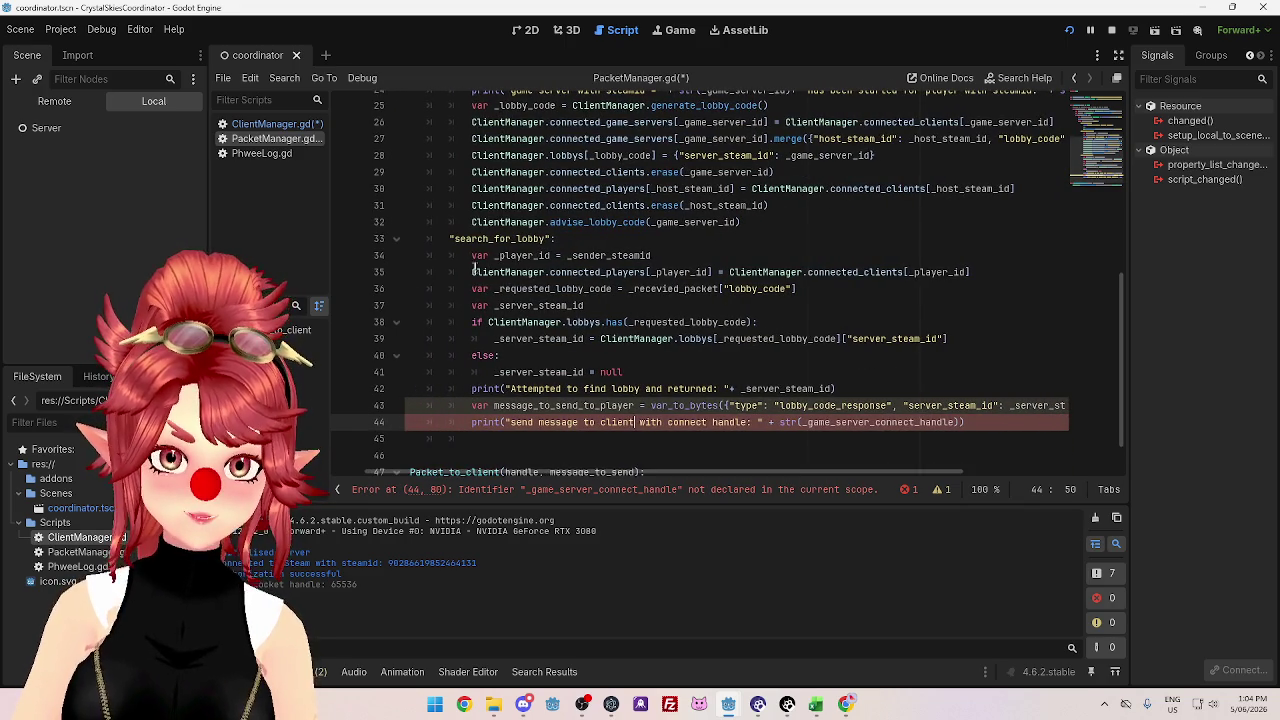
- Copy the ClientManager.connected_players[_player_id] expression from the connected_players line
click(533, 273)
drag(533, 274, 714, 272)
key(ctrl+c)
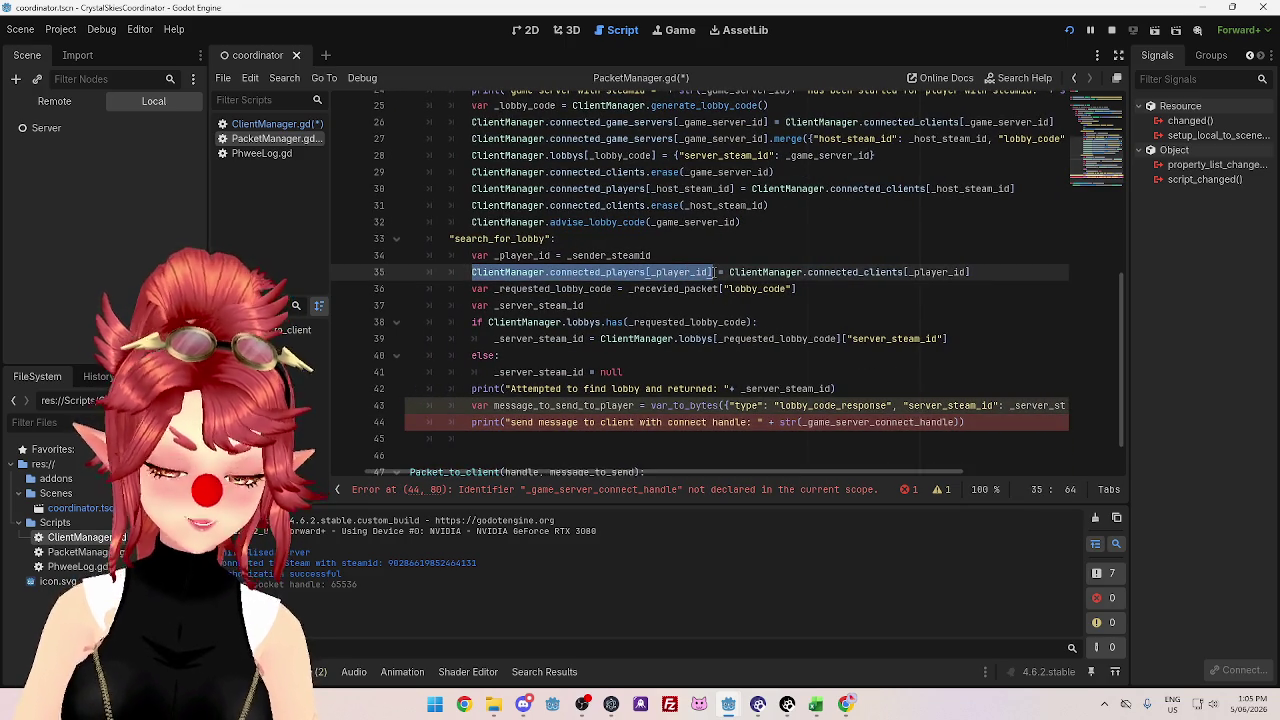
drag(800, 422, 955, 422)
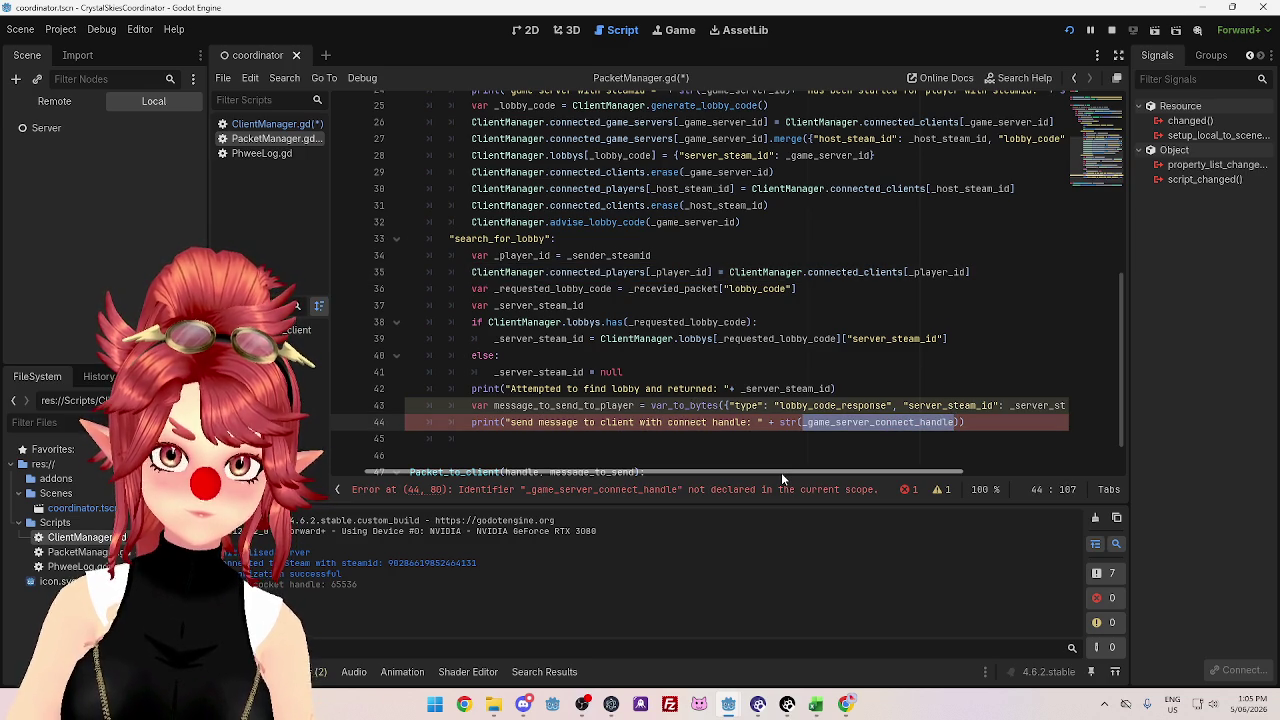
scroll(795, 470, down, 1)
scroll(764, 403, left, 1)
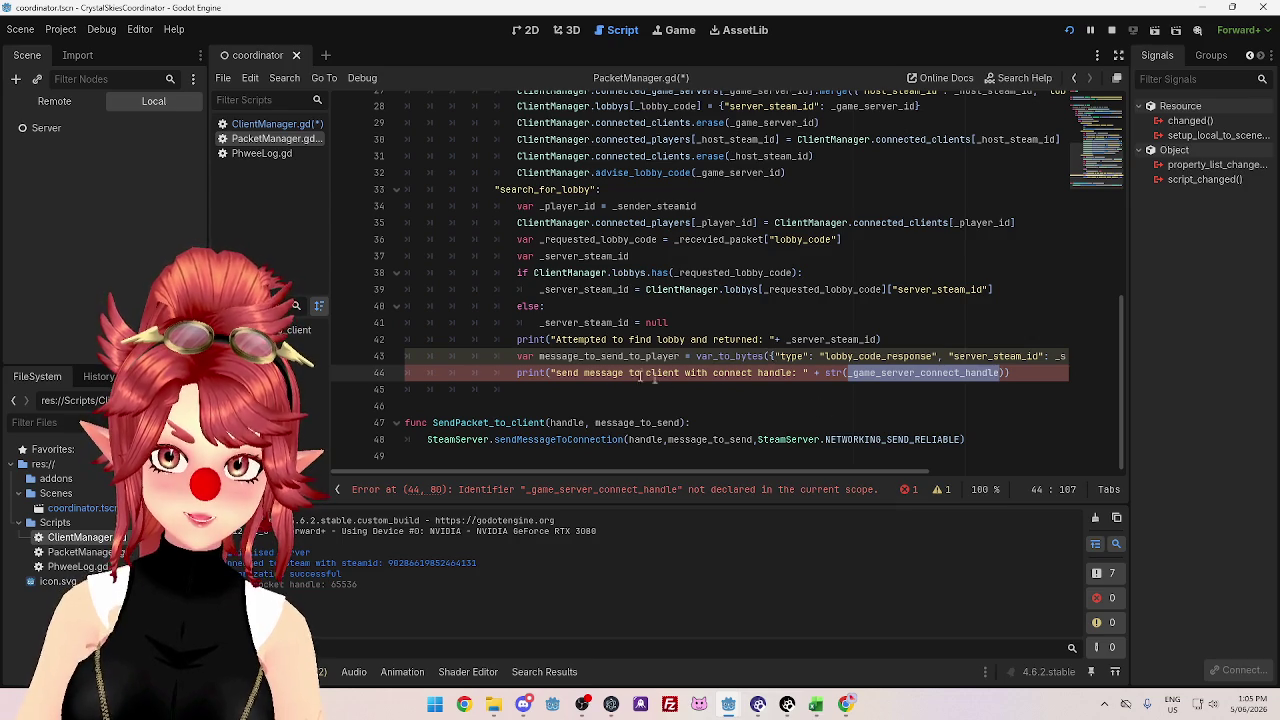
click(478, 457)
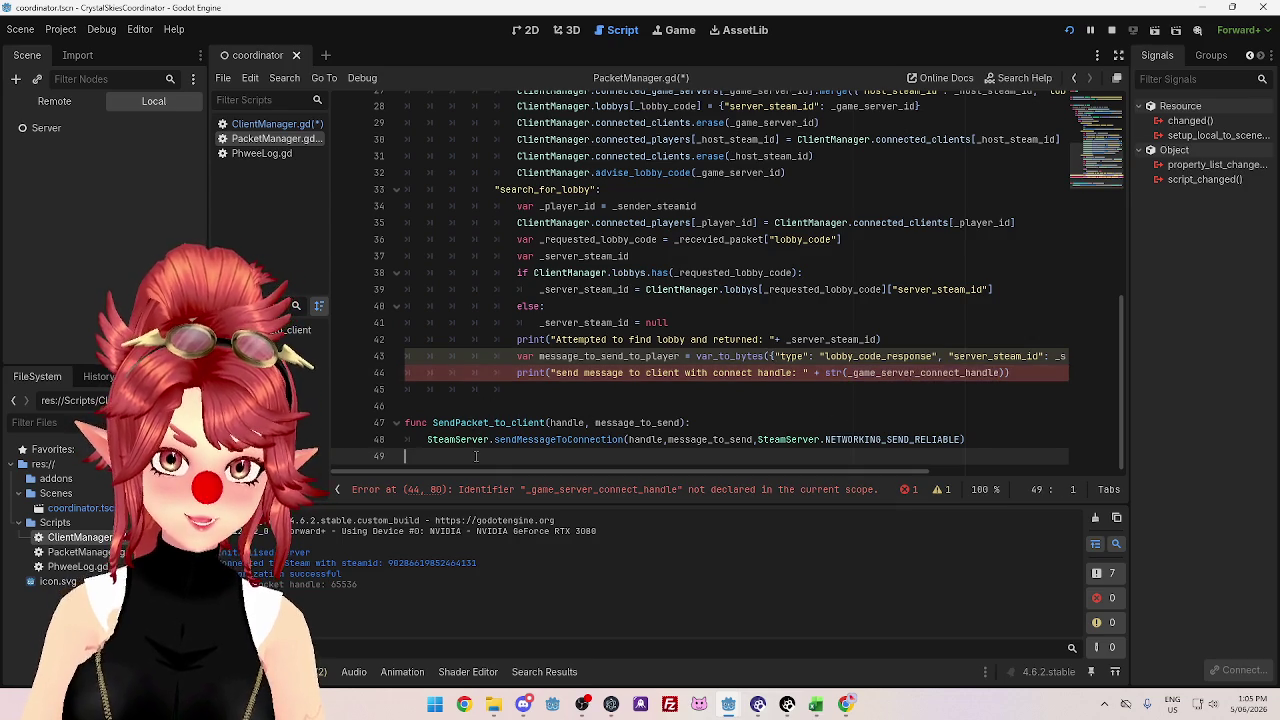
key(Return)
text(func)
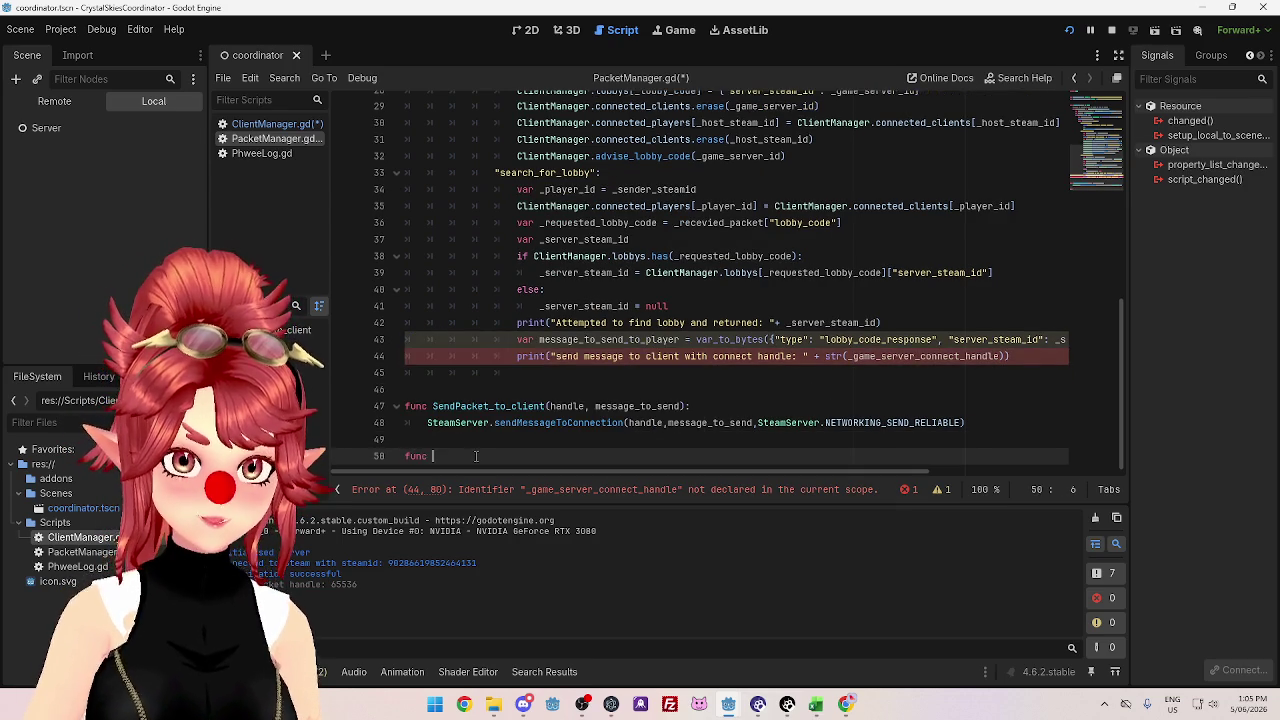
key(BackSpace)
key(BackSpace)
key(BackSpace)
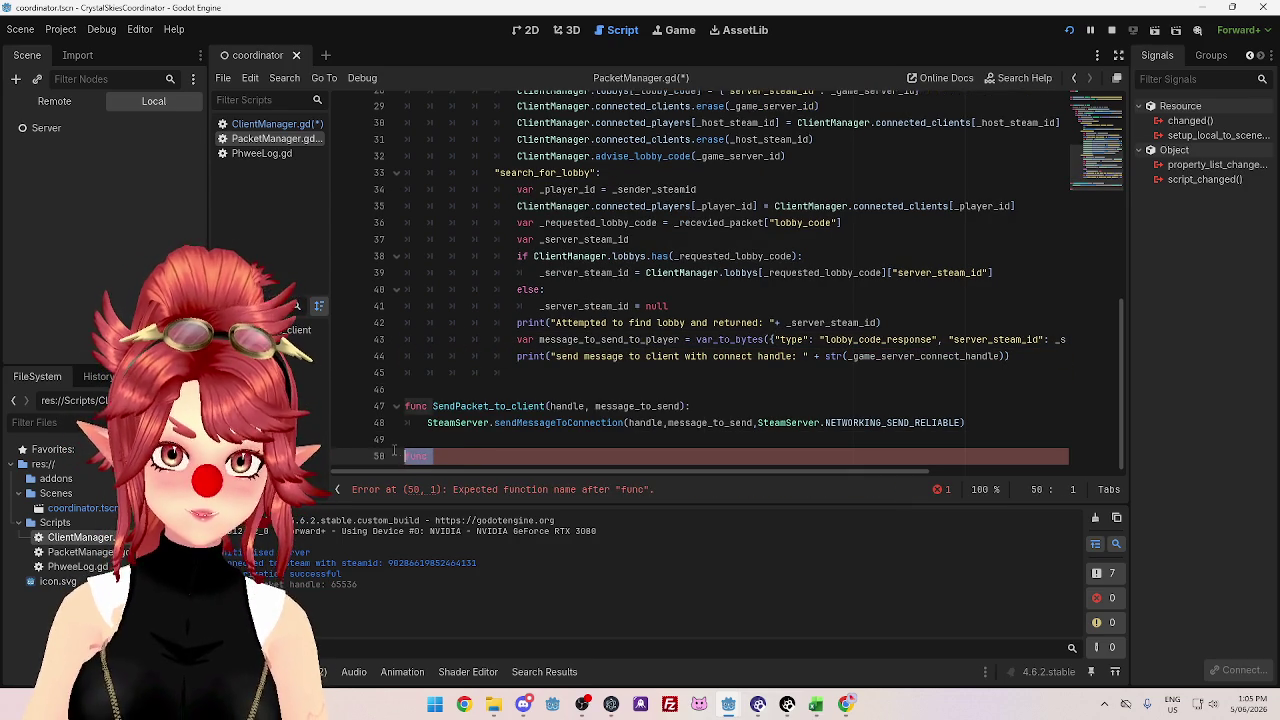
- Replace _game_server_connect_handle in the print with ClientManager.connected_players[_player_id]["connect_handle"]
click(625, 372)
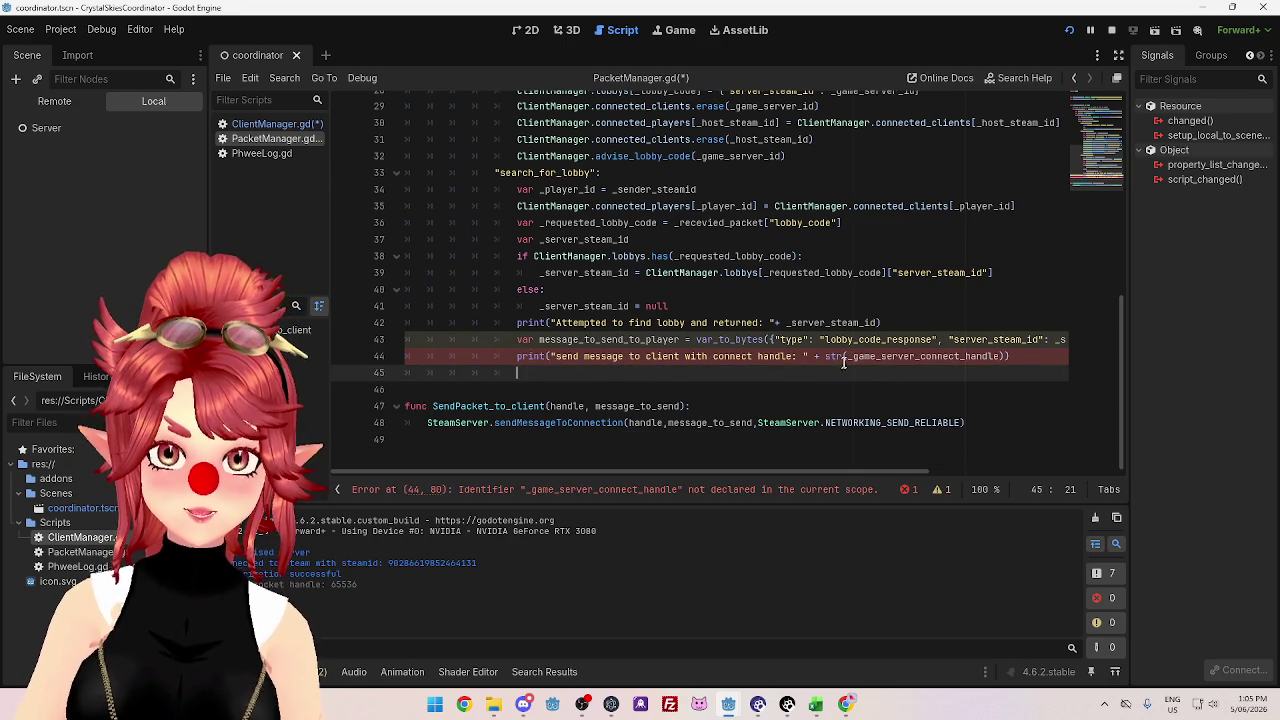
drag(849, 357, 1003, 357)
key(ctrl+v)
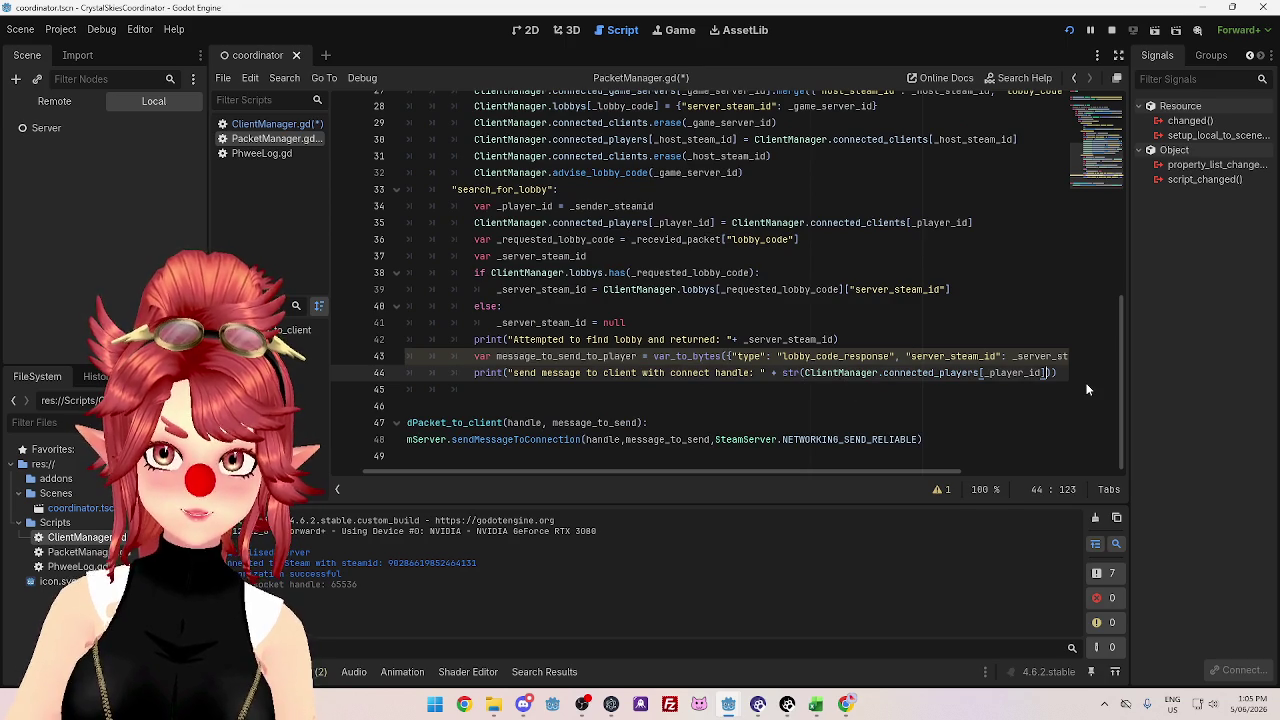
text([_player_id][)
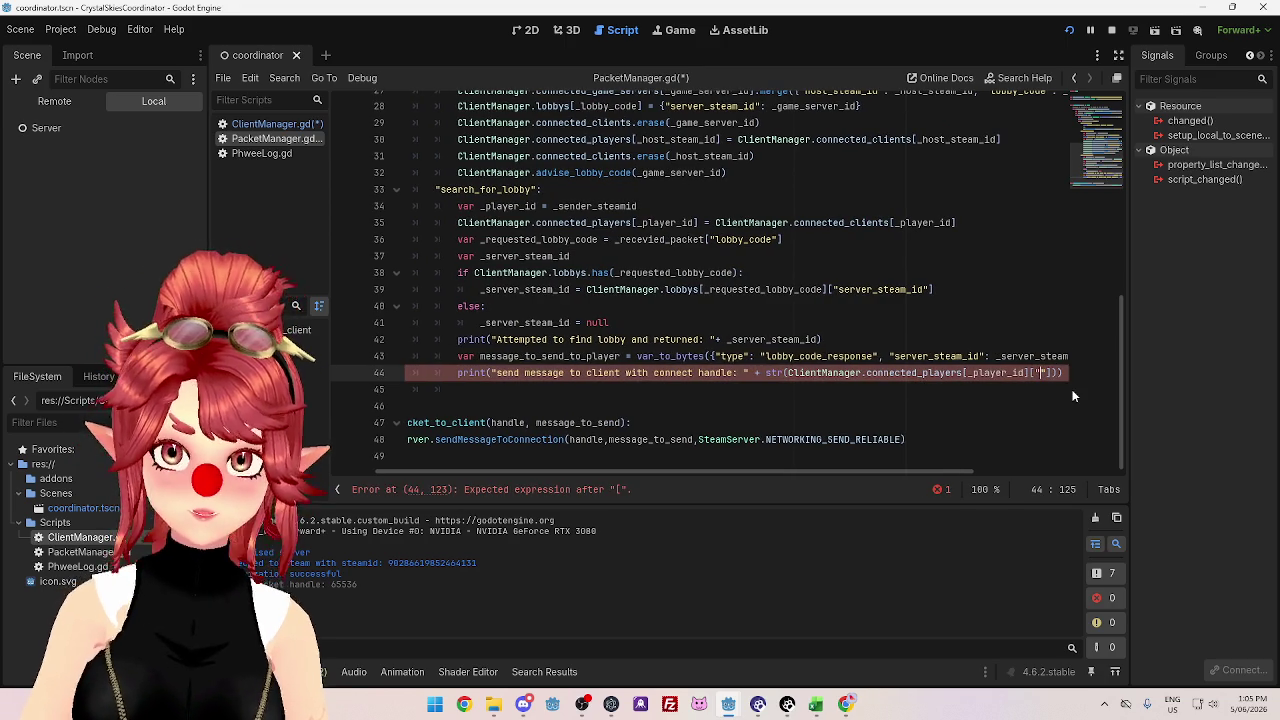
text("connecti)
key(BackSpace)
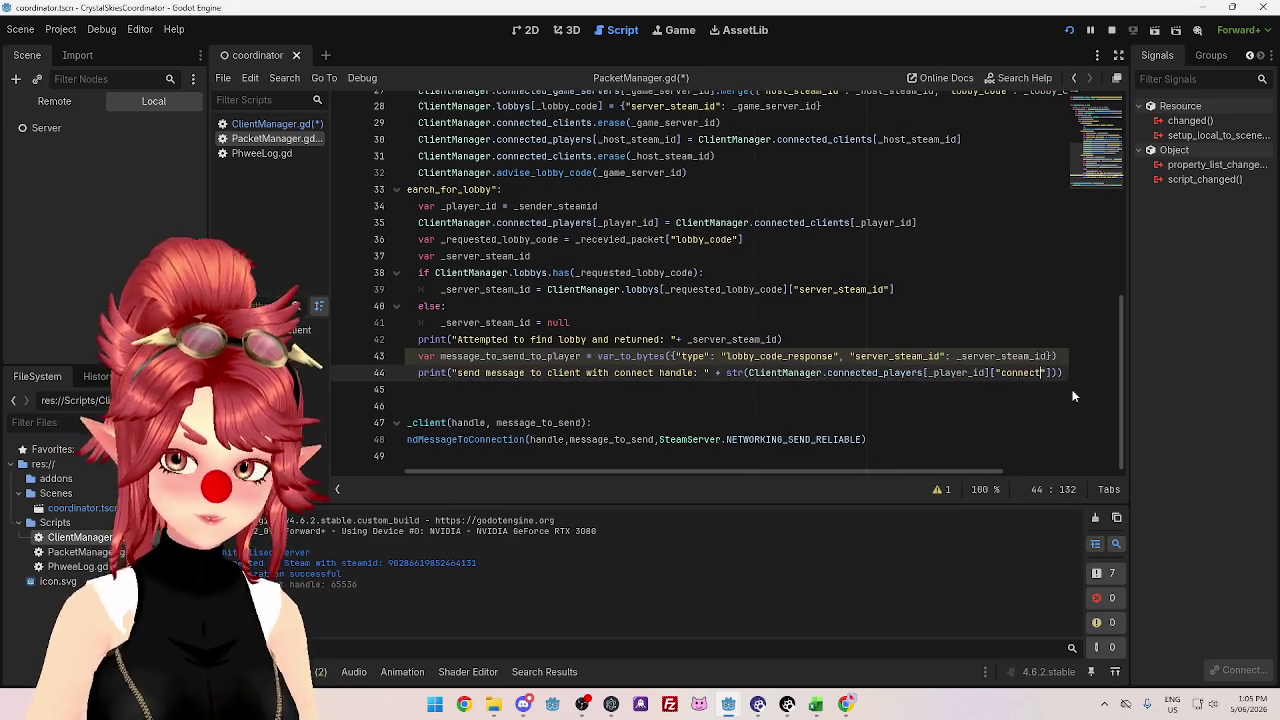
text(handle)
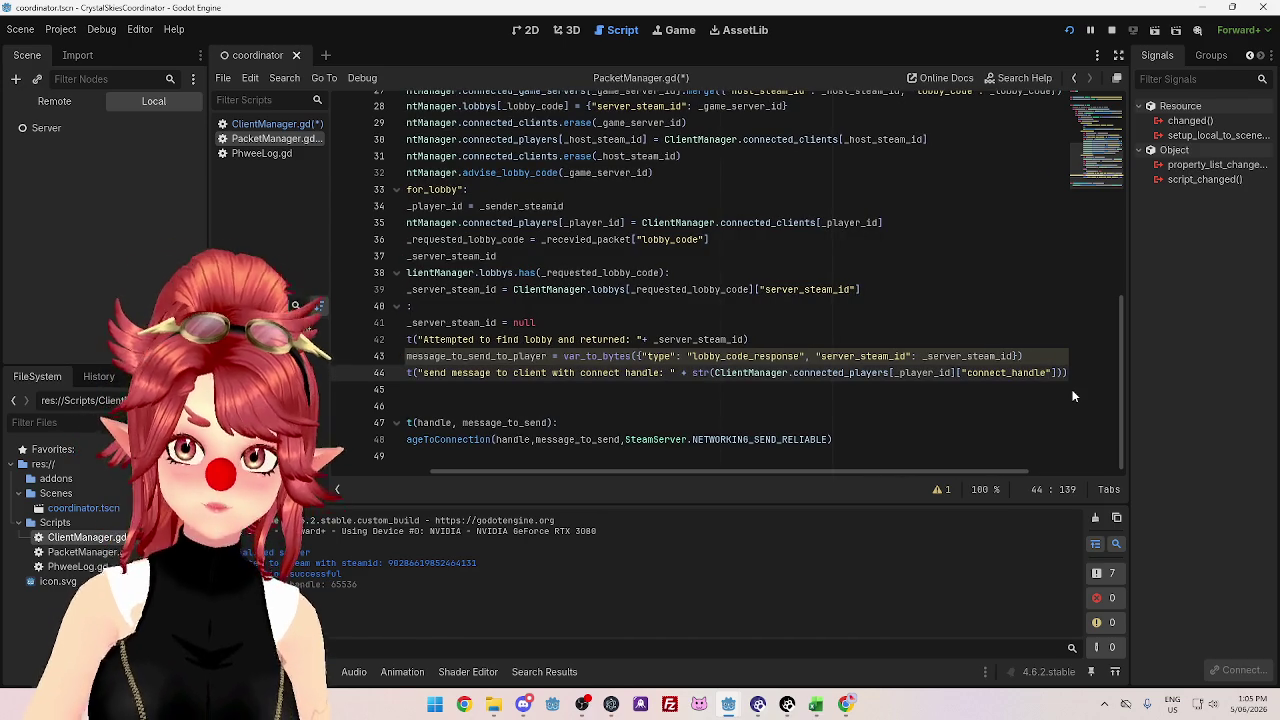
click(842, 406)
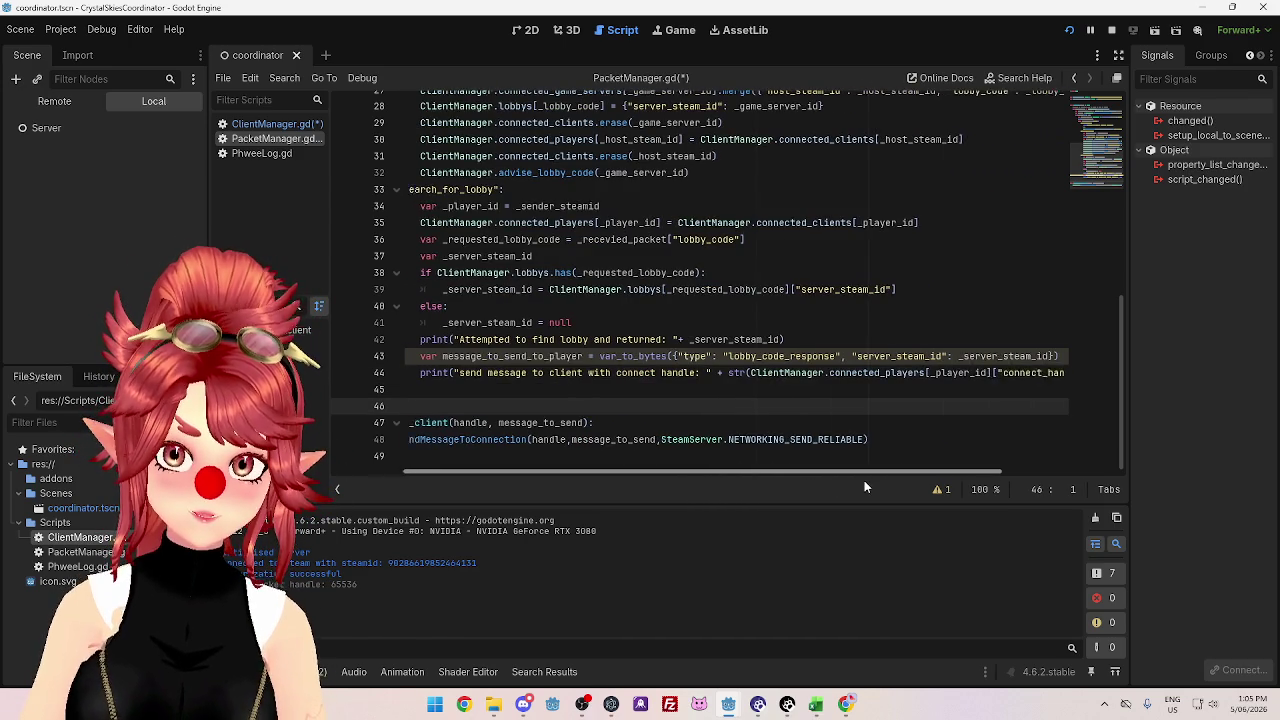
scroll(866, 487, right, 2)
drag(522, 389, 466, 401)
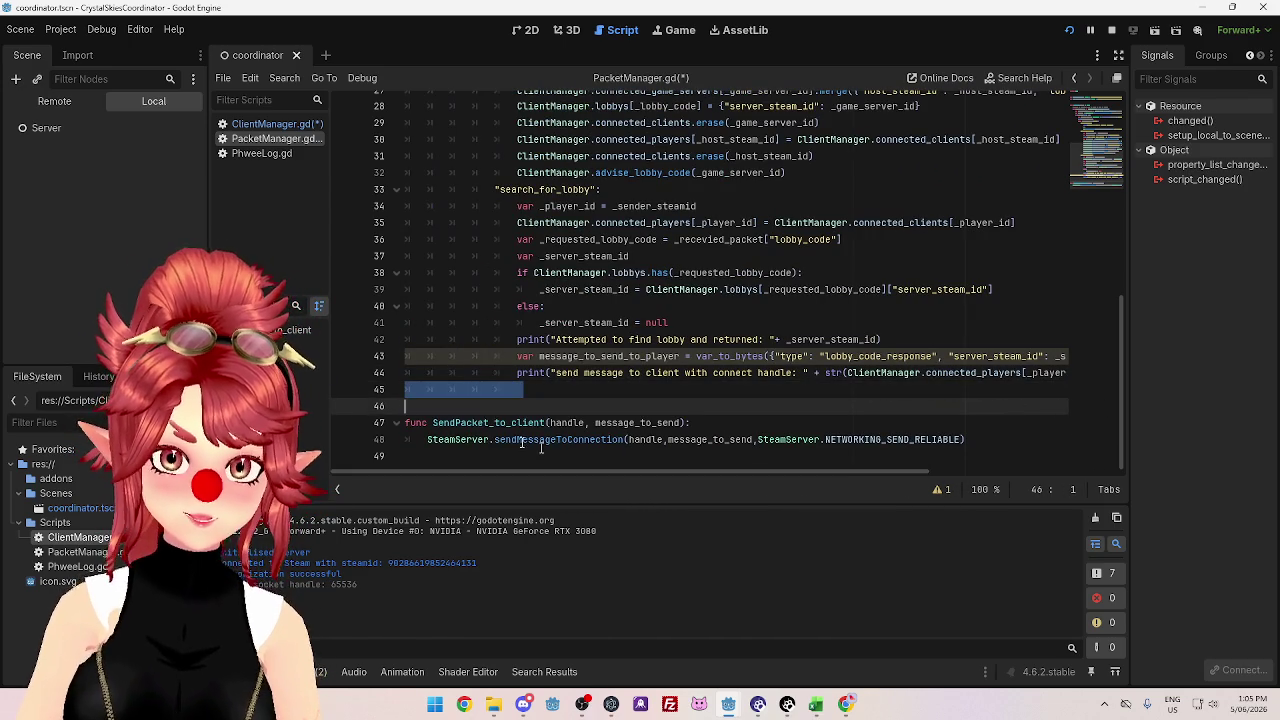
- Add a SendPacket_to_client call on line 45 passing message_to_send_to_player as the message
click(478, 422)
drag(432, 422, 686, 423)
key(ctrl+c)
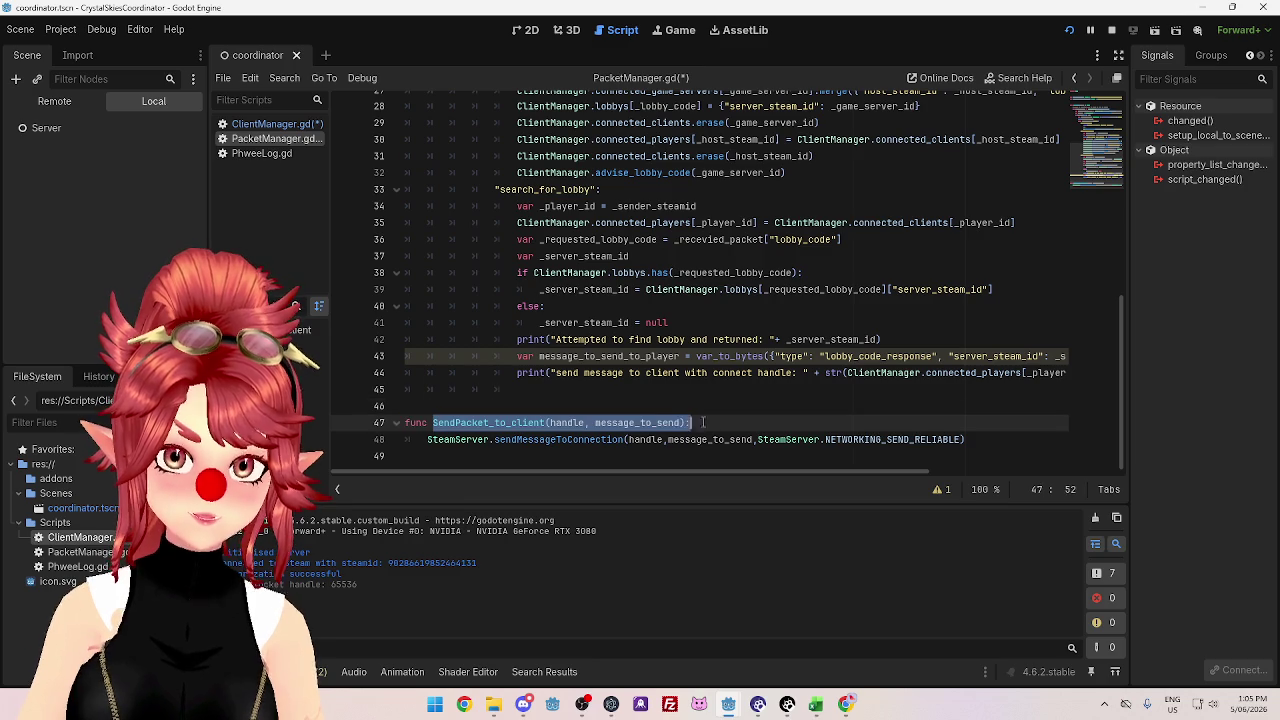
click(596, 392)
key(ctrl+v)
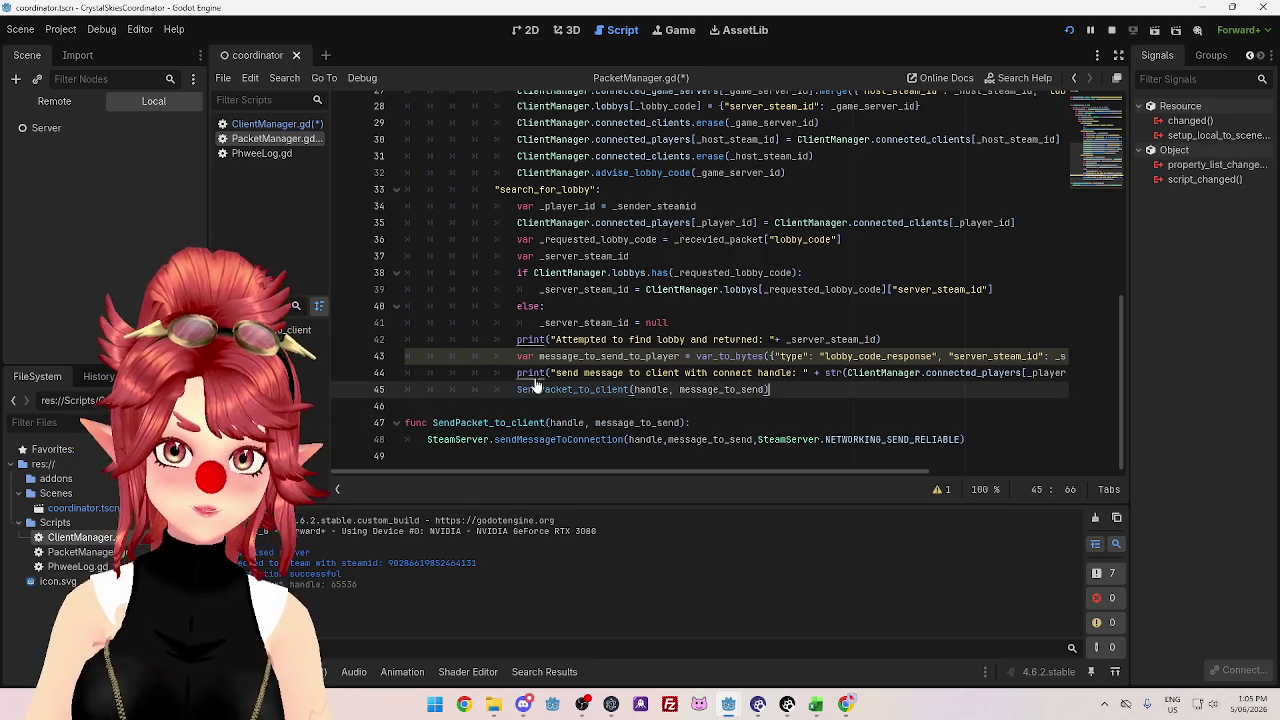
double_click(610, 356)
key(ctrl+c)
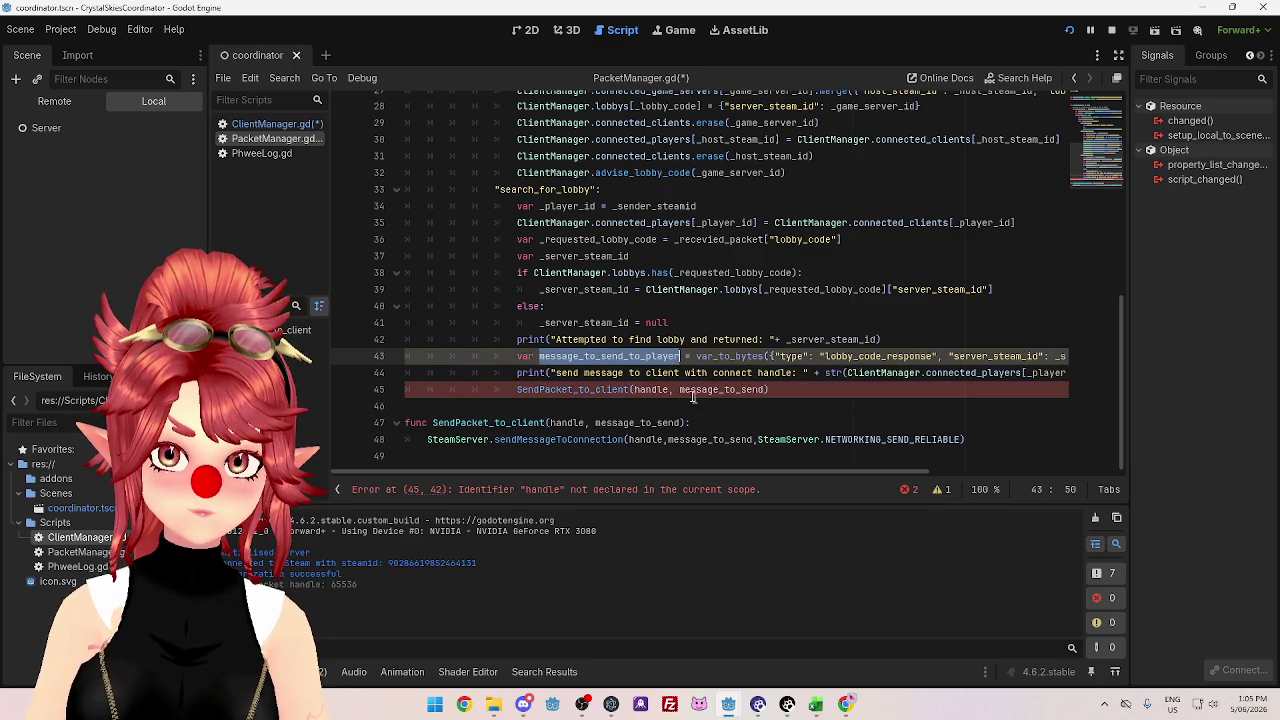
double_click(686, 390)
key(ctrl+v)
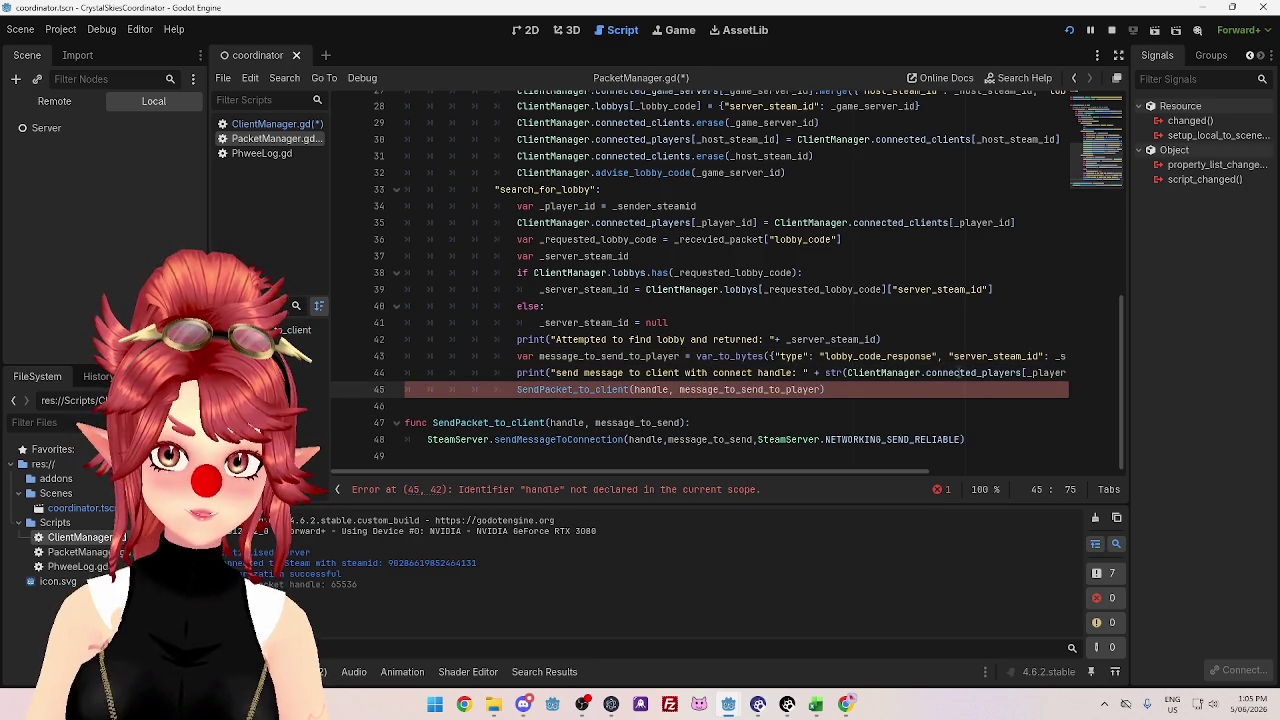
- Use the player's connect_handle expression as the call's handle and delete the send log print
mouse_move(847, 372)
mouse_down()
mouse_move(1073, 372)
mouse_move(1035, 372)
mouse_up()
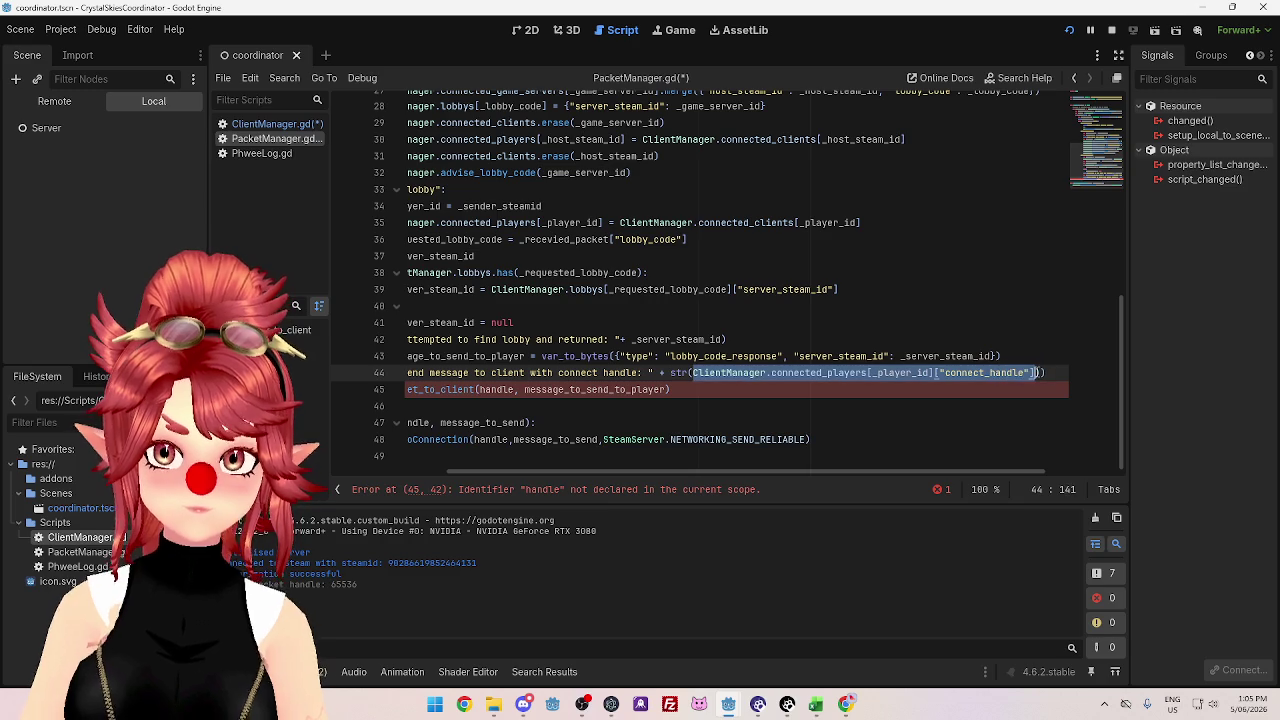
double_click(497, 389)
key(ctrl+v)
click(1048, 372)
key(shift+Home)
key(BackSpace)
key(BackSpace)
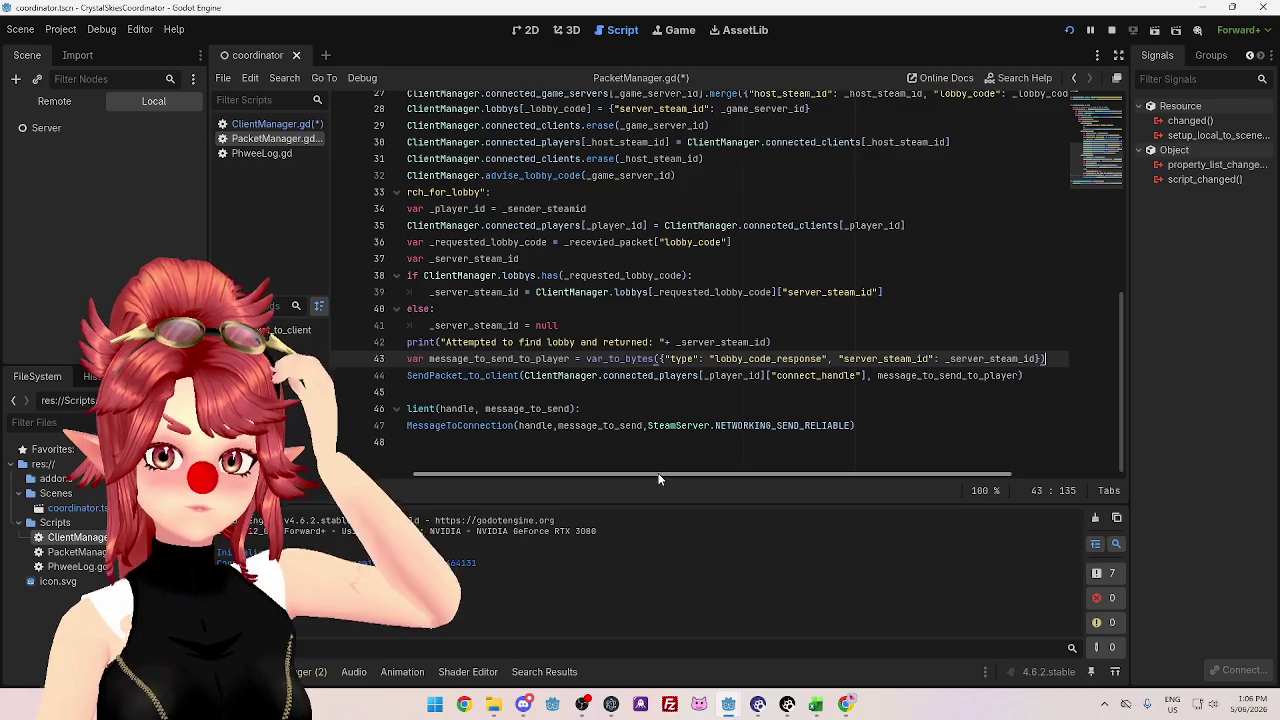
mouse_move(658, 478)
mouse_down()
mouse_move(725, 477)
mouse_move(531, 466)
mouse_move(728, 486)
mouse_move(492, 454)
mouse_up()
mouse_move(728, 702)
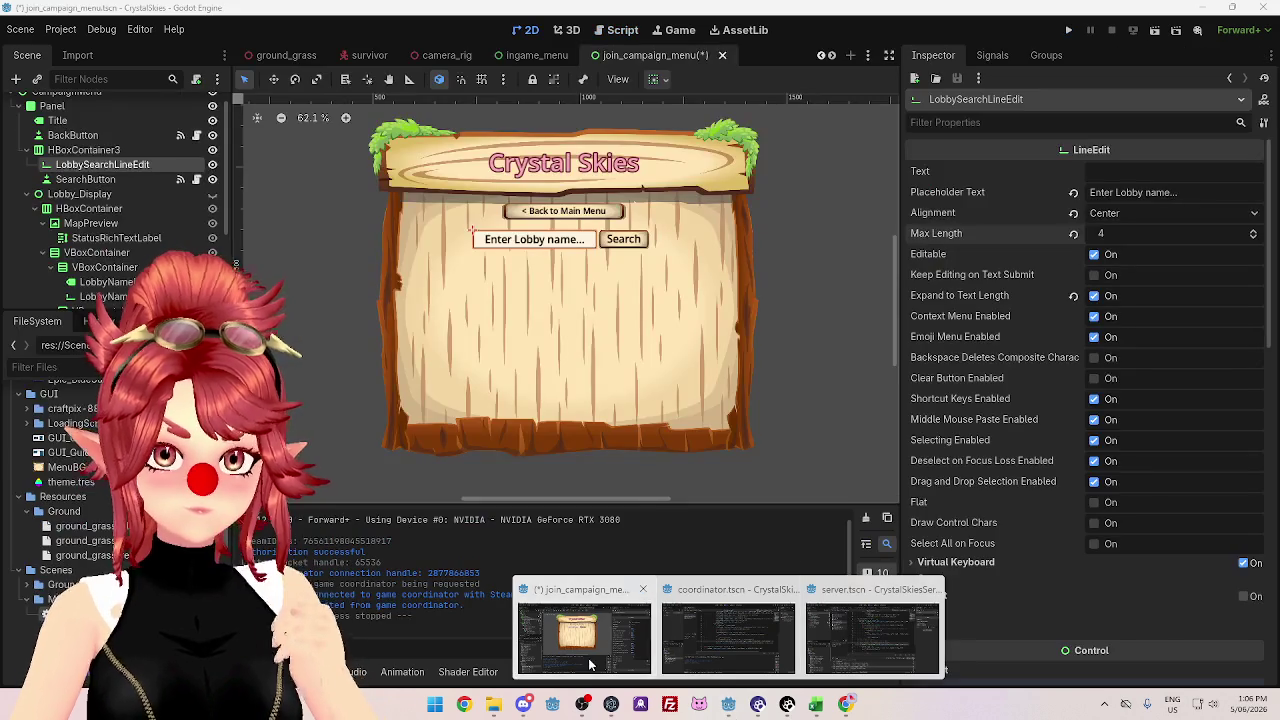
- Bring the client join_campaign_menu project forward and open its PacketManager.gd script
click(585, 640)
click(616, 30)
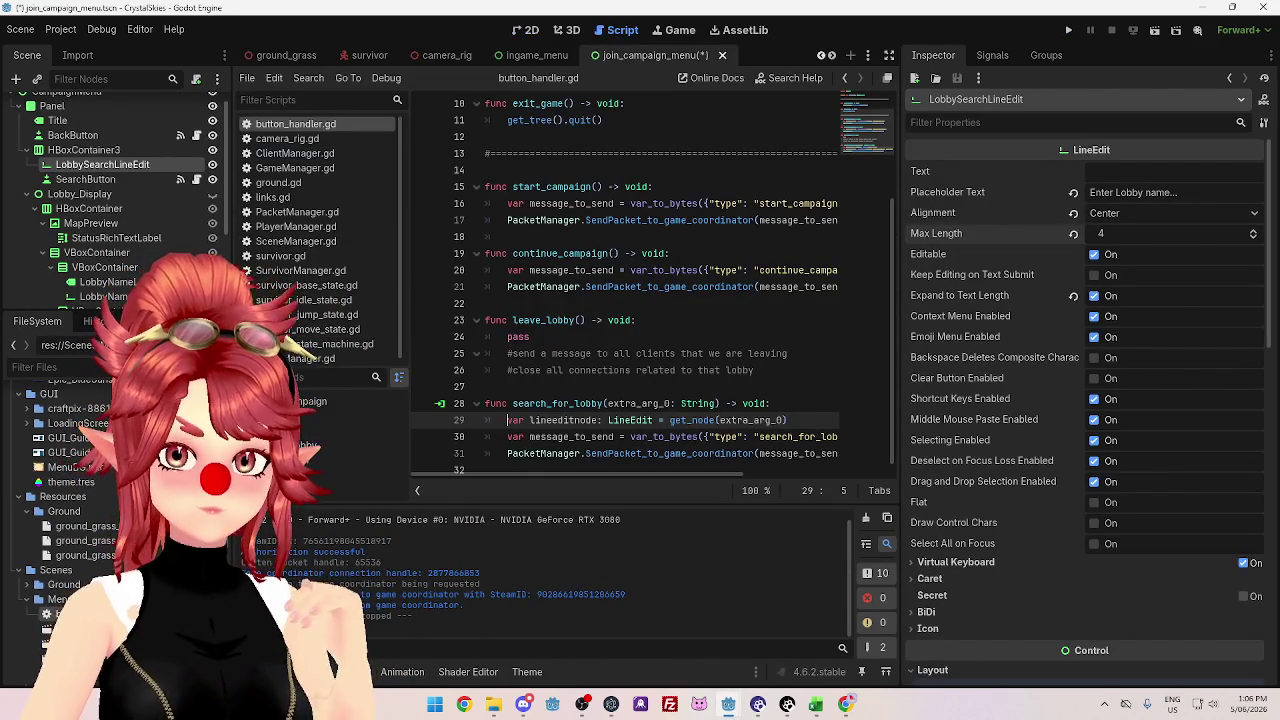
mouse_move(728, 704)
click(754, 657)
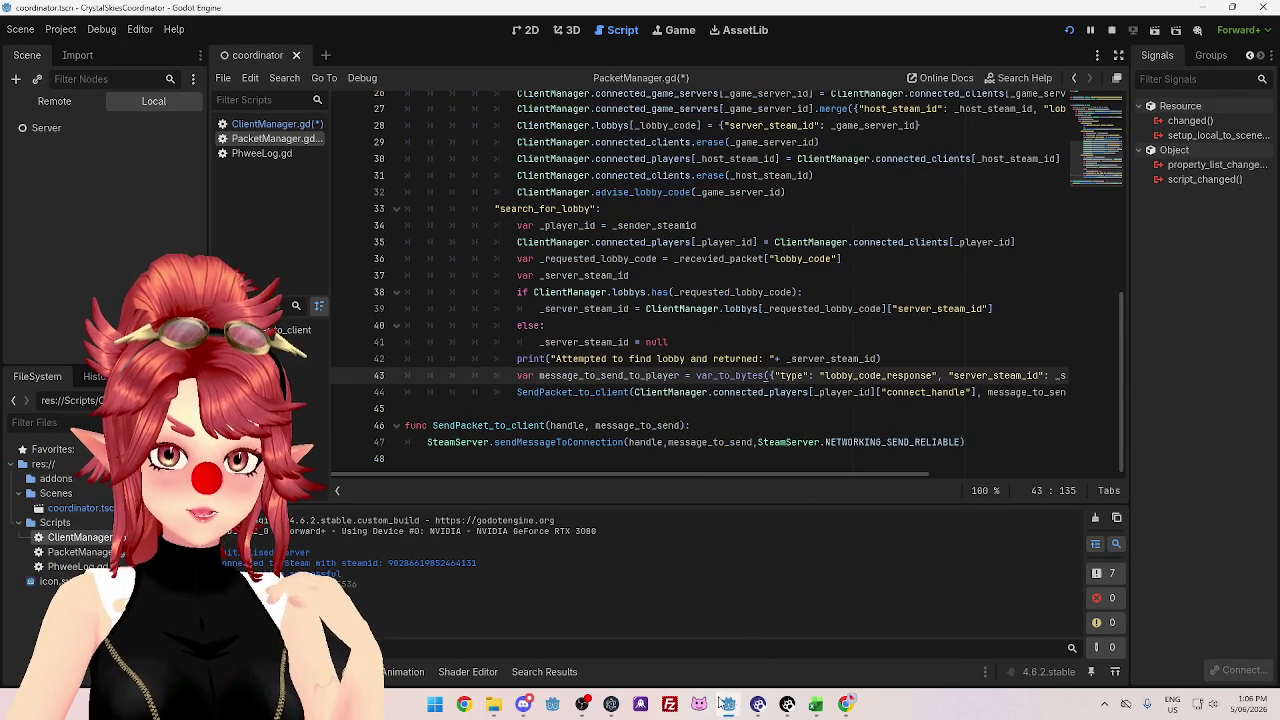
mouse_move(728, 704)
click(567, 627)
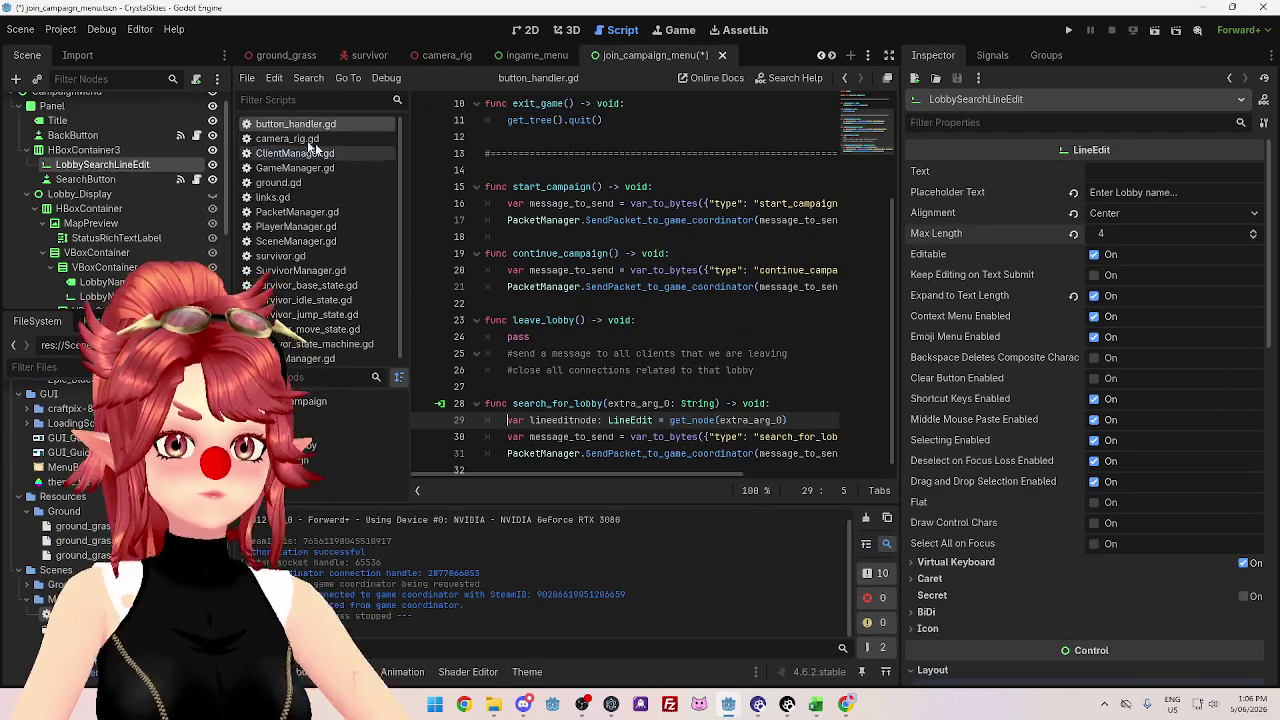
click(297, 212)
- Widen the script editor and start a new line after the lobby_code print on line 14
scroll(878, 399, down, 3)
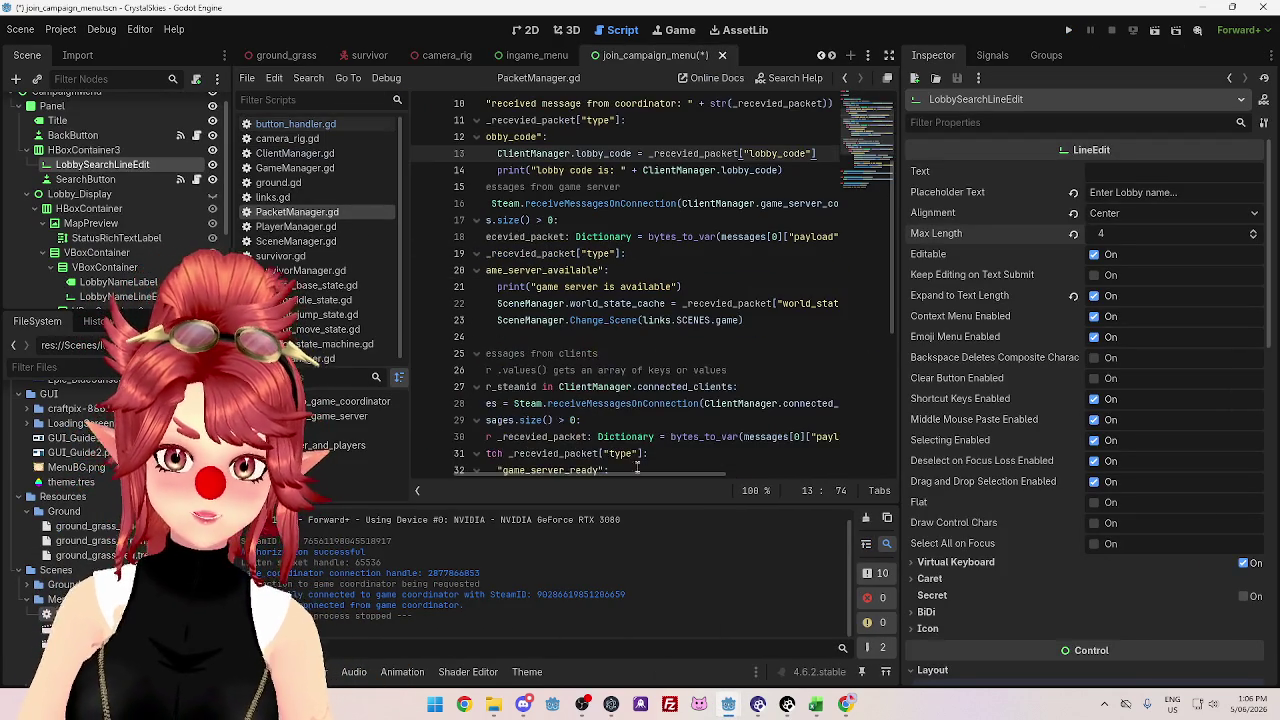
drag(900, 398, 1098, 400)
scroll(655, 203, up, 3)
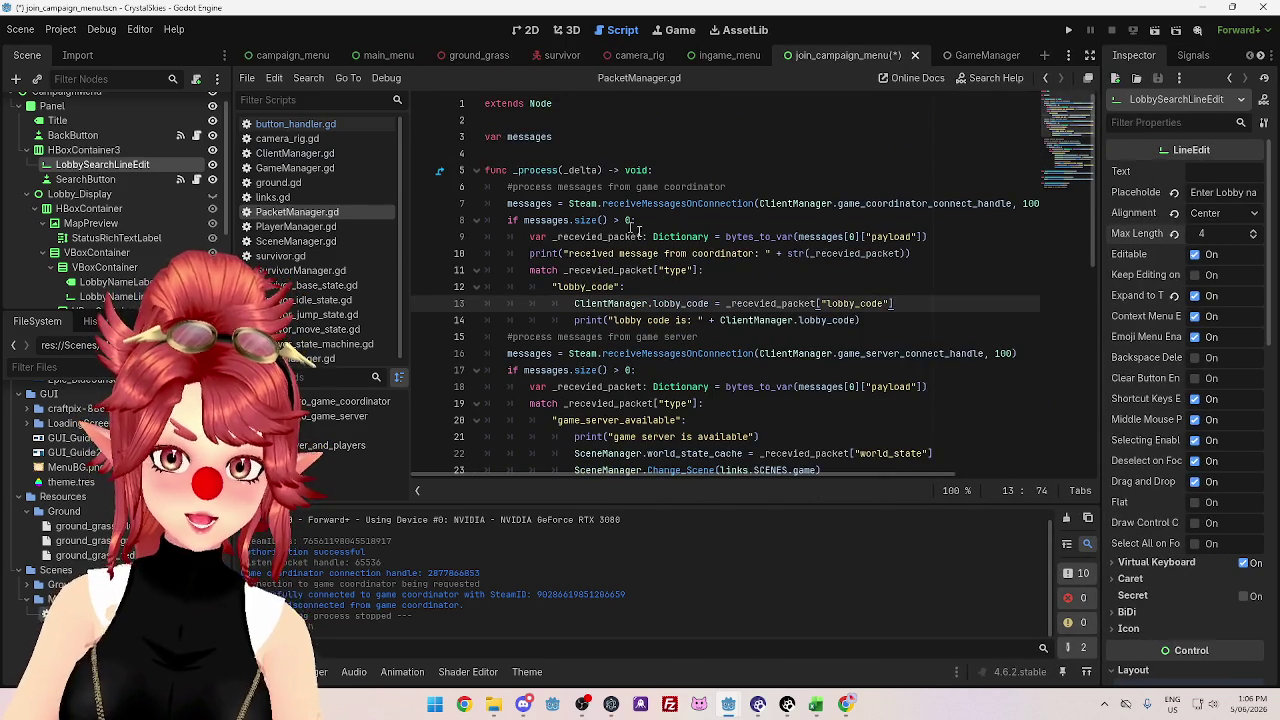
scroll(639, 230, down, 1)
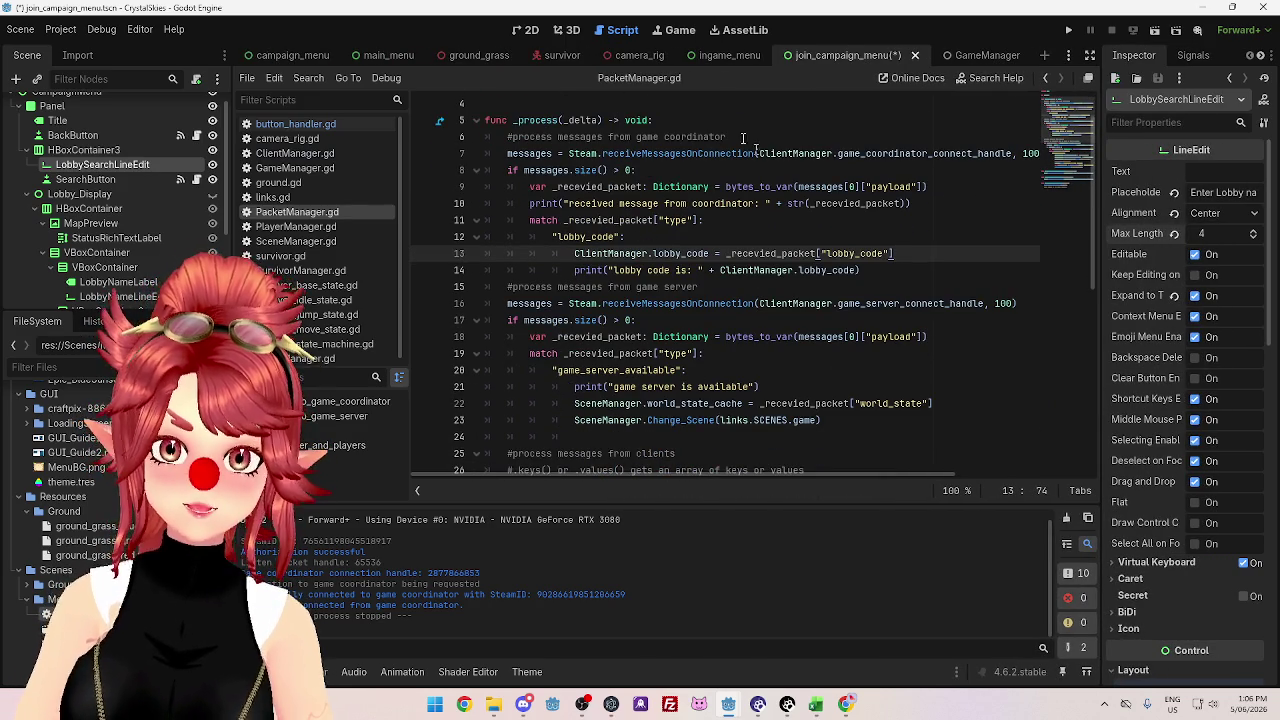
scroll(637, 187, down, 1)
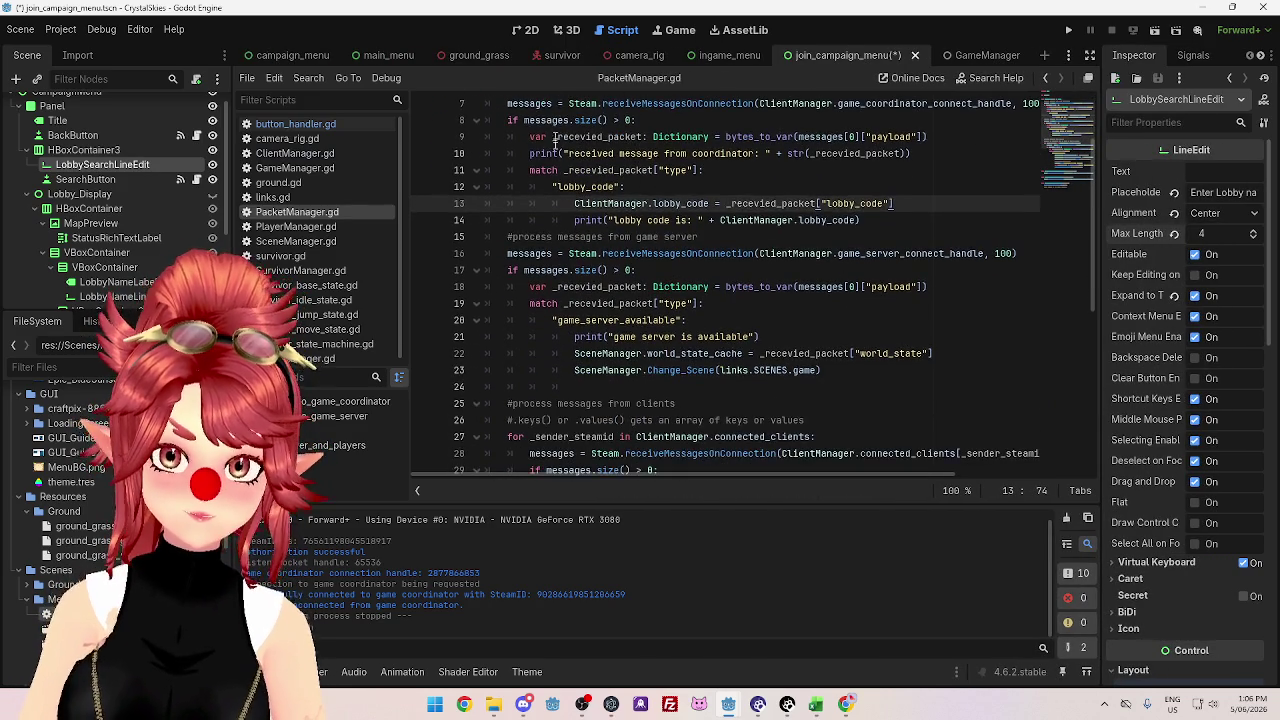
scroll(598, 210, up, 1)
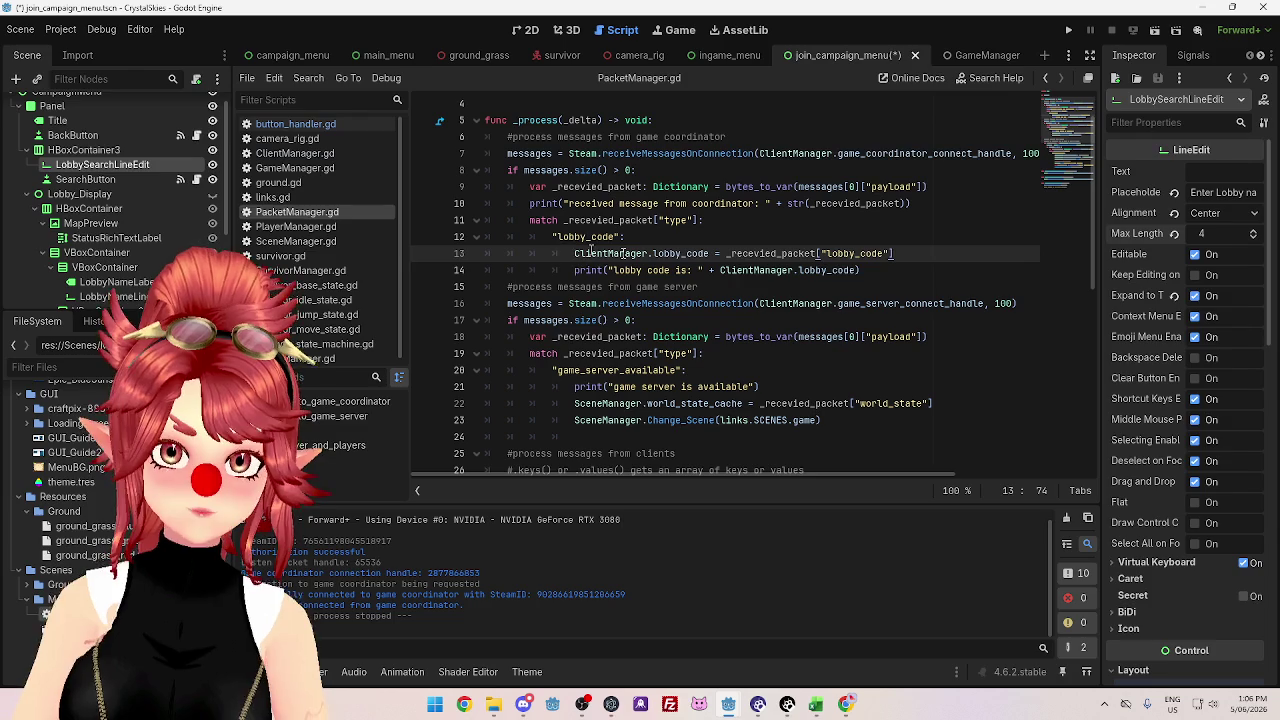
click(890, 274)
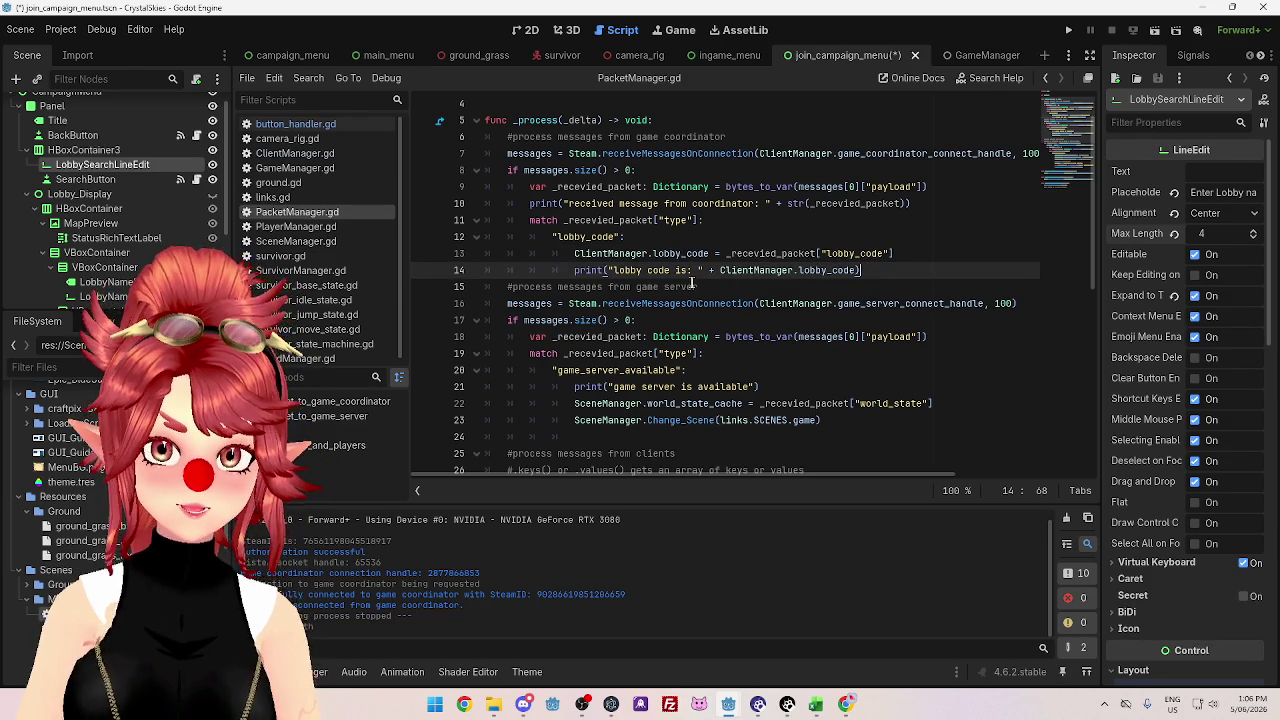
key(Return)
- Add a "lobby_code_response": match case and comment the lobby_code case
text("lobby)
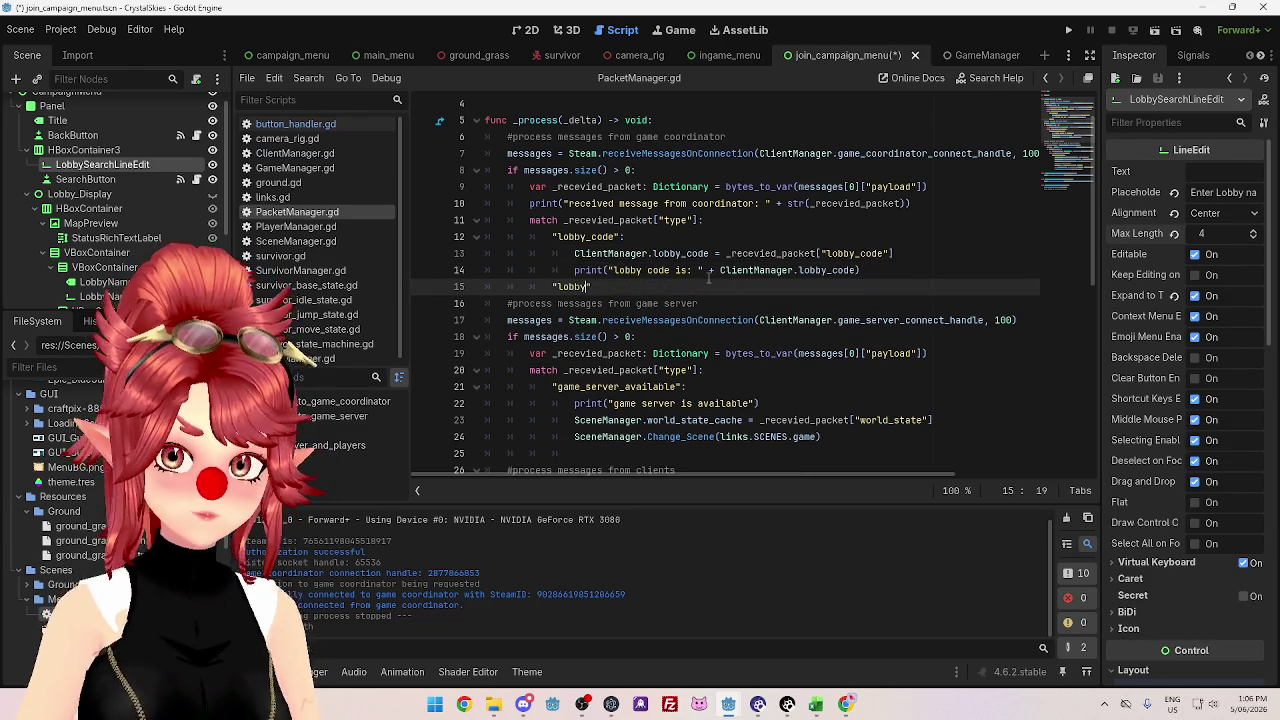
text(_code_response")
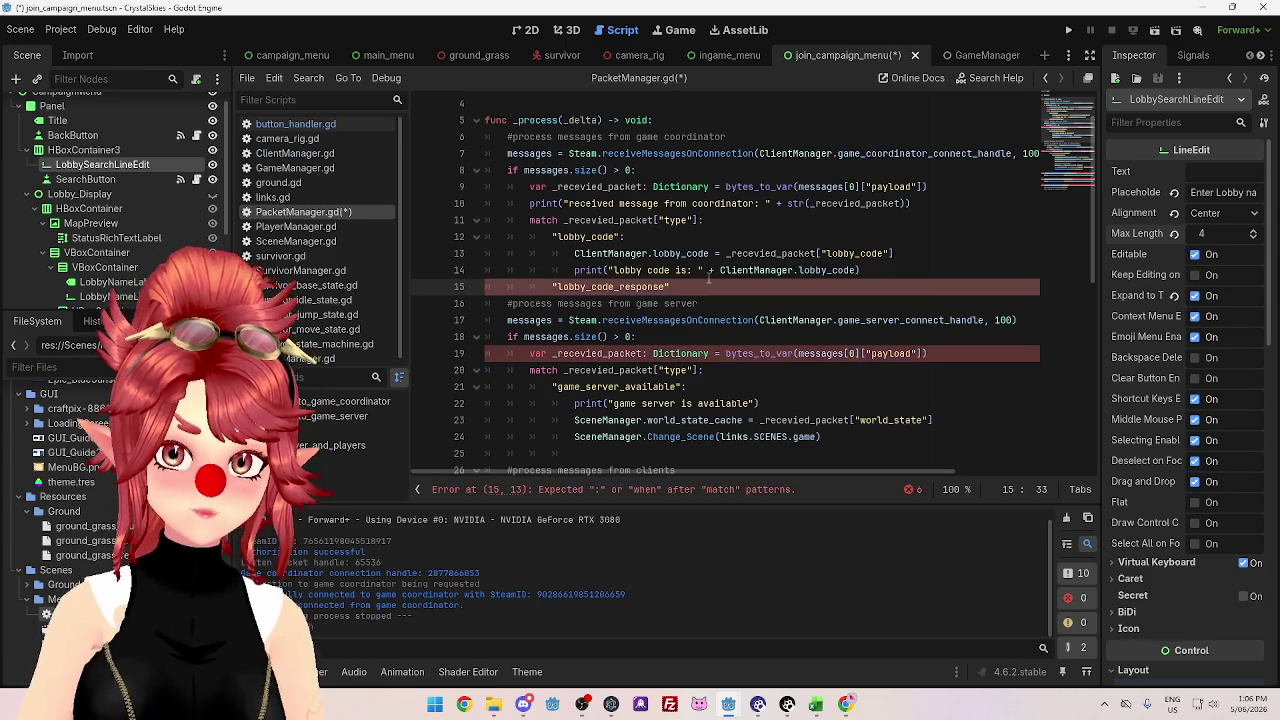
text(:)
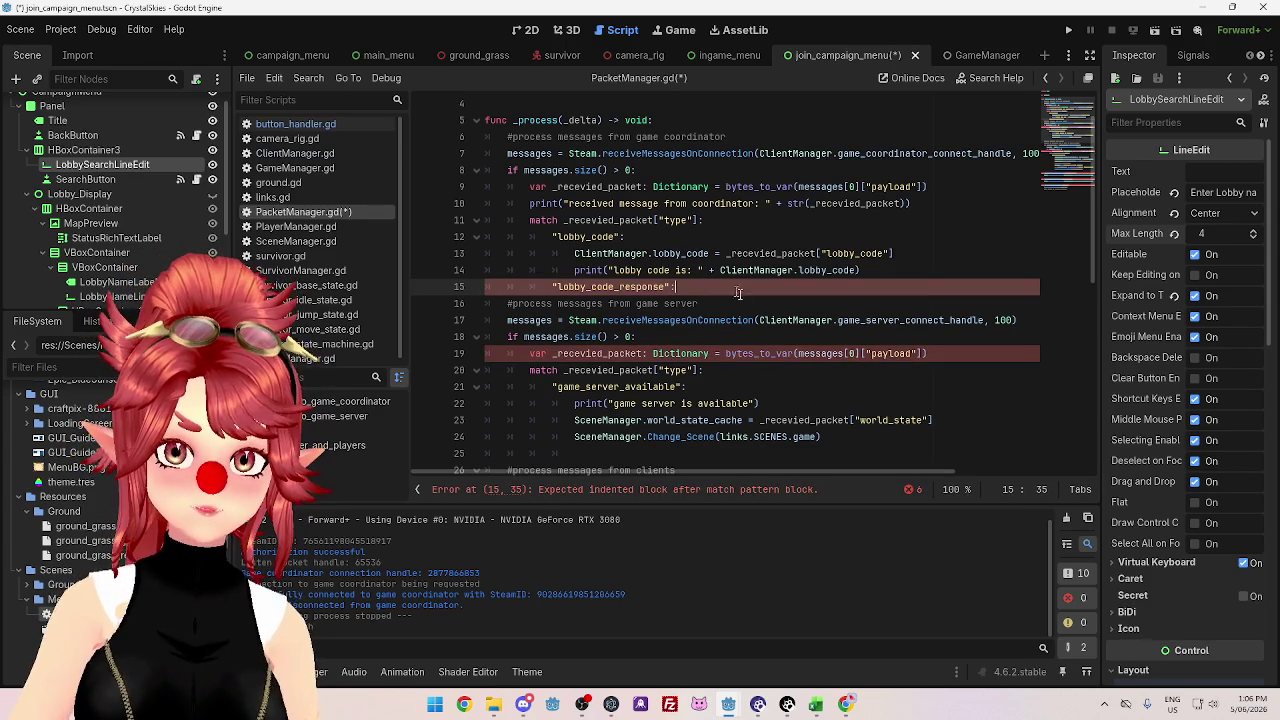
click(655, 237)
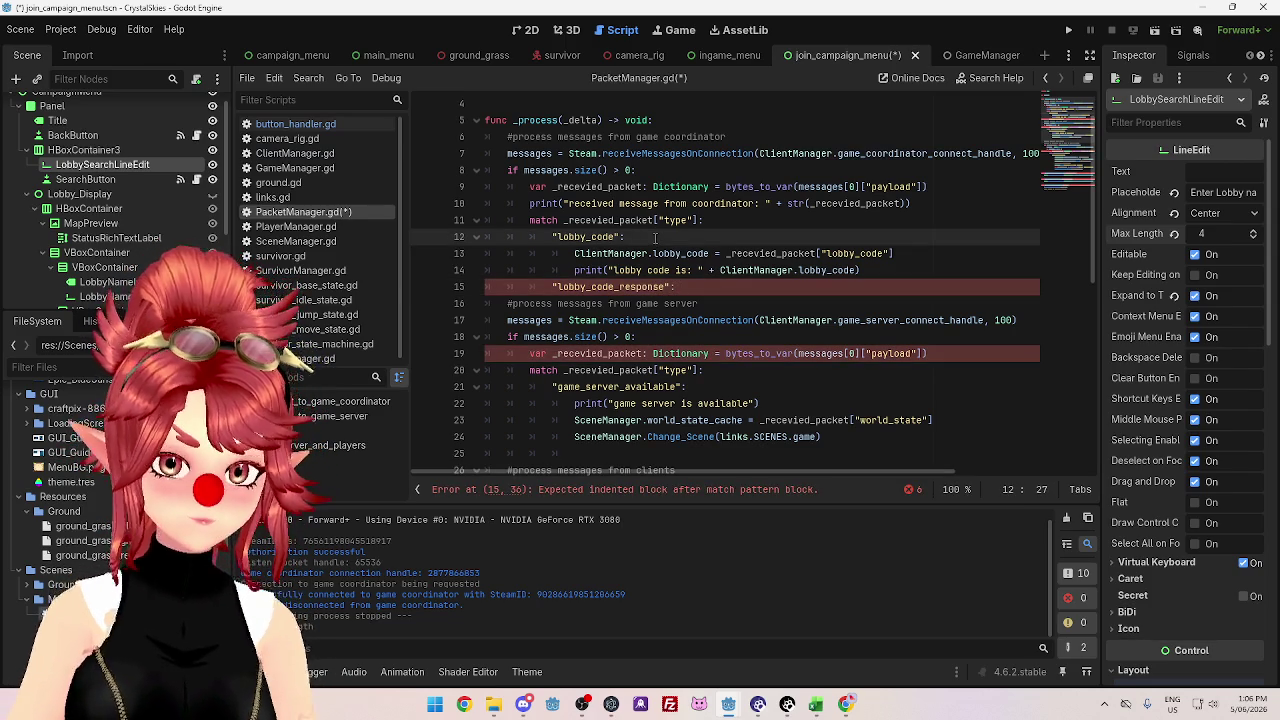
text(#coordina)
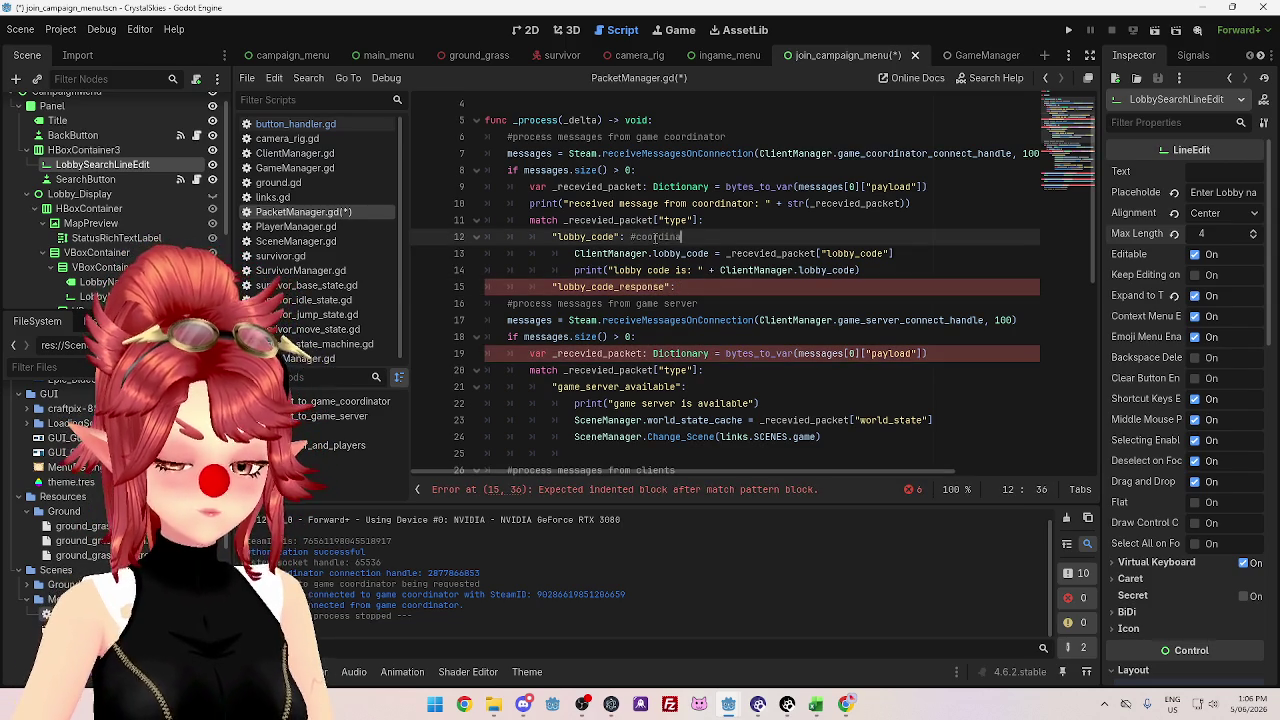
text(tor infohost c)
text(lobby code)
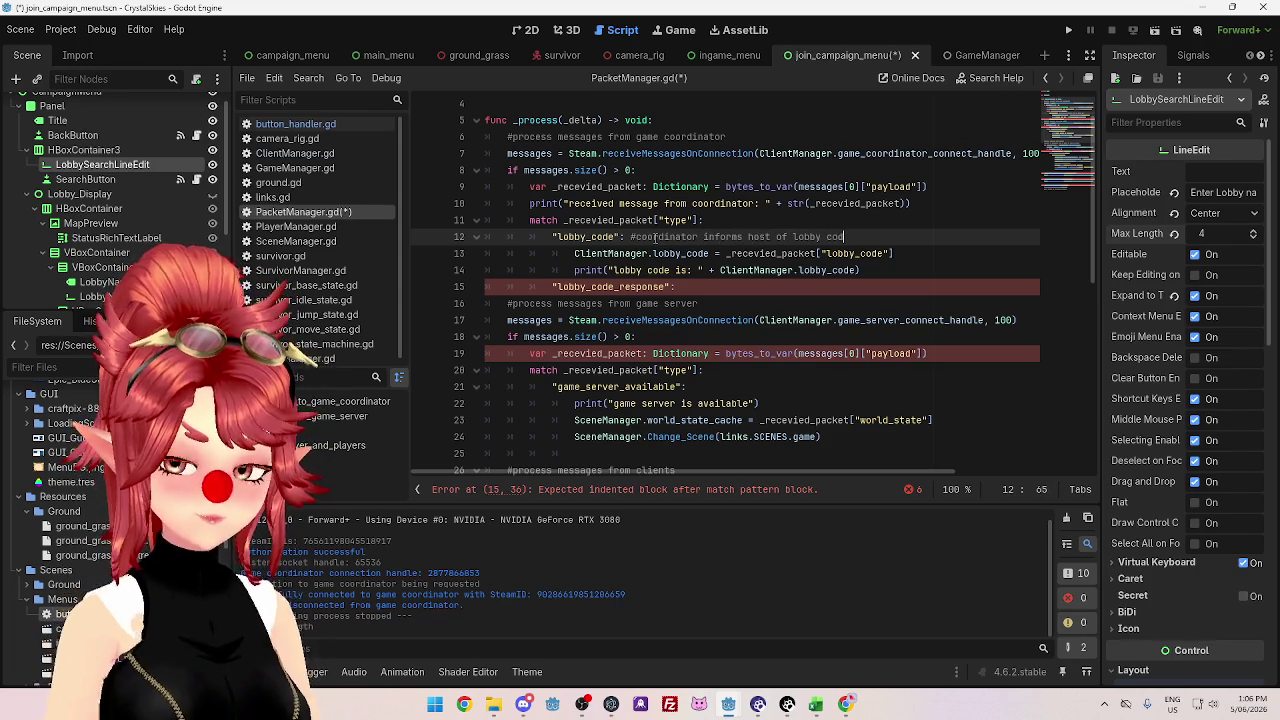
- Comment the new case "#coordinator returns server steam id of lobby" and start its indented body
click(715, 286)
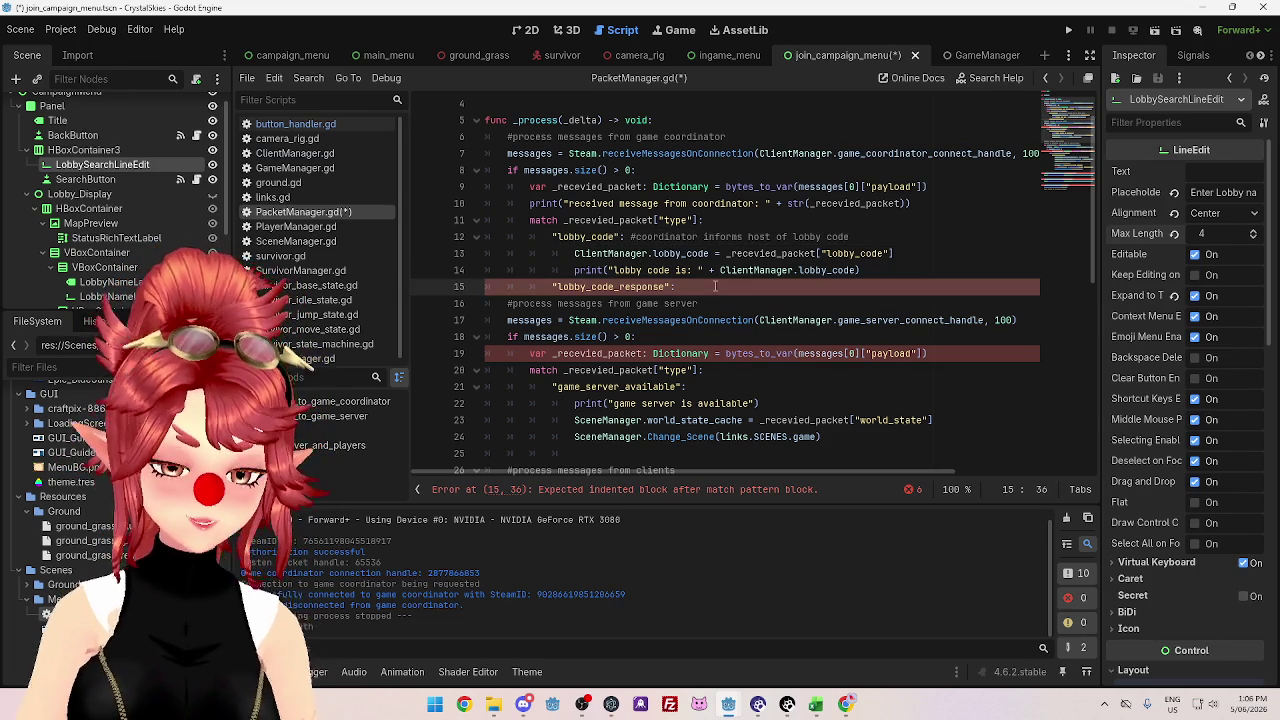
text(#cordinator)
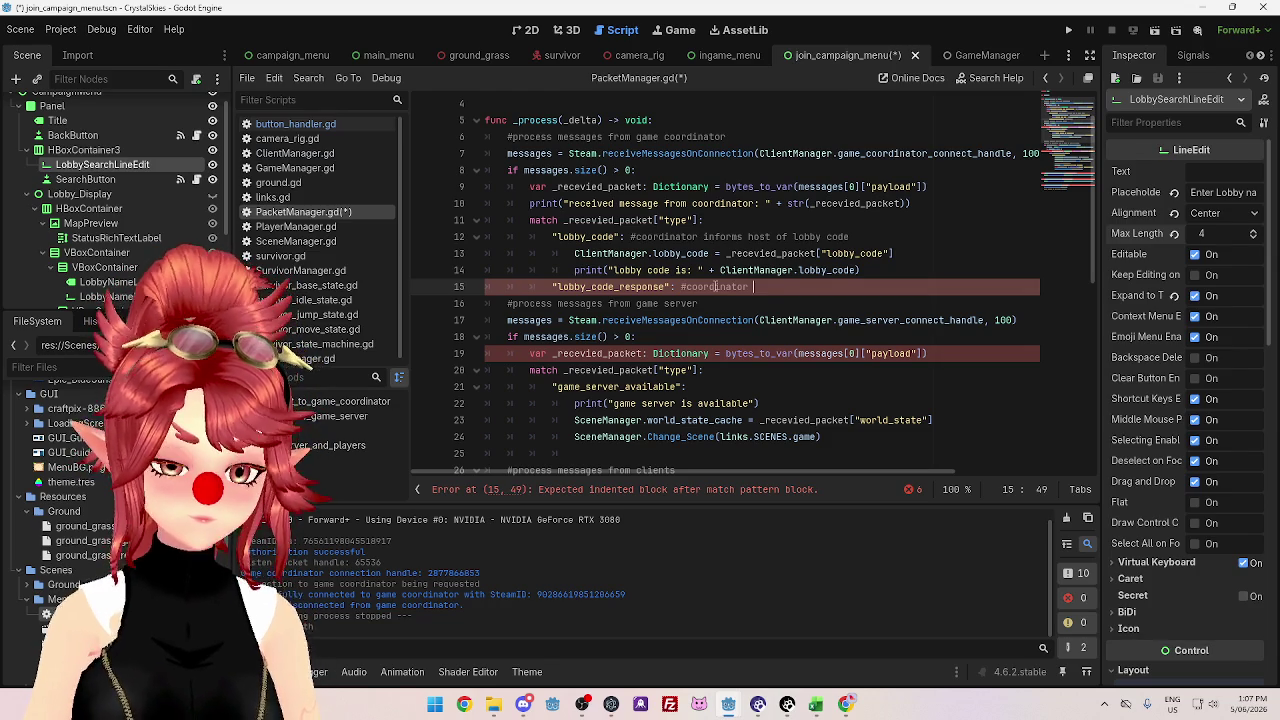
text(steam)
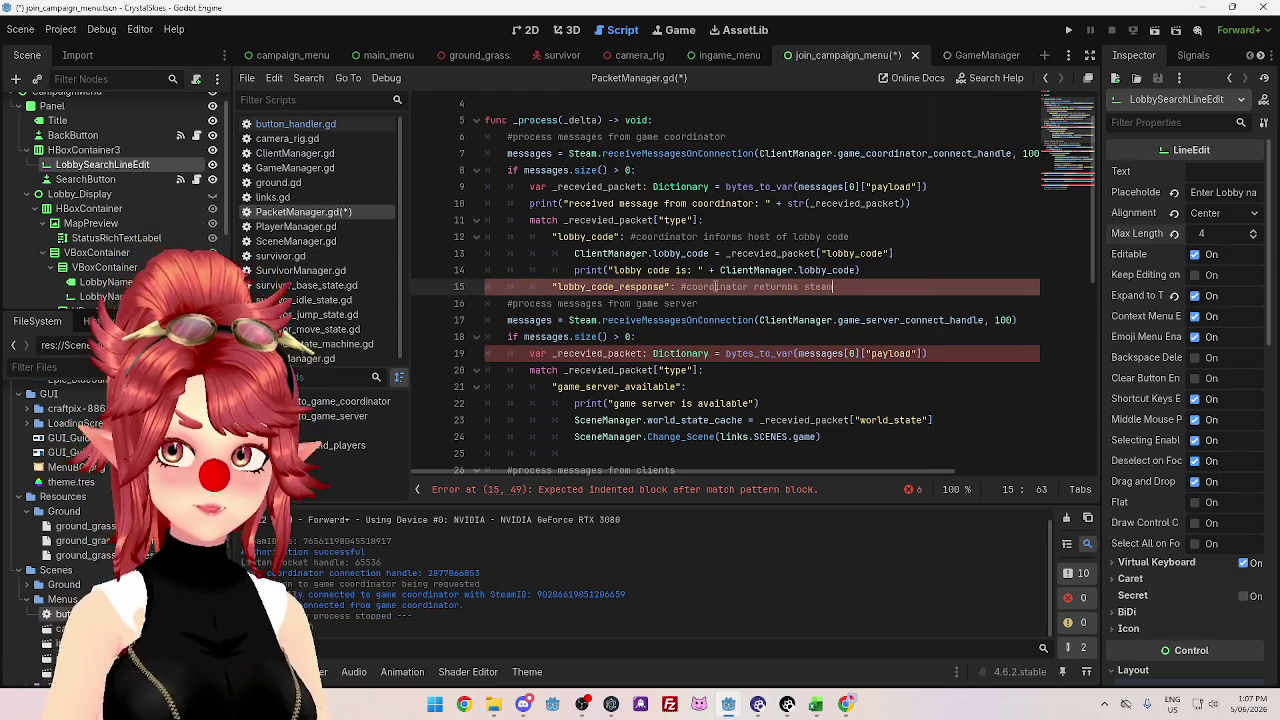
text( id of )
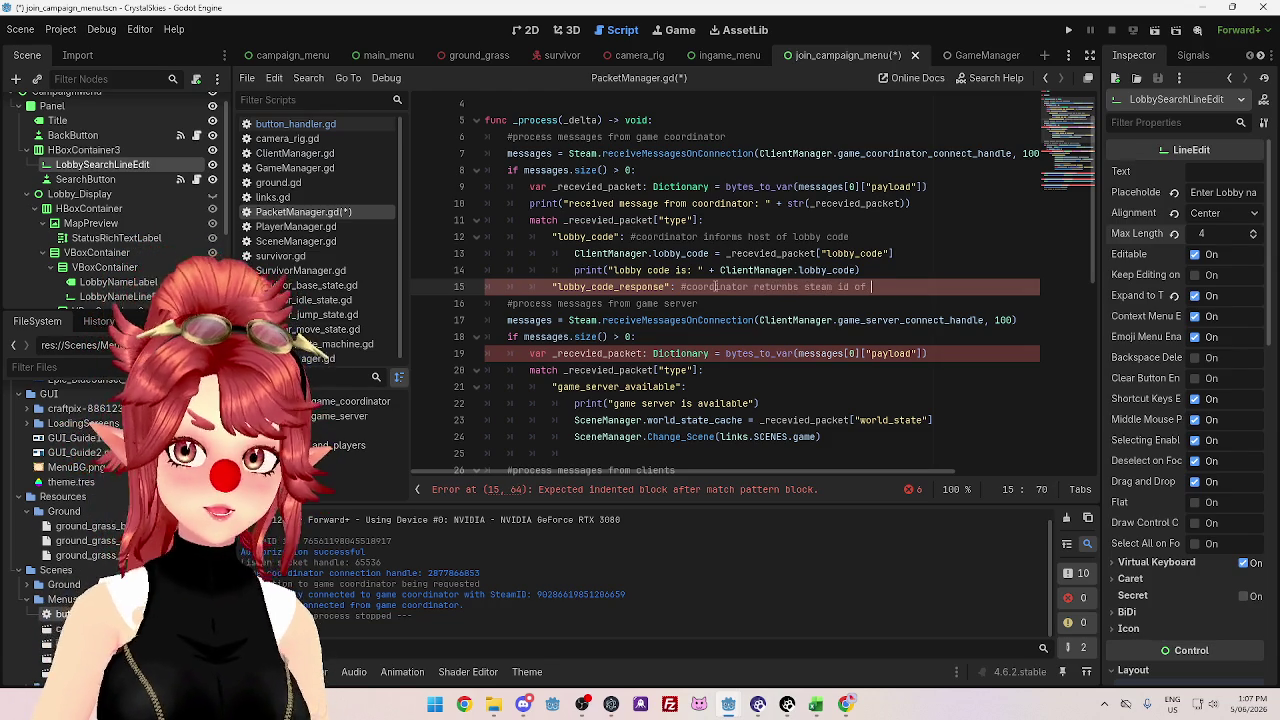
text(lobby)
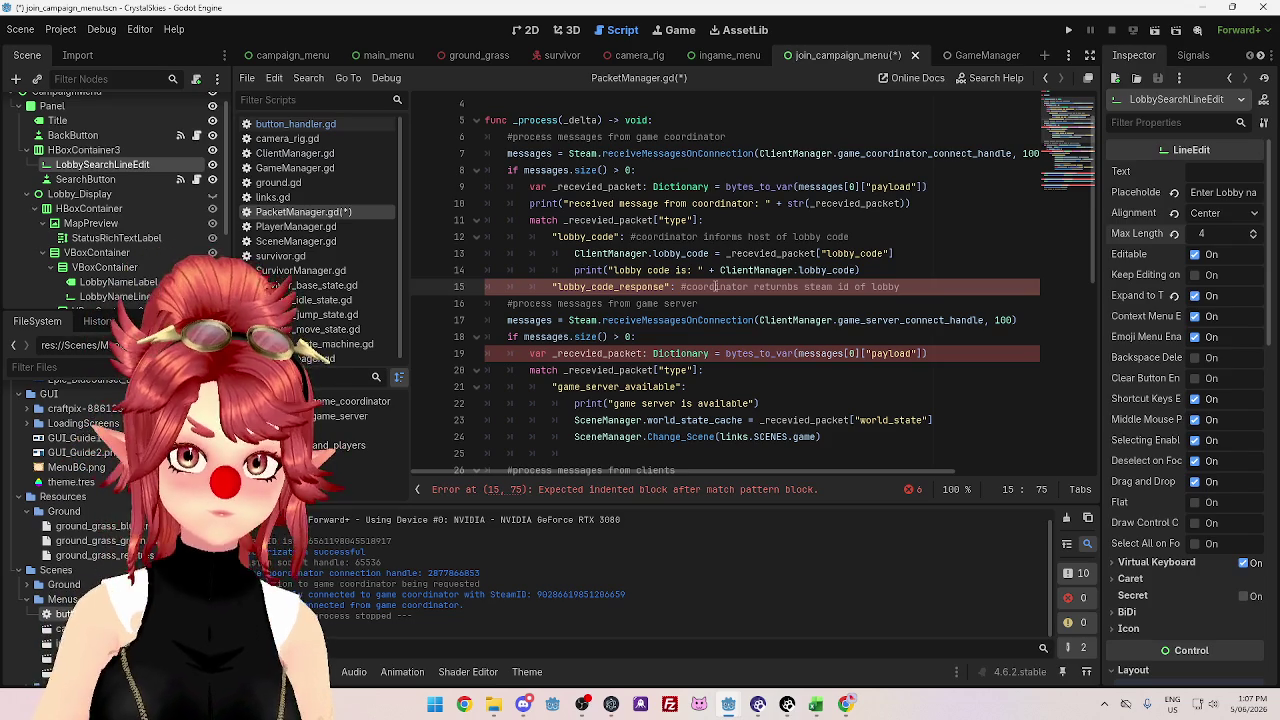
key(BackSpace)
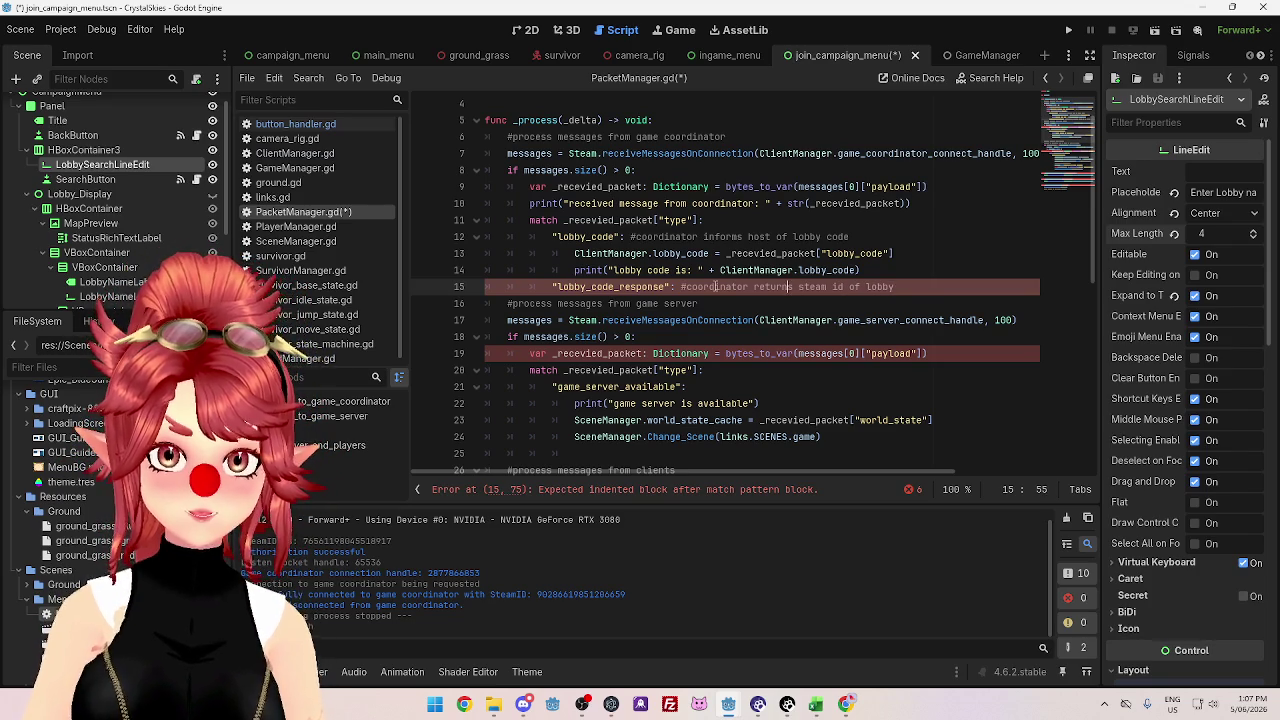
text(server)
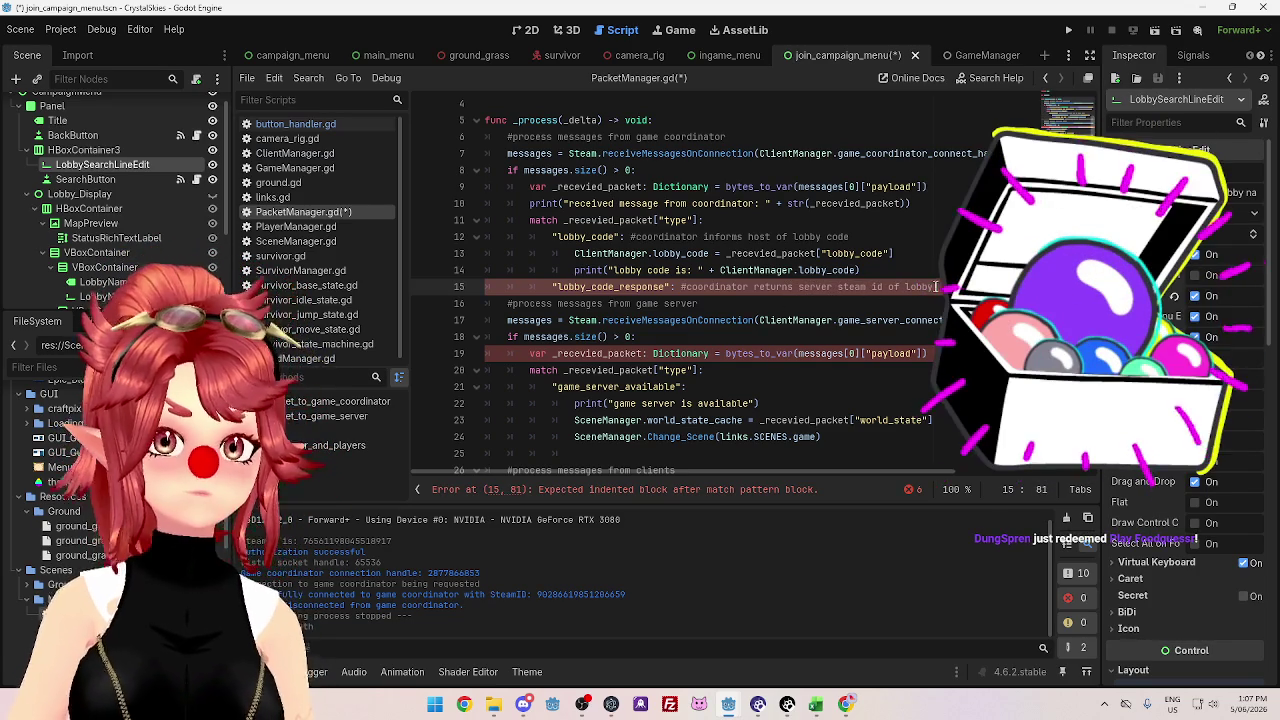
click(925, 286)
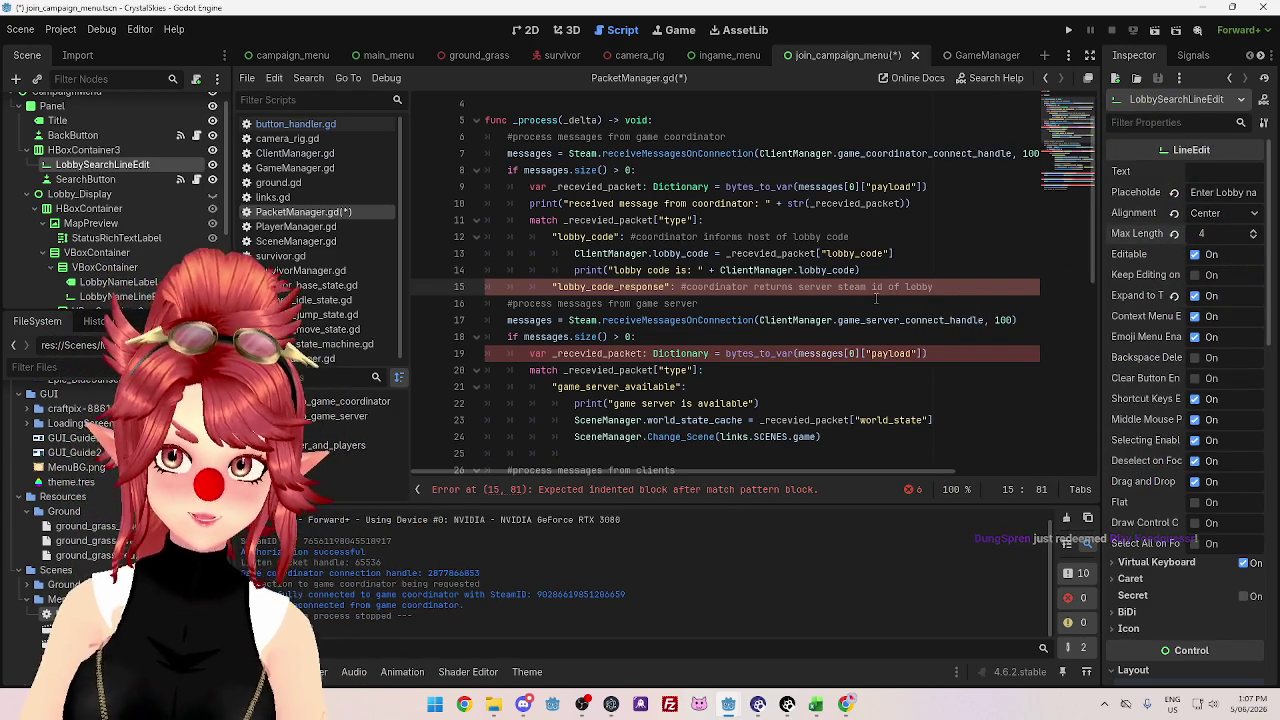
key(Return)
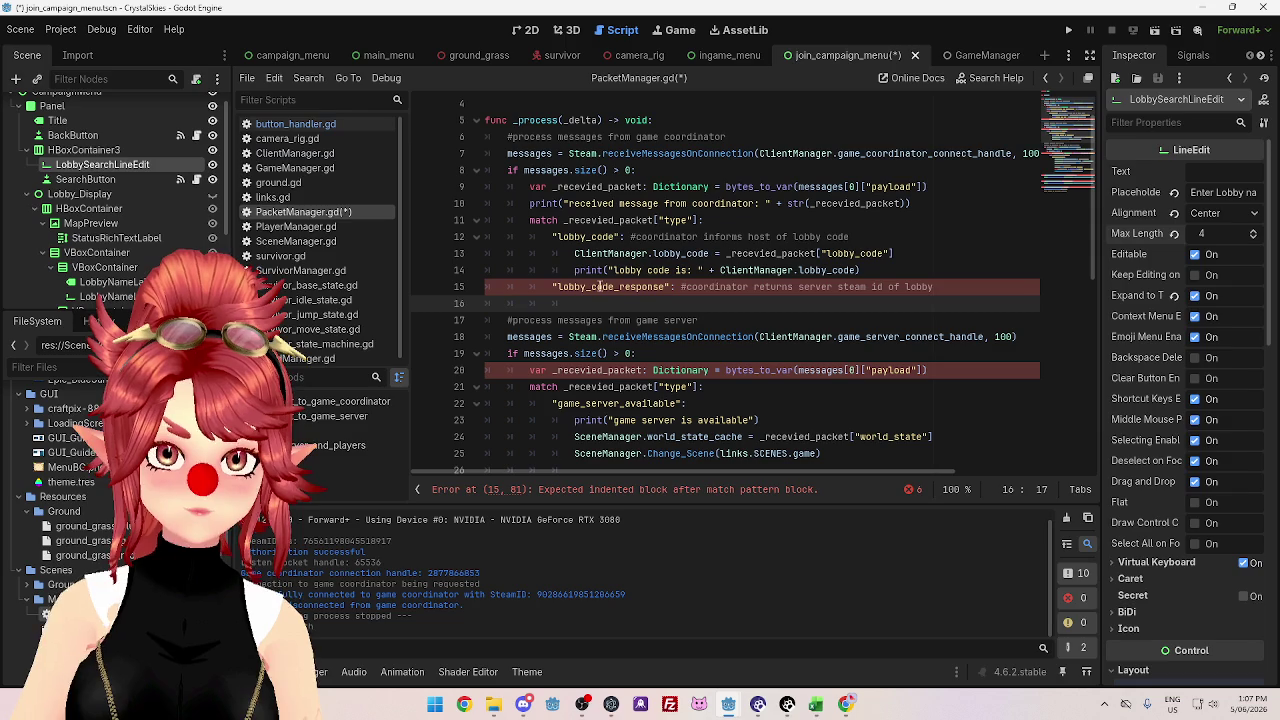
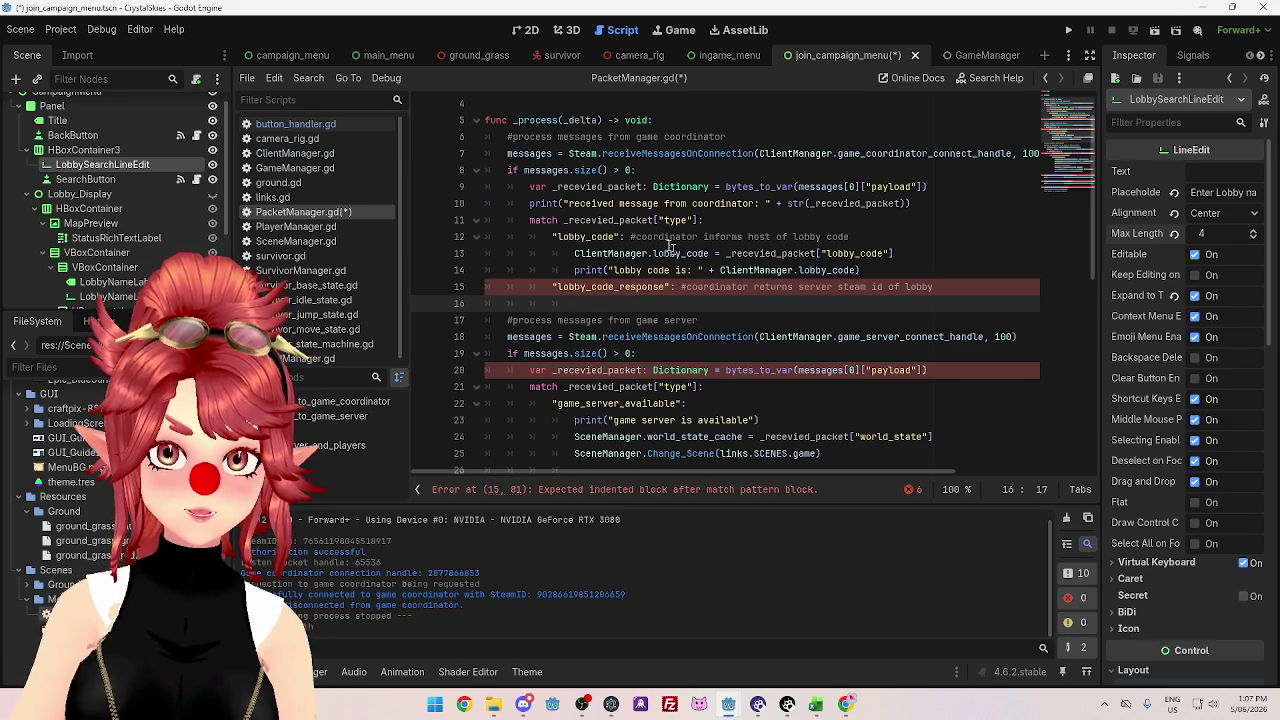
- Look up line 13's lobby_code assignment and the game_server_steamid variable in ClientManager.gd
click(308, 157)
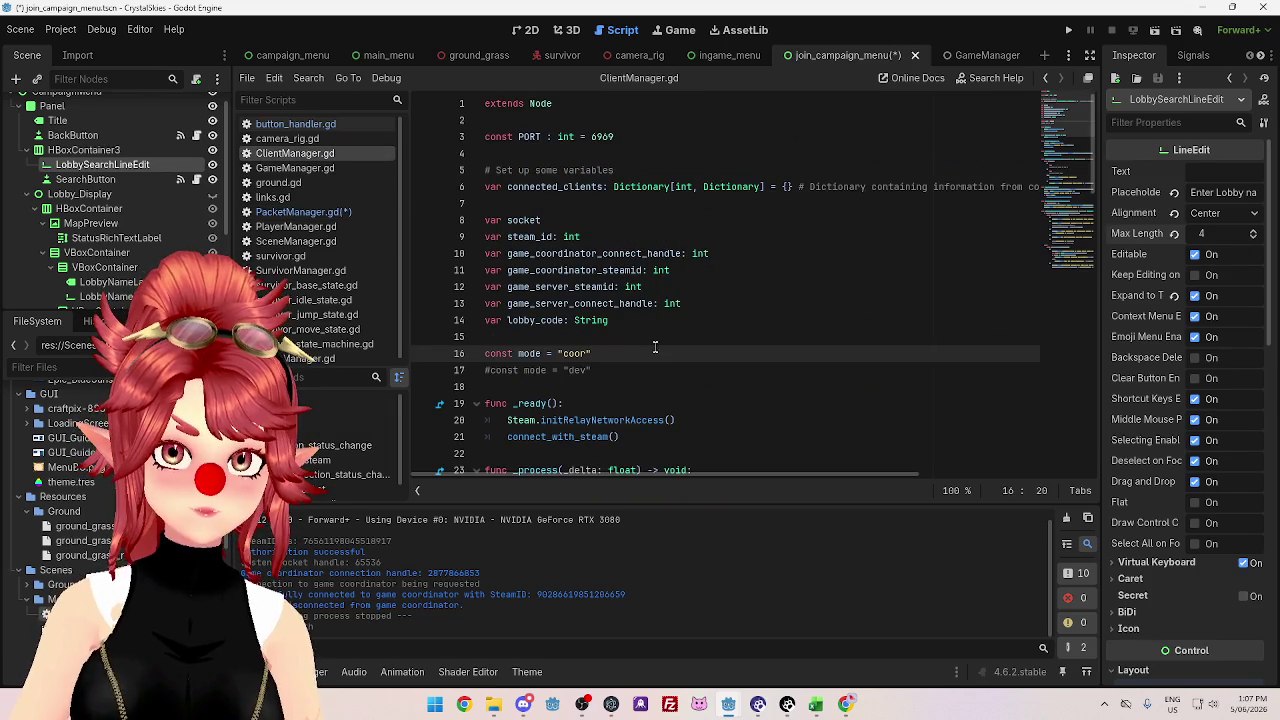
click(300, 212)
mouse_move(574, 253)
mouse_down()
mouse_move(900, 270)
mouse_move(913, 253)
mouse_up()
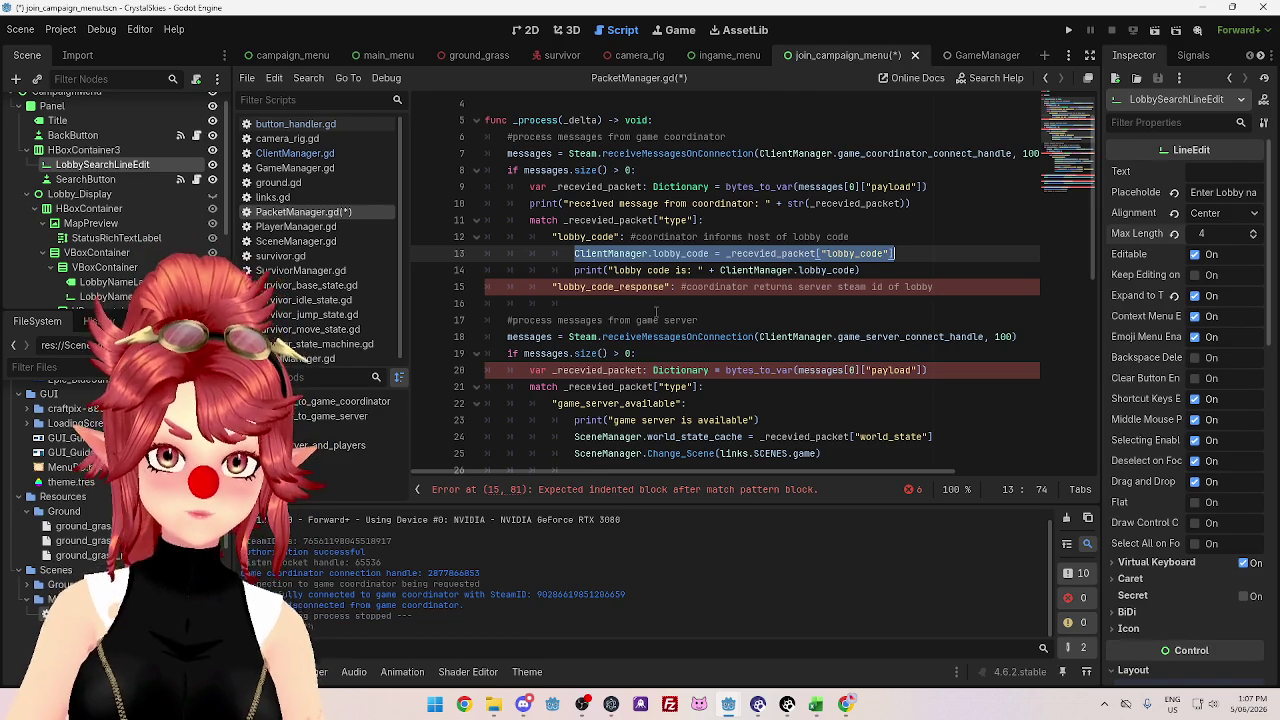
drag(574, 253, 712, 253)
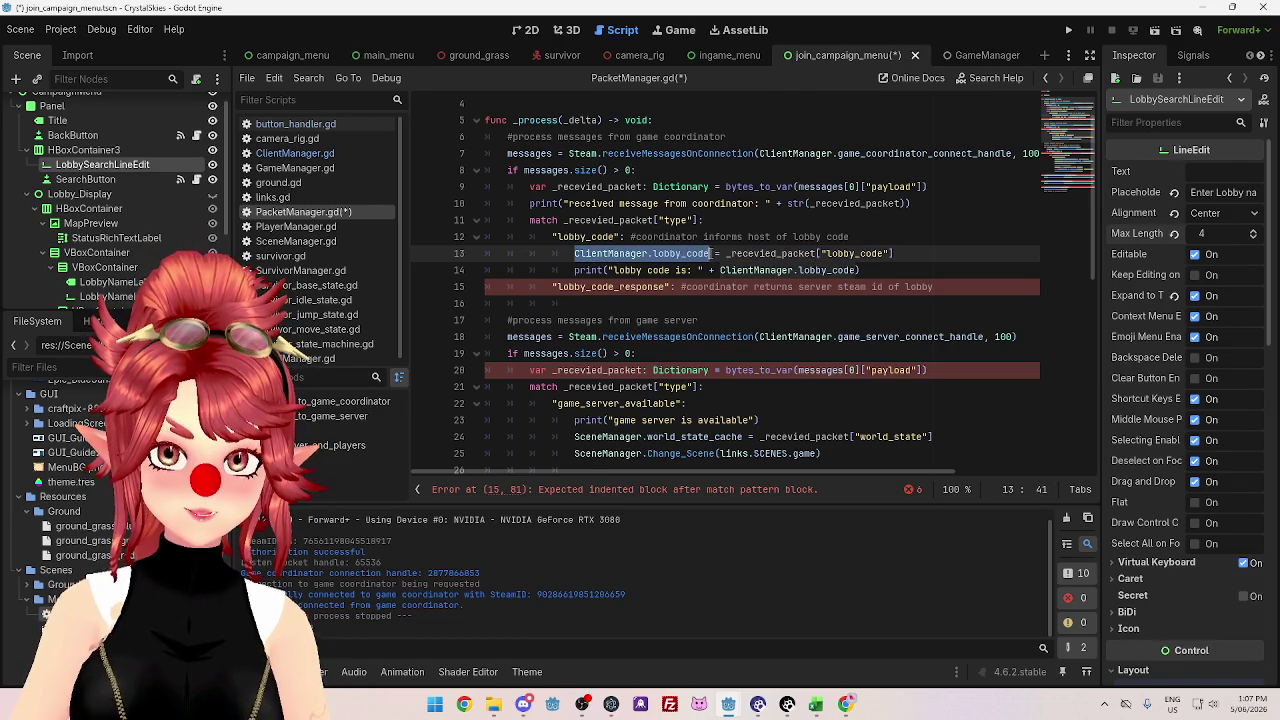
click(325, 153)
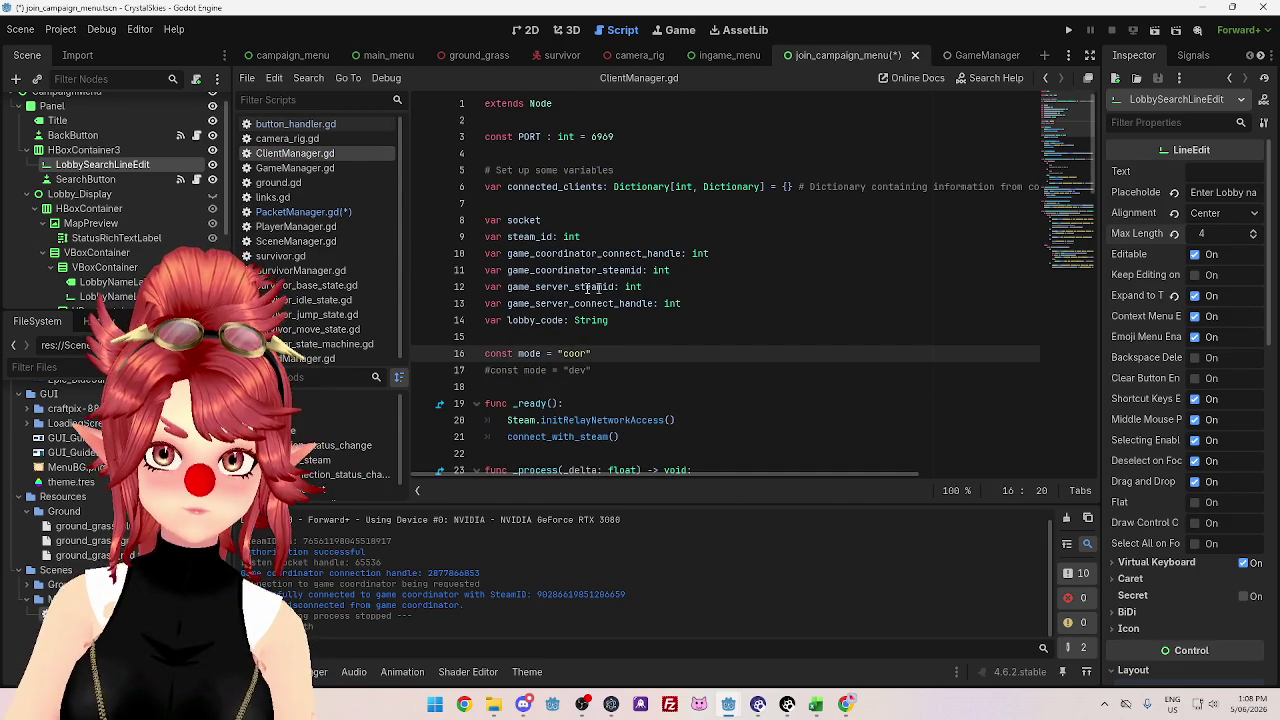
drag(507, 287, 615, 287)
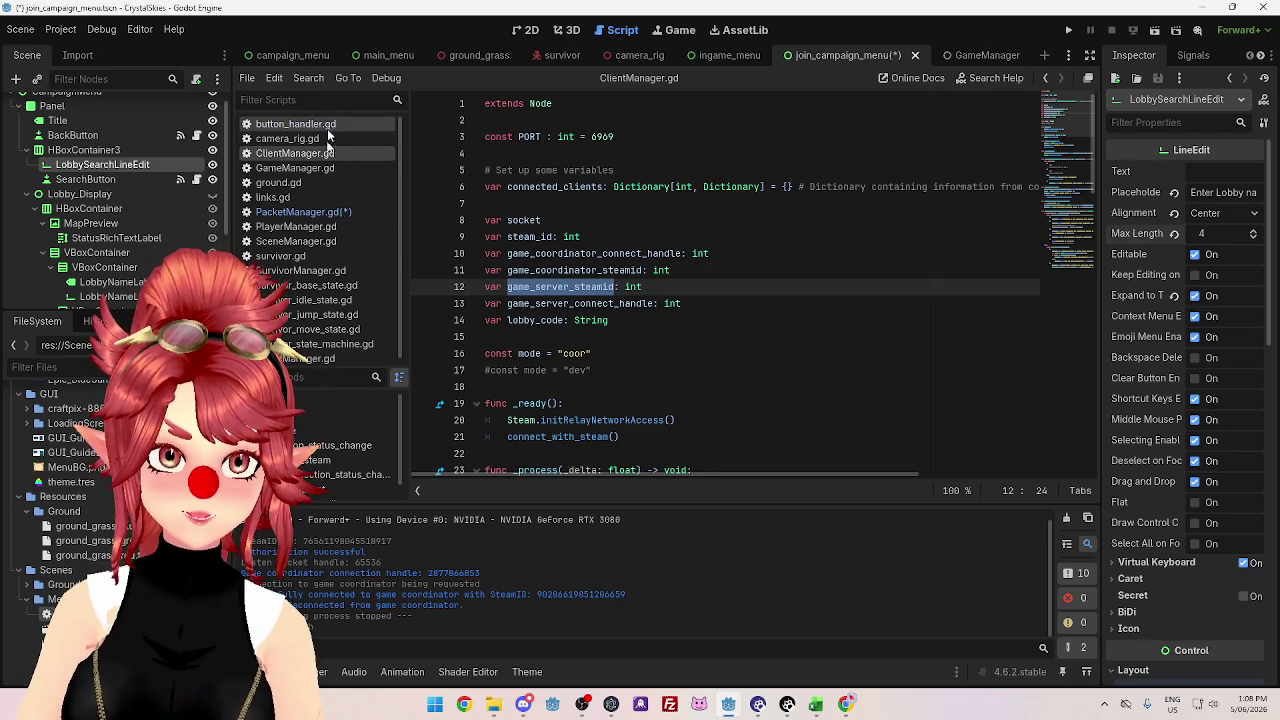
click(300, 212)
click(612, 302)
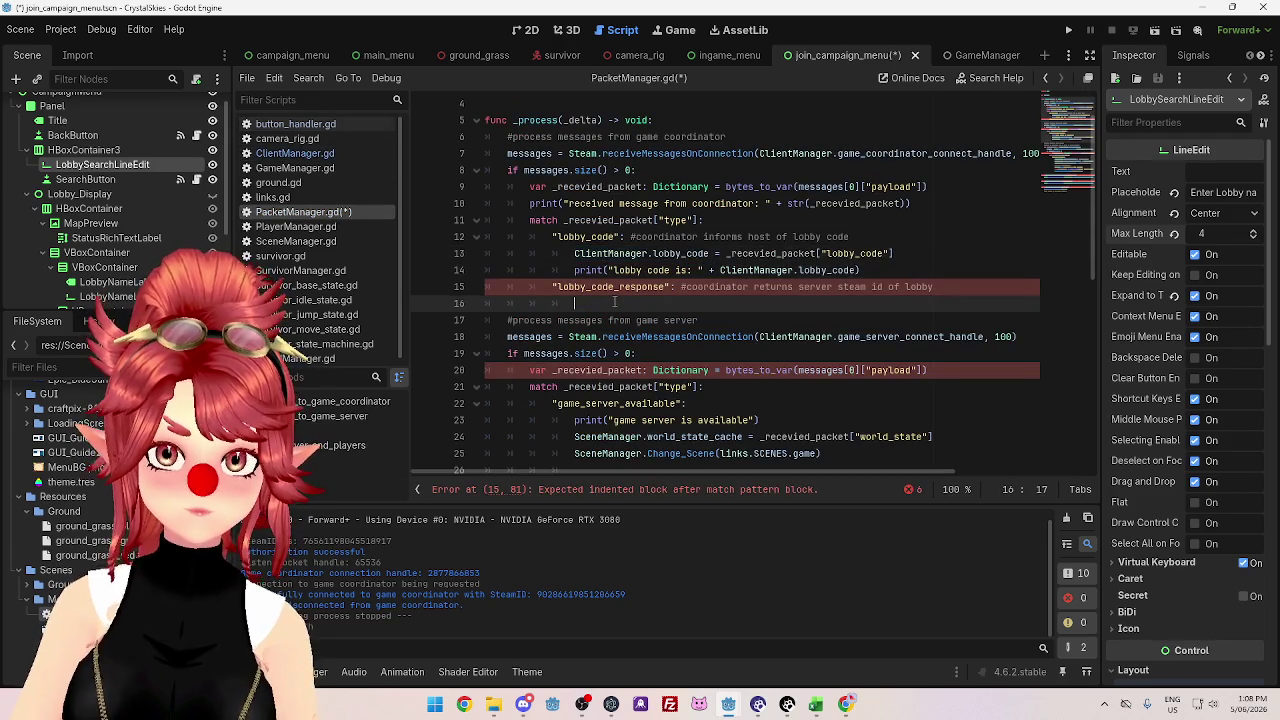
- On line 16, write ClientManager.game_server_steamid = the _recevied_packet lookup copied from line 13
text(Client)
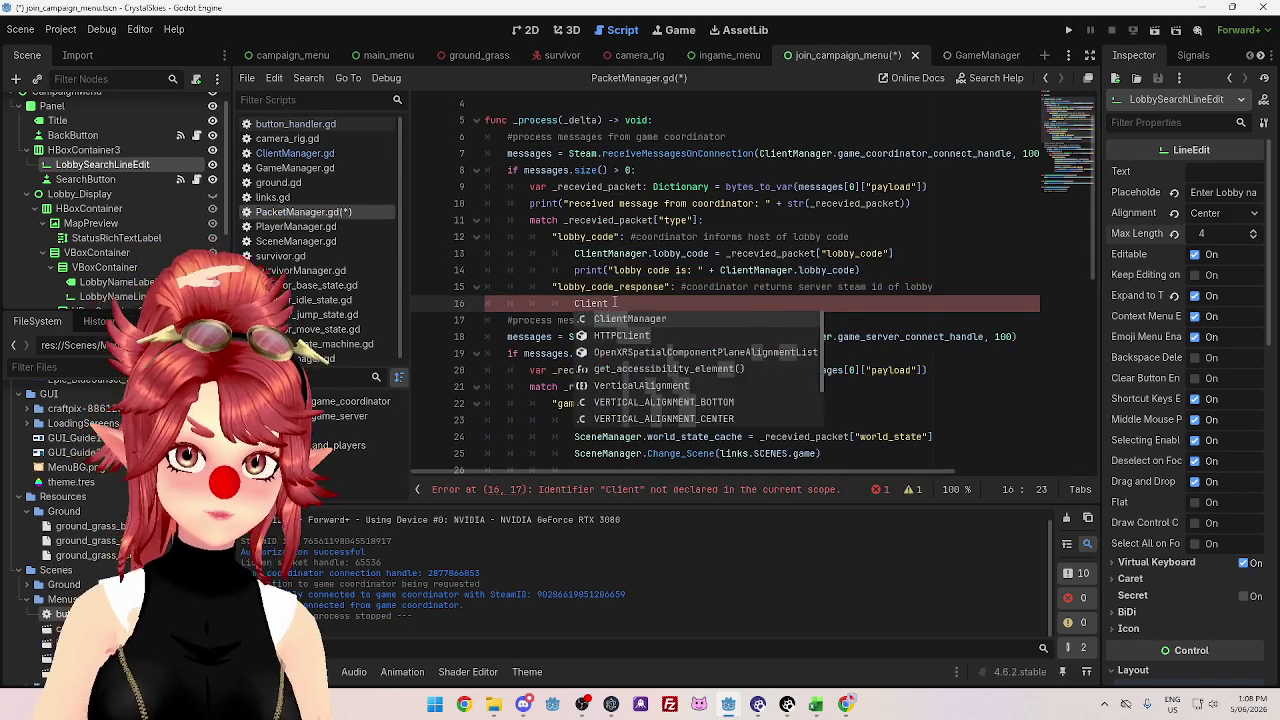
key(Return)
text(.game)
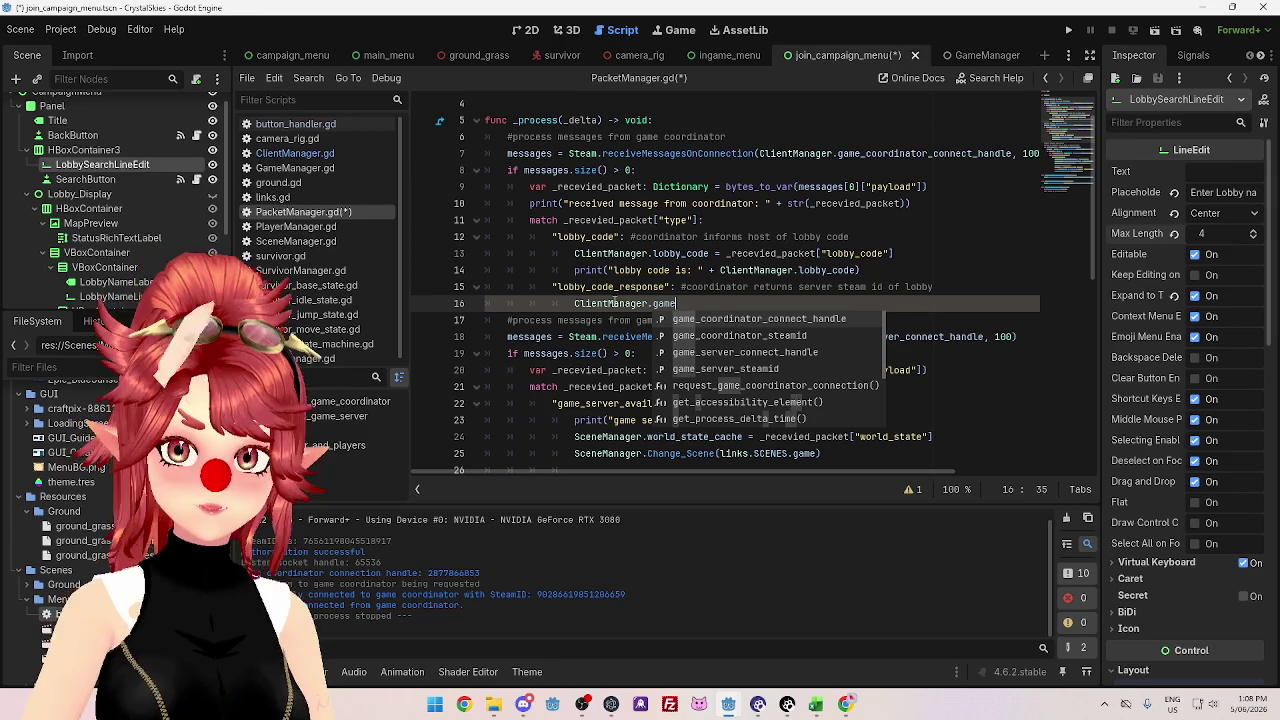
key(Down)
key(Down)
key(Down)
key(Return)
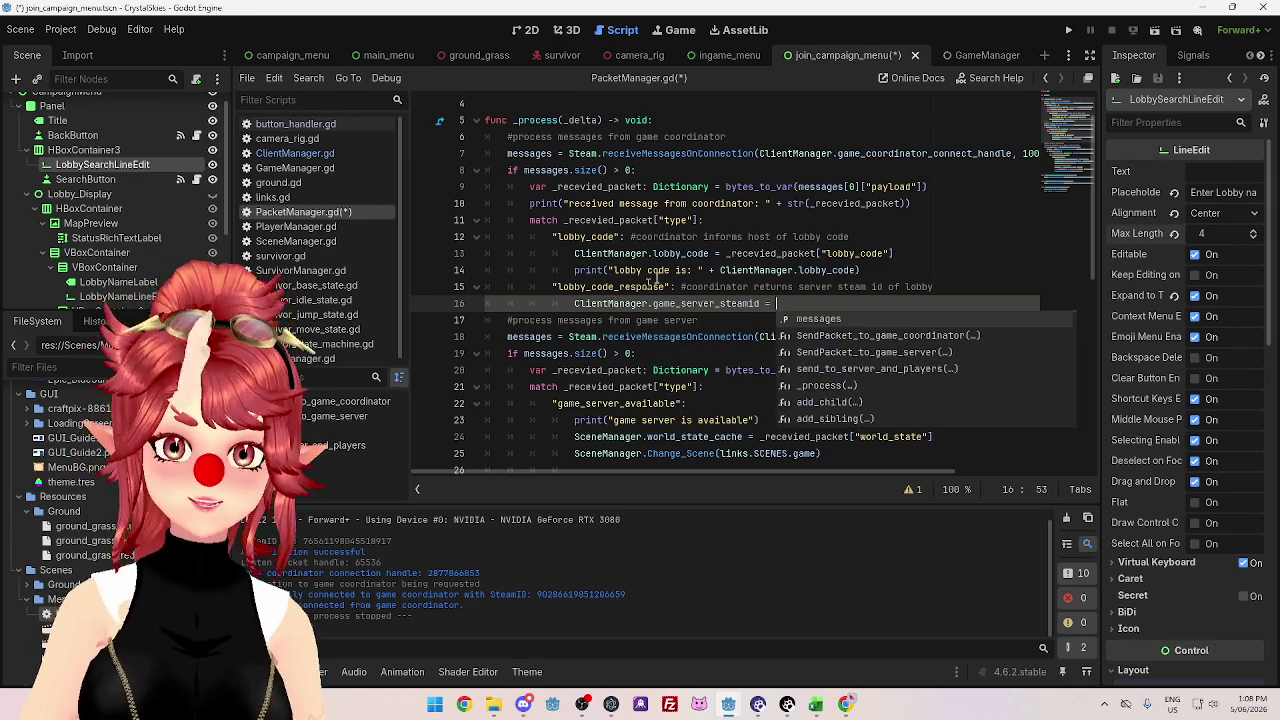
drag(727, 253, 904, 255)
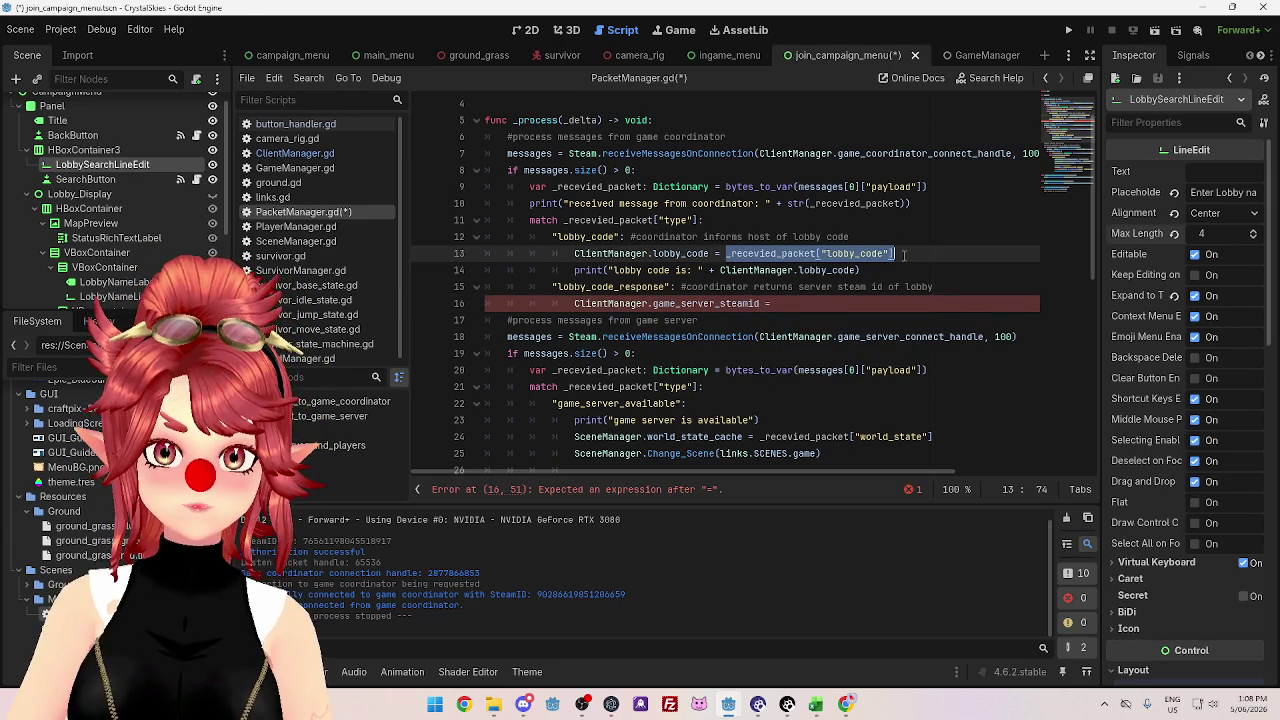
key(ctrl+c)
click(841, 303)
key(ctrl+v)
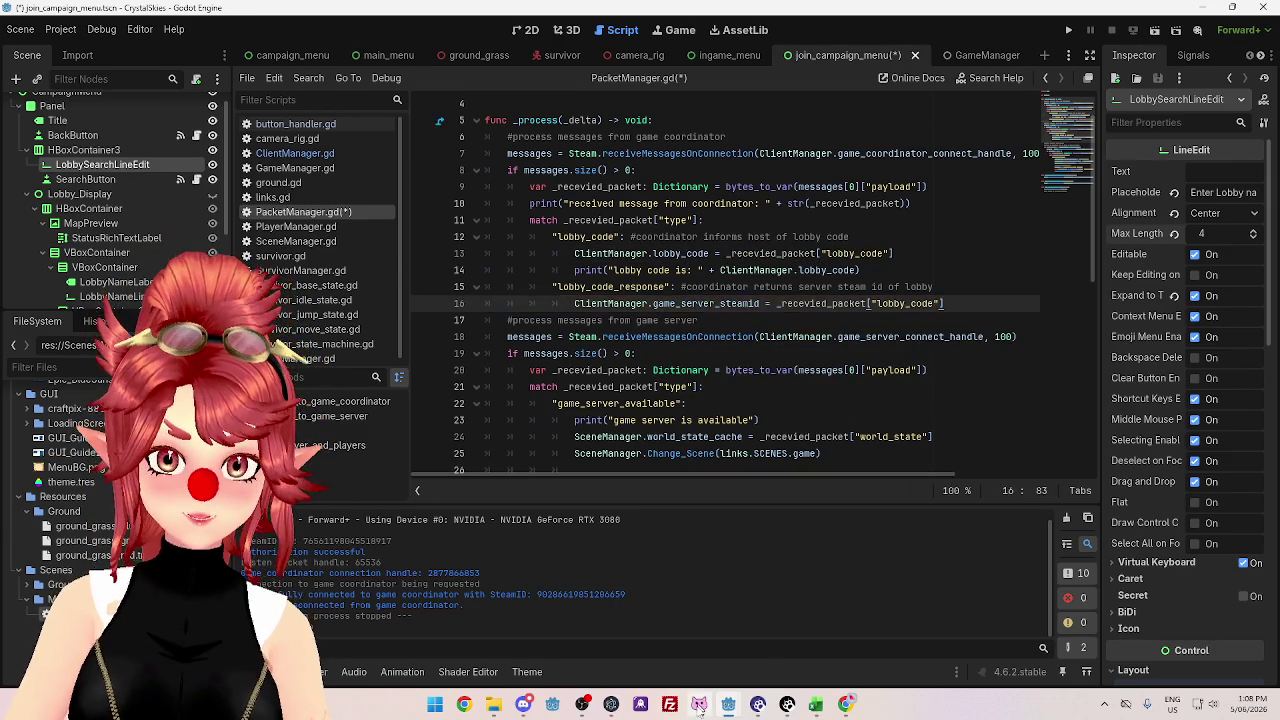
- Replace the lobby_code key with server_steam_id, copied from the coordinator project, and start a new line
key(alt+Tab)
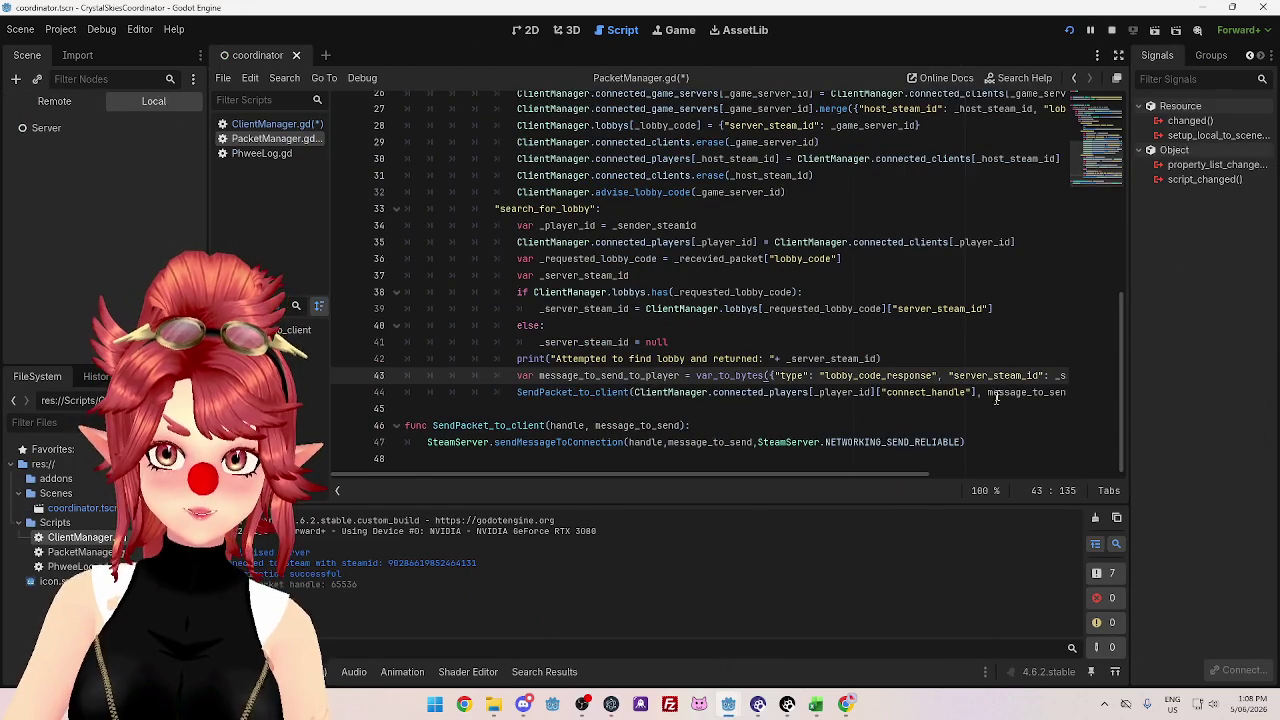
drag(953, 375, 1041, 376)
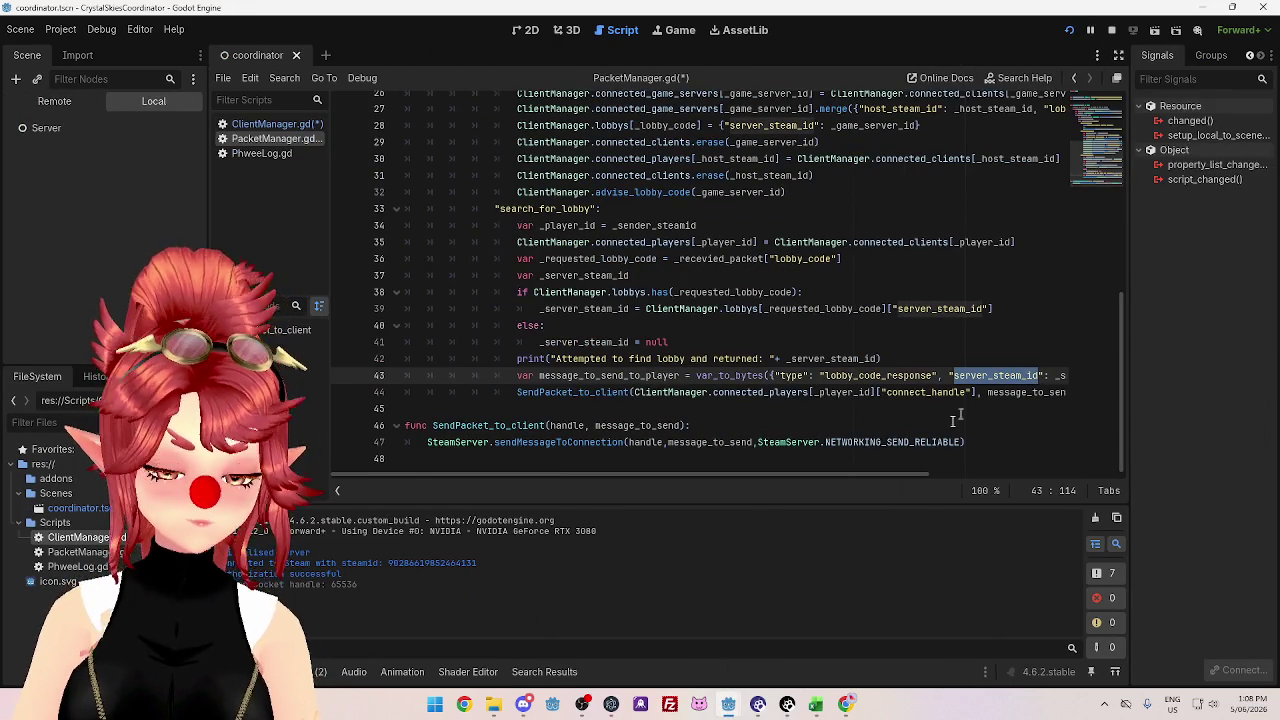
mouse_move(737, 705)
click(750, 640)
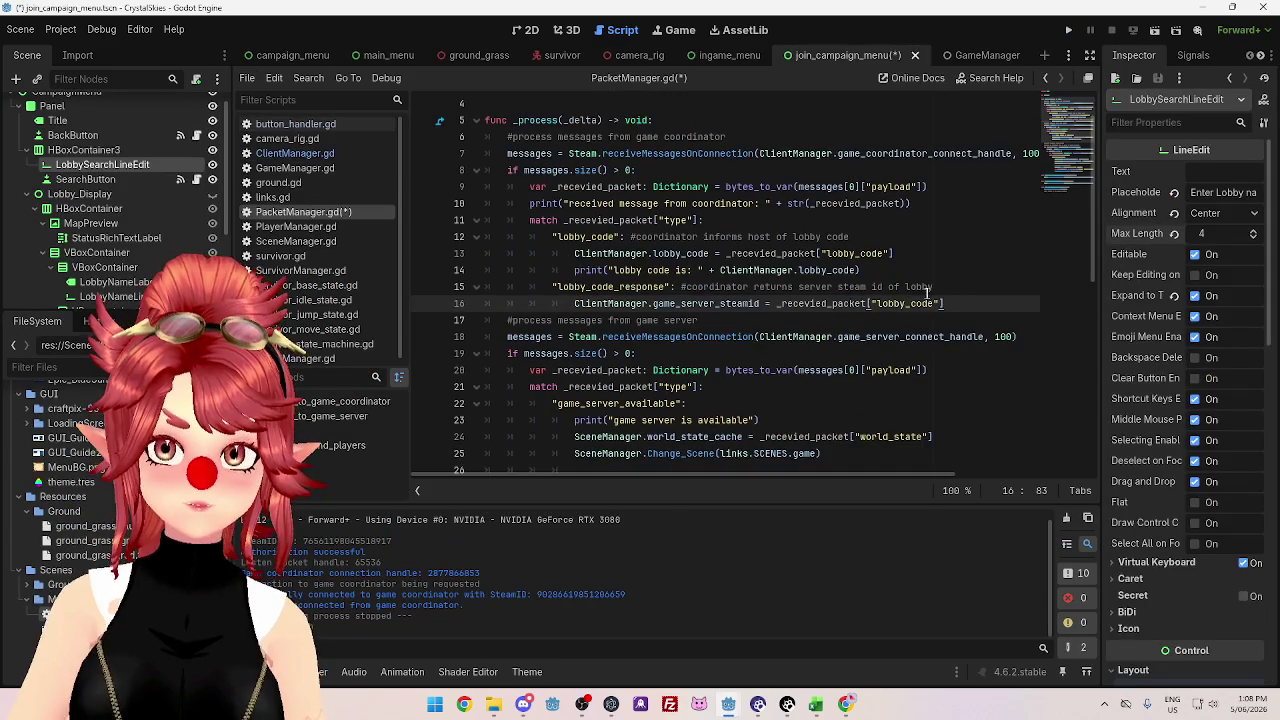
drag(879, 303, 938, 304)
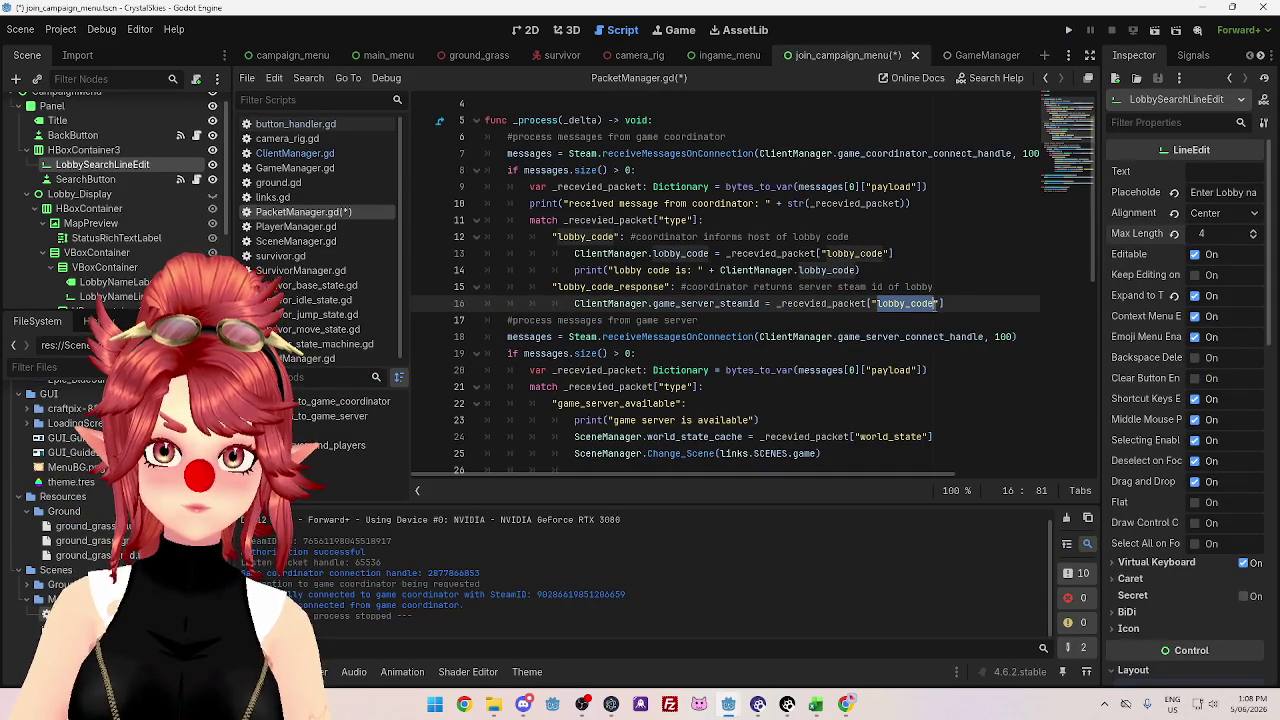
key(ctrl+v)
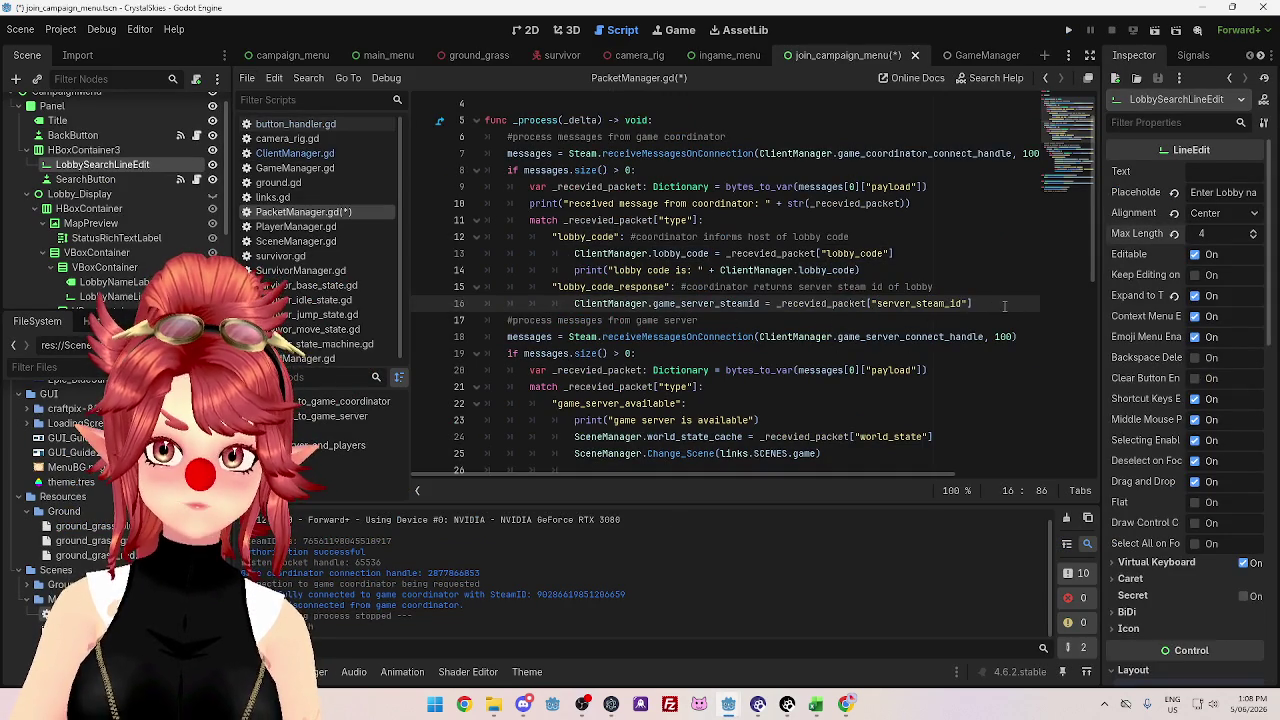
key(Return)
text(print("game server steam id is: "))
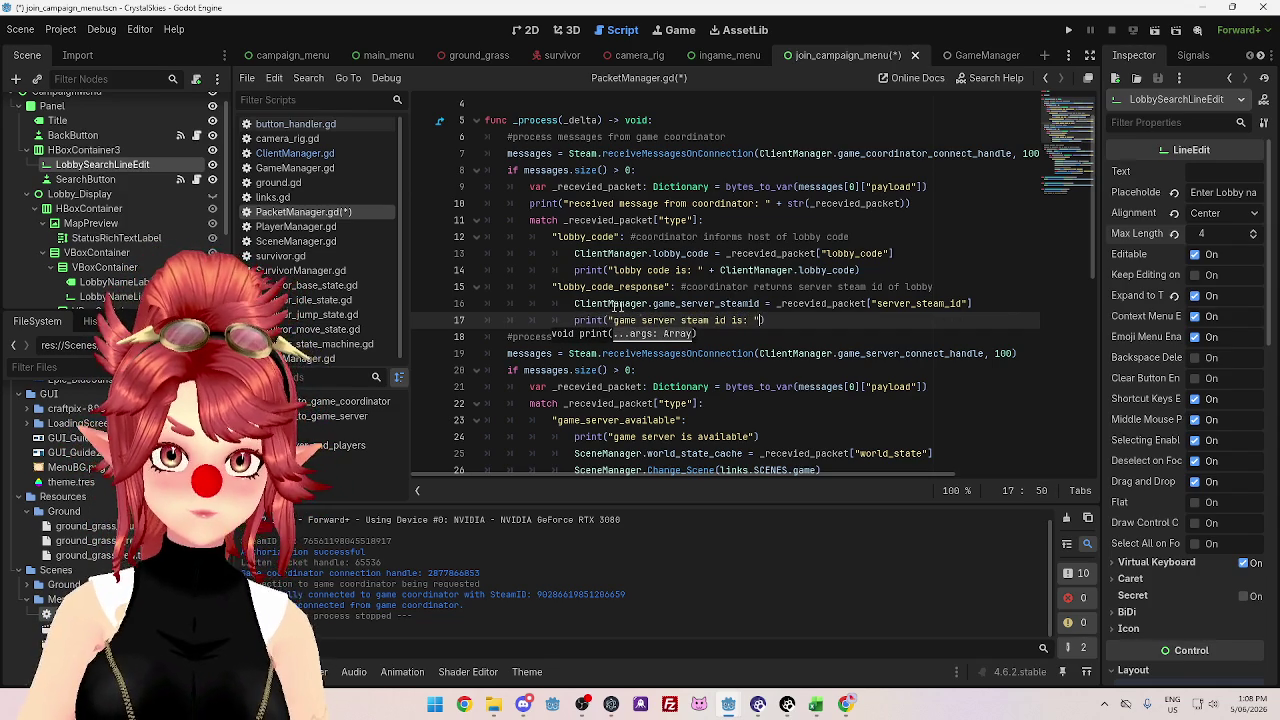
- Add print("game server steam id is: " + str(ClientManager.game_server_steamid)) on line 17 and save
drag(762, 303, 574, 303)
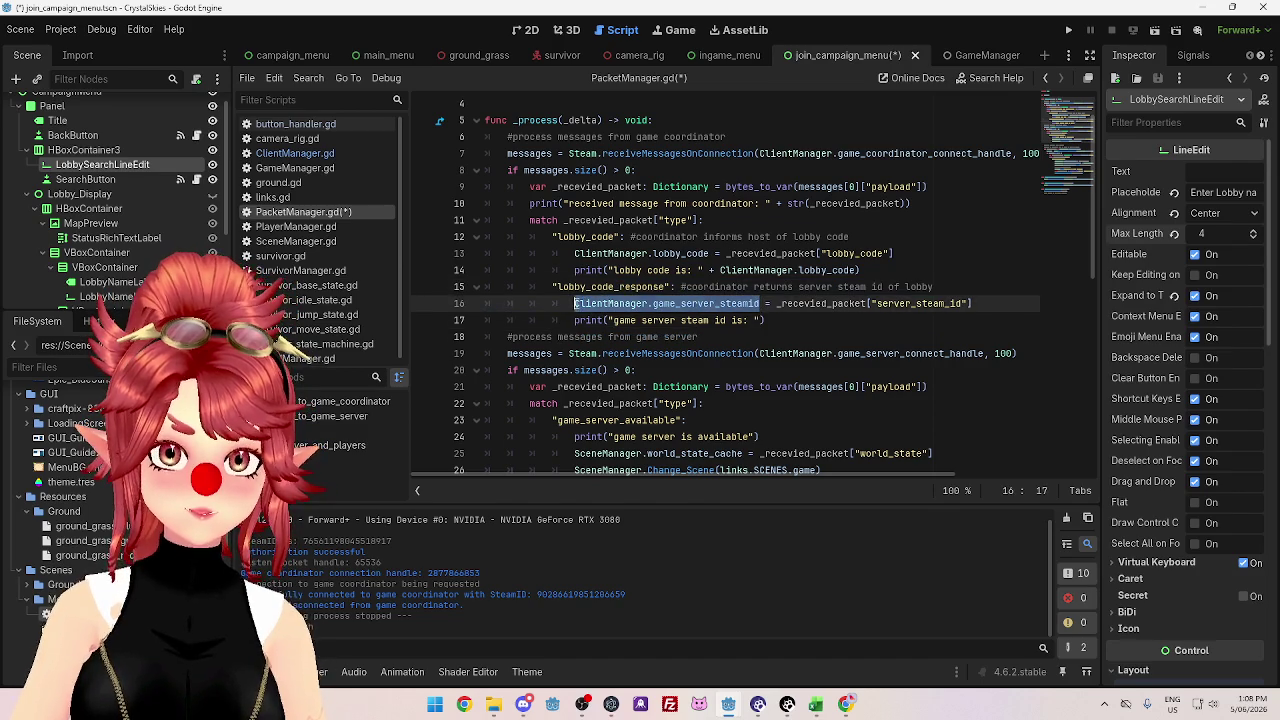
click(764, 320)
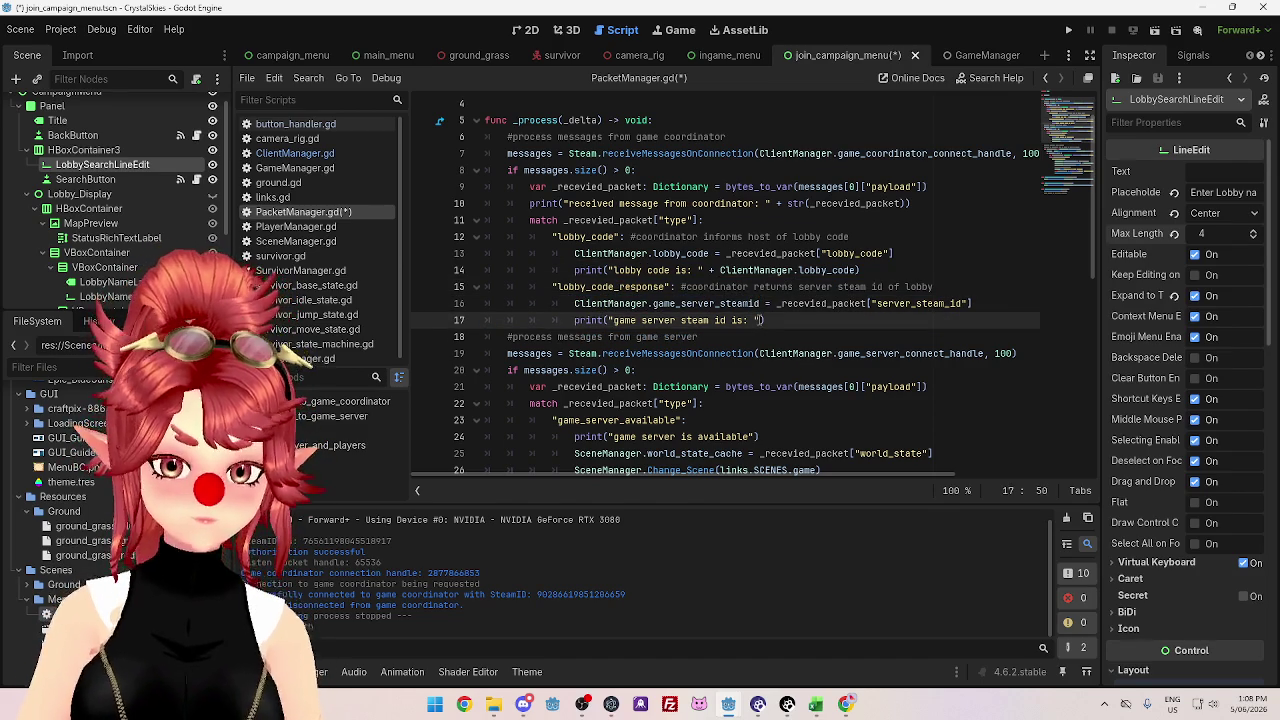
text(+)
key(ctrl+v)
click(760, 337)
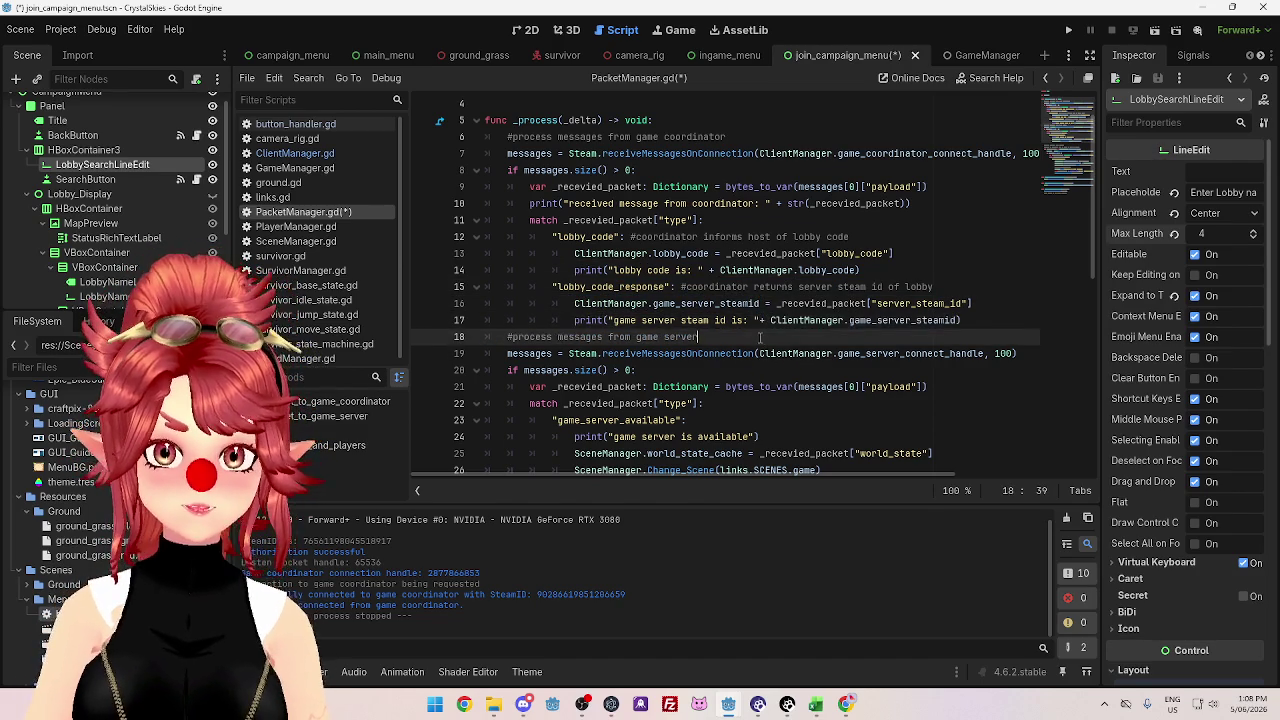
click(770, 320)
text(s)
text(str()
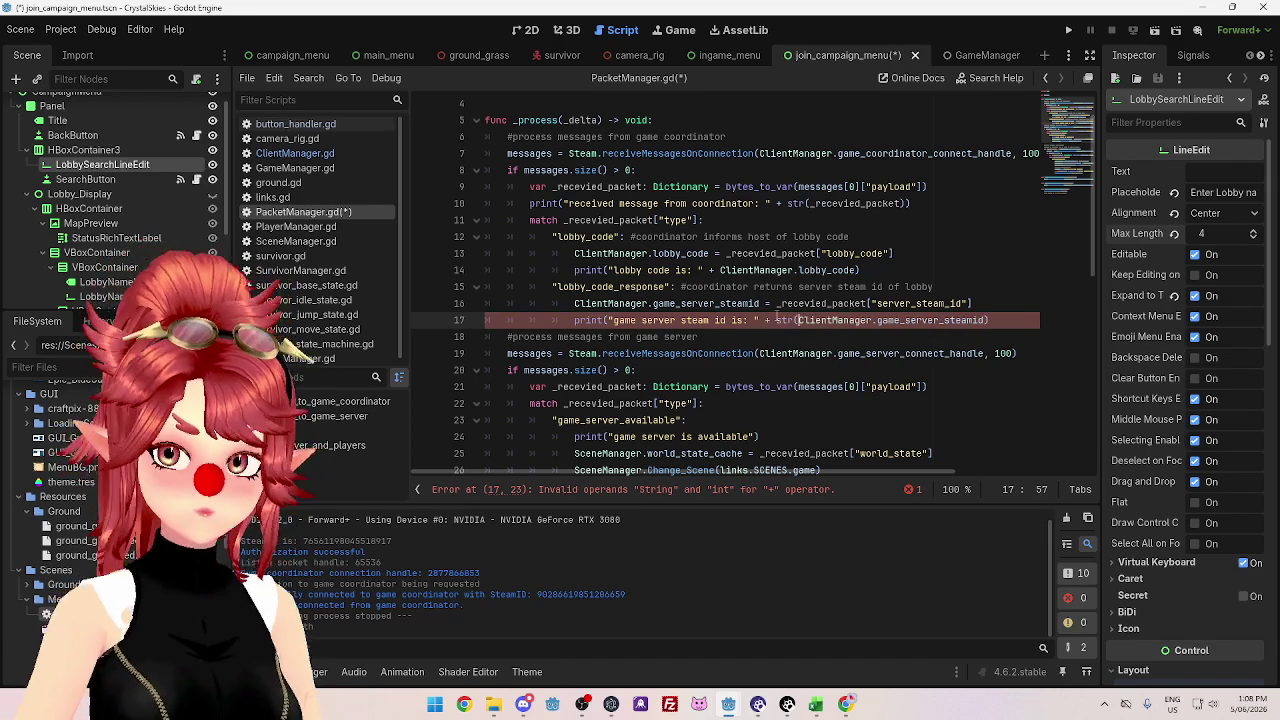
click(994, 320)
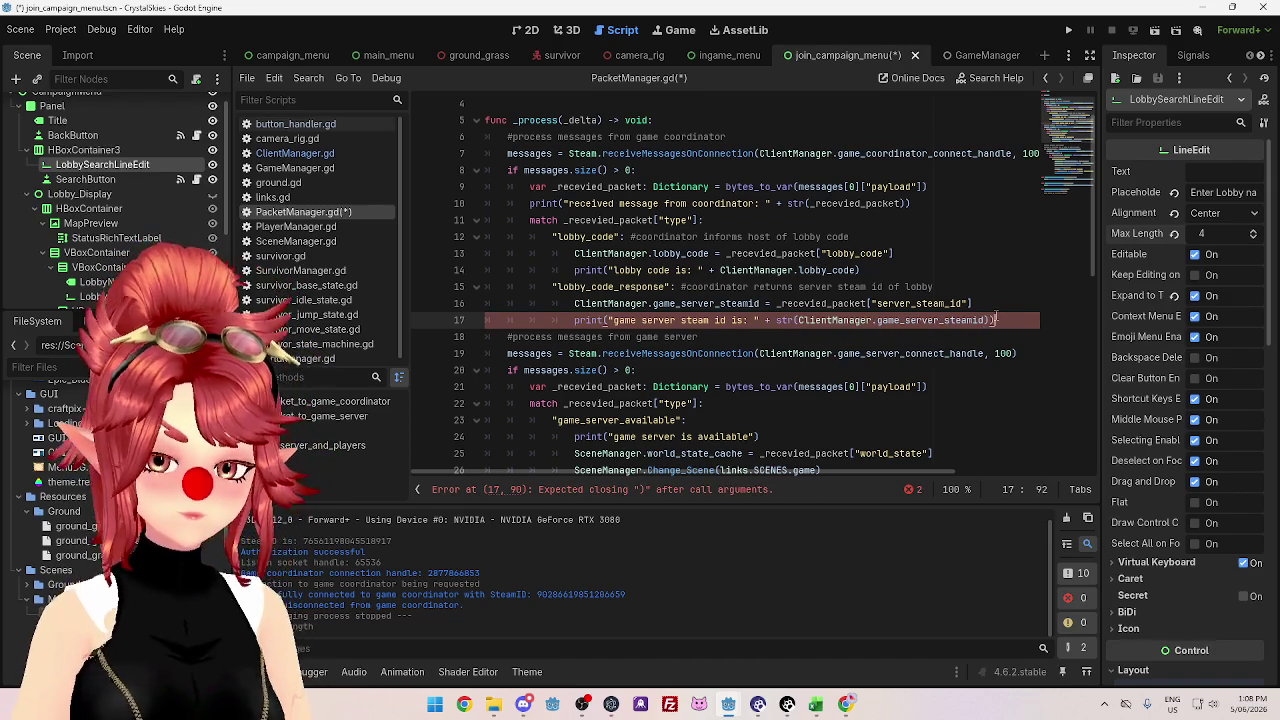
key(Down)
key(ctrl+s)
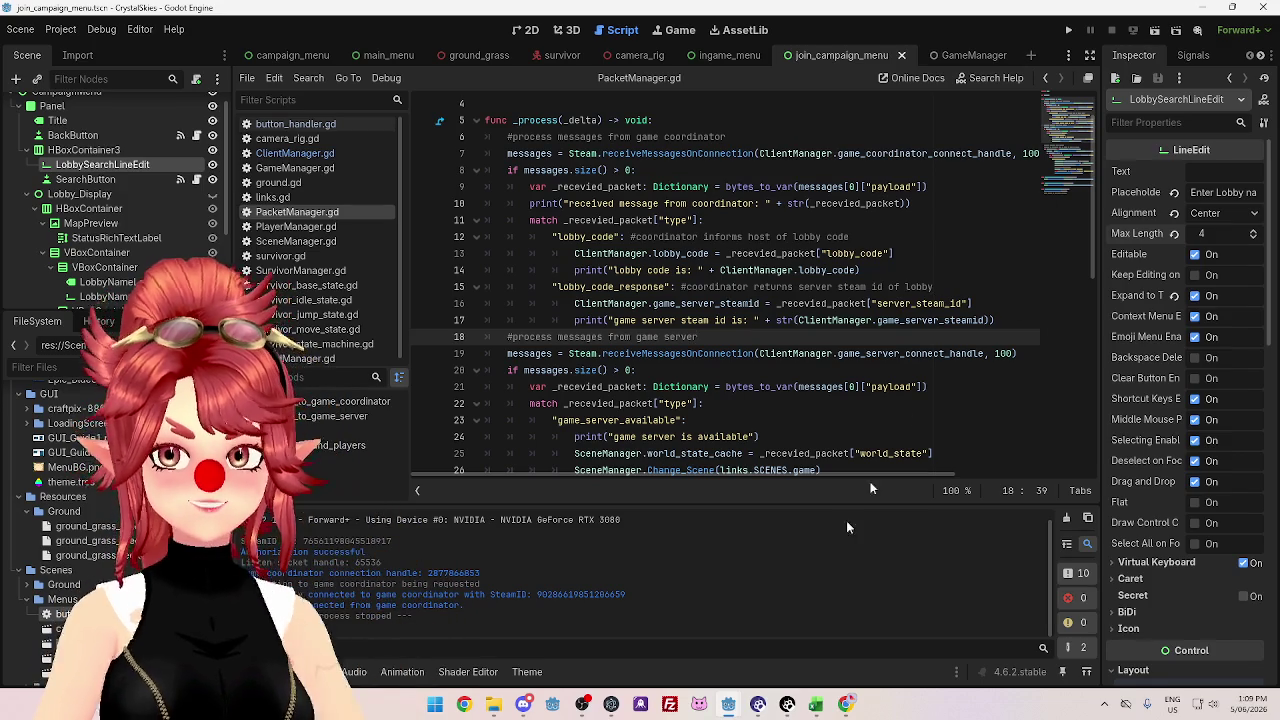
- Restart the coordinator project and run the CrystalSkies game
mouse_move(734, 705)
click(840, 640)
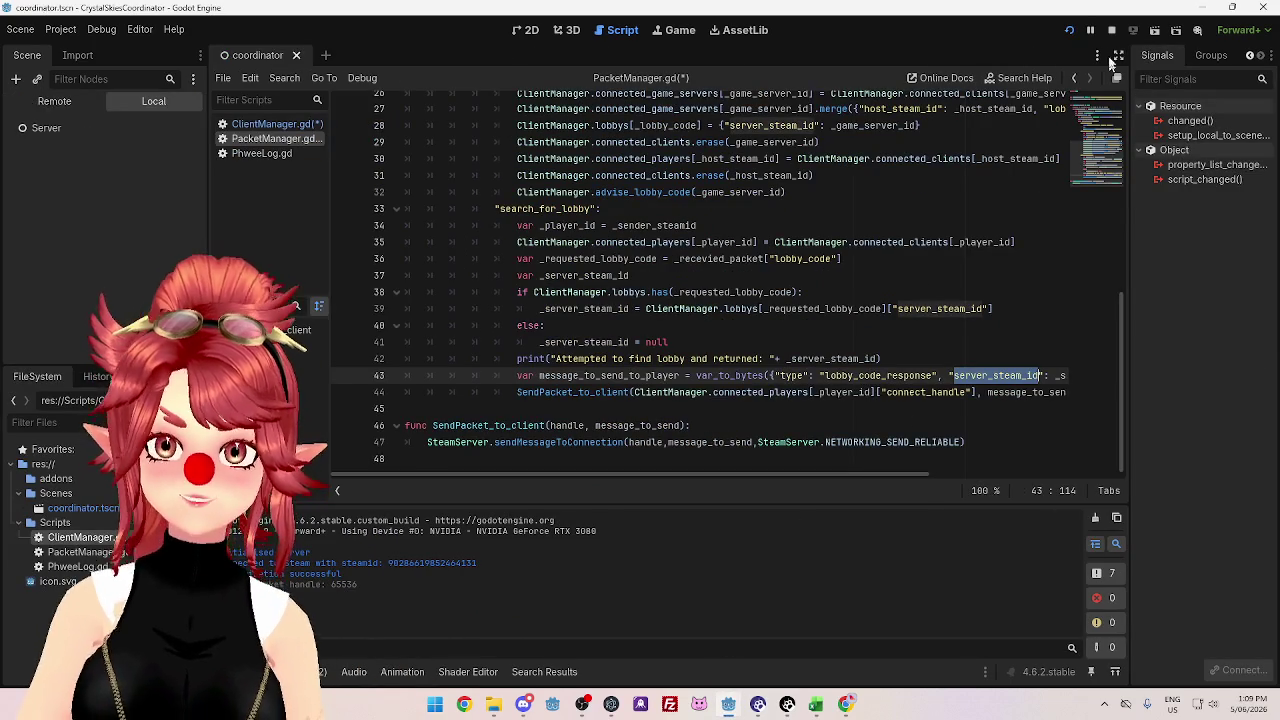
click(1068, 30)
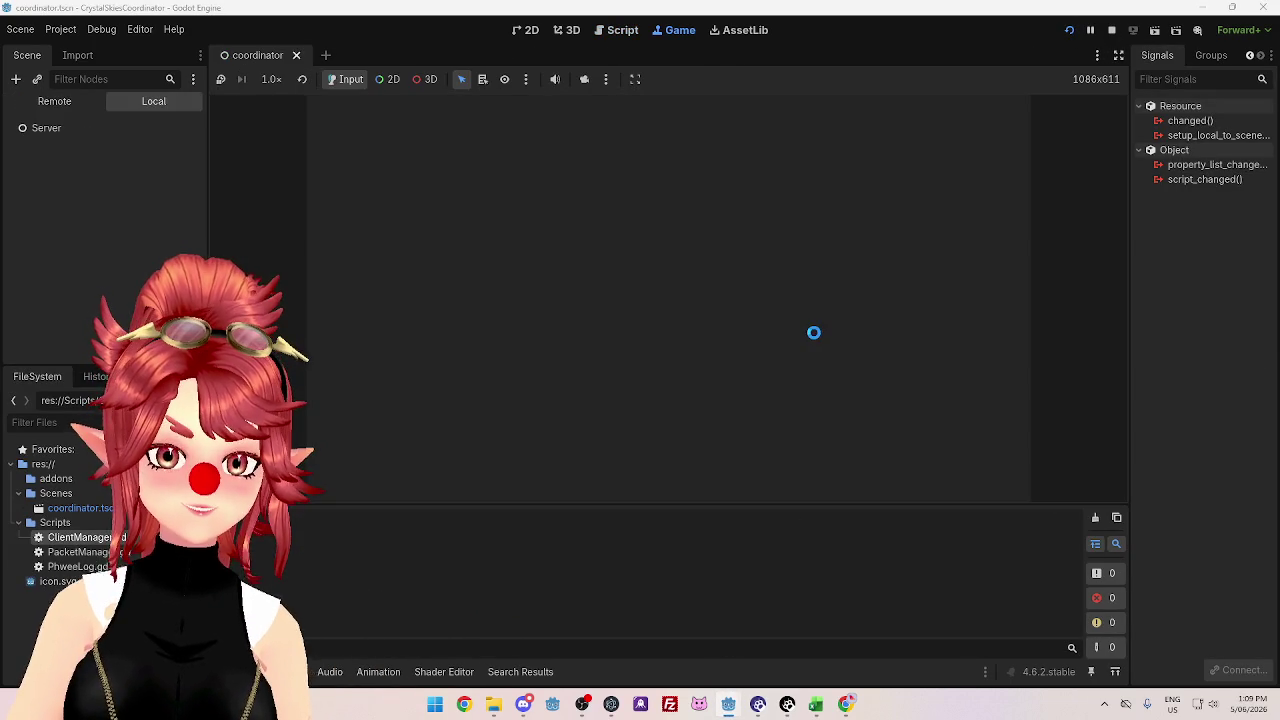
mouse_move(732, 710)
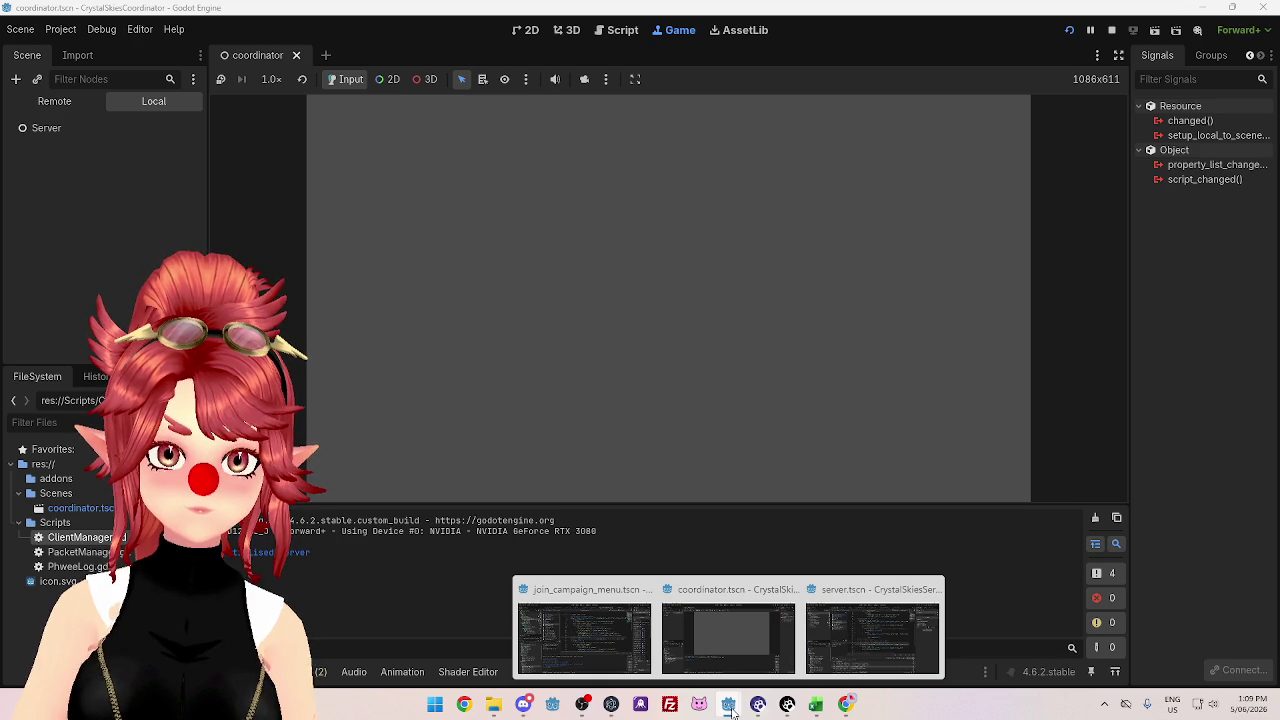
click(629, 648)
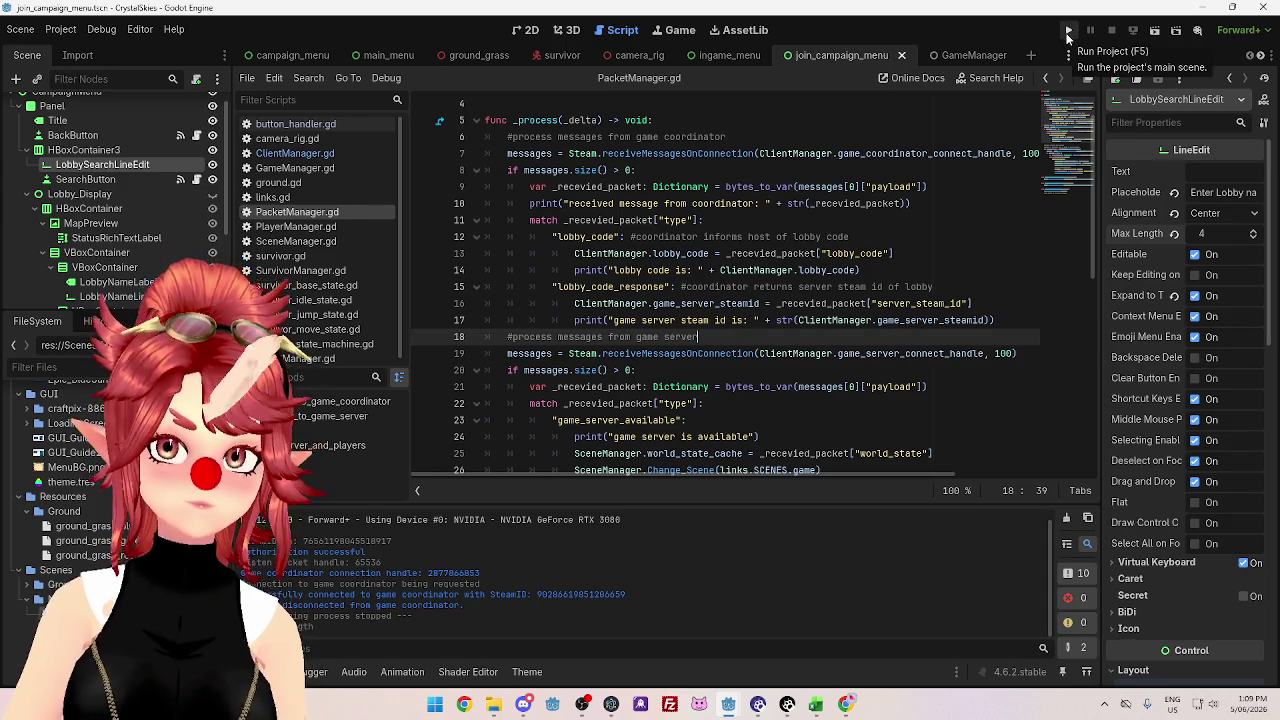
click(1068, 30)
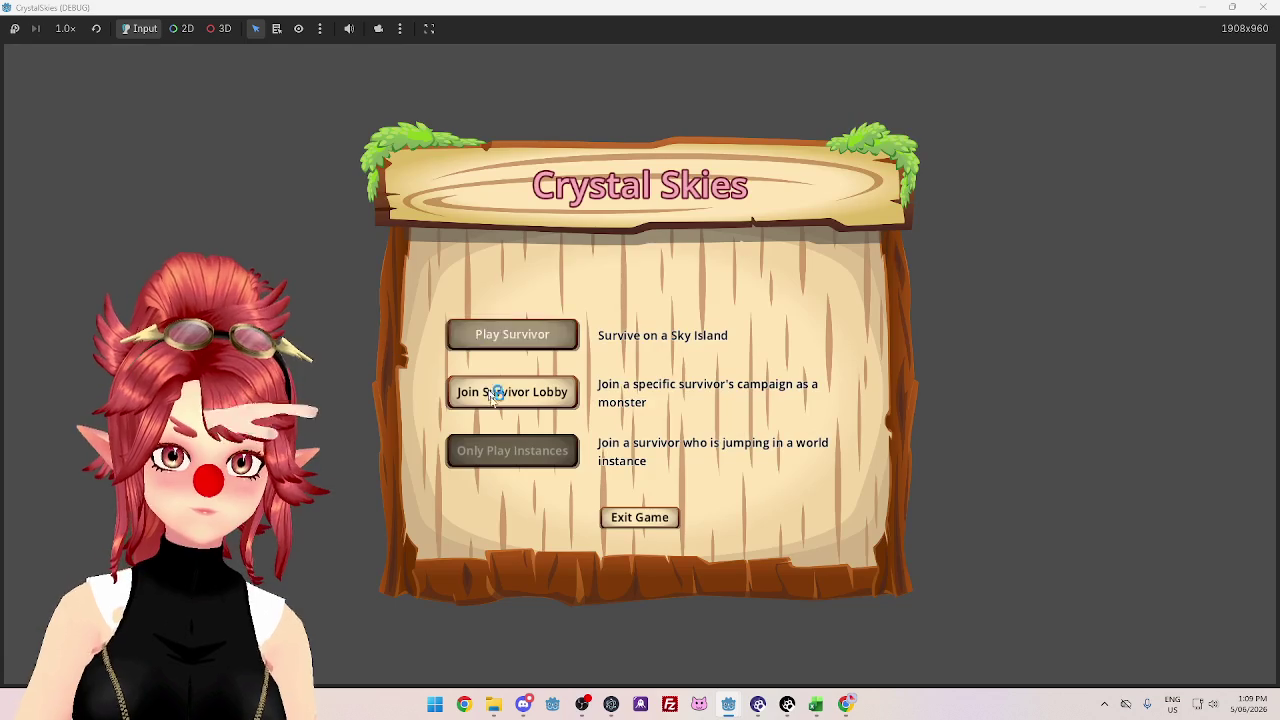
- Enter lobby code 'asd' on Join Survivor Lobby, then view the coordinator's line 42 error
click(496, 393)
text(asd)
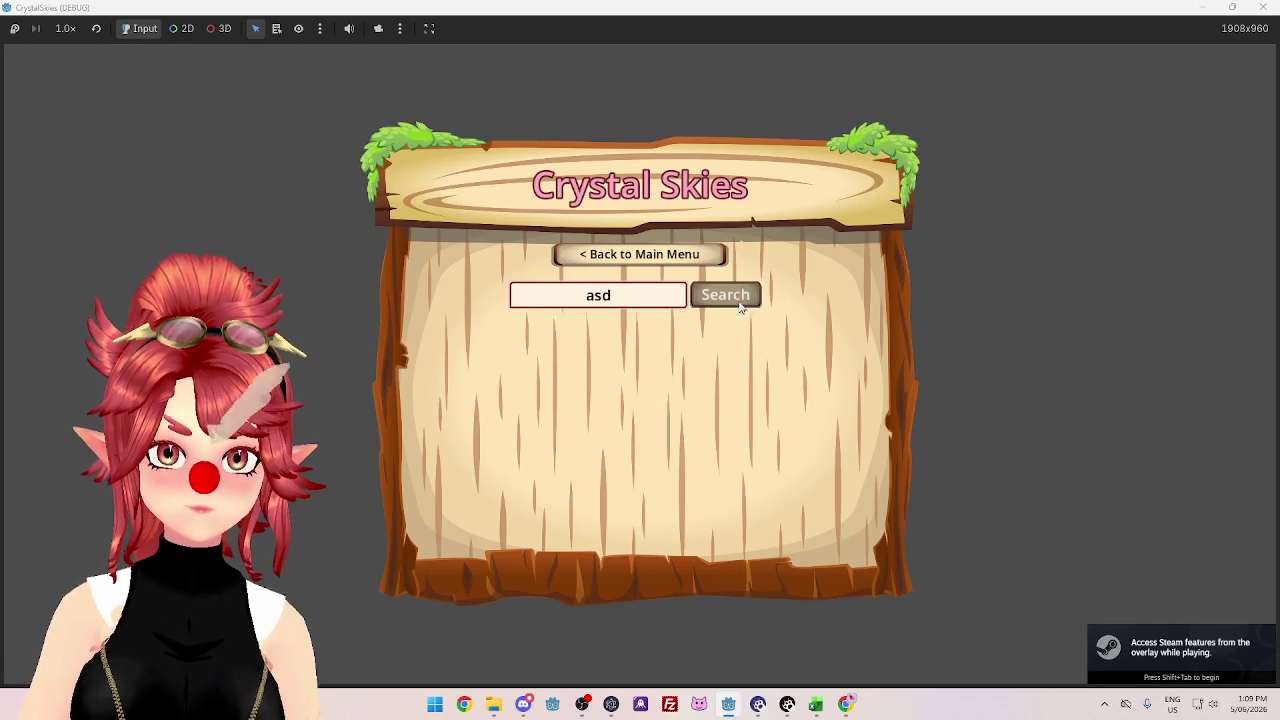
mouse_move(728, 704)
click(511, 651)
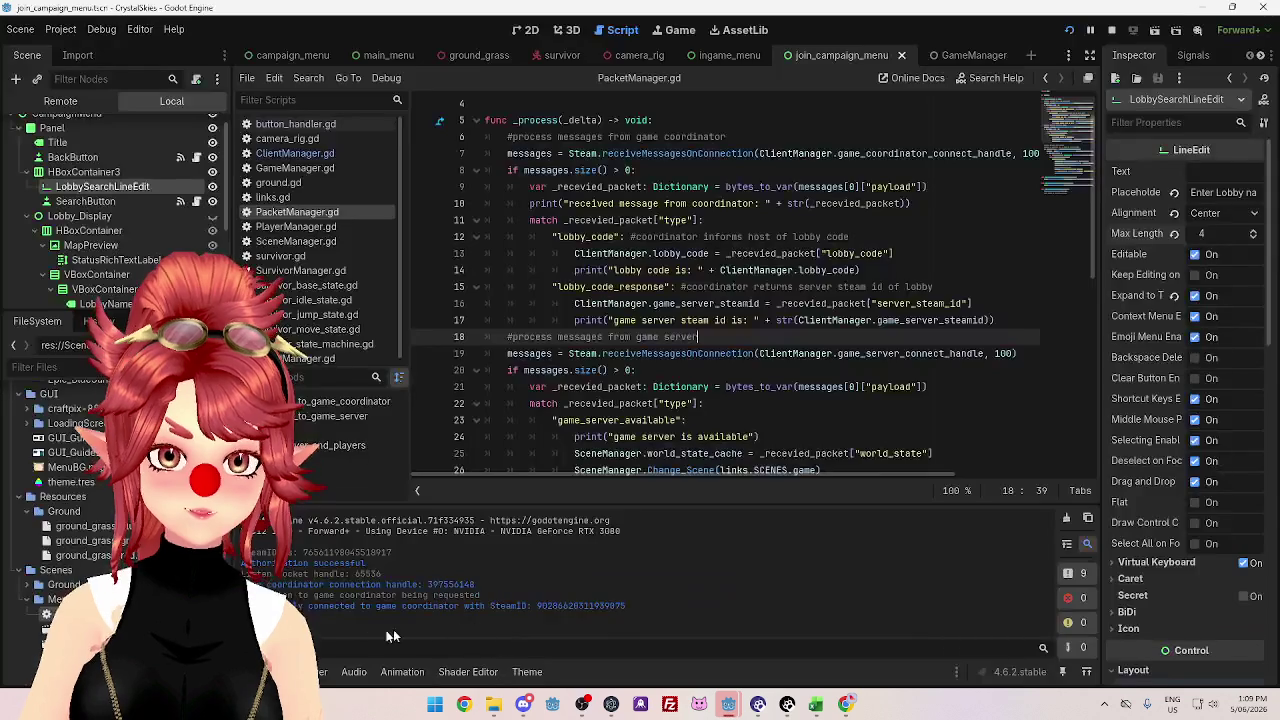
click(660, 640)
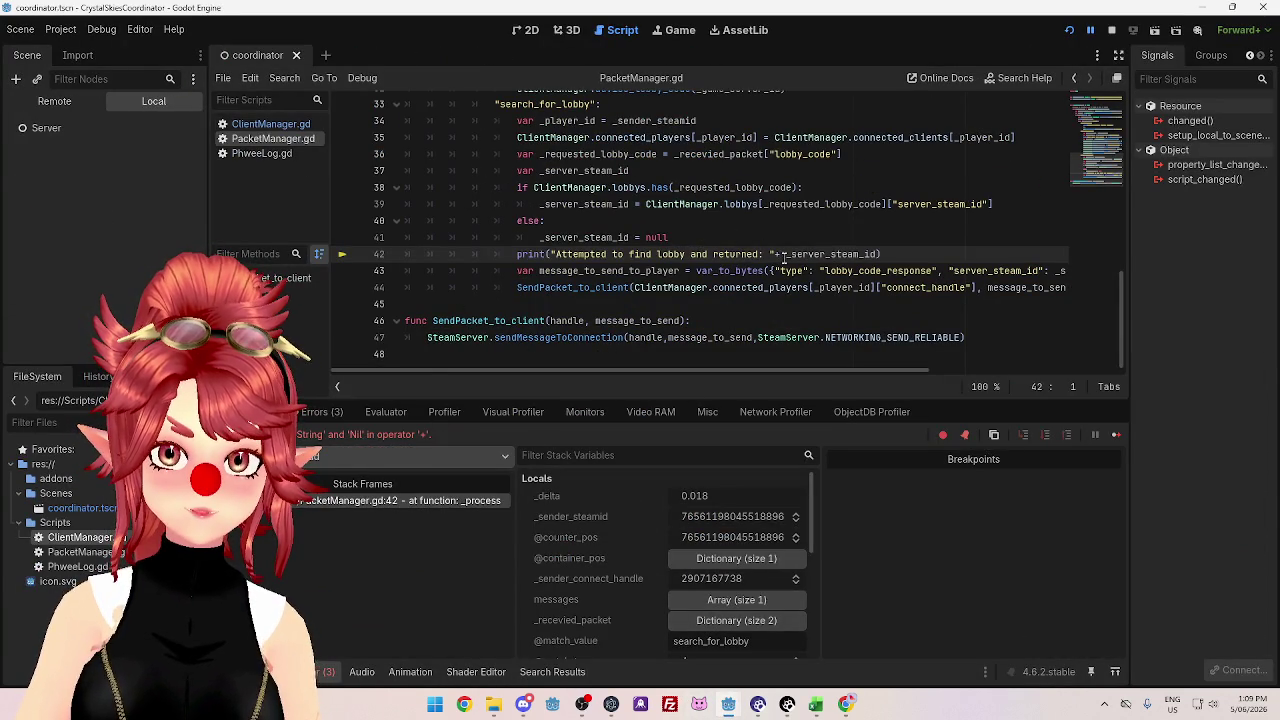
- Wrap _server_steam_id on line 42 in str() and stop the debug session
text(str)
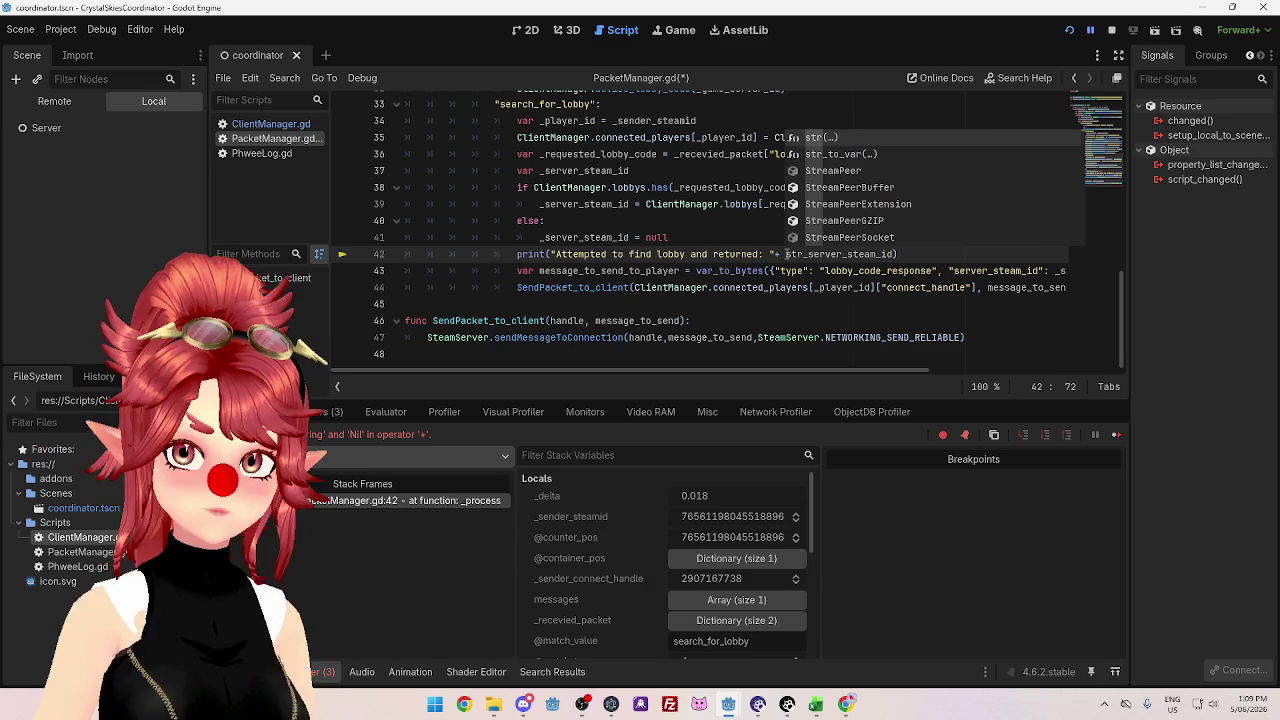
text(()
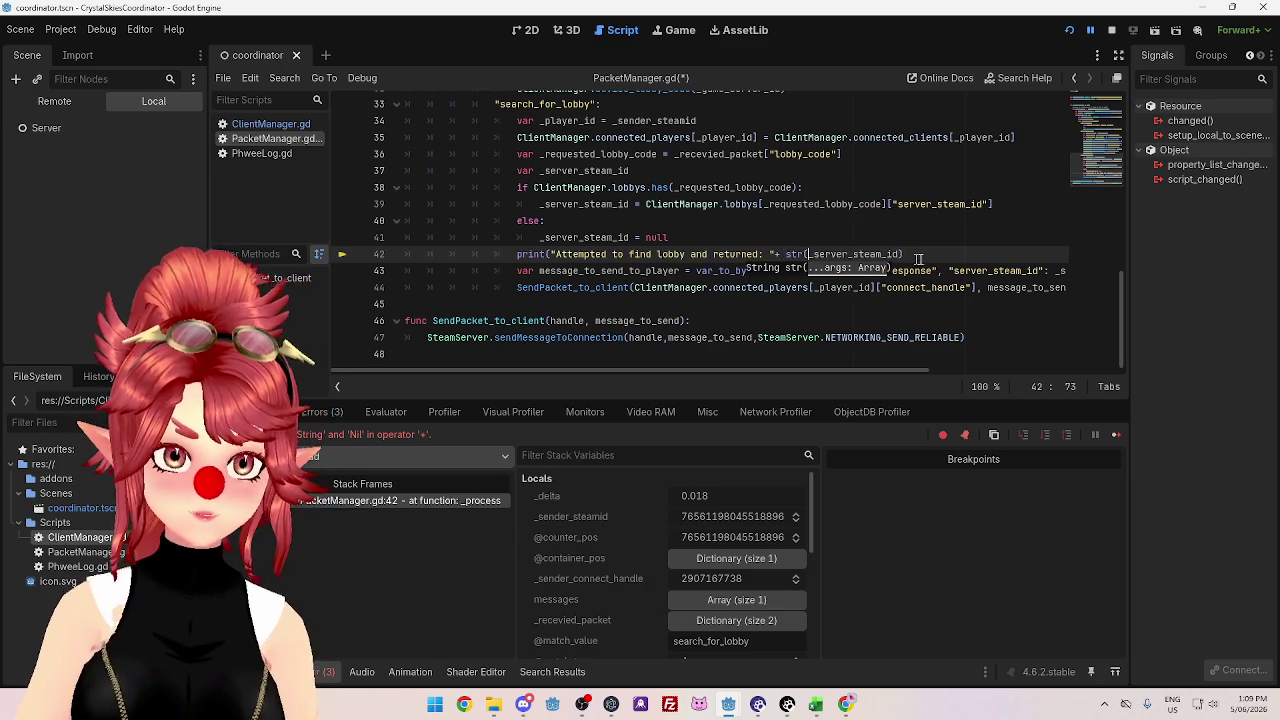
click(918, 258)
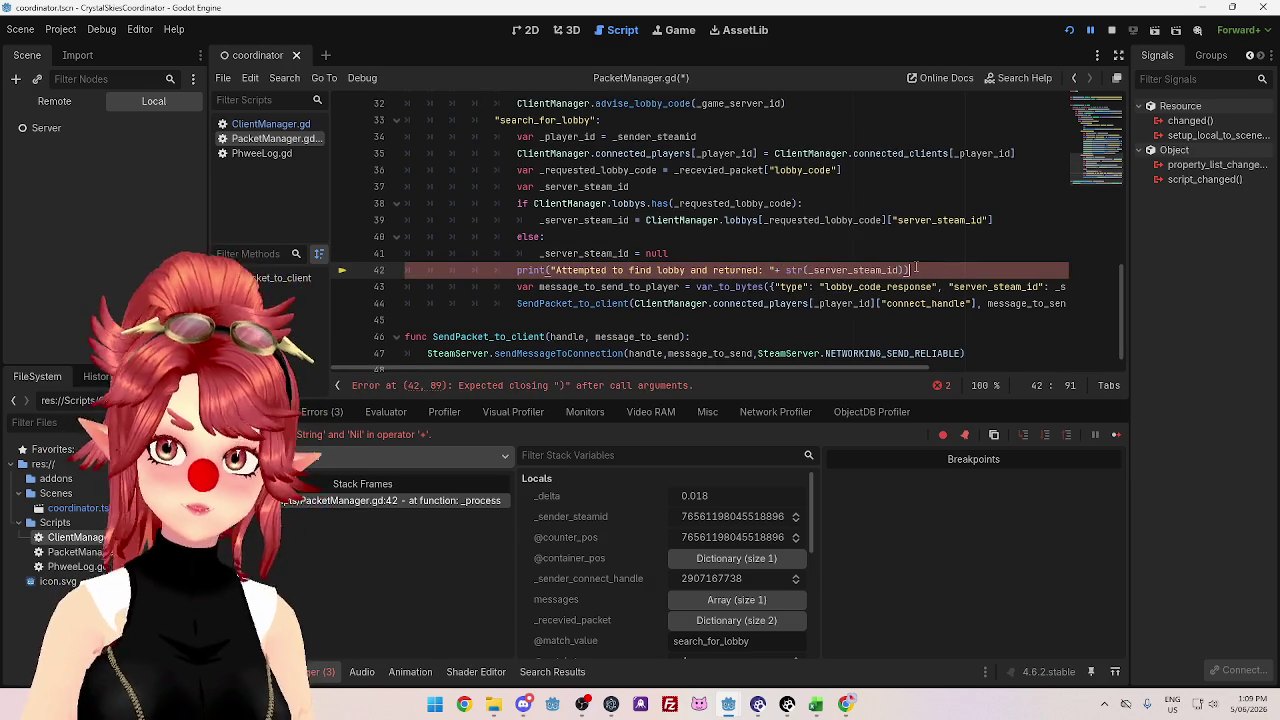
click(768, 303)
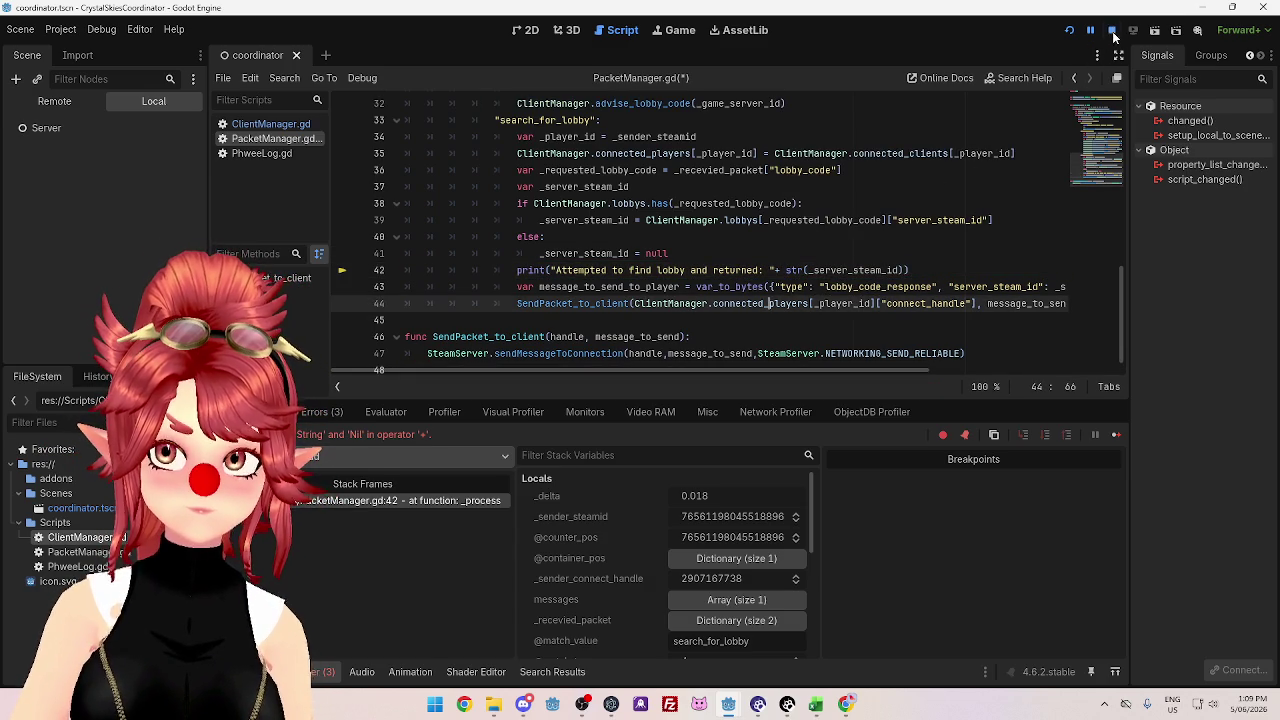
click(1112, 31)
- Rerun the coordinator and the game, then search for lobby code 'asd'
mouse_move(728, 704)
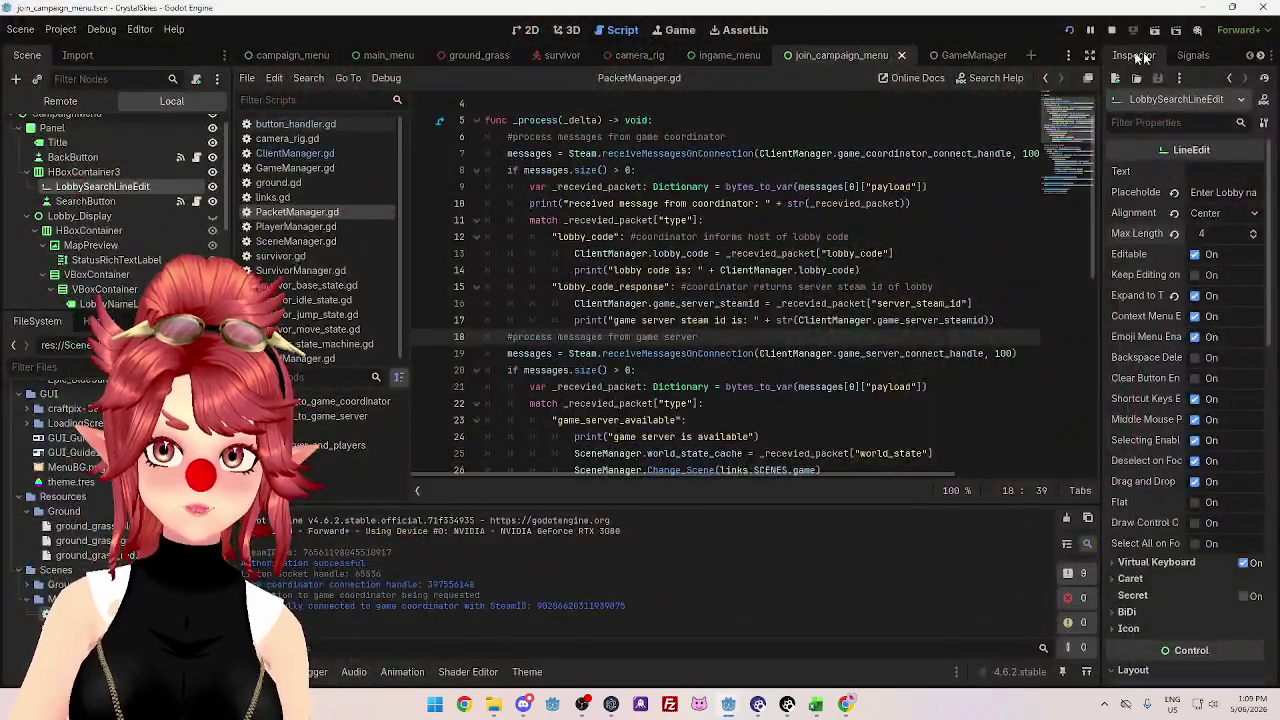
click(572, 632)
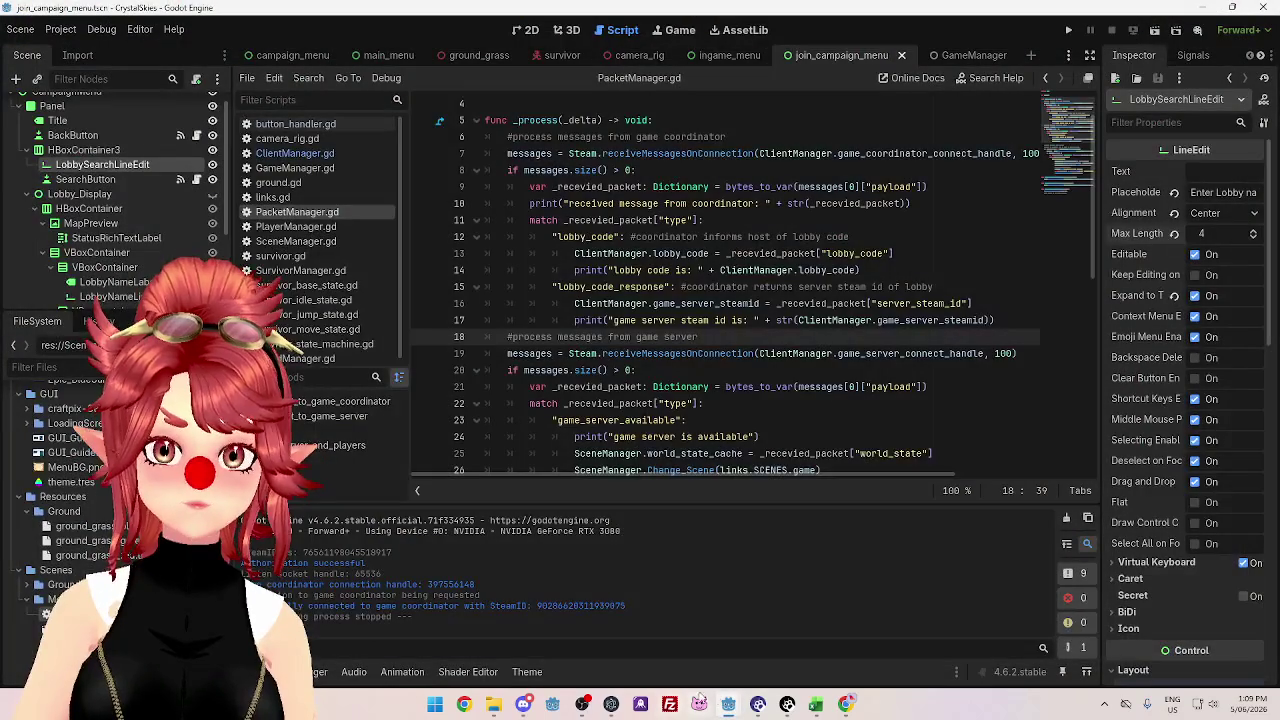
mouse_move(728, 704)
click(704, 625)
click(1070, 32)
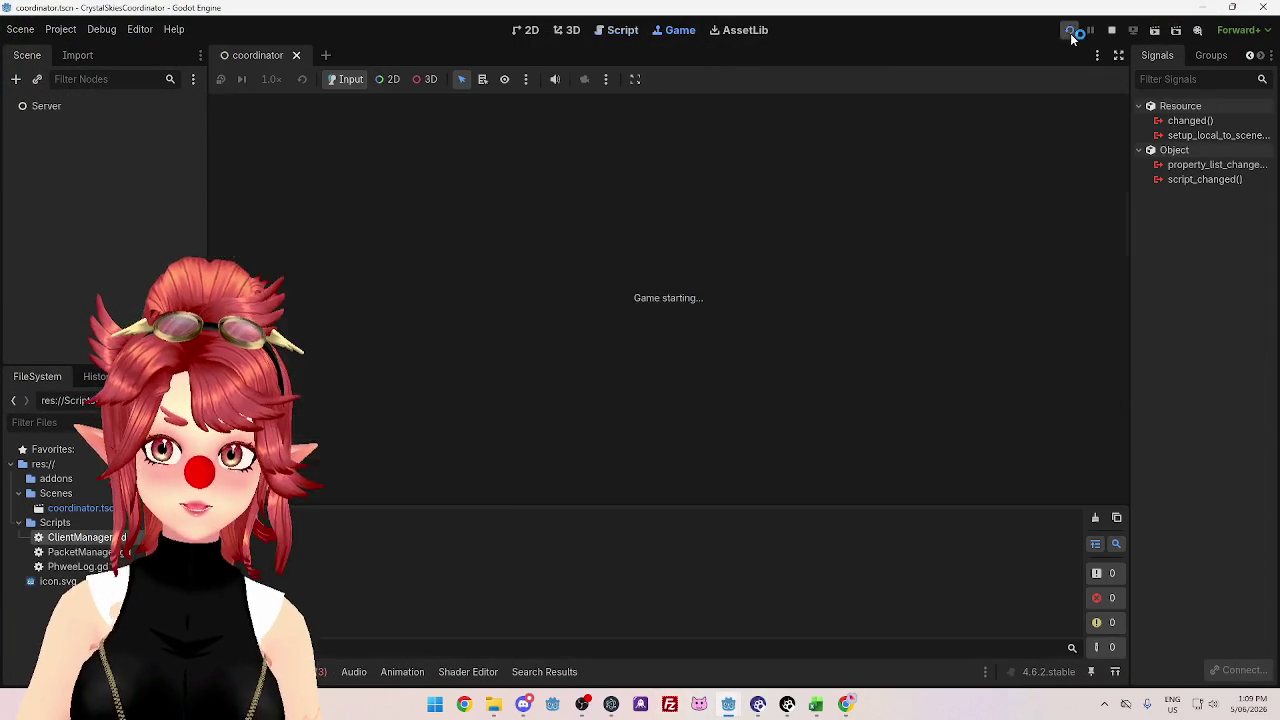
mouse_move(728, 704)
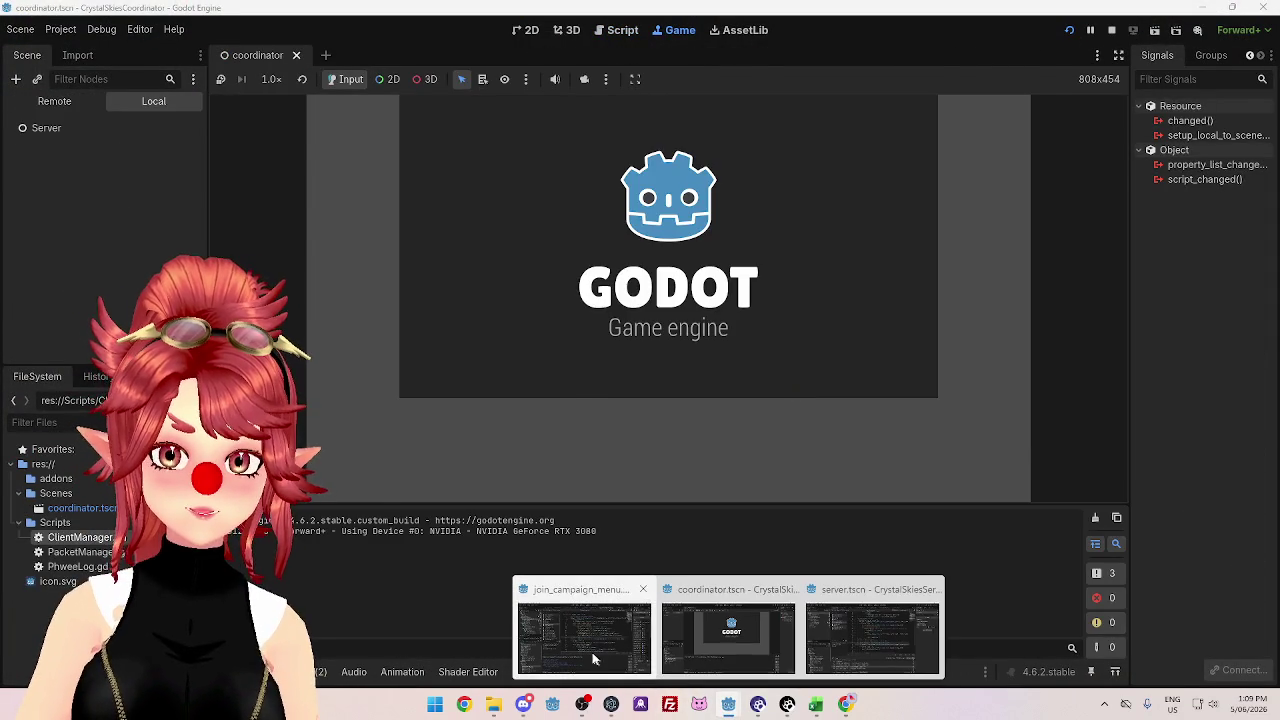
click(592, 655)
click(1068, 30)
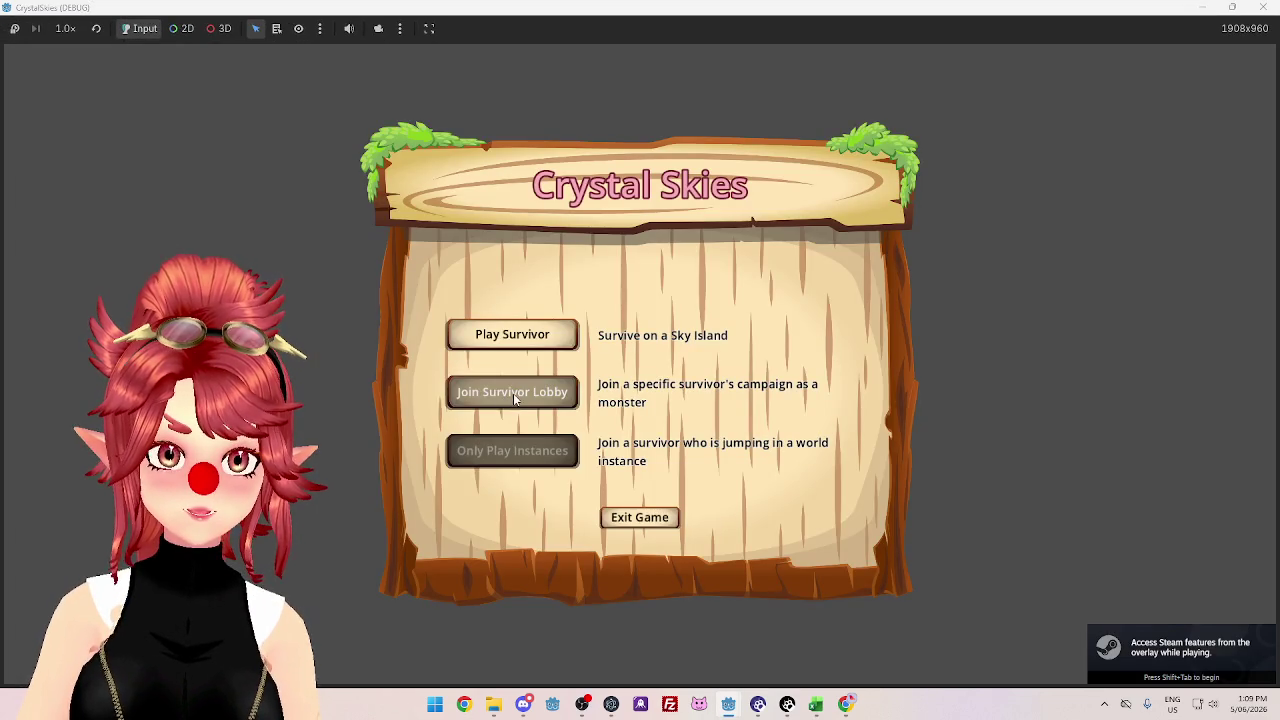
click(513, 393)
text(asd)
click(734, 303)
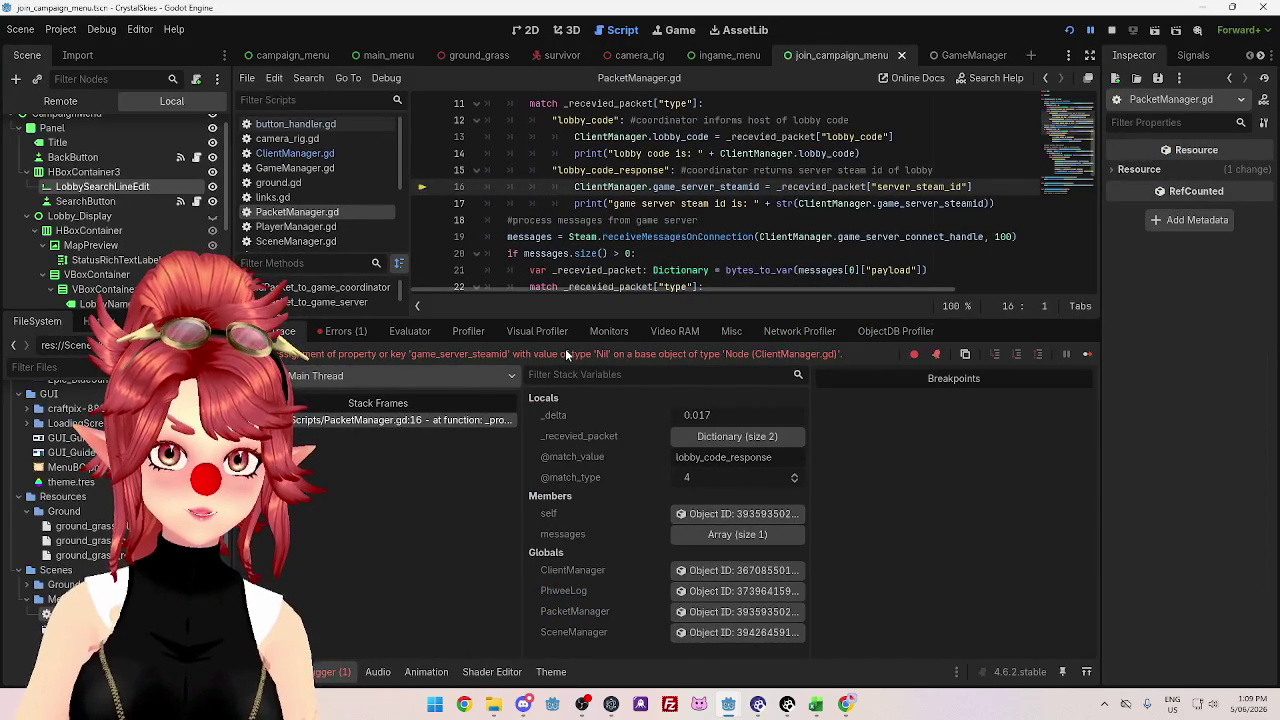
- Inspect _recevied_packet in Locals, then paste _recevied_packet["server_steam_id"] onto a new line 16
click(709, 438)
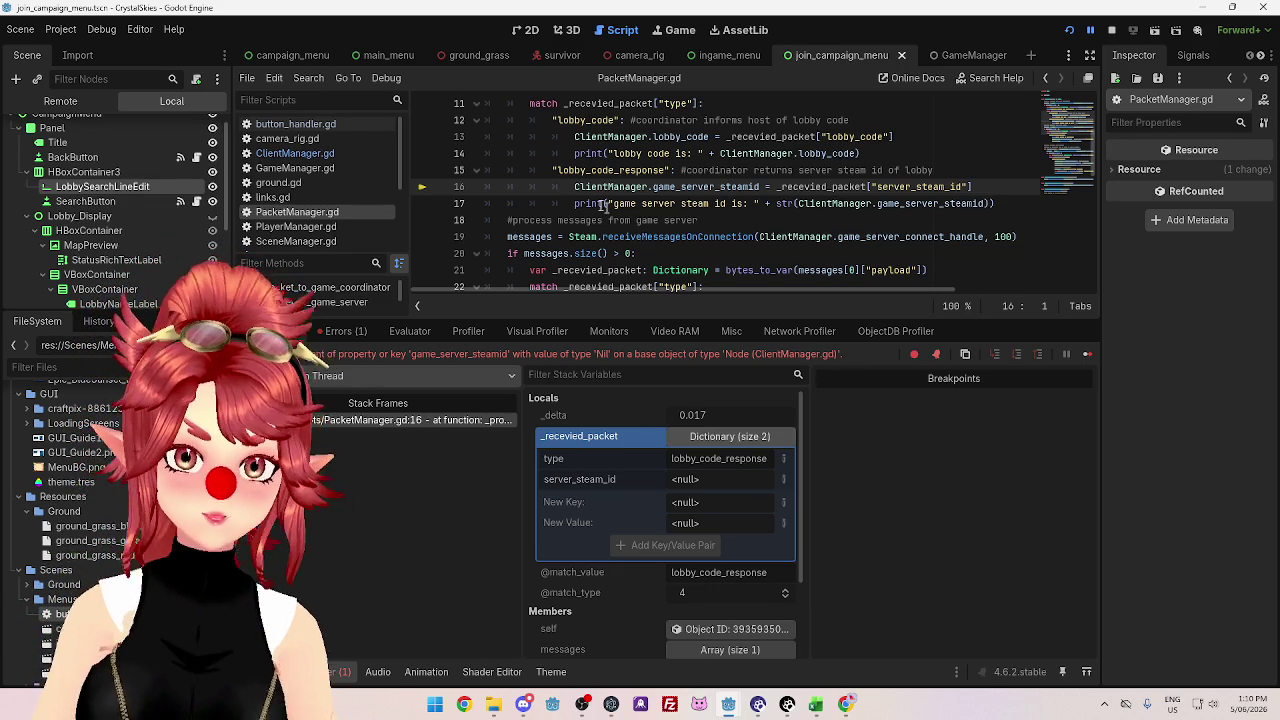
key(Return)
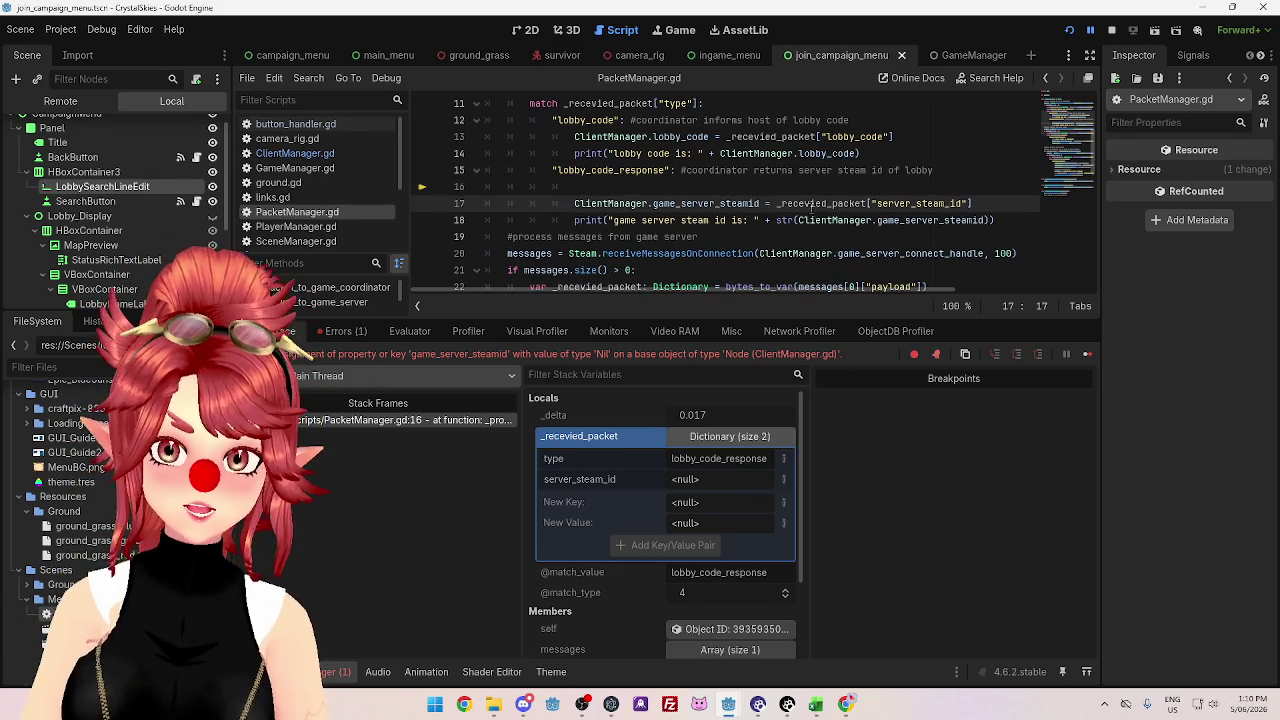
shift+click(993, 203)
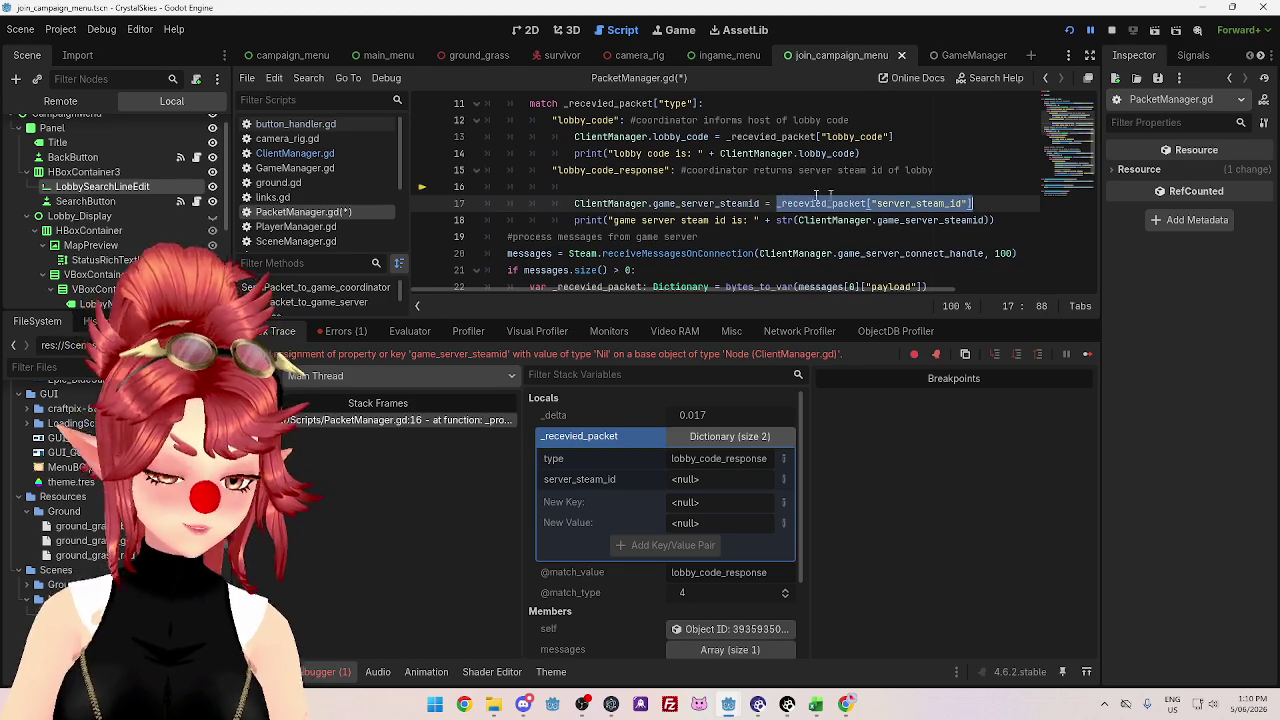
key(ctrl+c)
click(746, 185)
key(ctrl+v)
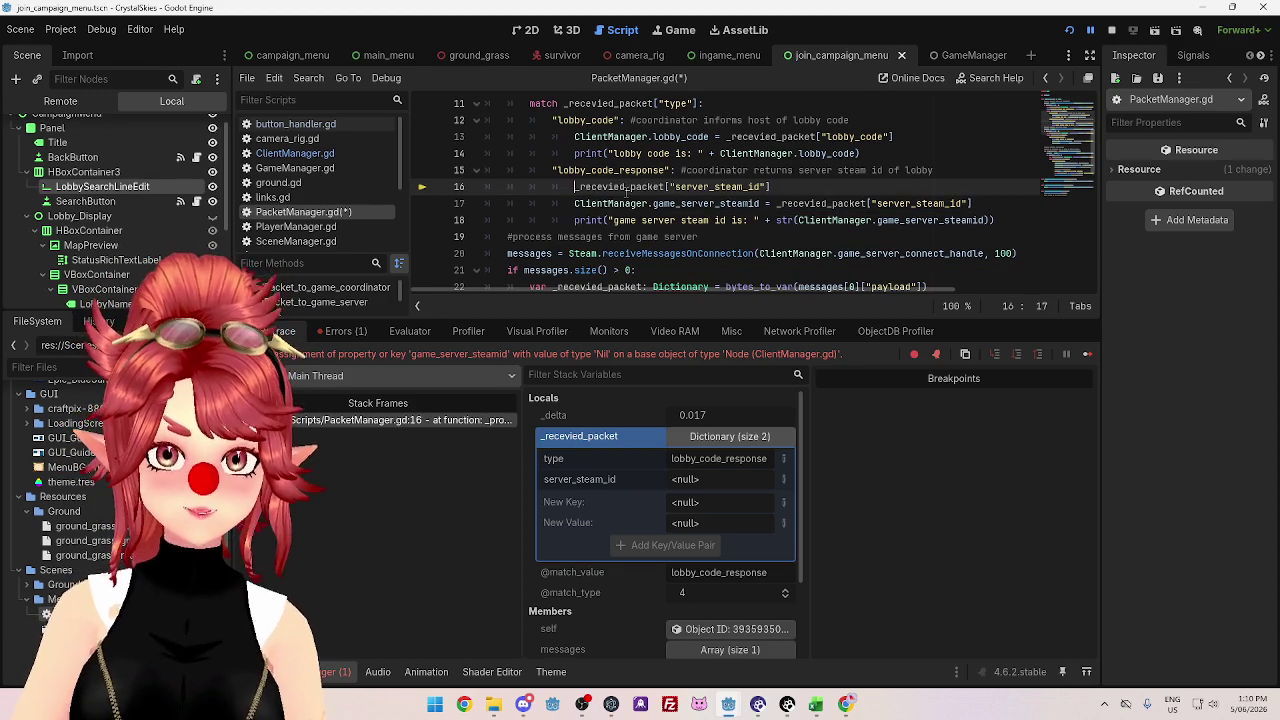
- Add an if-null check printing "Not a valid lobby code", move the assignment under else, save, stop
mouse_move(628, 190)
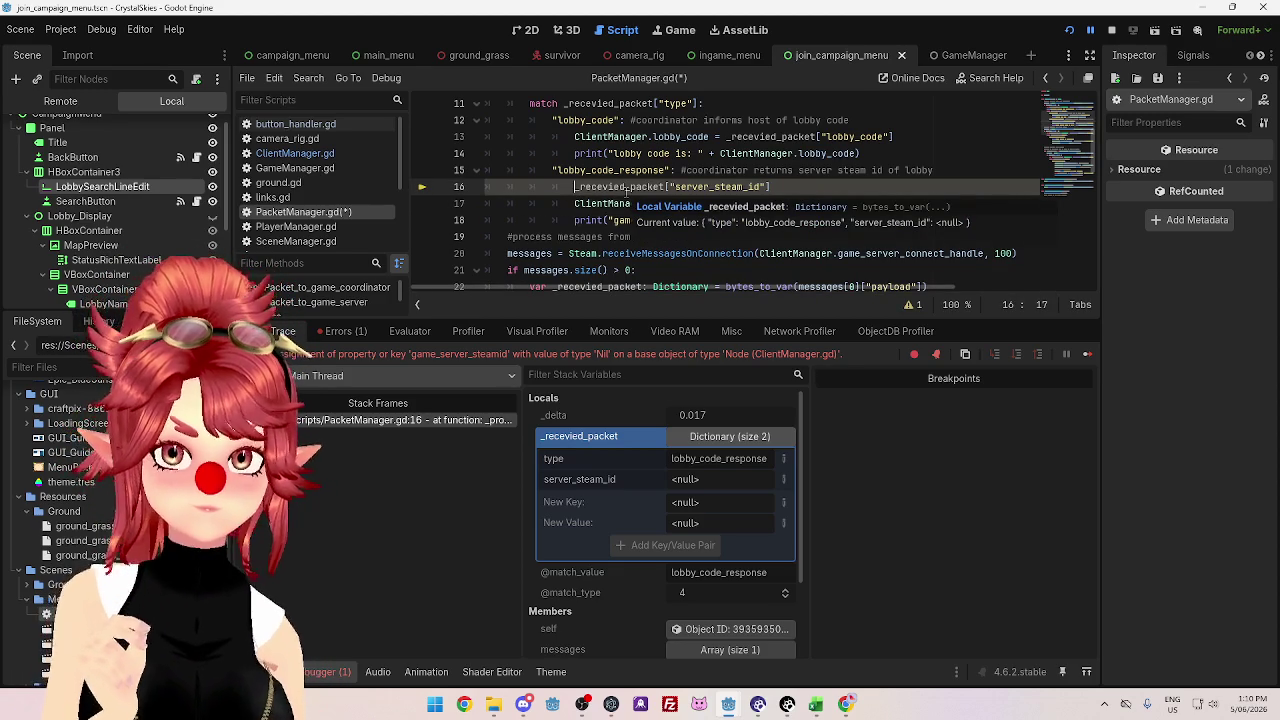
text(if )
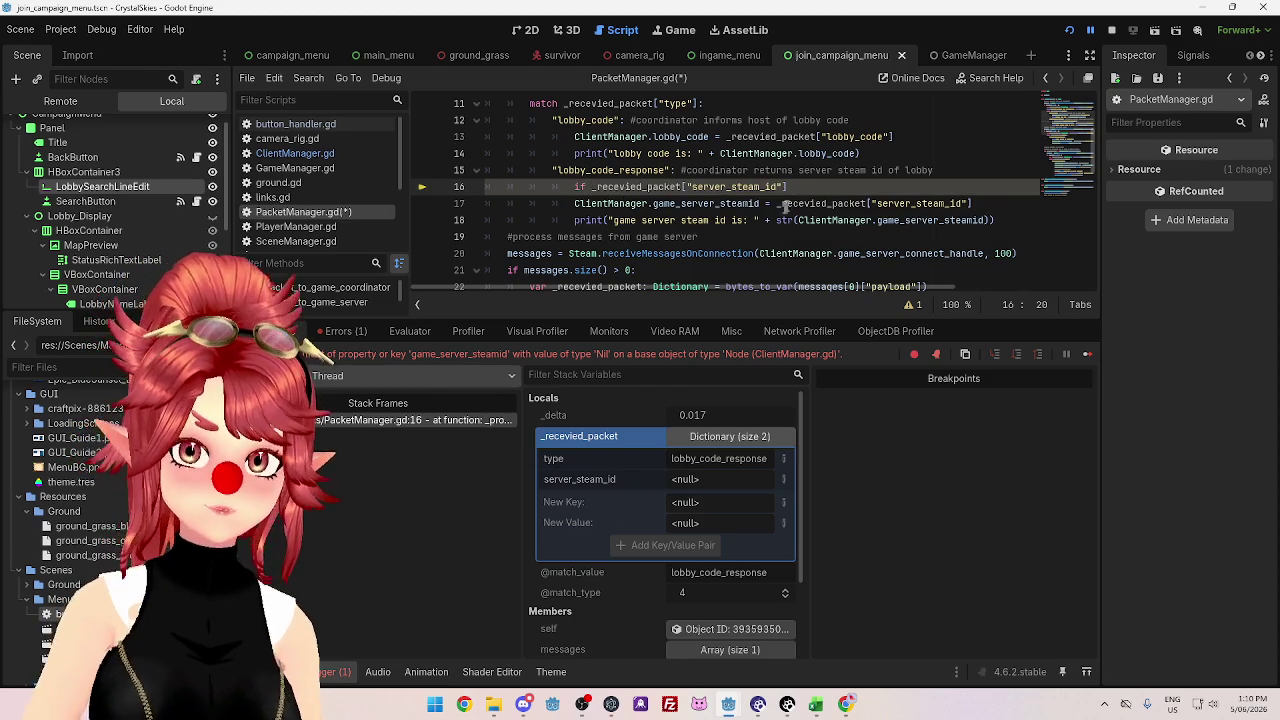
text( null:)
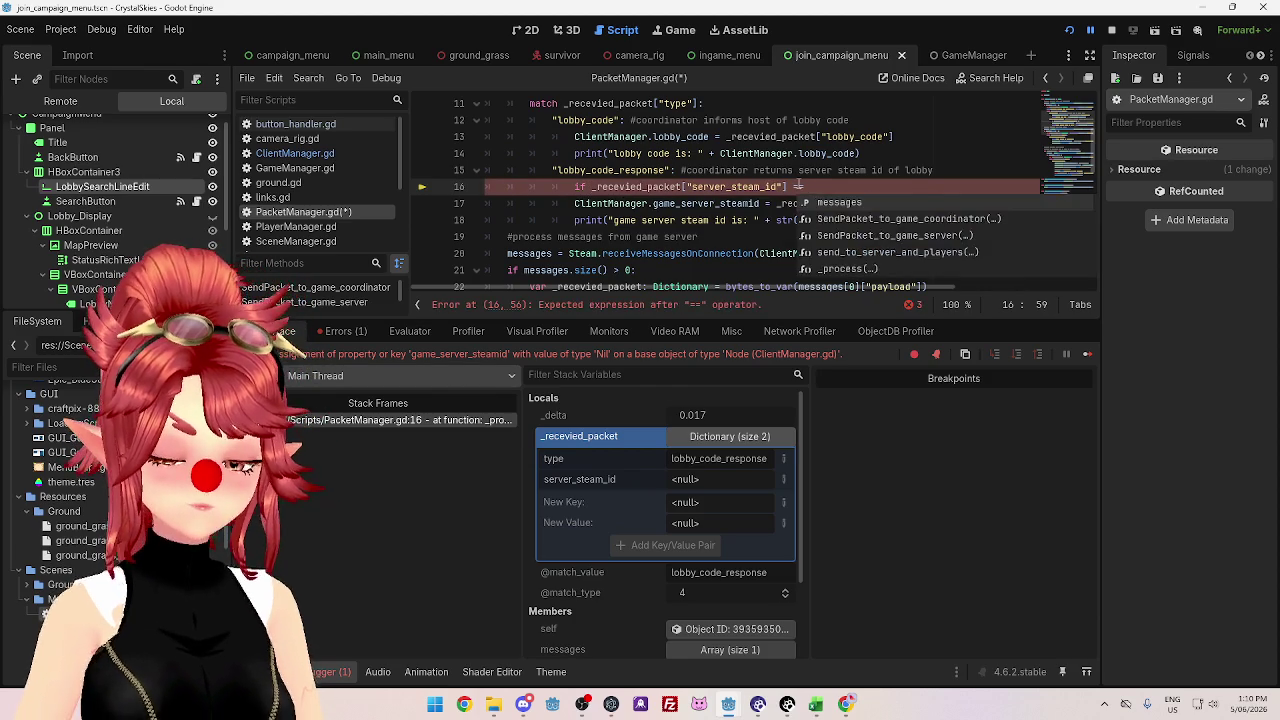
key(Return)
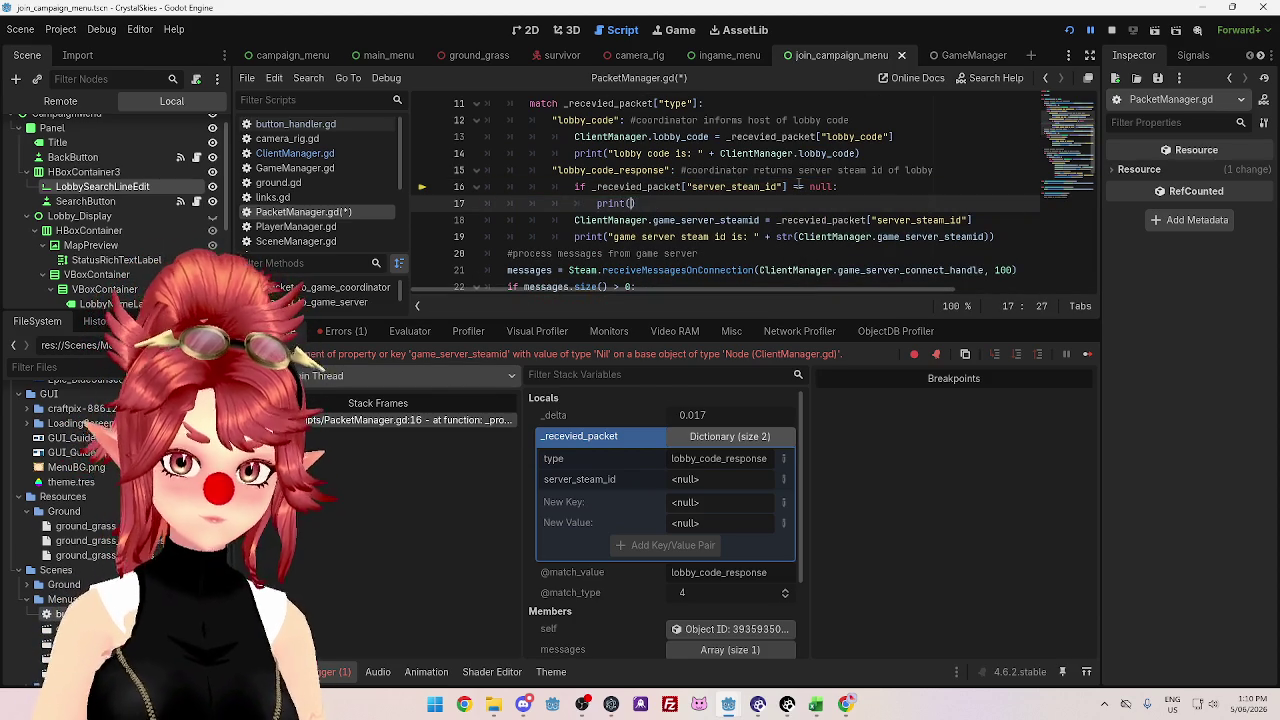
text("Not a valid lobby code)
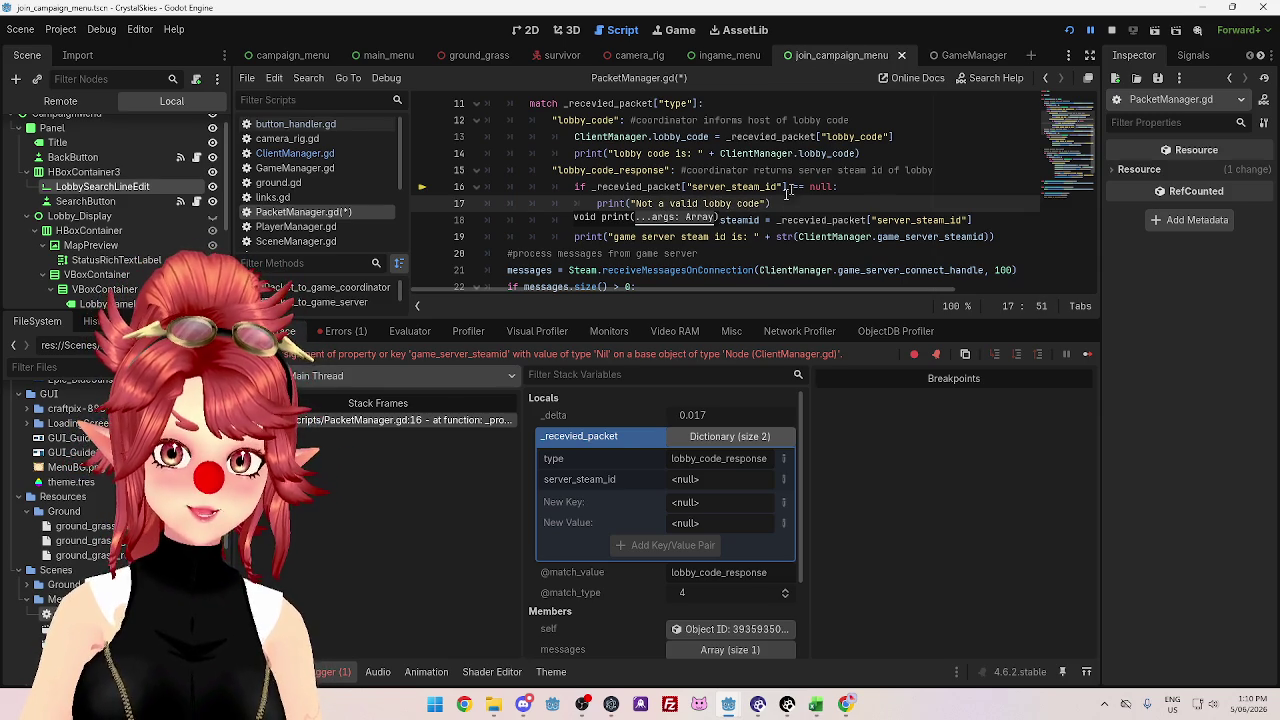
key(Return)
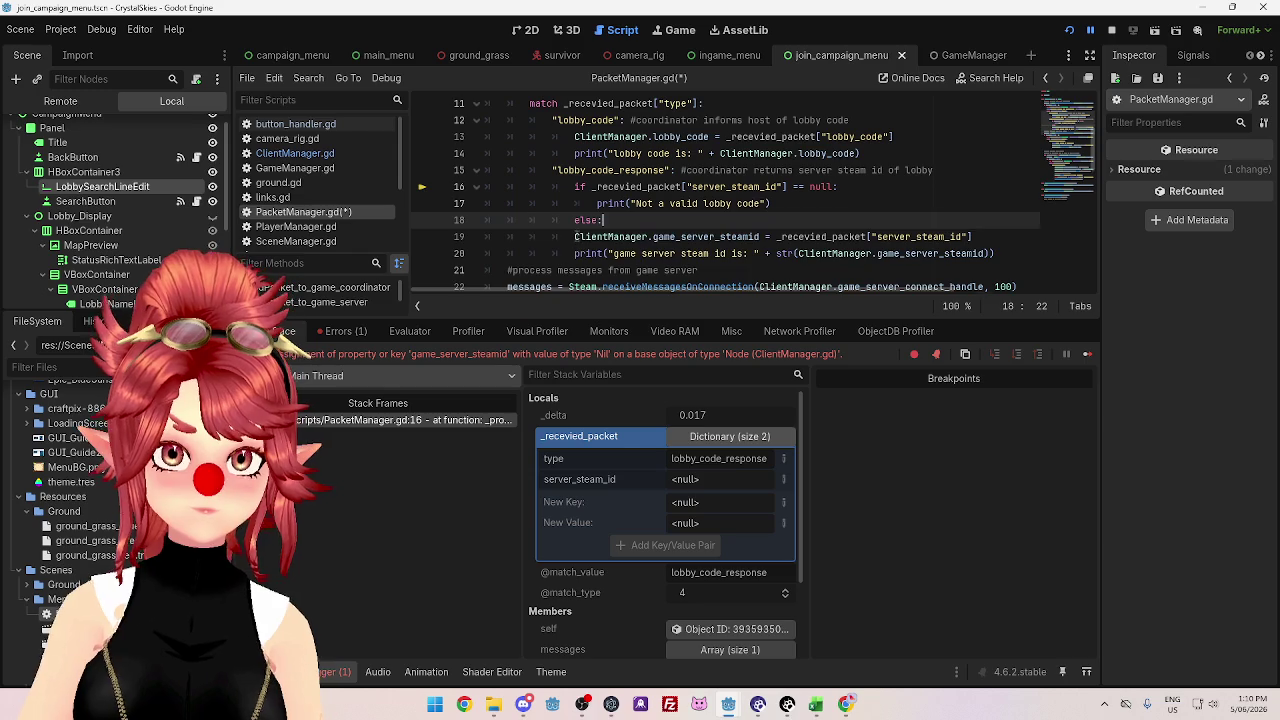
drag(575, 236, 1000, 253)
key(Tab)
click(818, 201)
key(ctrl+s)
click(1111, 29)
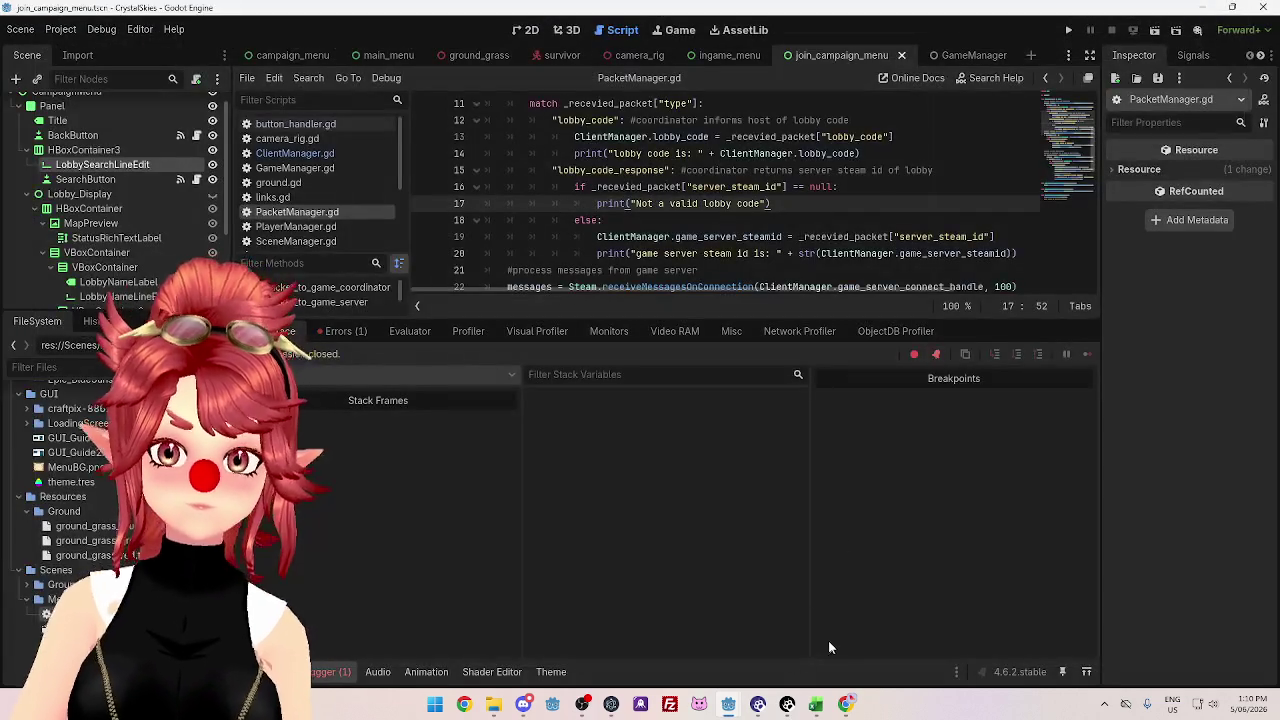
- Rerun the coordinator and the game, and enter lobby code 'asdd' in the lobby search
mouse_move(730, 708)
click(727, 647)
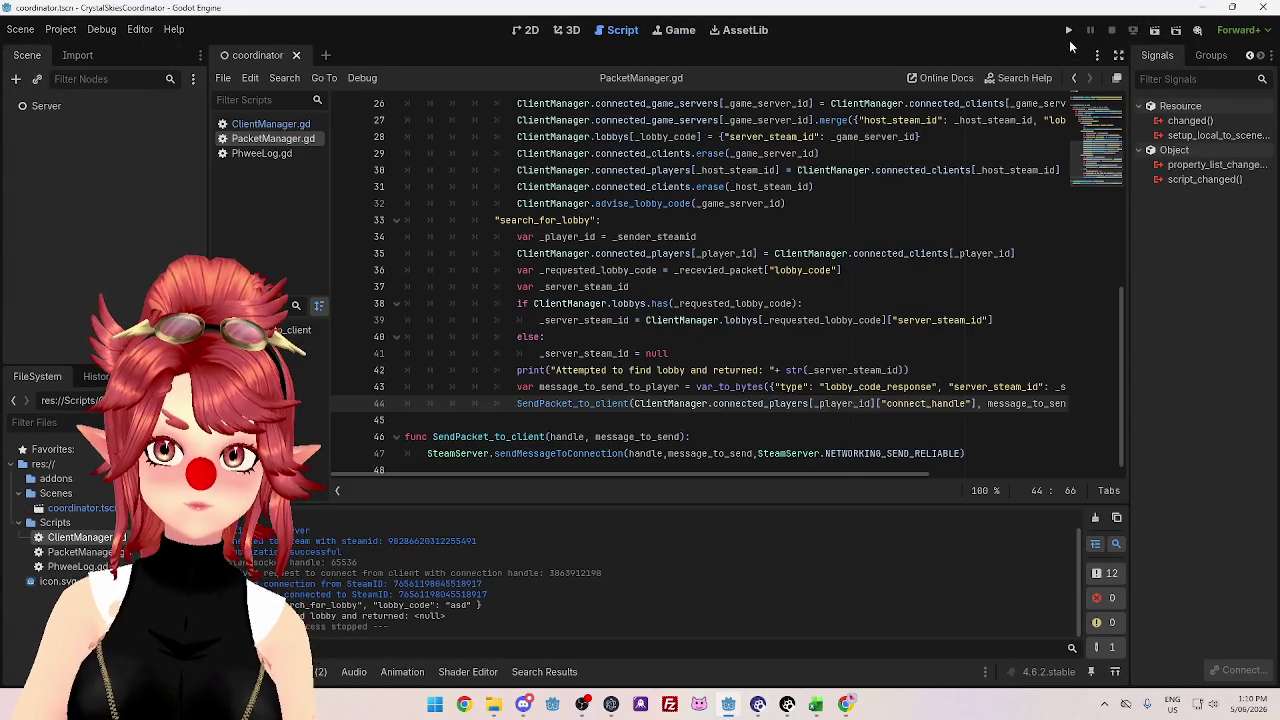
click(1069, 32)
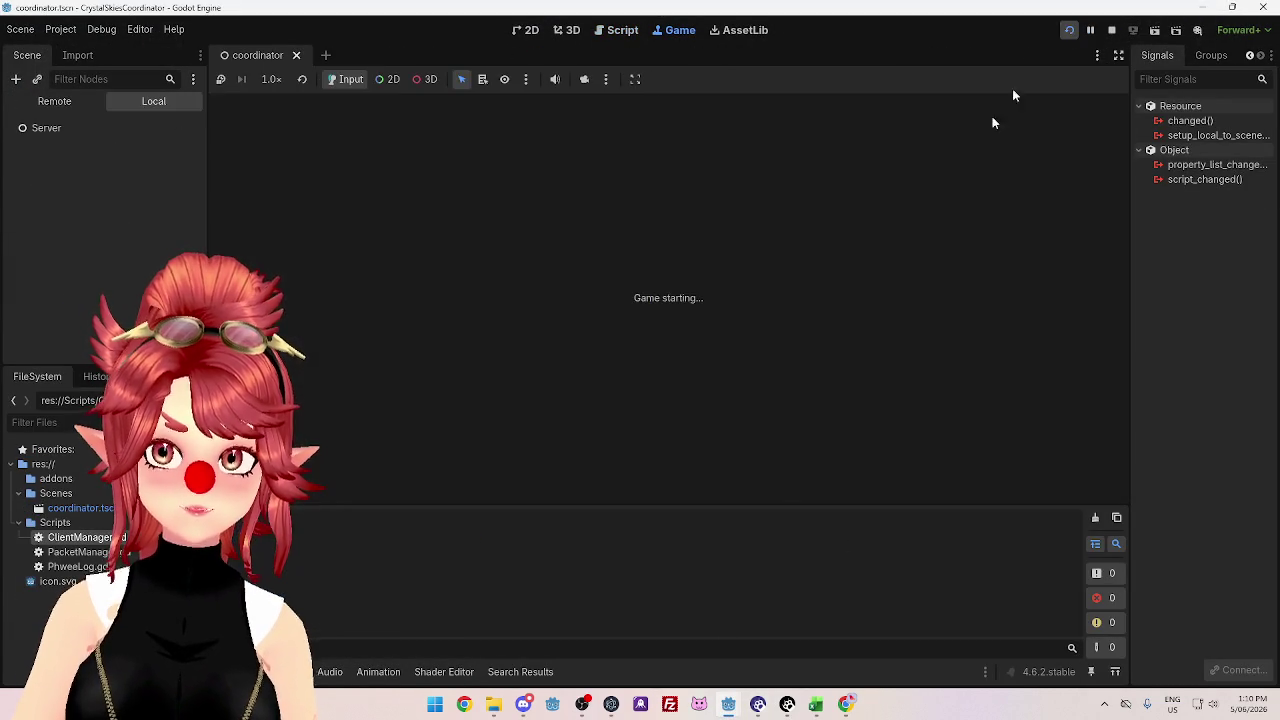
mouse_move(728, 707)
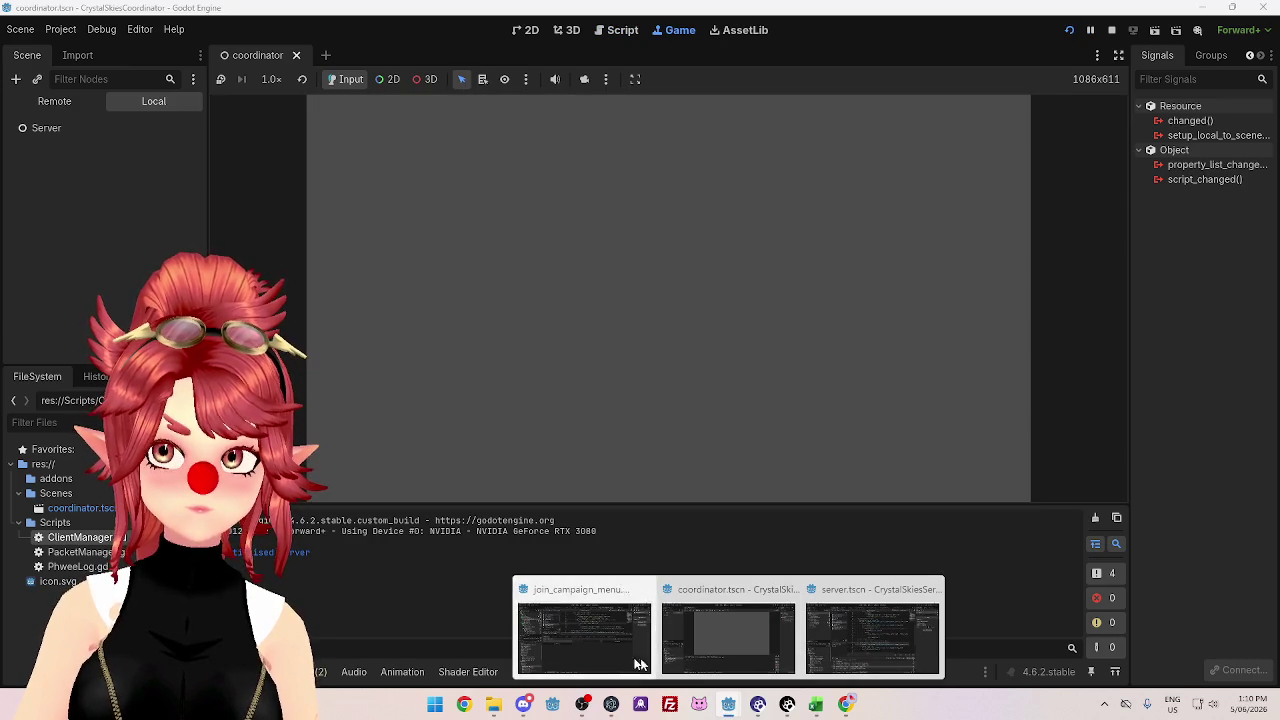
click(640, 660)
click(1070, 32)
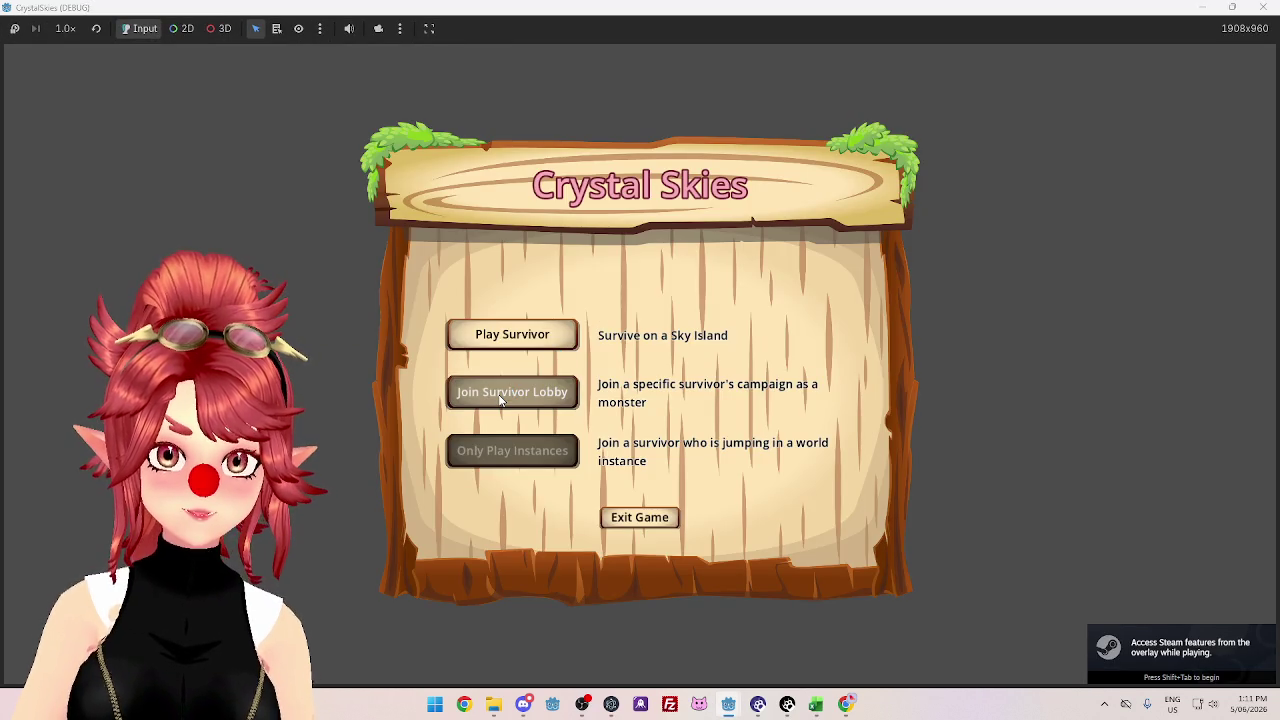
click(501, 400)
text(asdd)
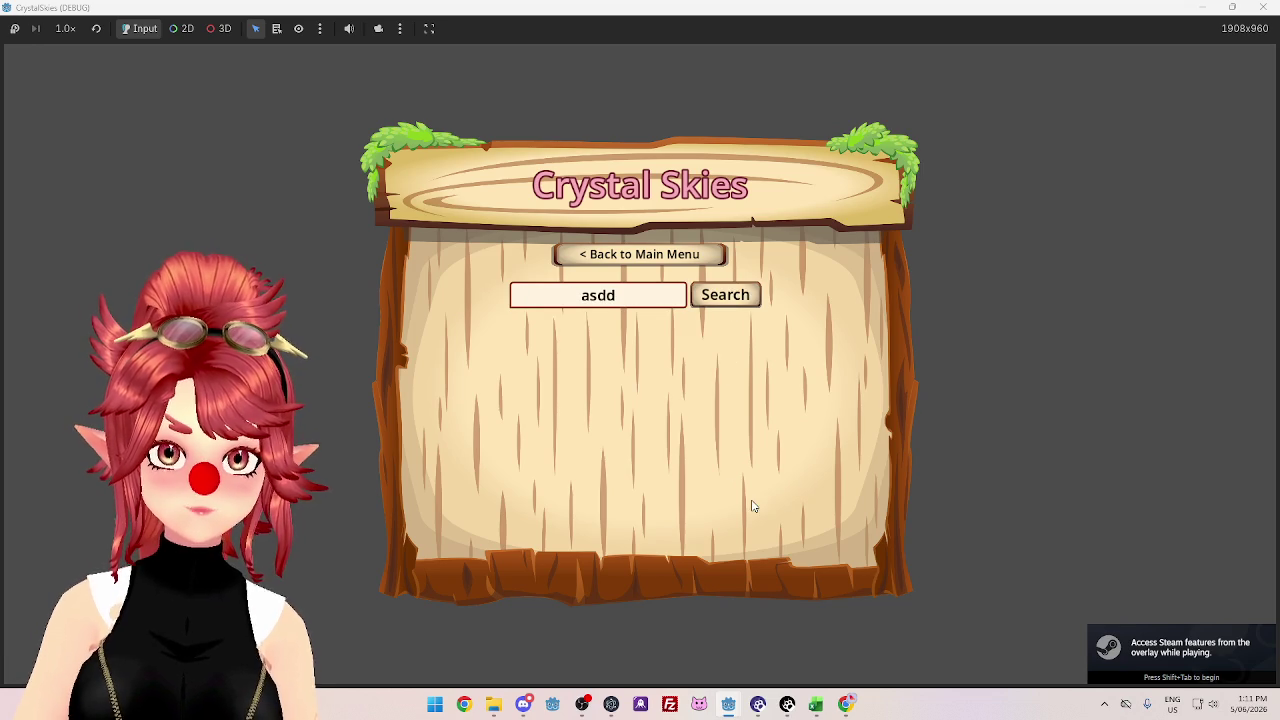
- Stop the game and the coordinator server, then open a new browser tab
mouse_move(729, 704)
mouse_move(661, 648)
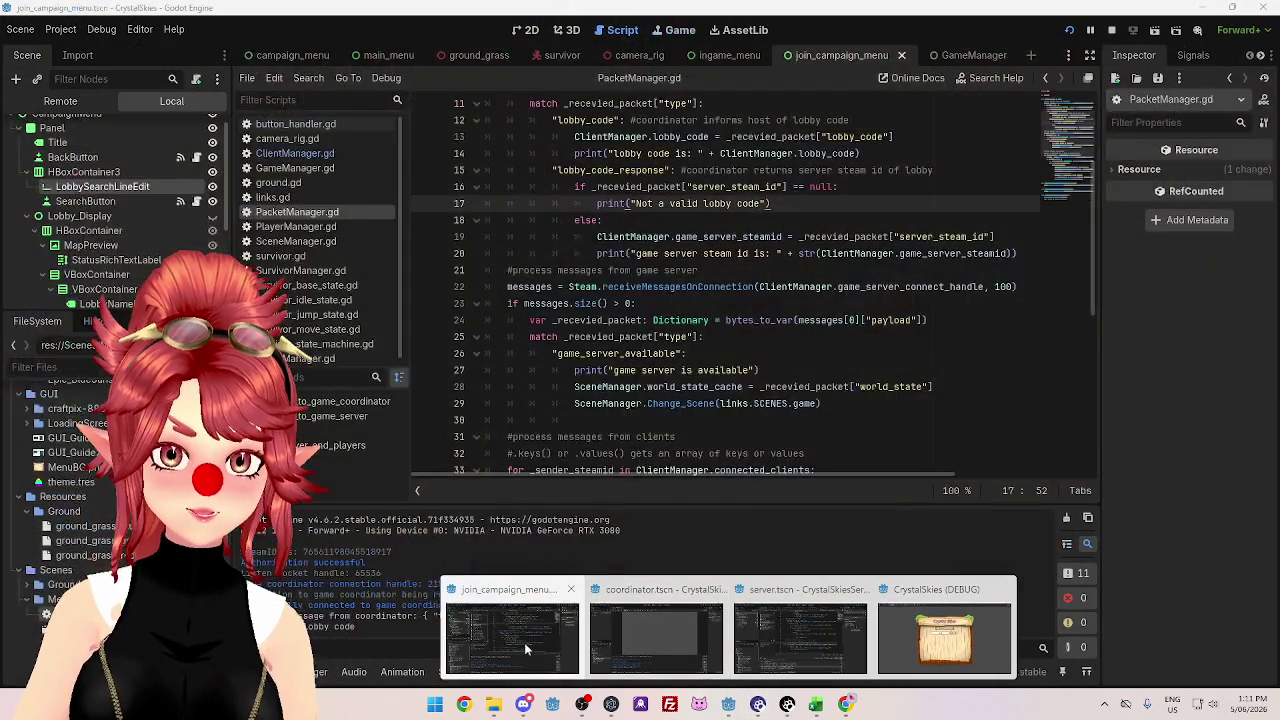
click(524, 642)
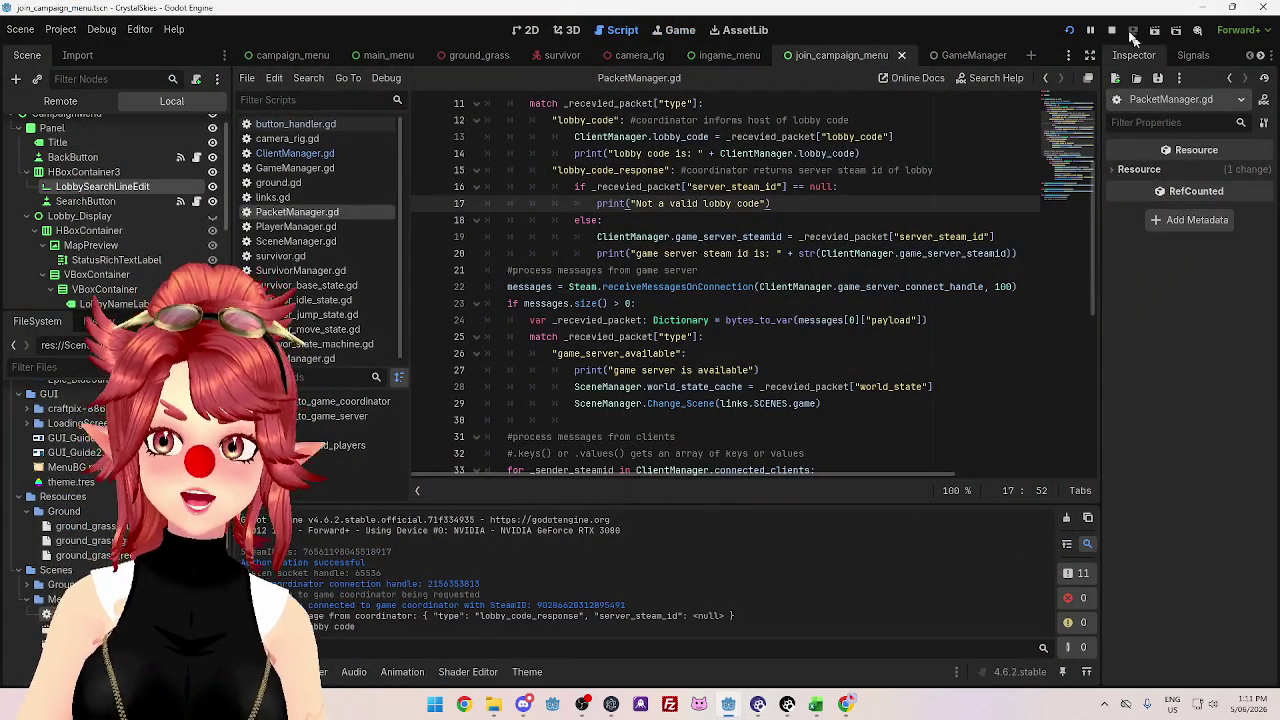
click(1116, 35)
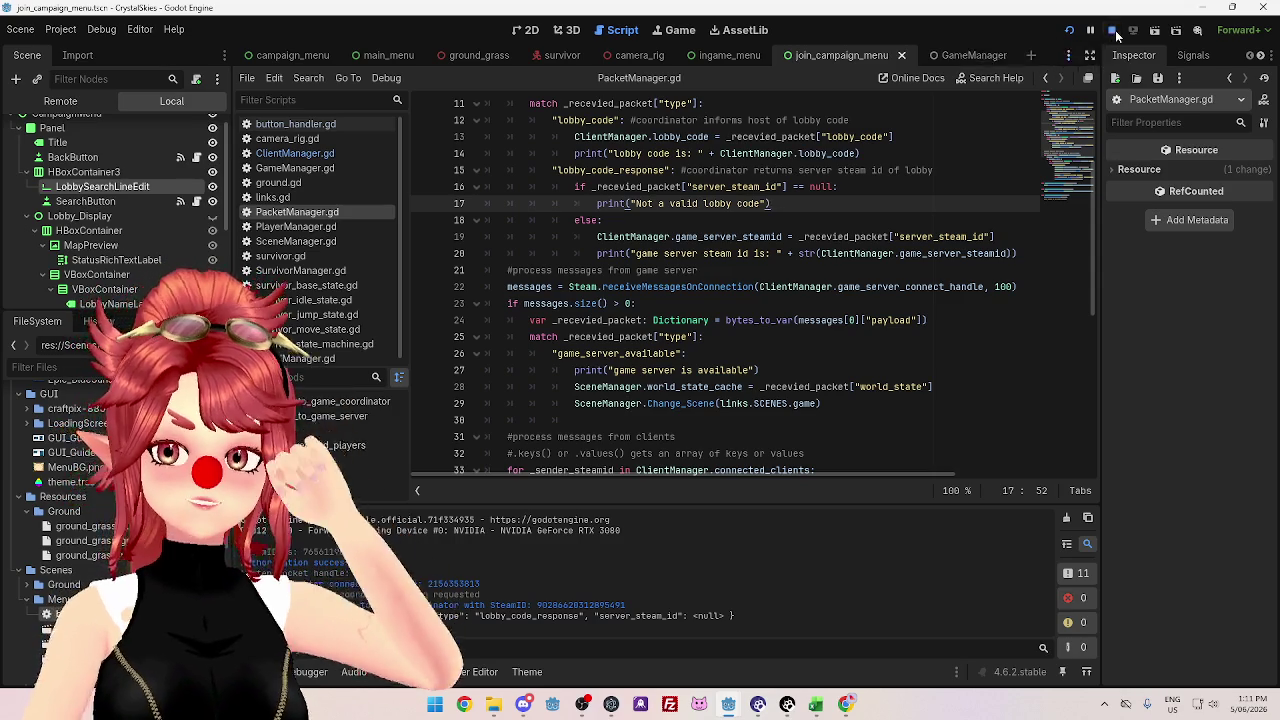
key(alt+Tab)
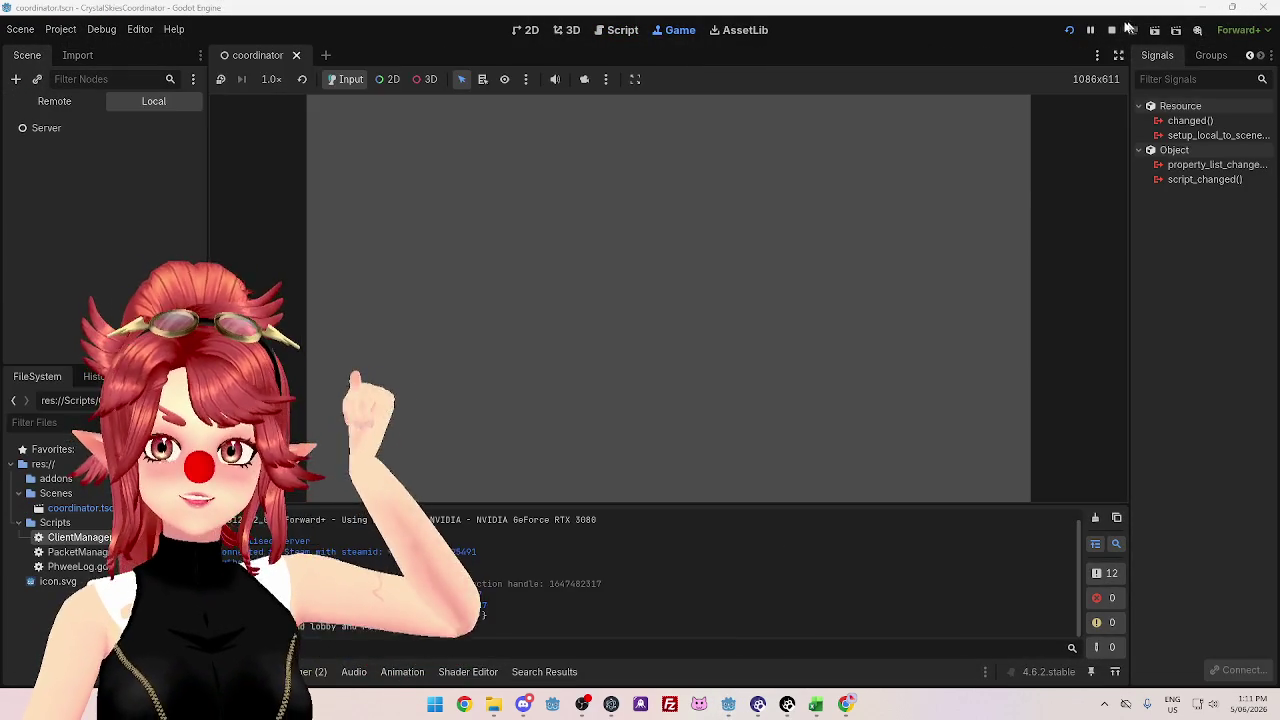
click(1112, 30)
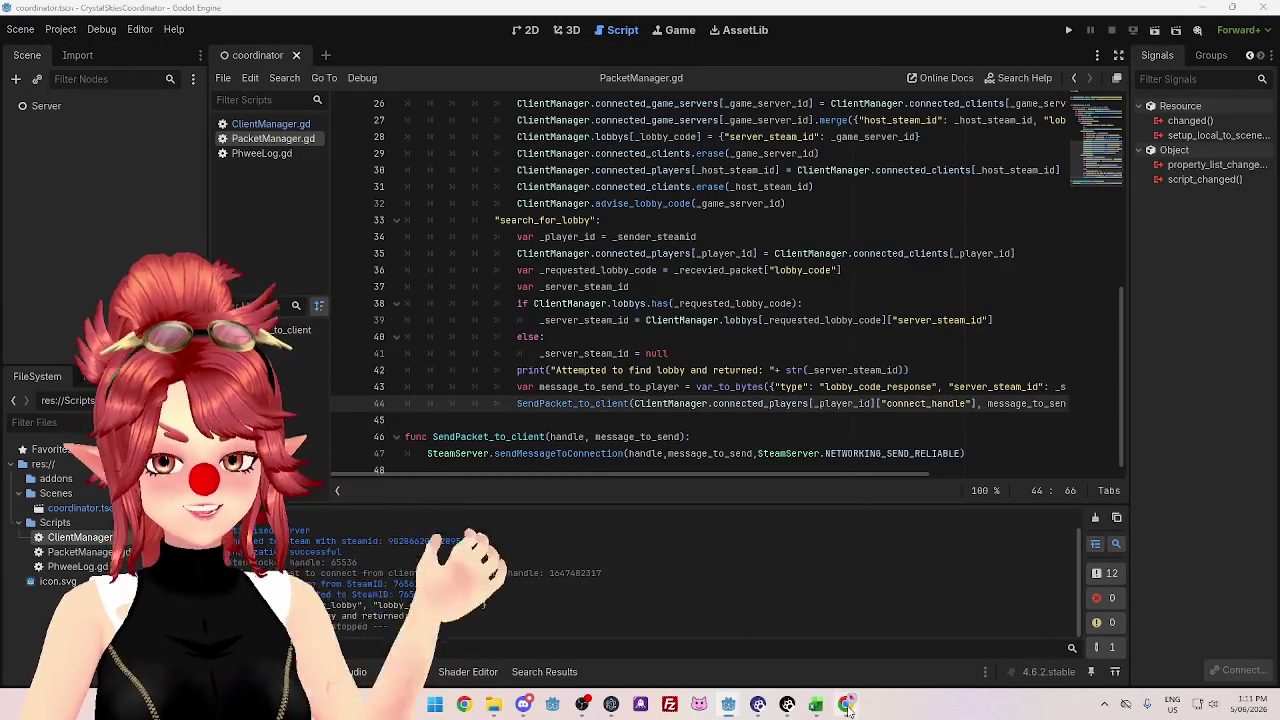
click(847, 706)
click(194, 14)
- Start a FoodGuessr Quick Play game and compare the first dish's photos
click(695, 66)
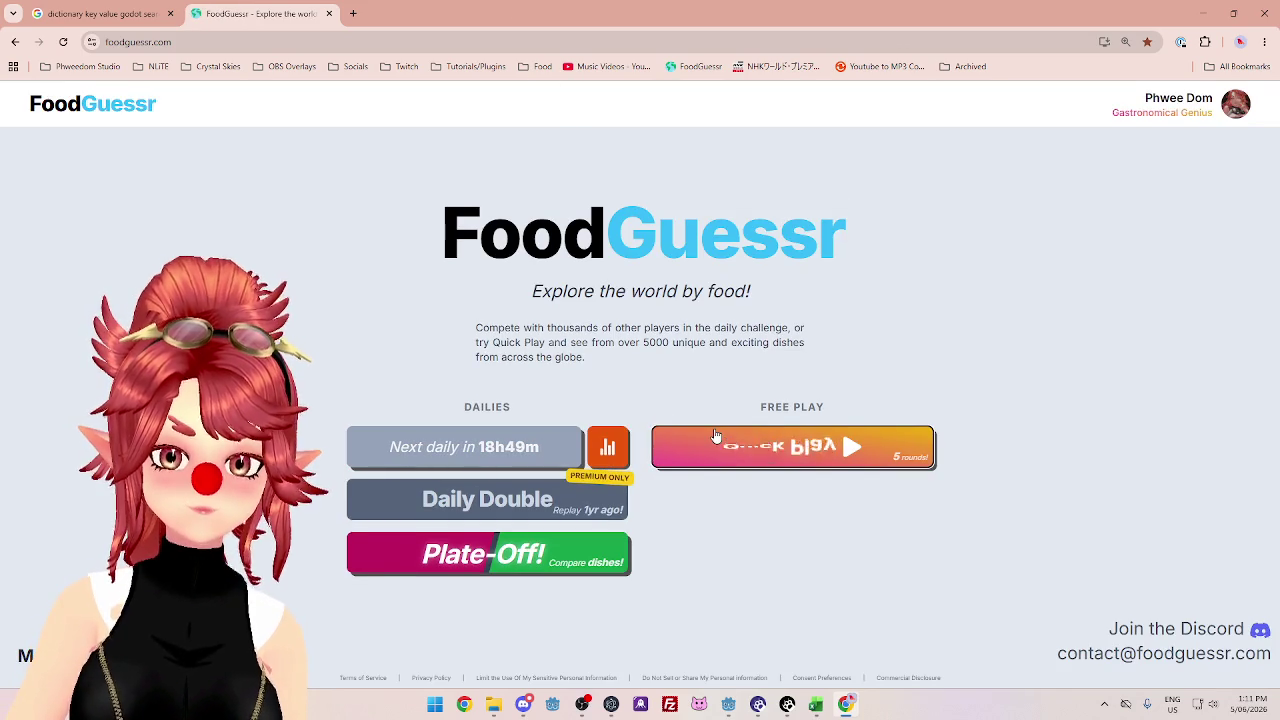
click(767, 459)
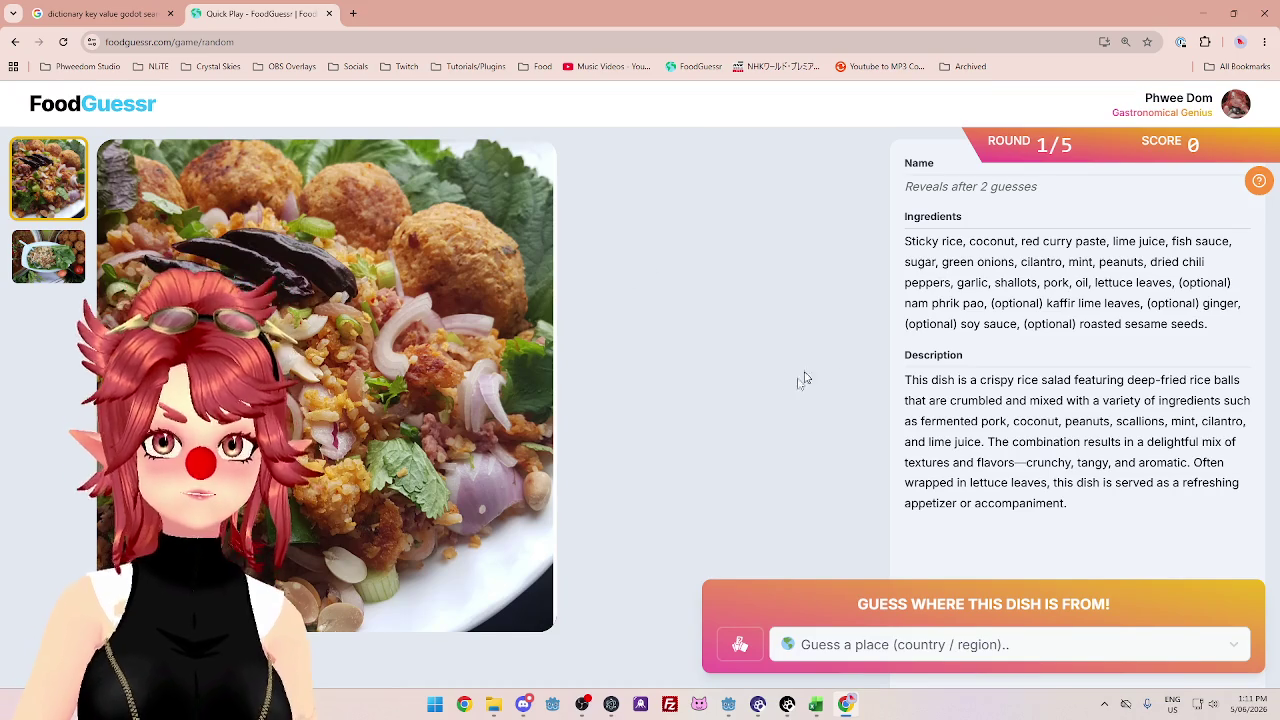
click(67, 260)
click(67, 190)
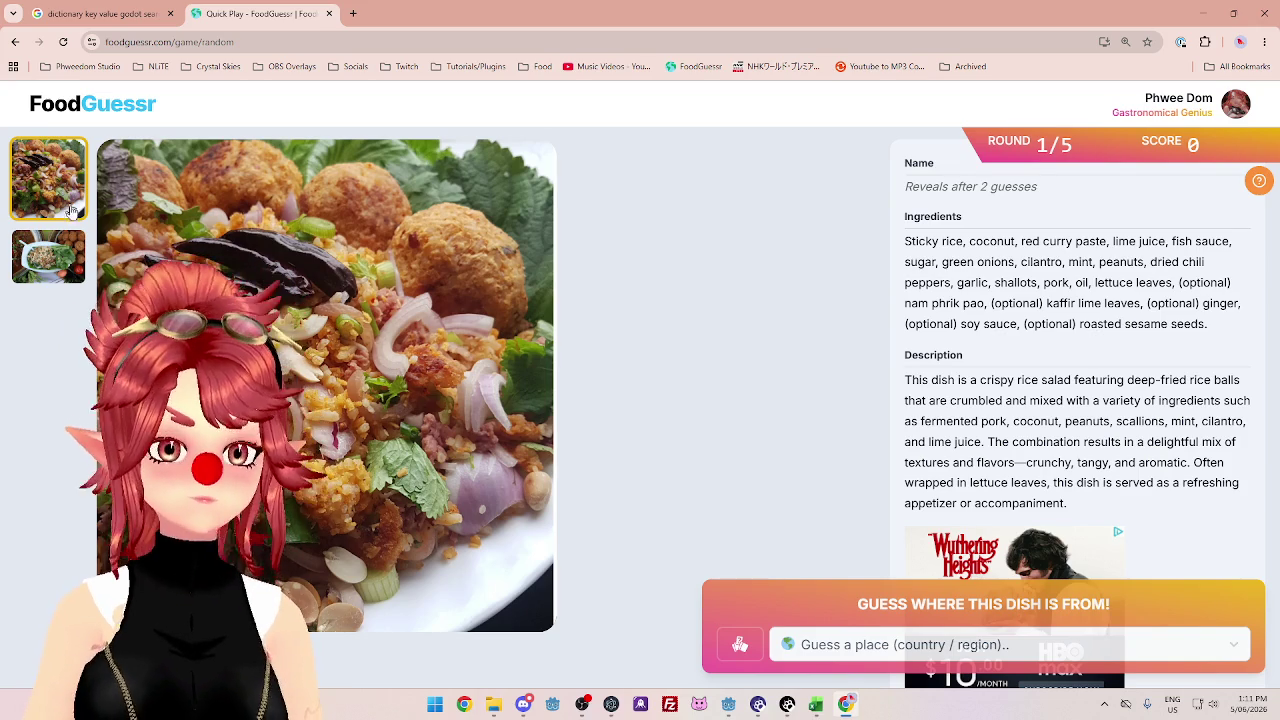
click(48, 256)
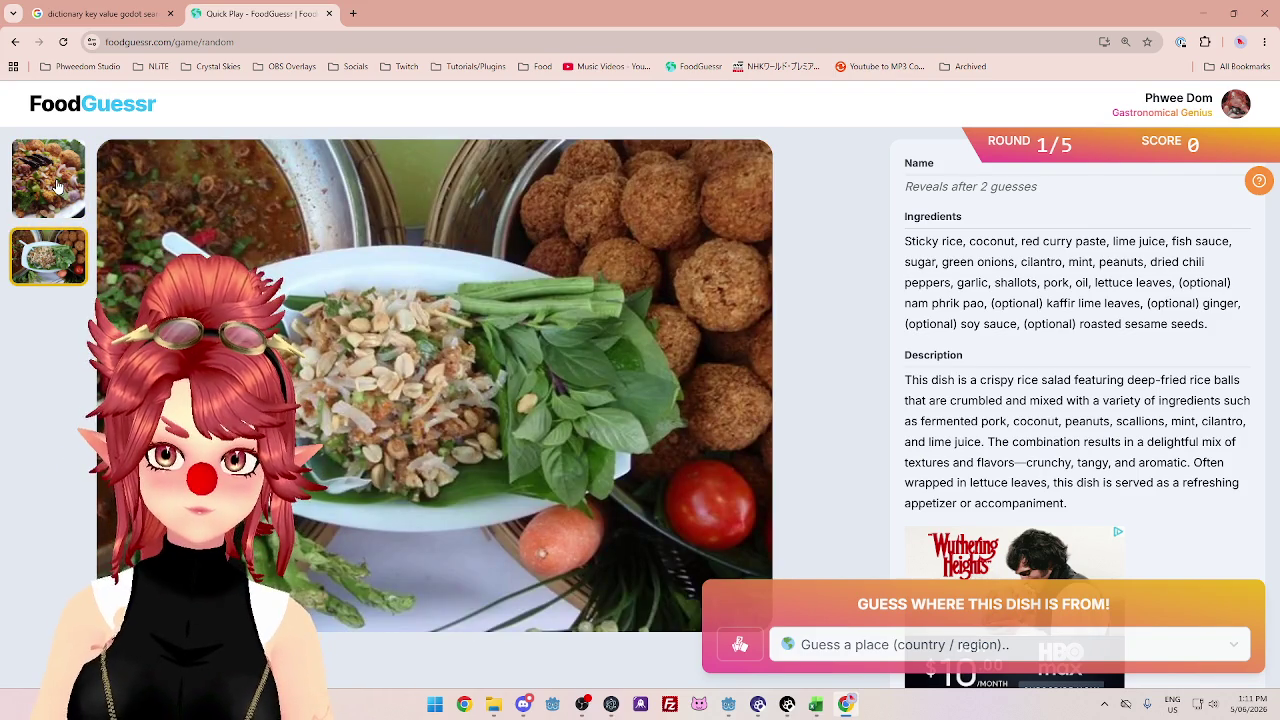
click(57, 186)
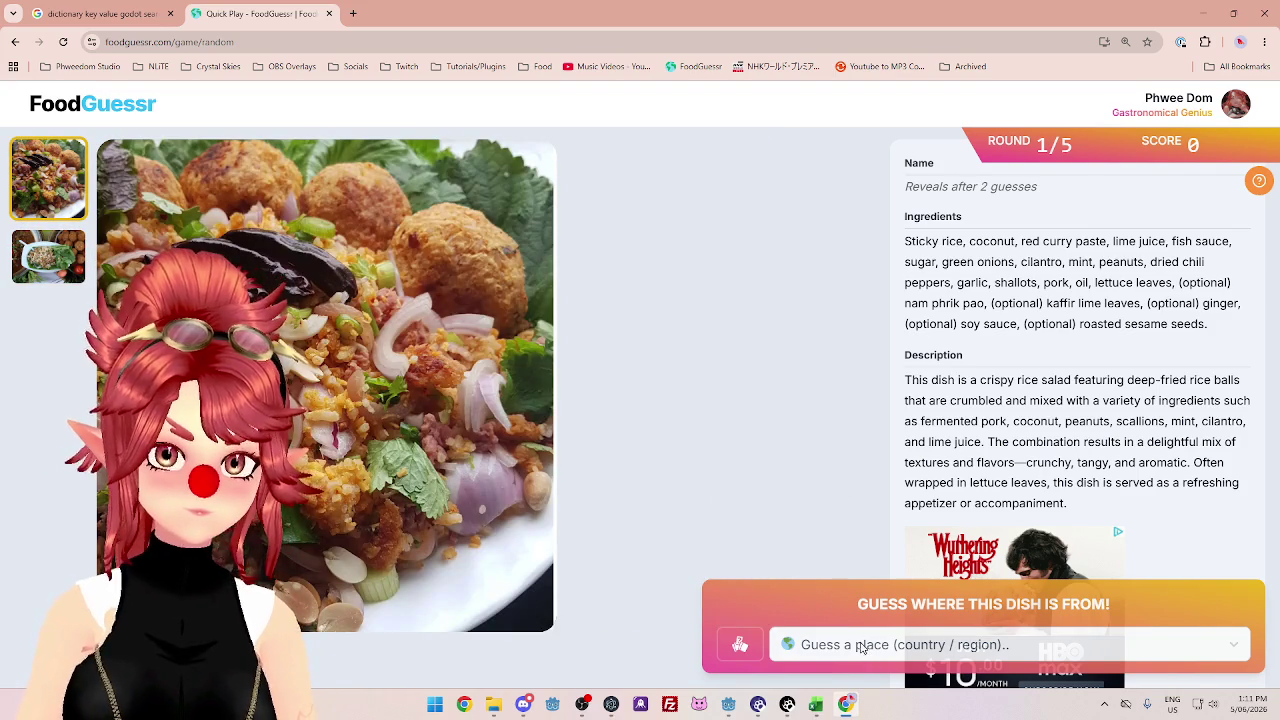
- Guess Thailand for Nam Khao, vote Yum, and continue to the next round
click(860, 646)
text(th)
click(845, 606)
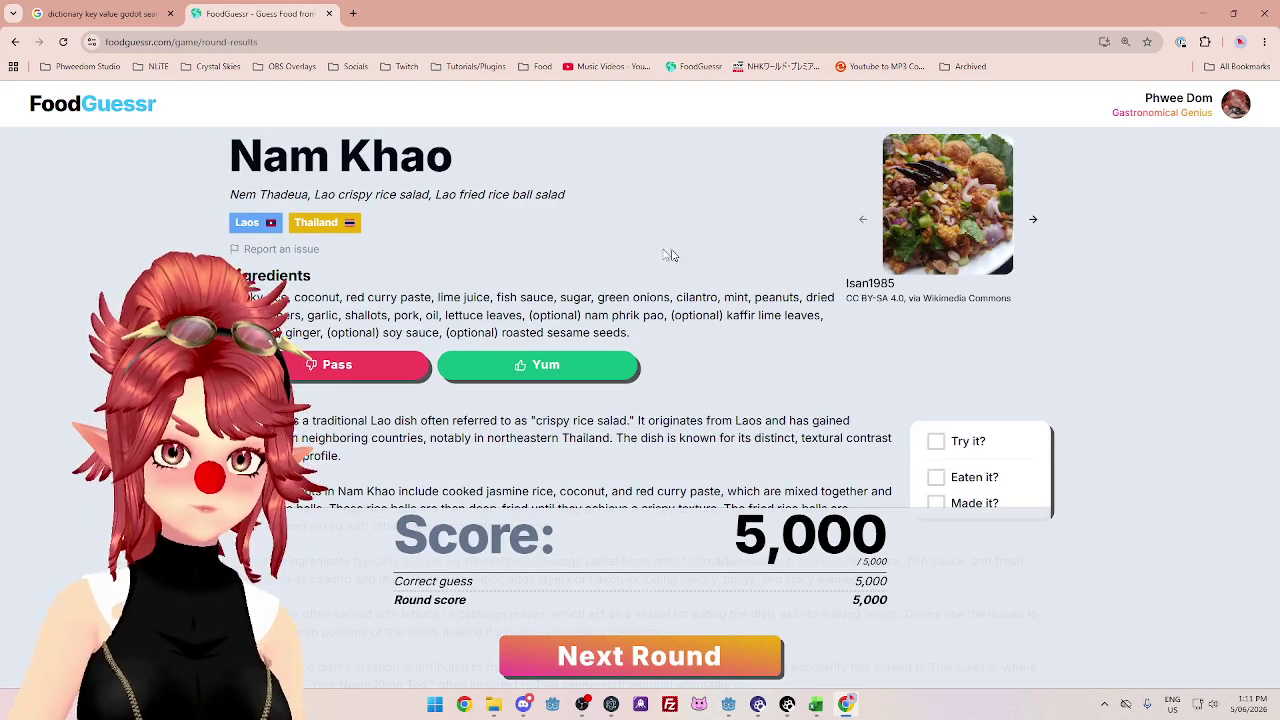
click(578, 362)
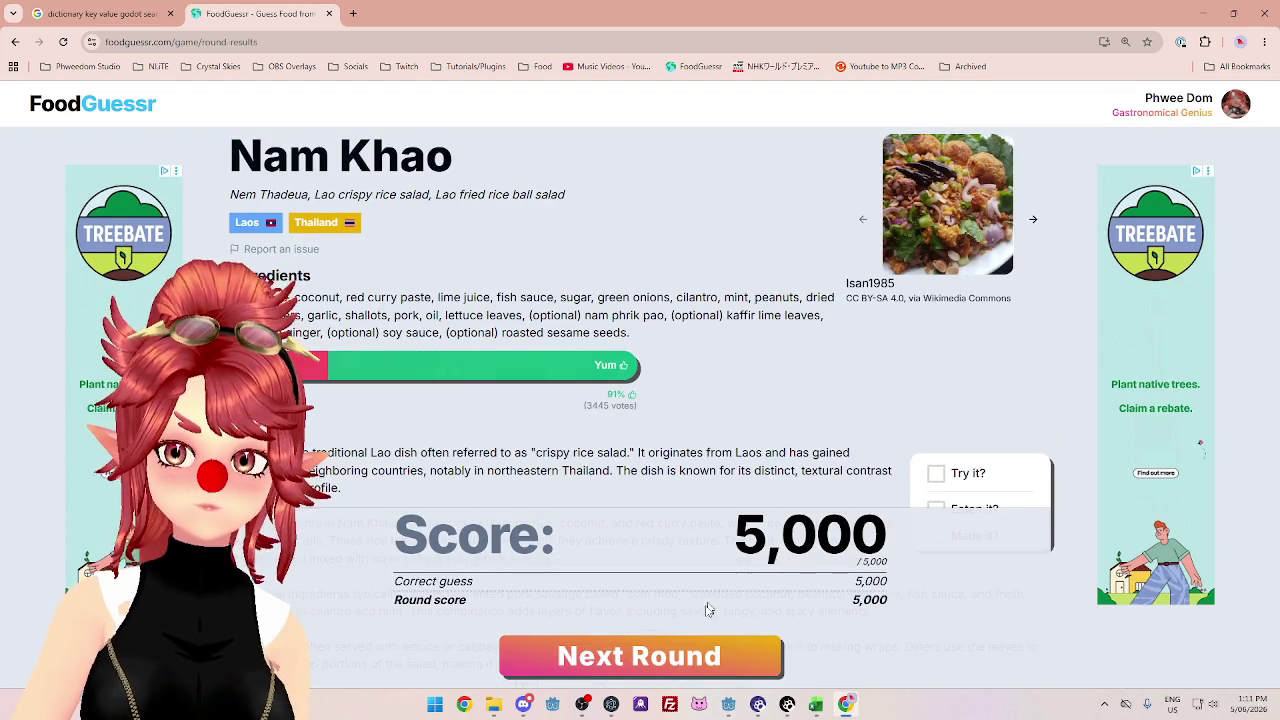
click(690, 655)
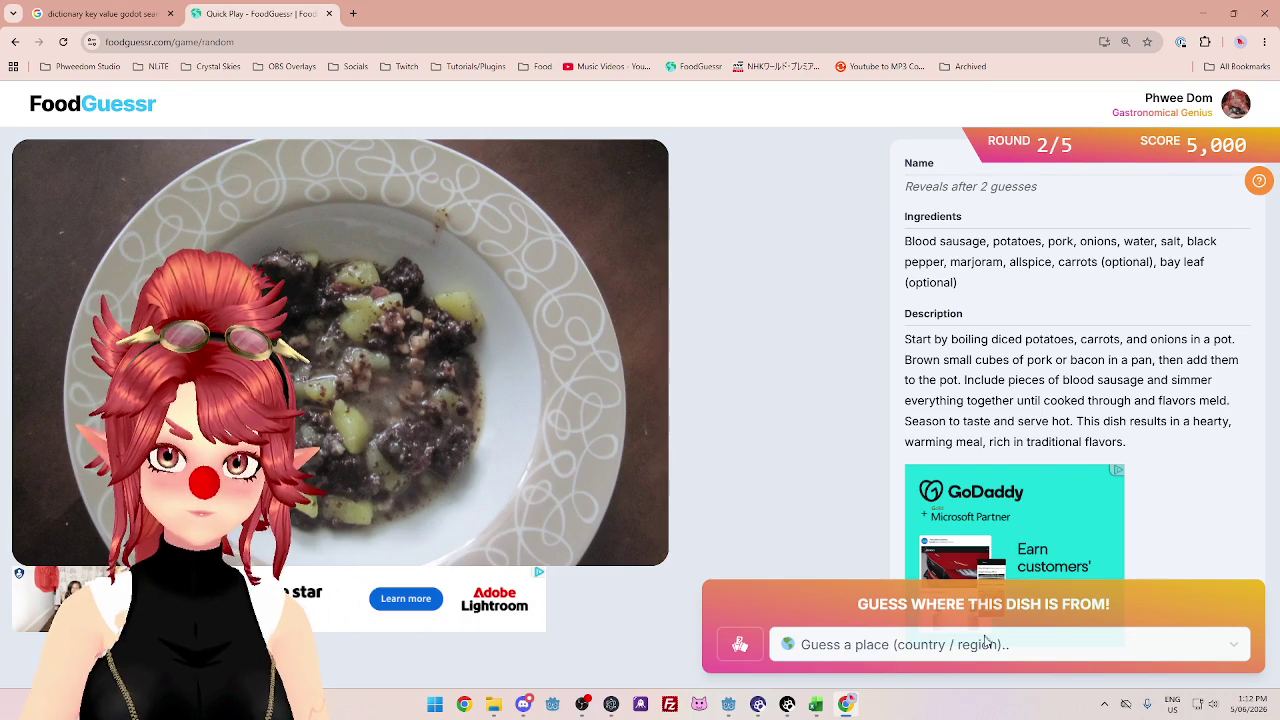
- Open a new blank browser tab beside FoodGuessr's round 2 dish
click(349, 13)
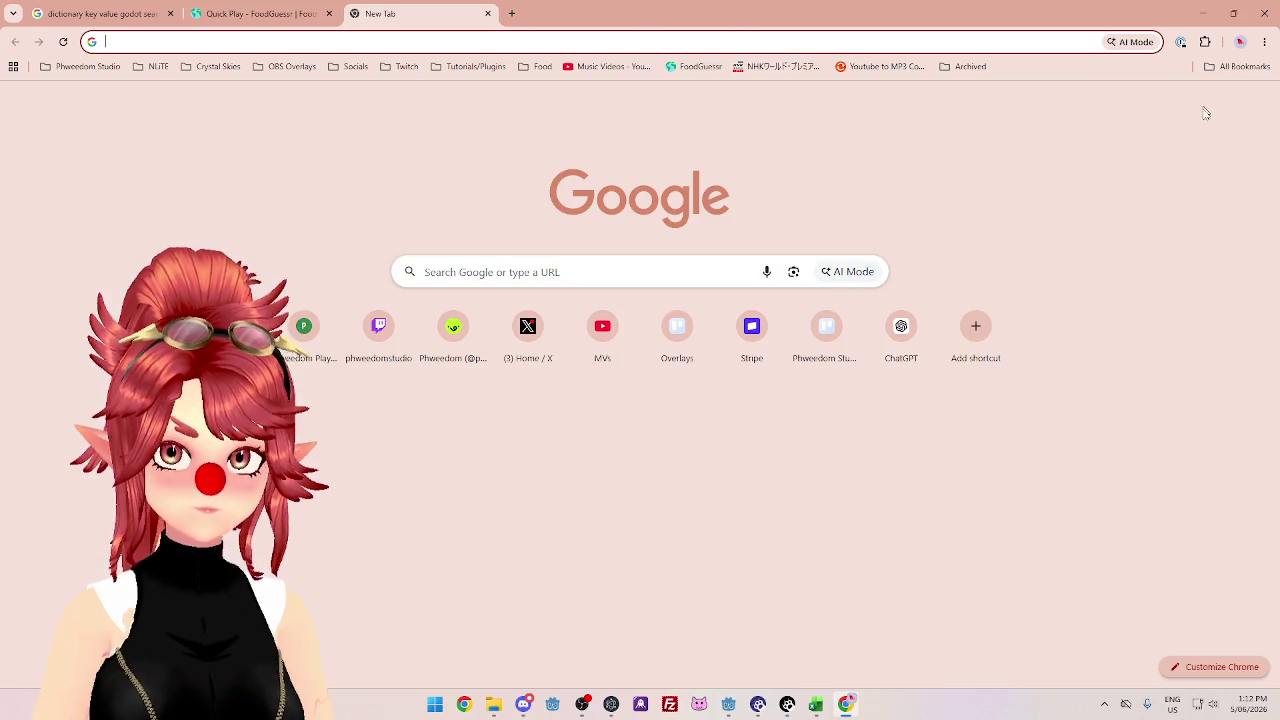
- Open Google Maps from the apps grid and pan the map over to Britain
click(1225, 102)
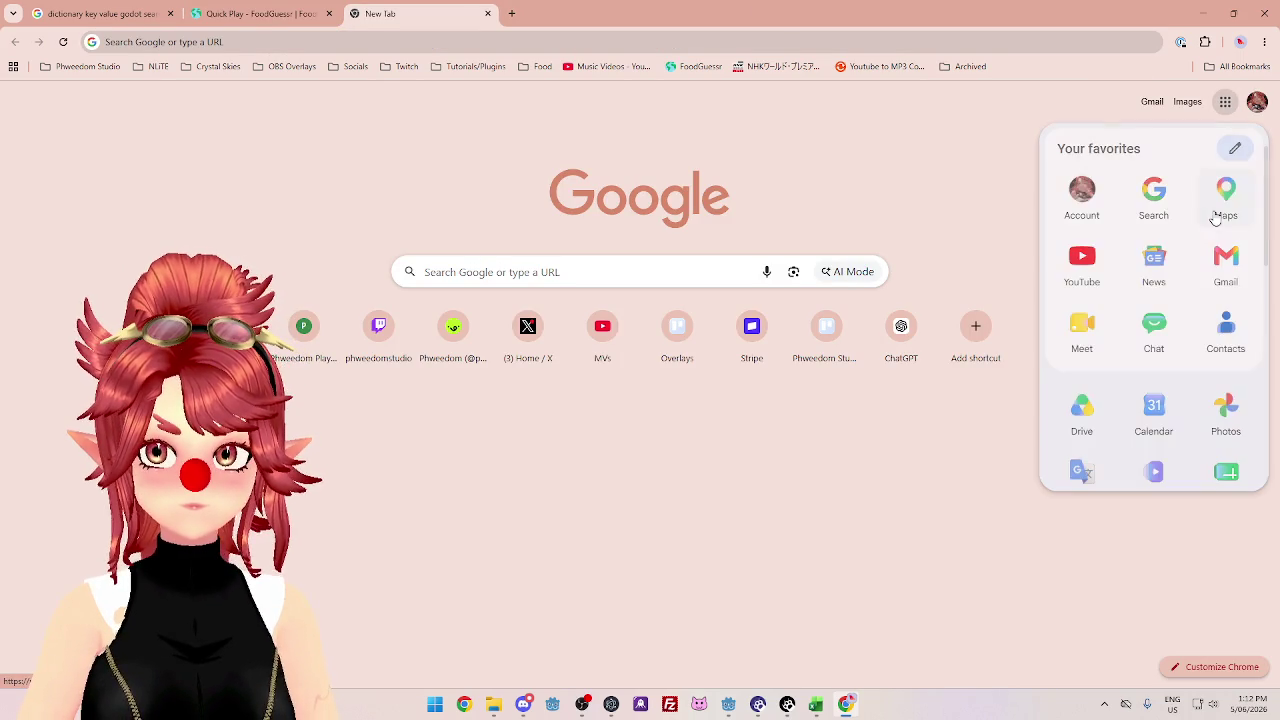
click(1226, 200)
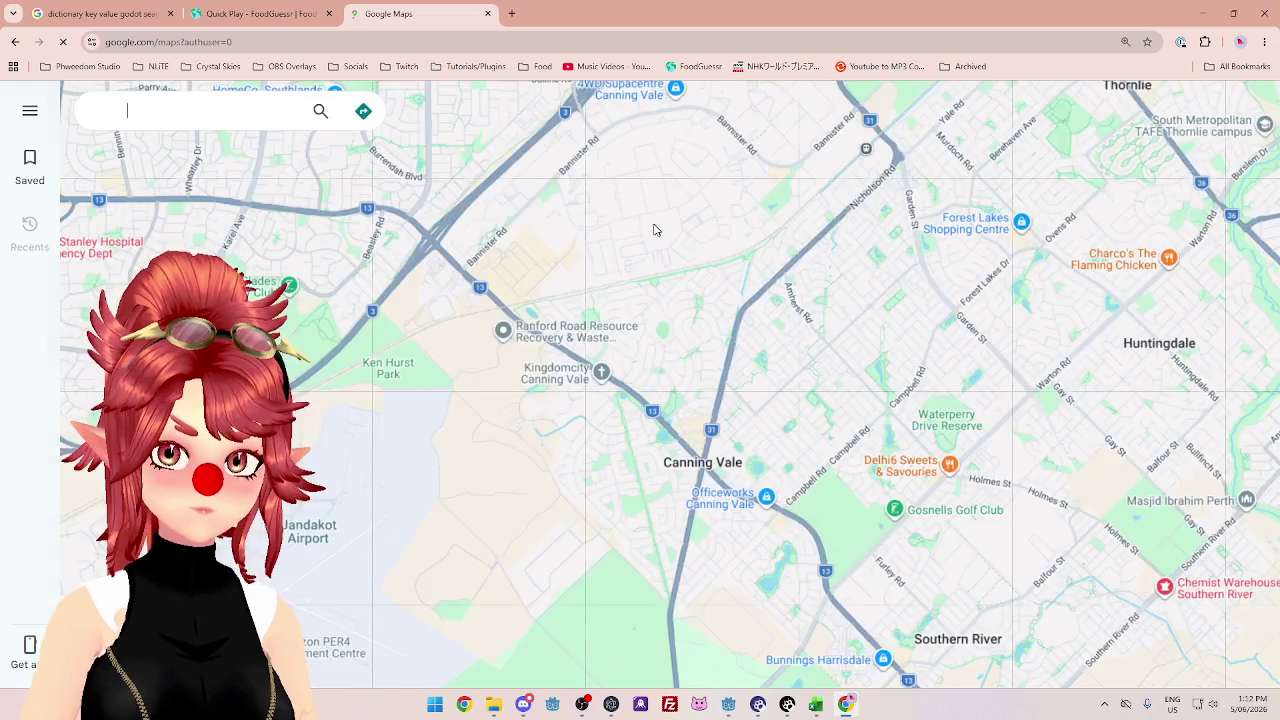
scroll(602, 305, down, 6)
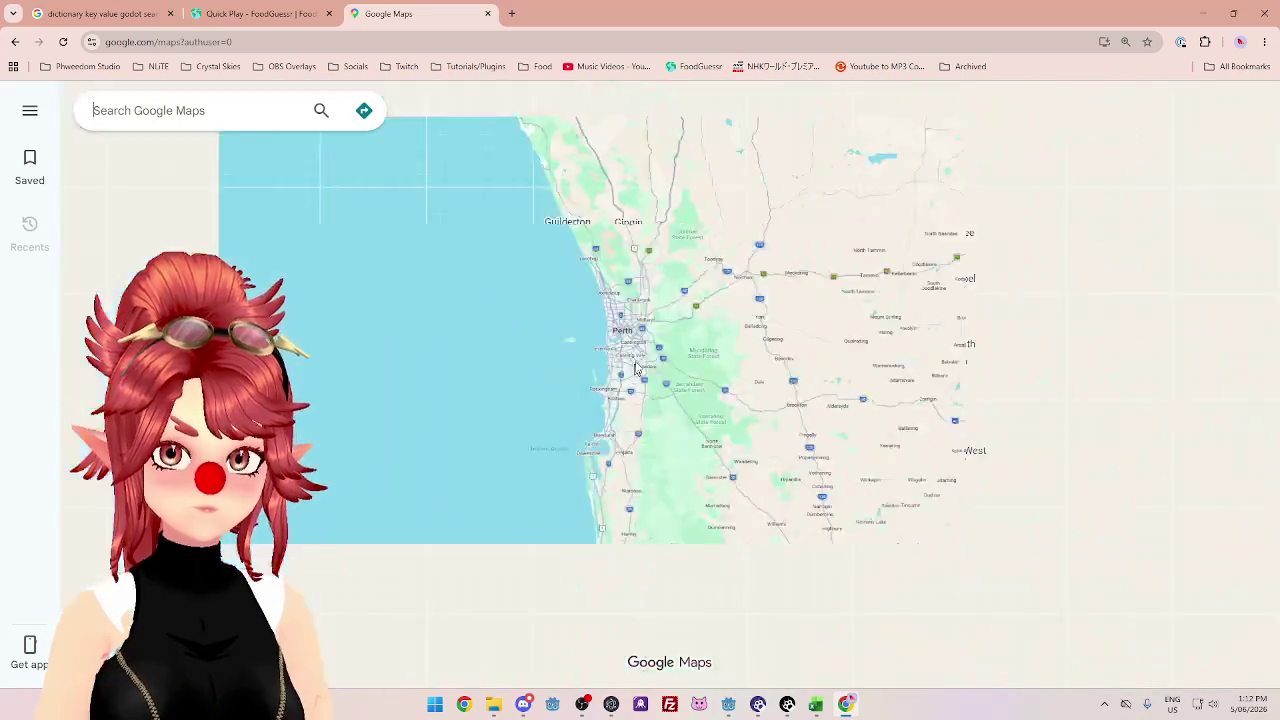
scroll(640, 363, down, 5)
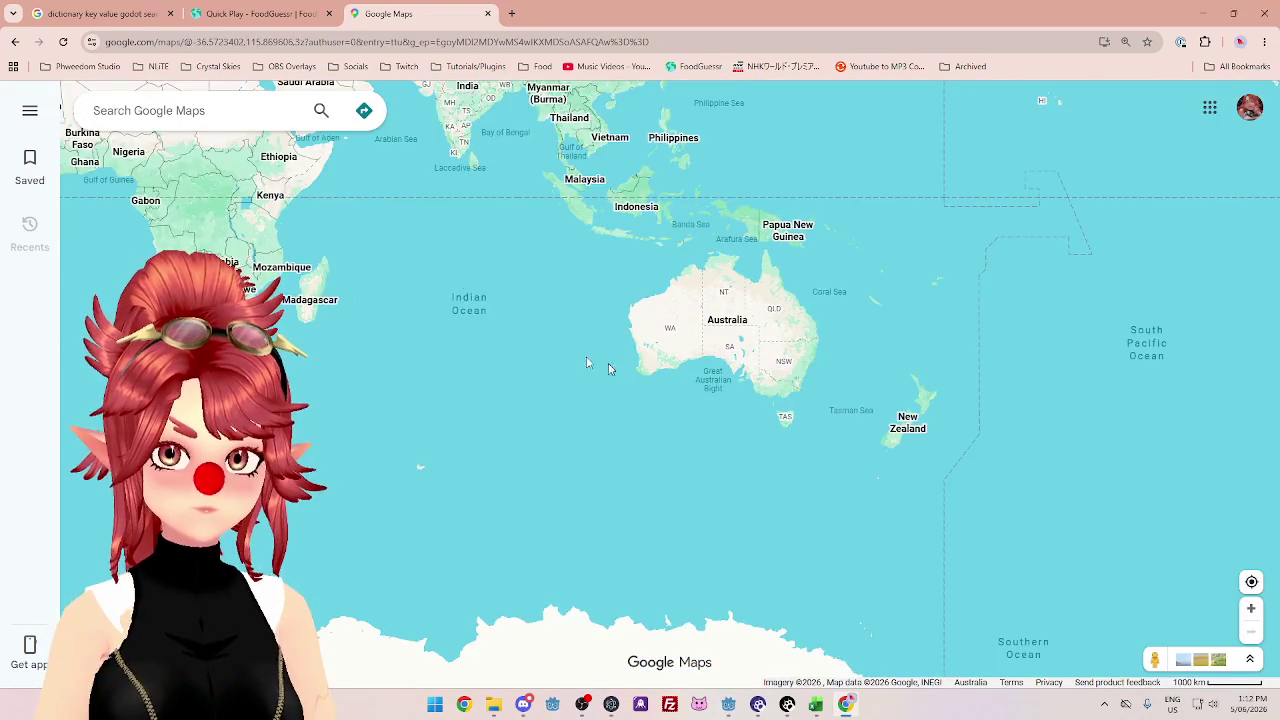
drag(654, 397, 940, 670)
drag(464, 237, 570, 365)
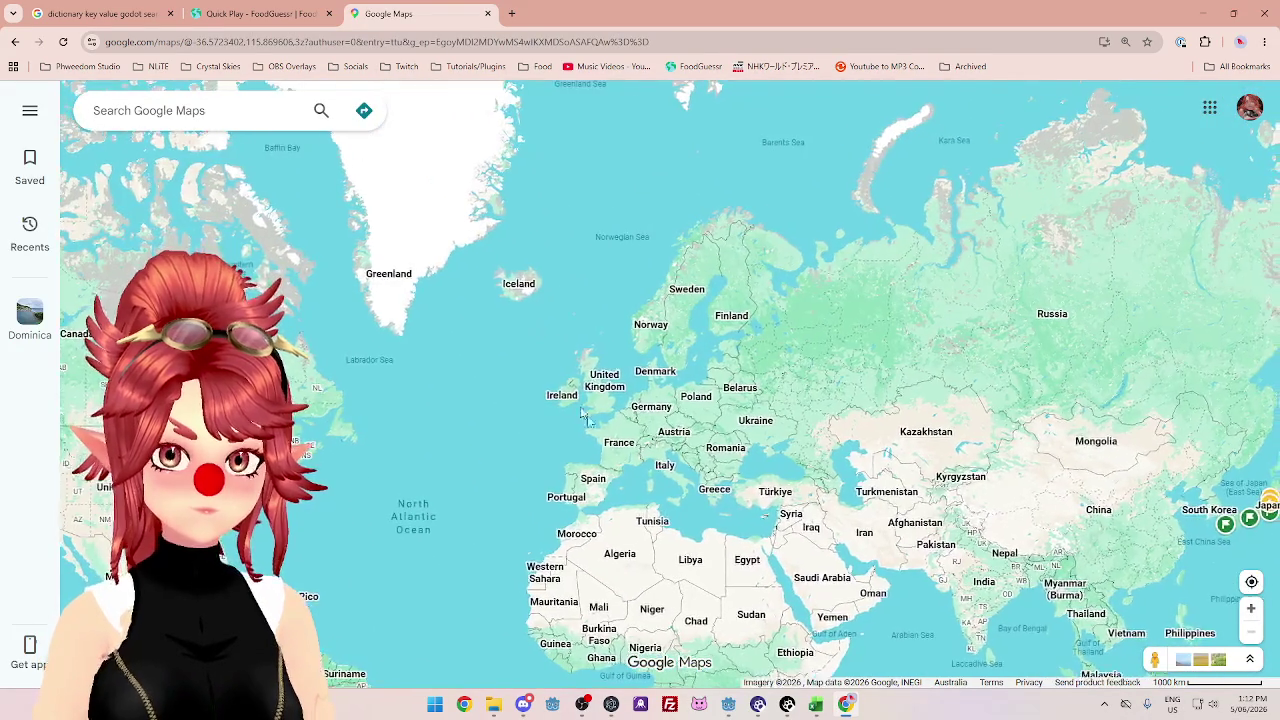
scroll(570, 365, up, 2)
scroll(570, 340, up, 3)
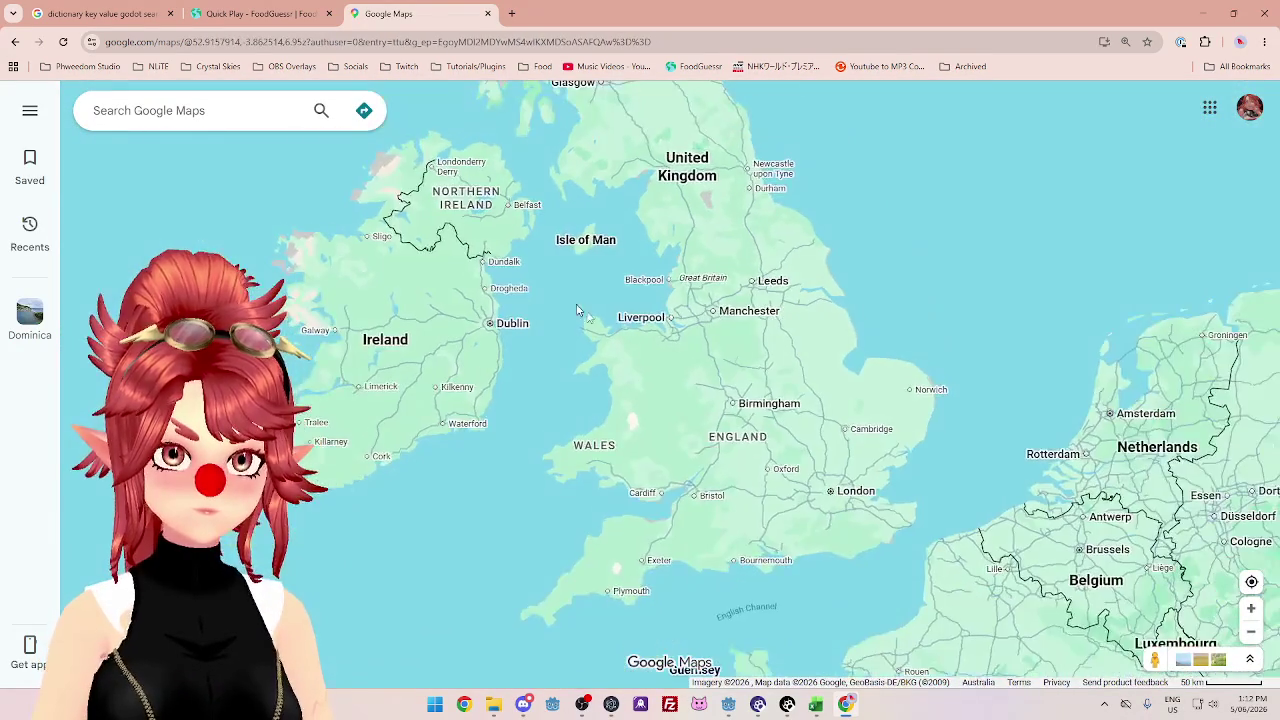
scroll(579, 300, down, 3)
drag(582, 464, 582, 383)
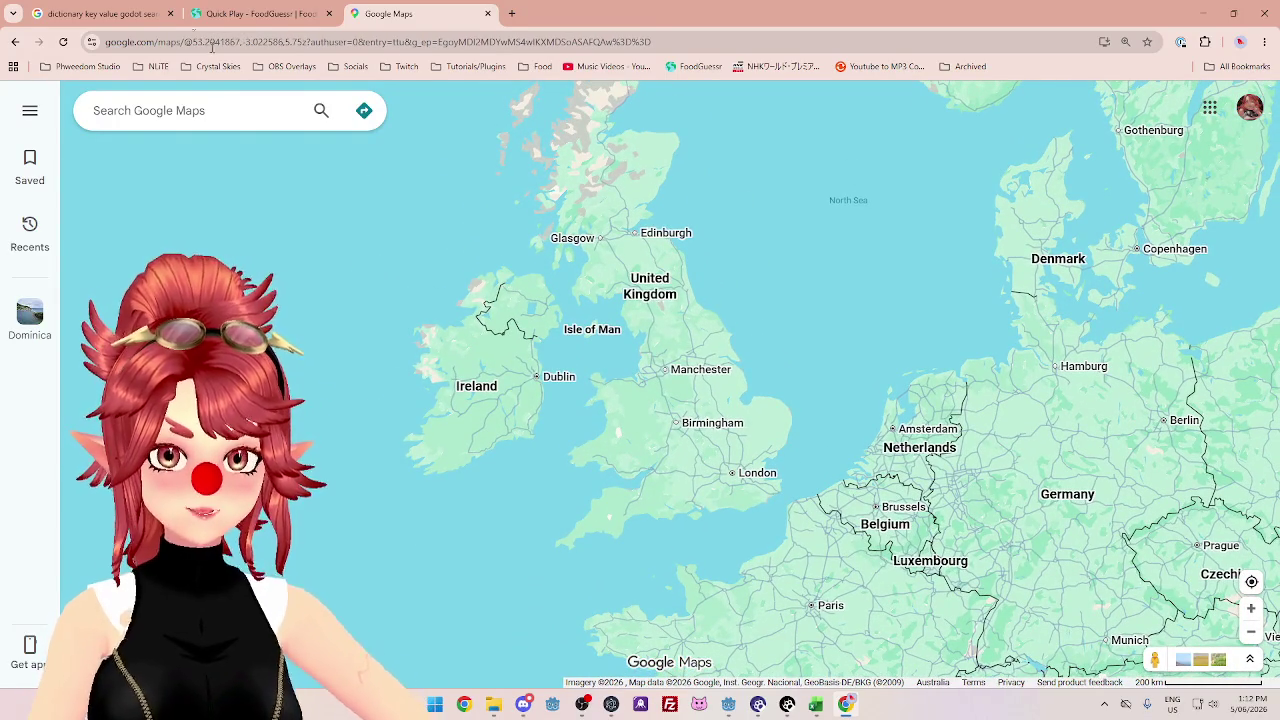
- Recentre the map on Scotland and the UK, then return to the FoodGuessr round
click(257, 15)
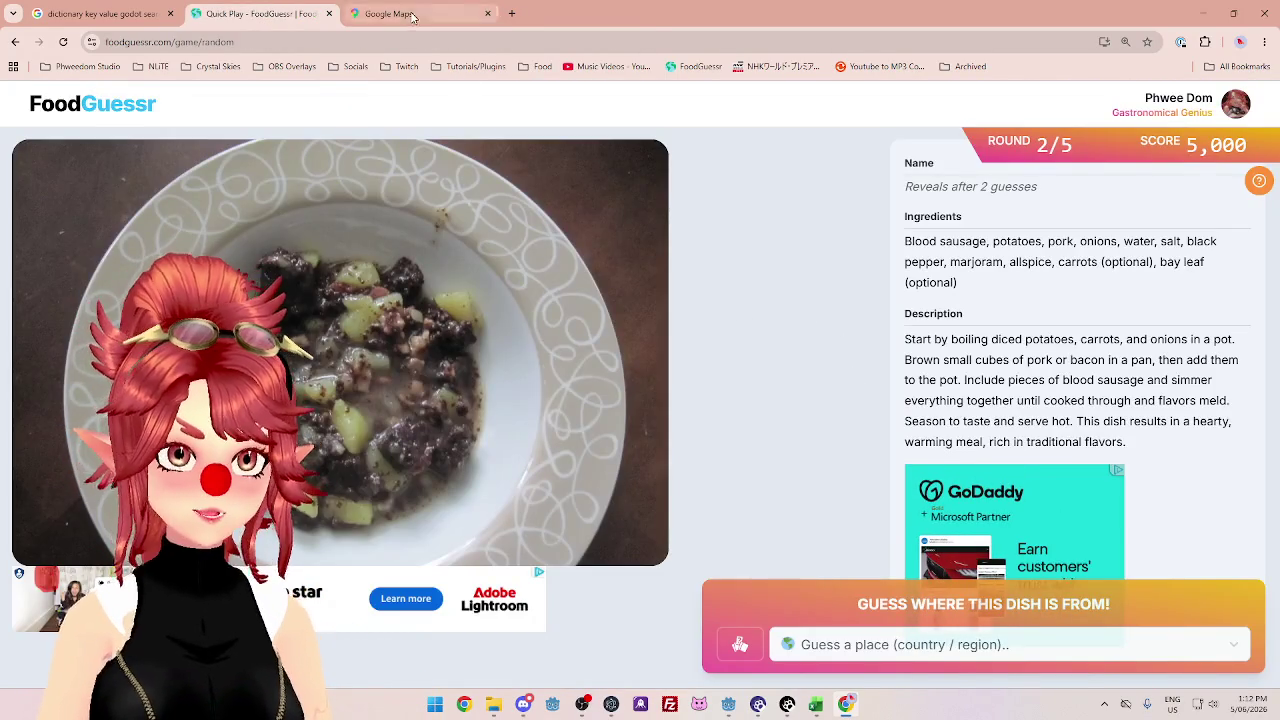
click(400, 13)
scroll(641, 250, up, 5)
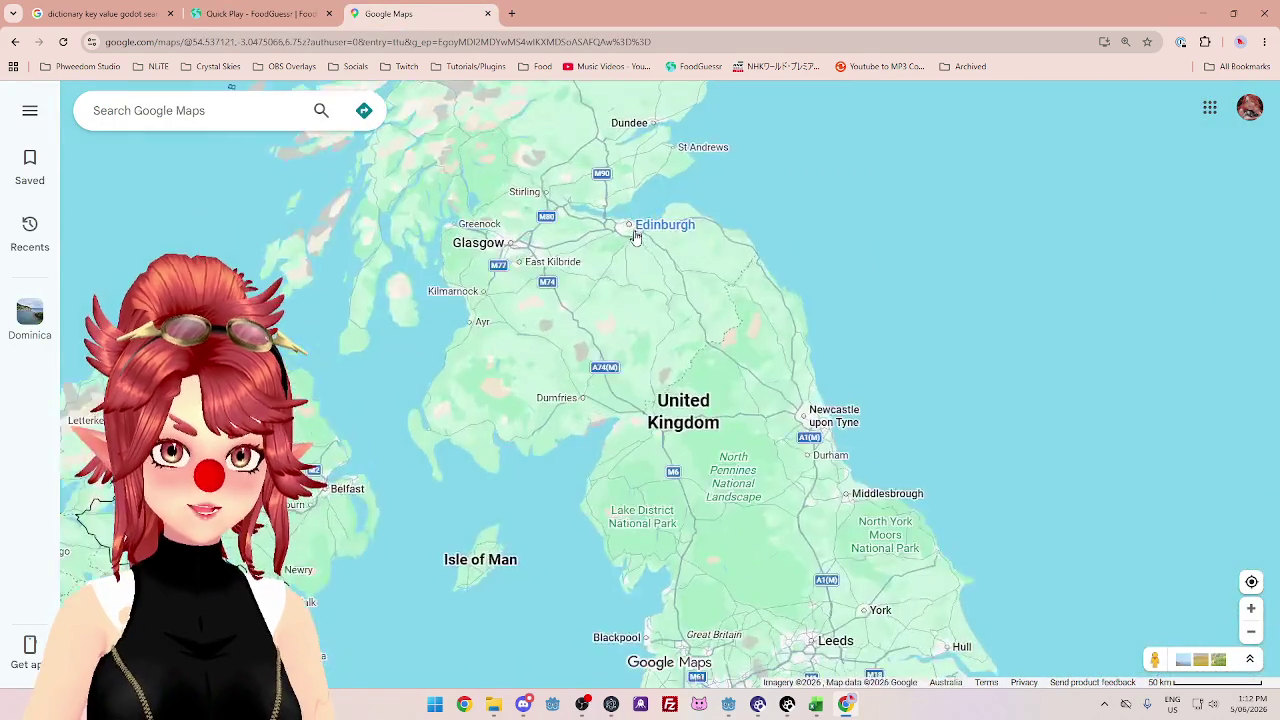
scroll(634, 234, down, 3)
scroll(833, 401, up, 3)
drag(833, 401, 771, 274)
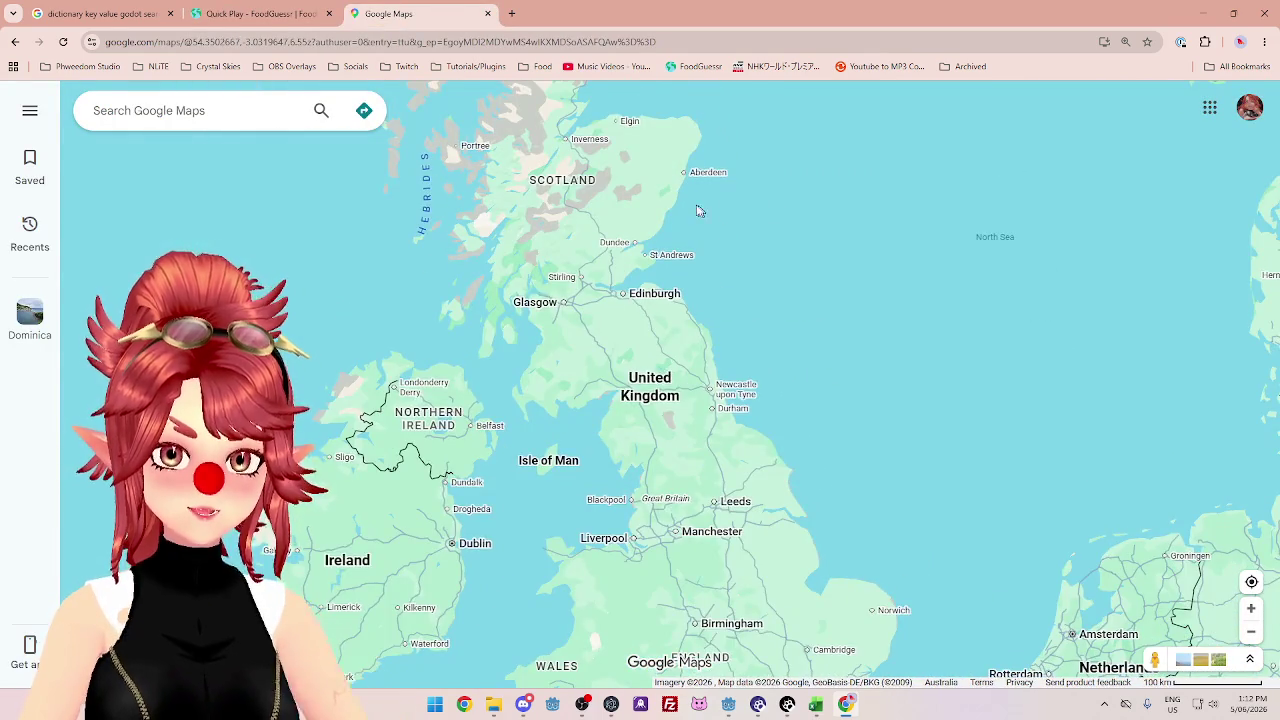
scroll(697, 209, up, 3)
scroll(679, 208, down, 3)
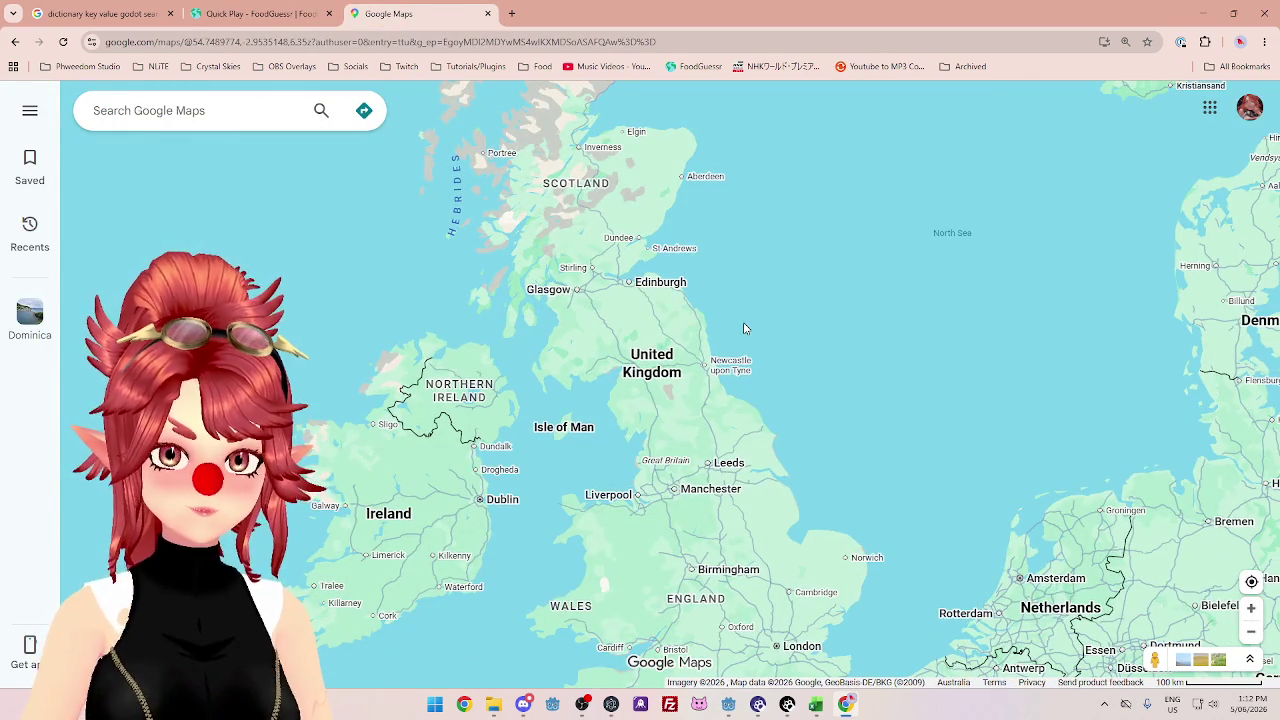
mouse_move(882, 442)
mouse_down()
mouse_move(843, 372)
mouse_move(908, 383)
mouse_up()
scroll(918, 395, down, 2)
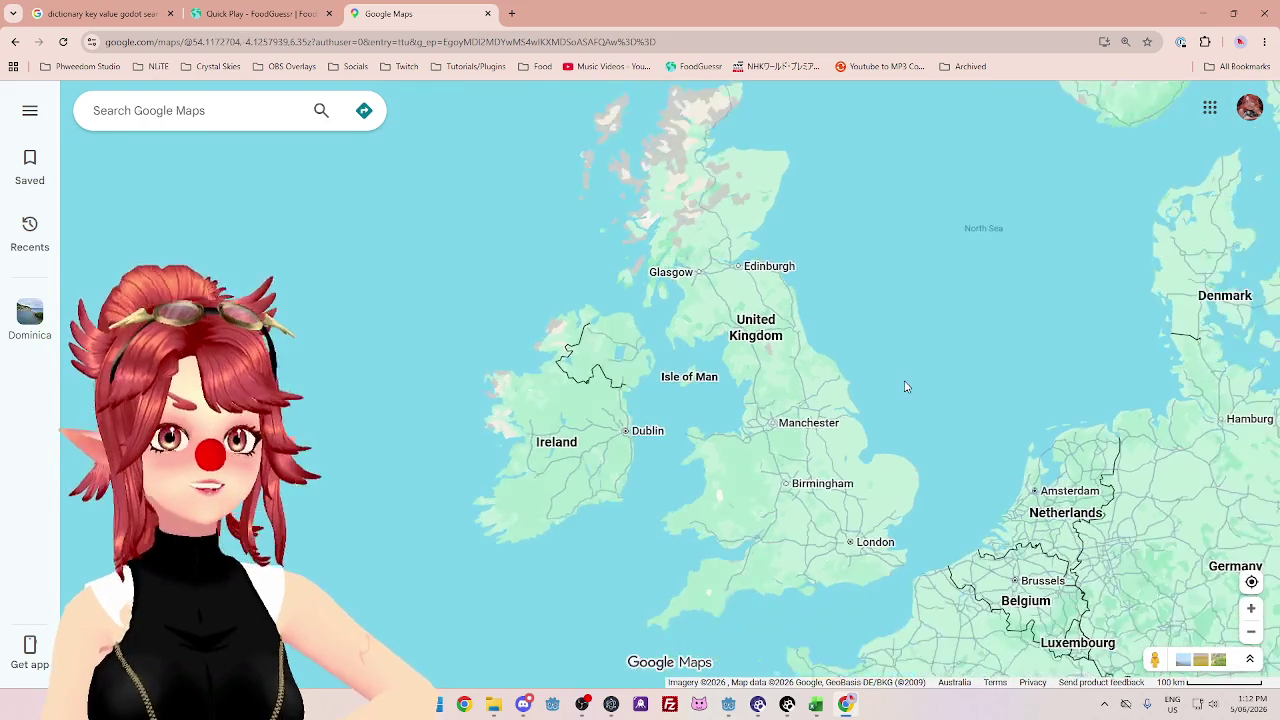
click(262, 14)
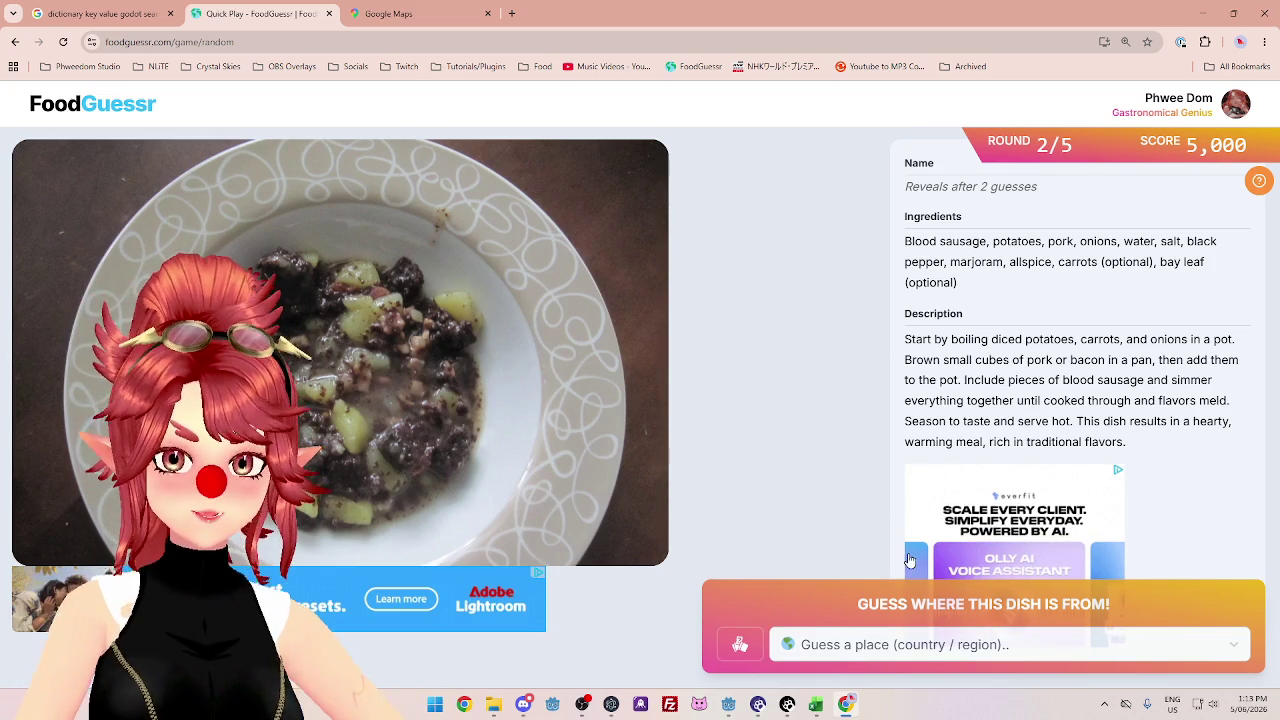
- Guess Ireland as the origin of the round 2 dish
click(860, 644)
text(ir)
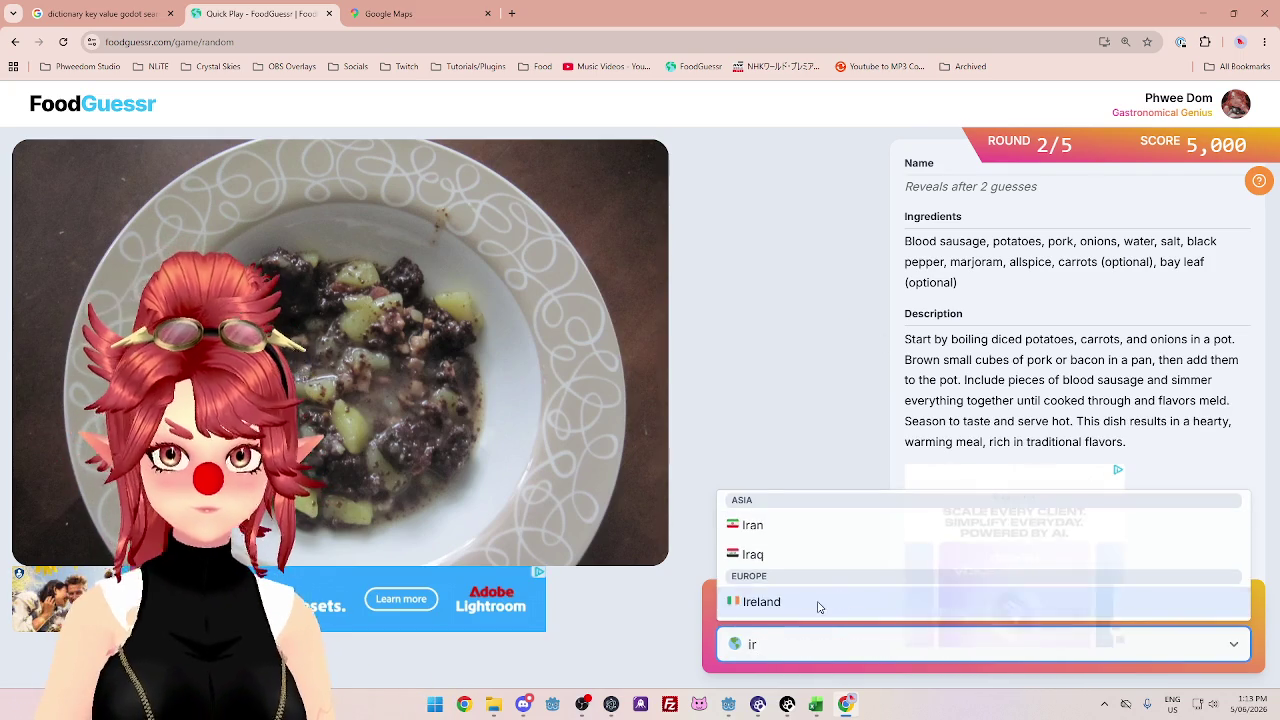
click(818, 605)
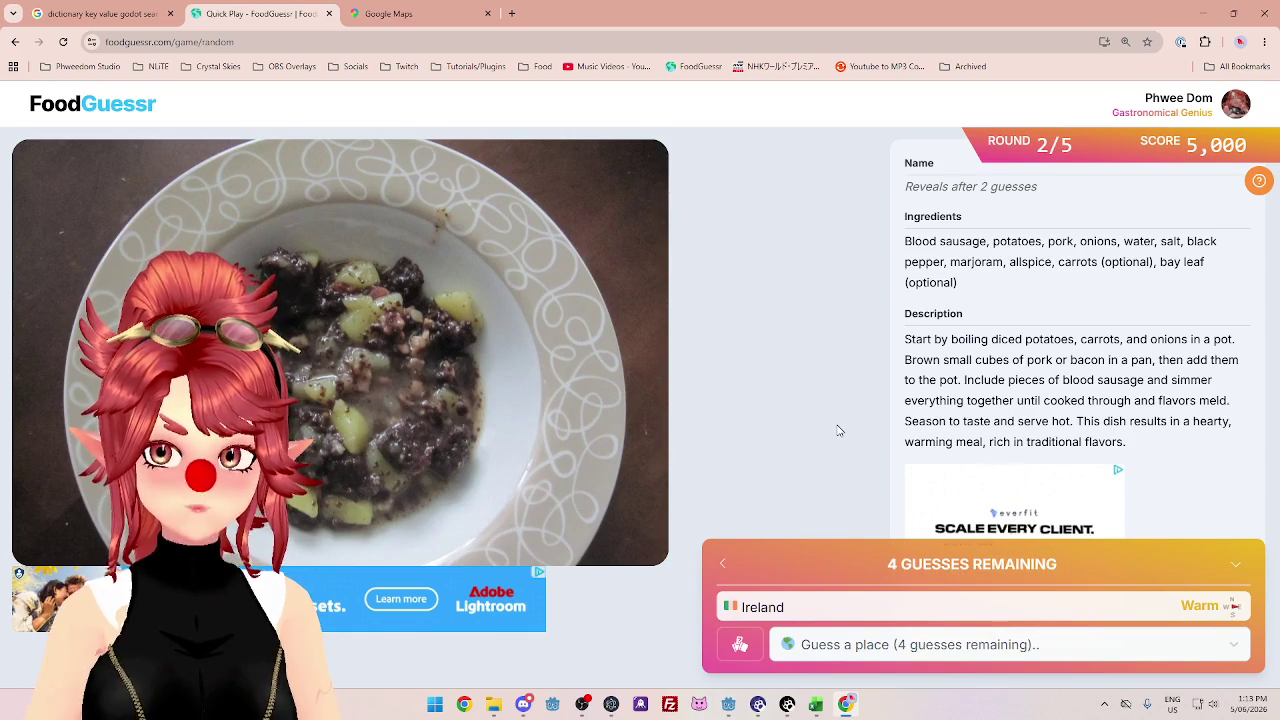
- Look over Scandinavia and Finland on Google Maps before guessing again
click(404, 18)
drag(826, 300, 734, 369)
scroll(734, 369, down, 1)
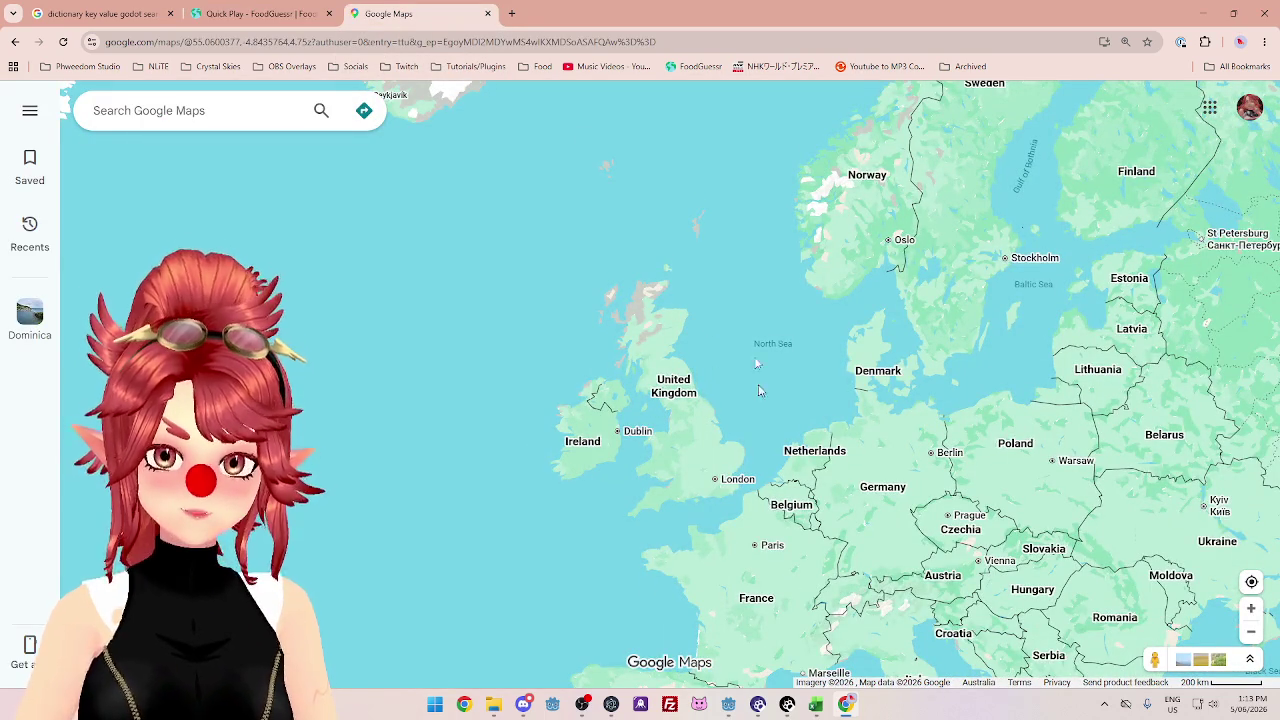
drag(758, 266, 562, 414)
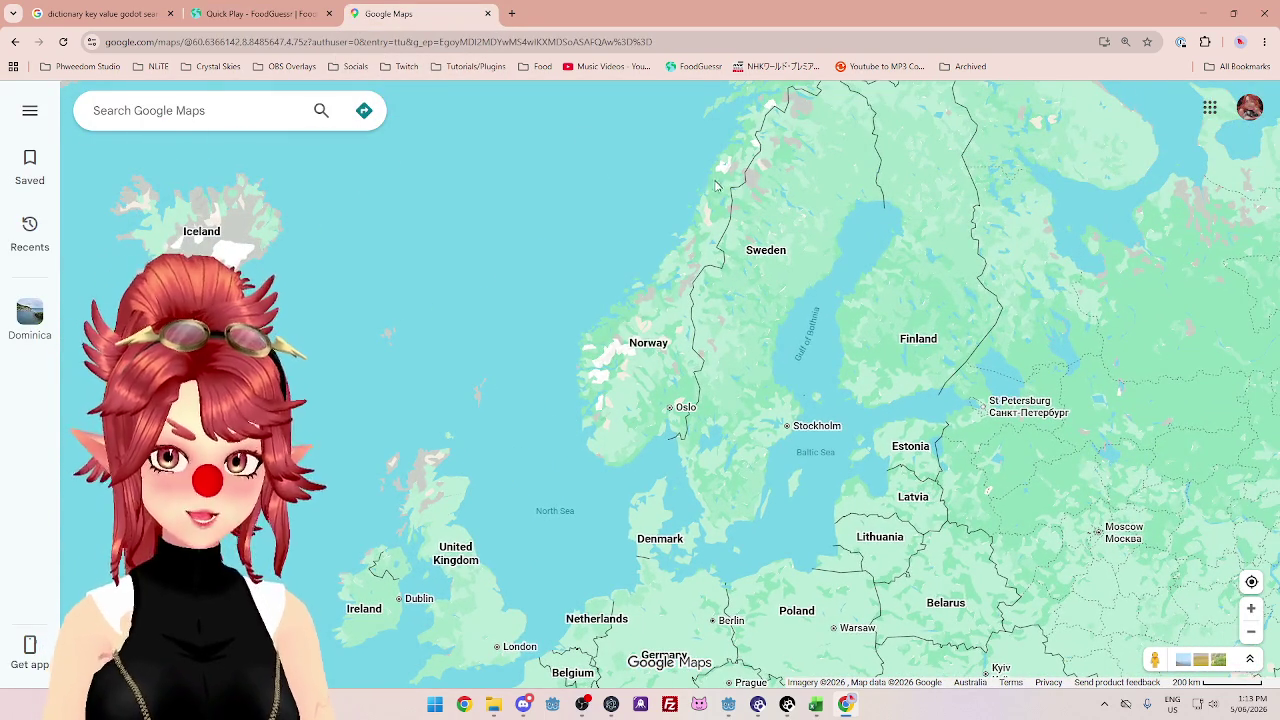
scroll(715, 185, down, 1)
click(296, 16)
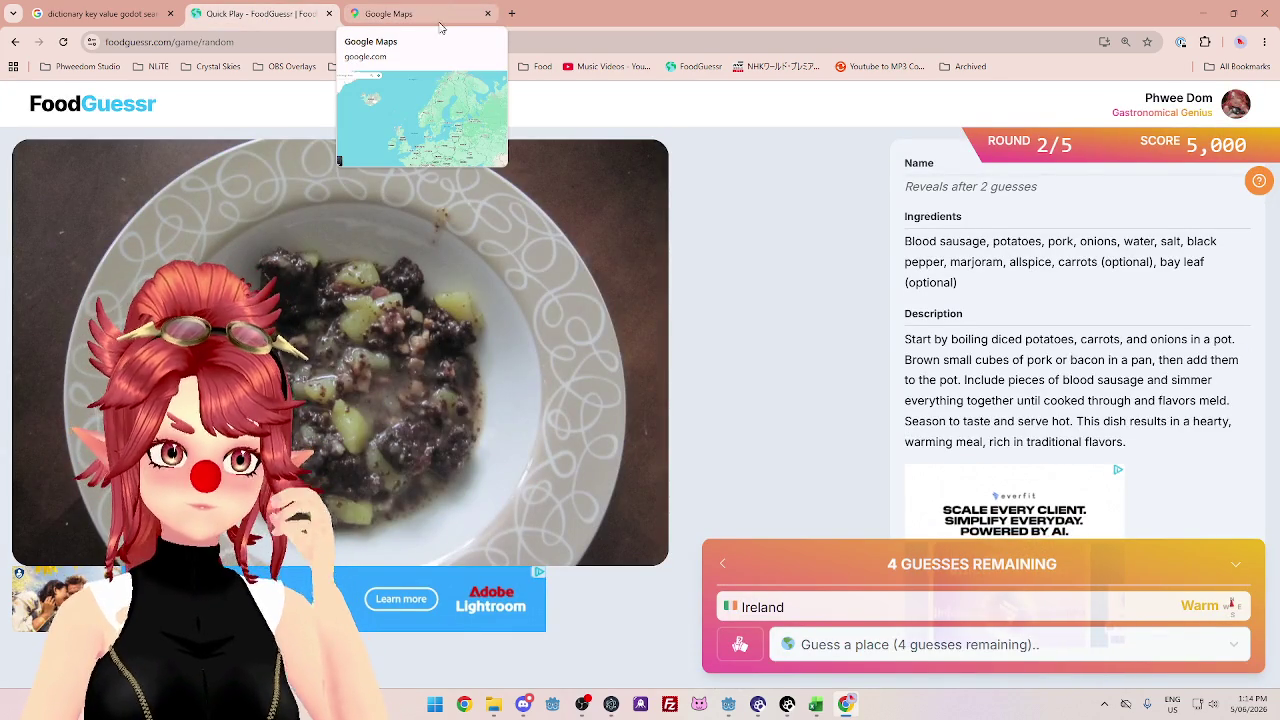
click(430, 20)
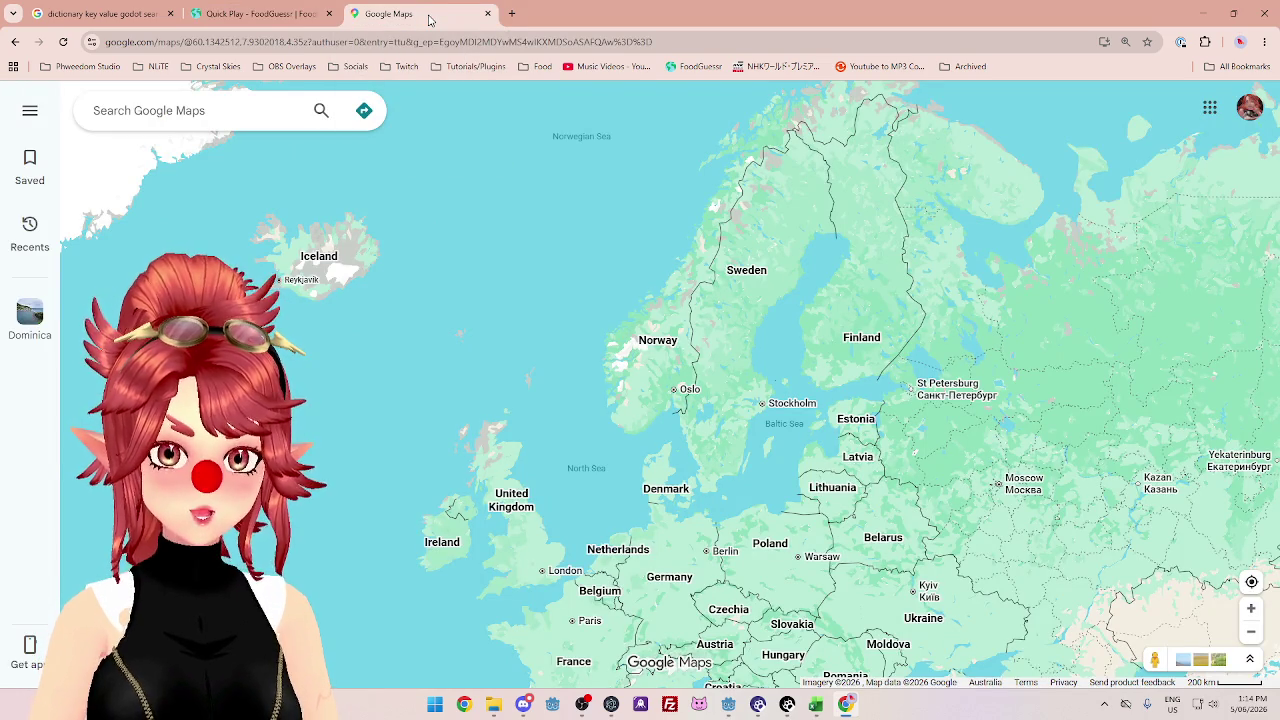
click(297, 18)
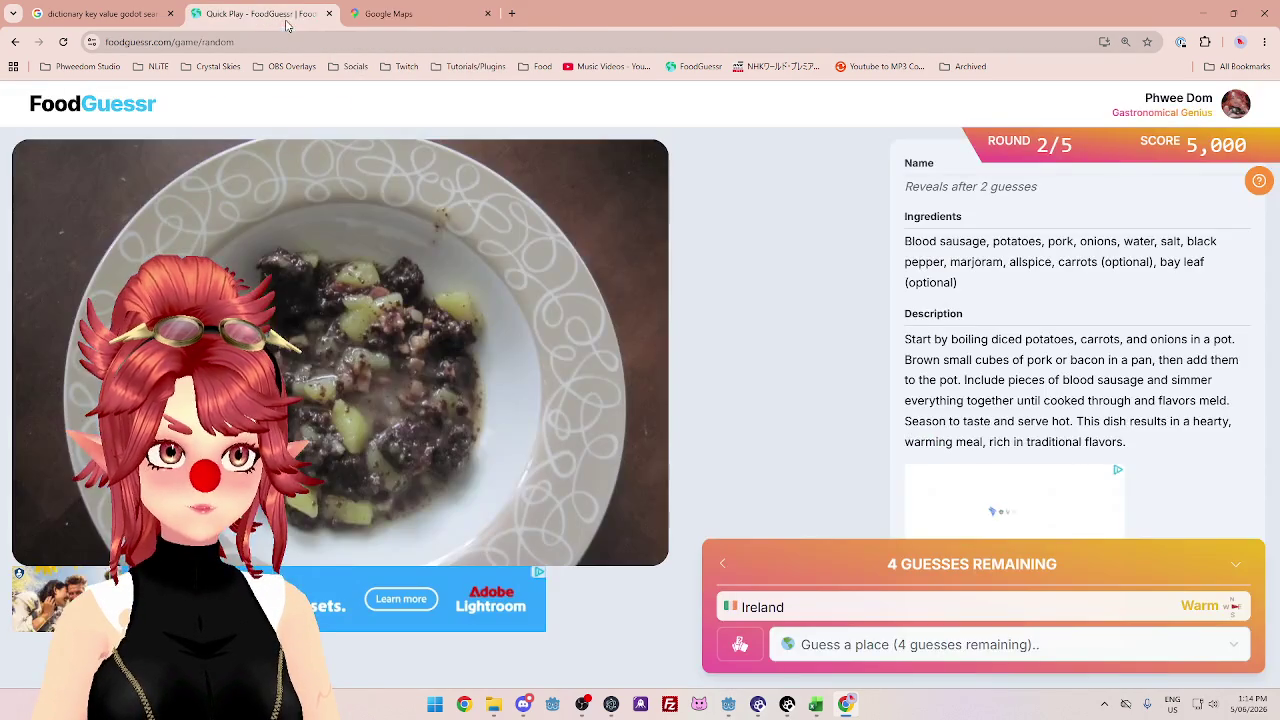
- Guess Norway for the round 2 dish
click(843, 648)
text(nor)
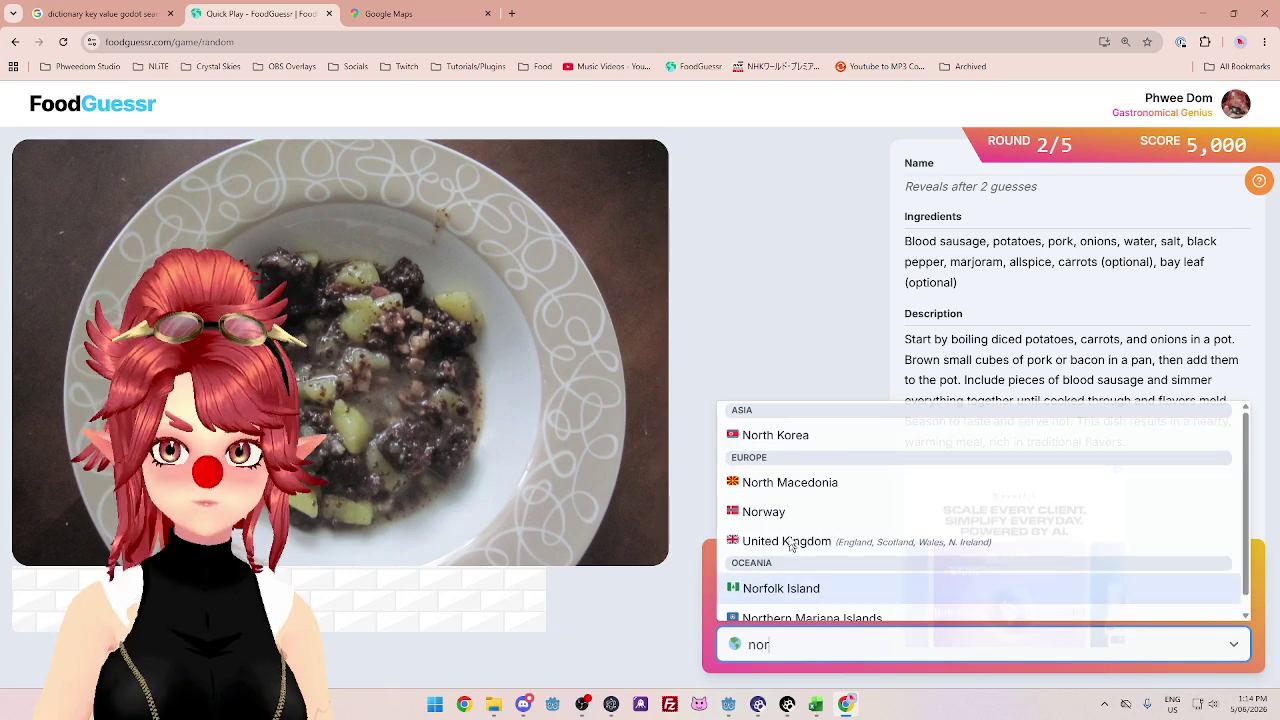
click(791, 516)
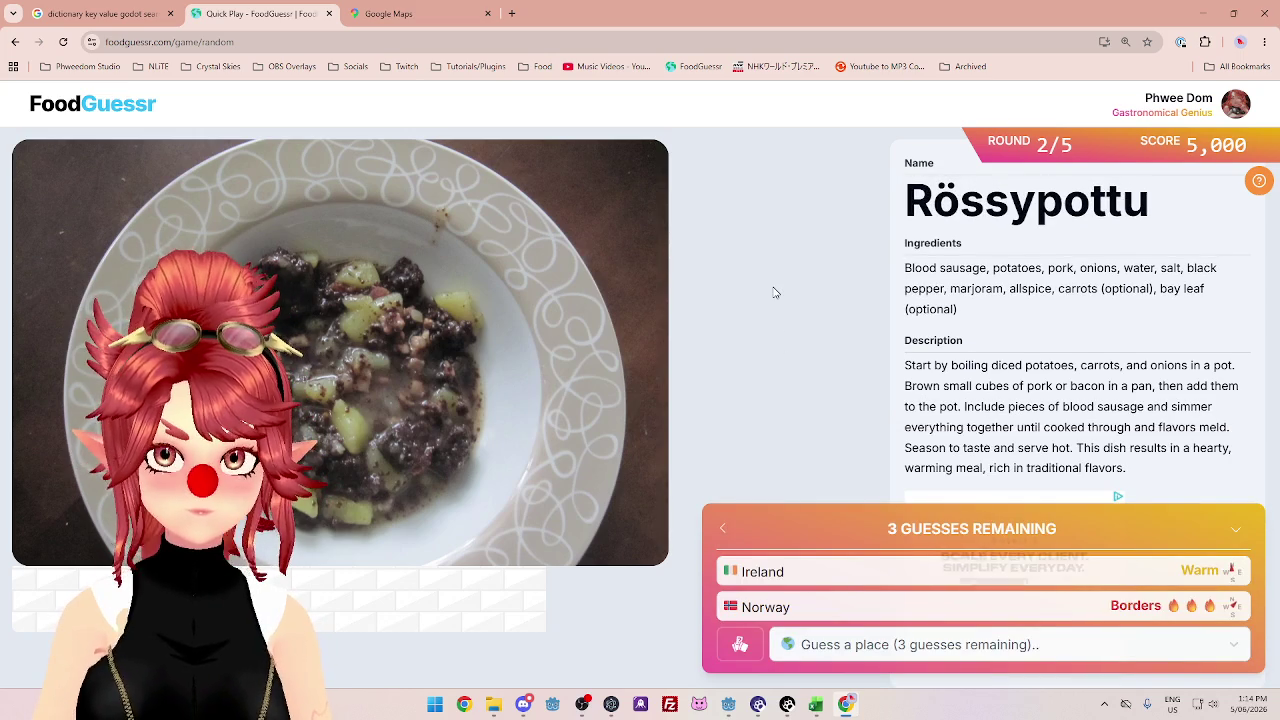
- After another look at northern Europe, guess Sweden
click(450, 18)
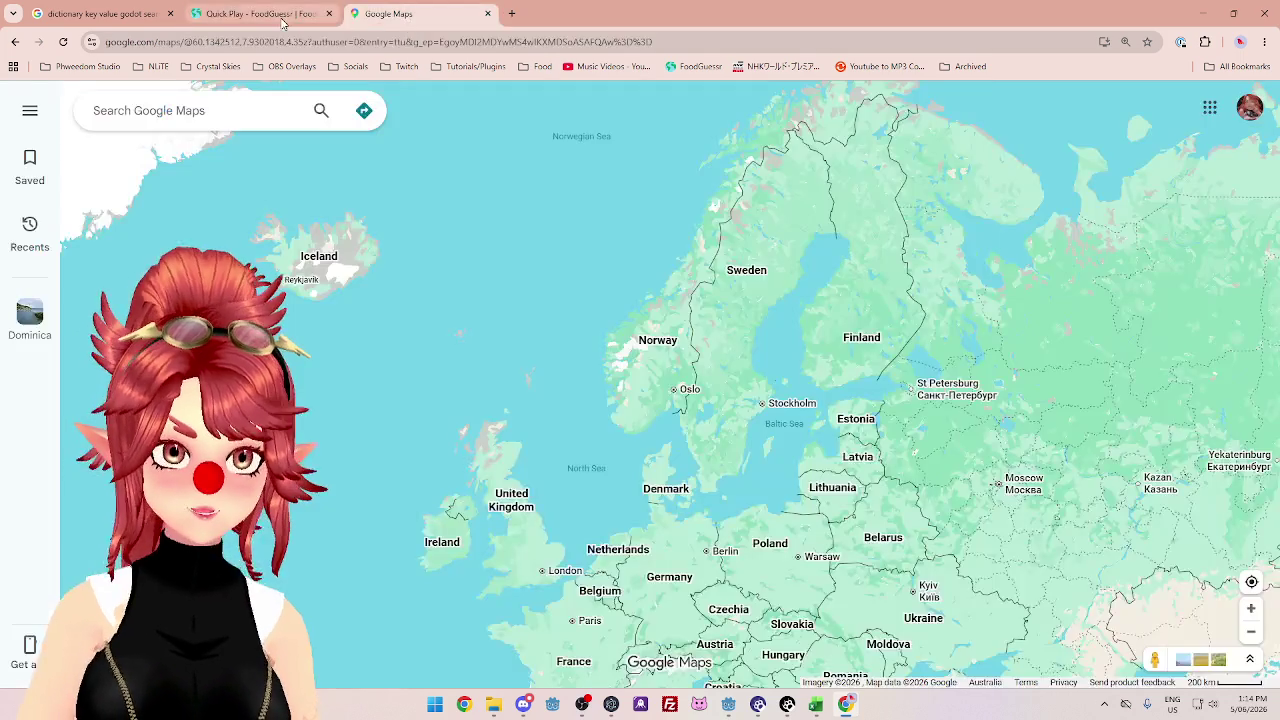
click(283, 18)
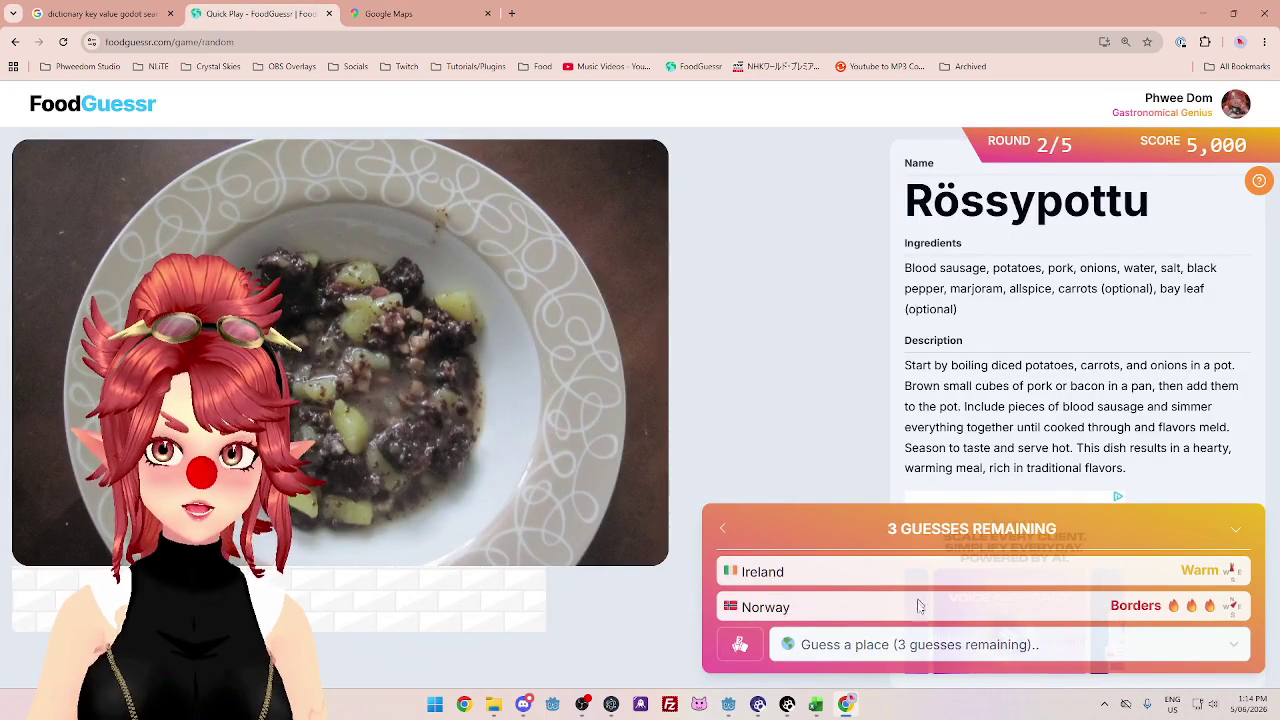
click(903, 645)
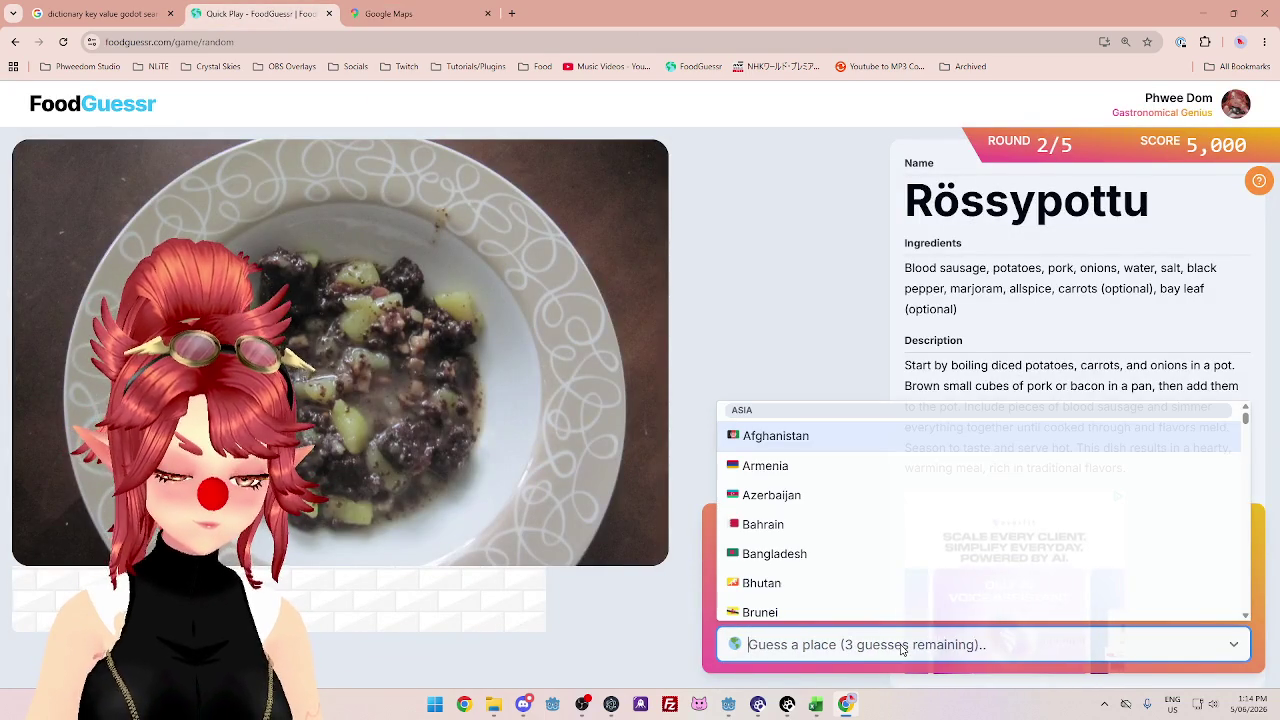
text(sw)
click(838, 574)
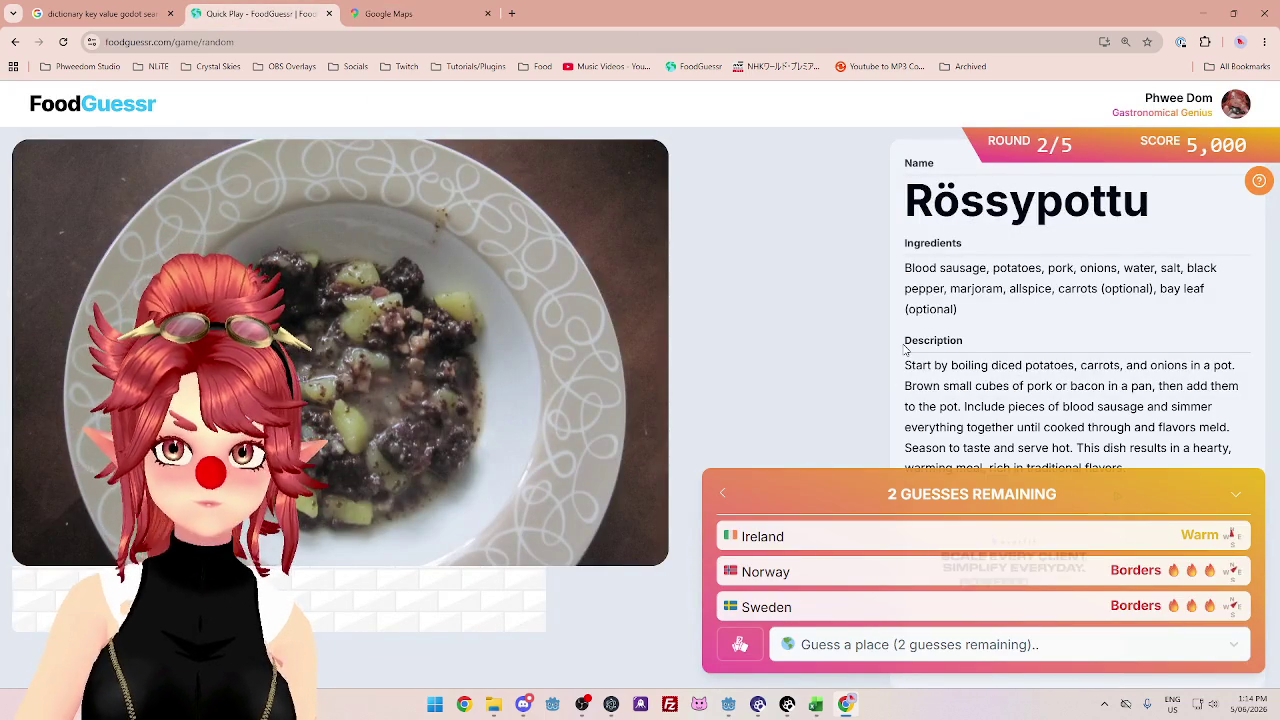
- Check the map once more, then guess Finland
click(393, 16)
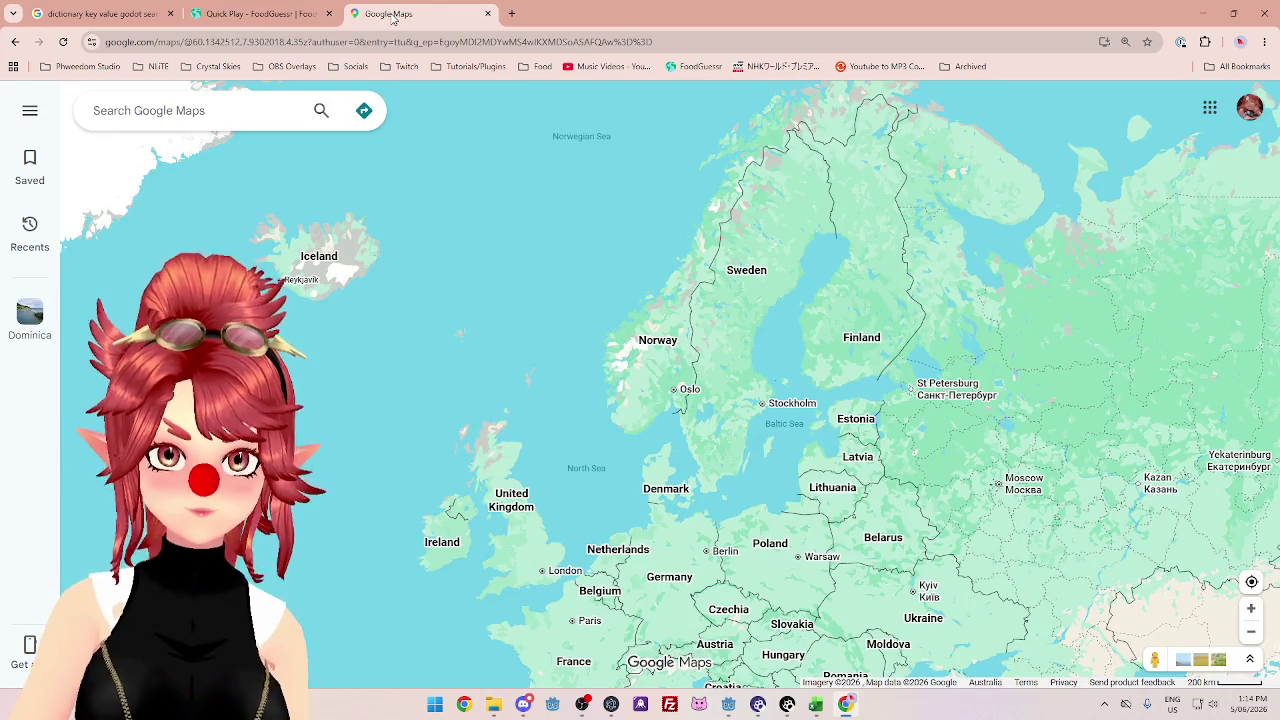
click(297, 27)
click(871, 636)
text(fi)
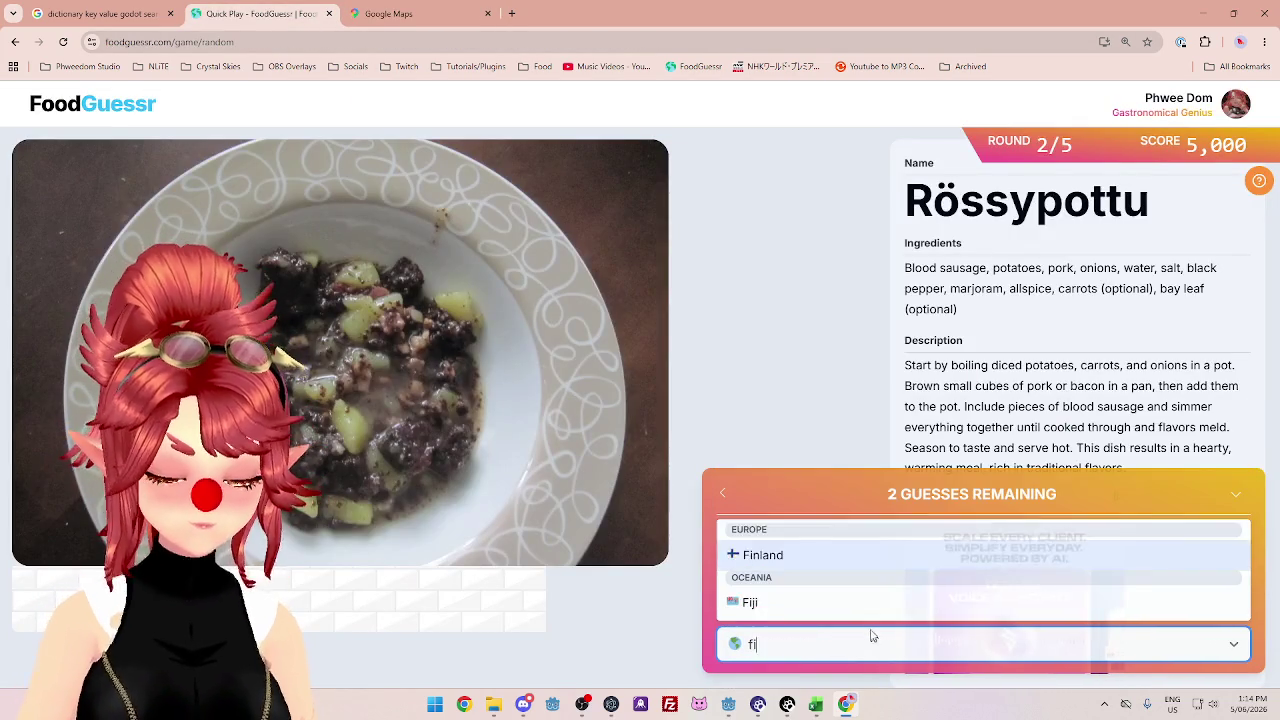
key(Return)
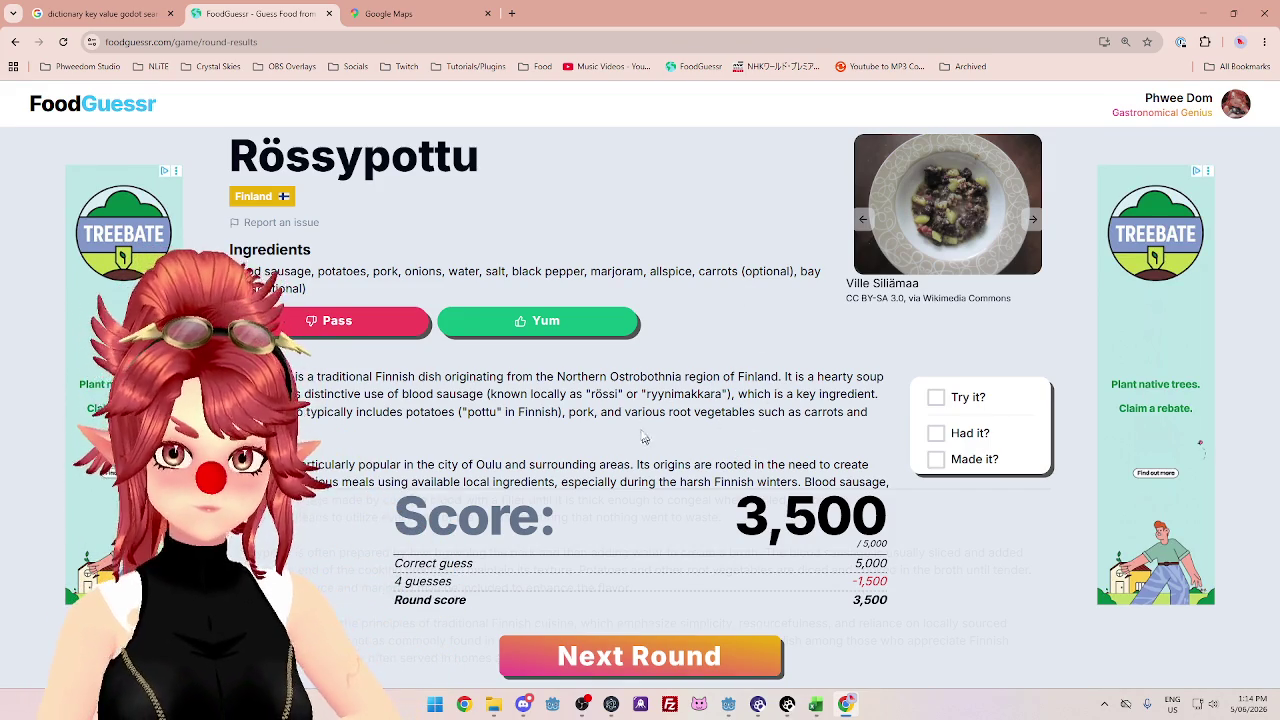
- Scroll through the Rössypottu results, then go on to round 3
scroll(642, 432, down, 4)
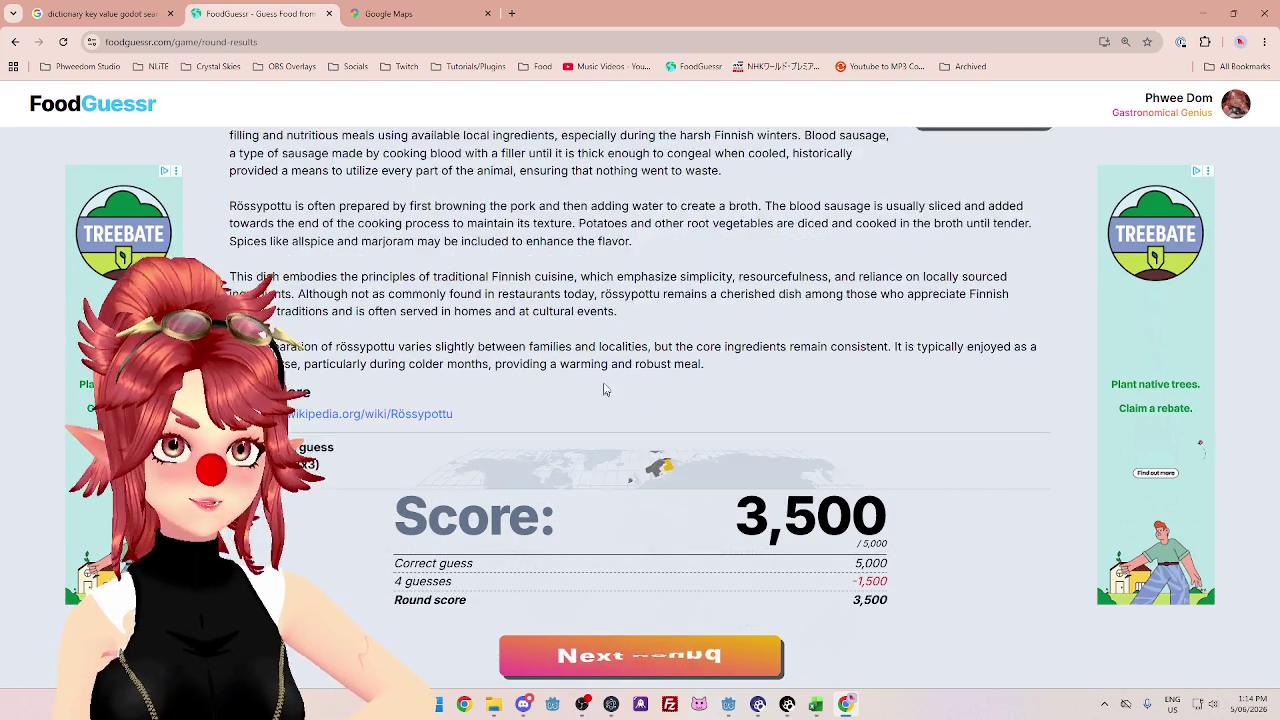
scroll(604, 390, down, 2)
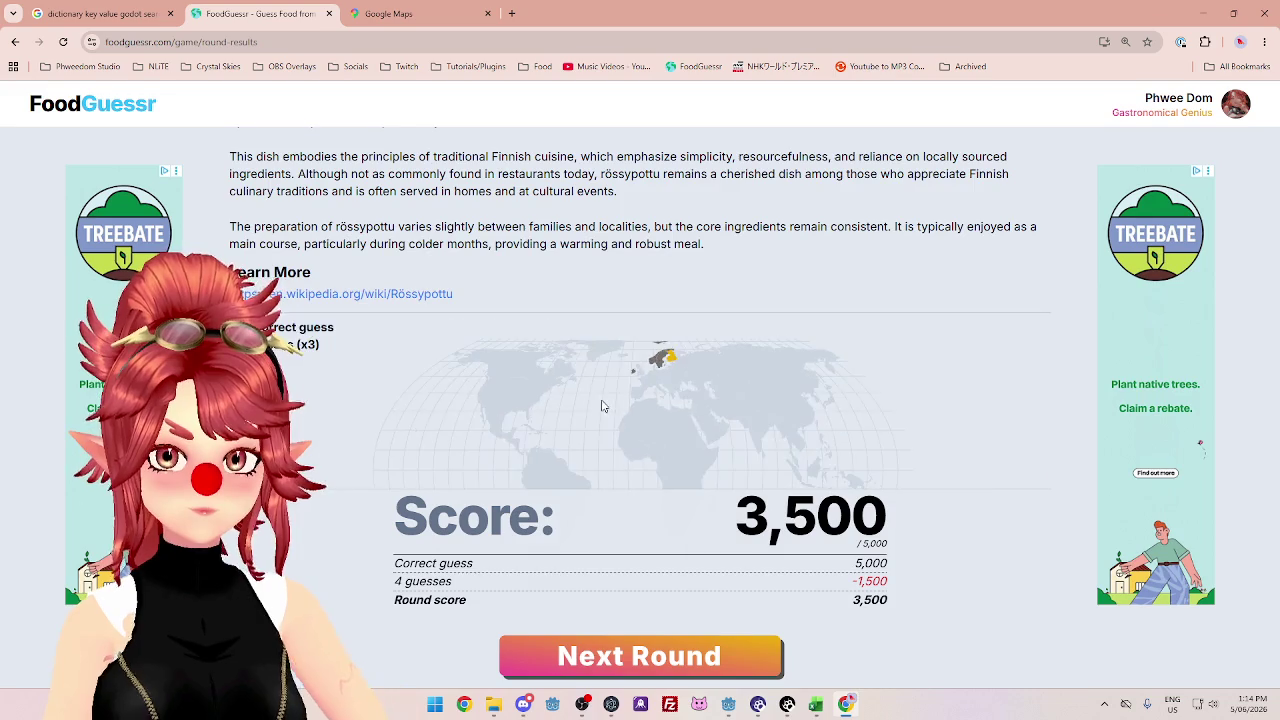
scroll(603, 406, up, 5)
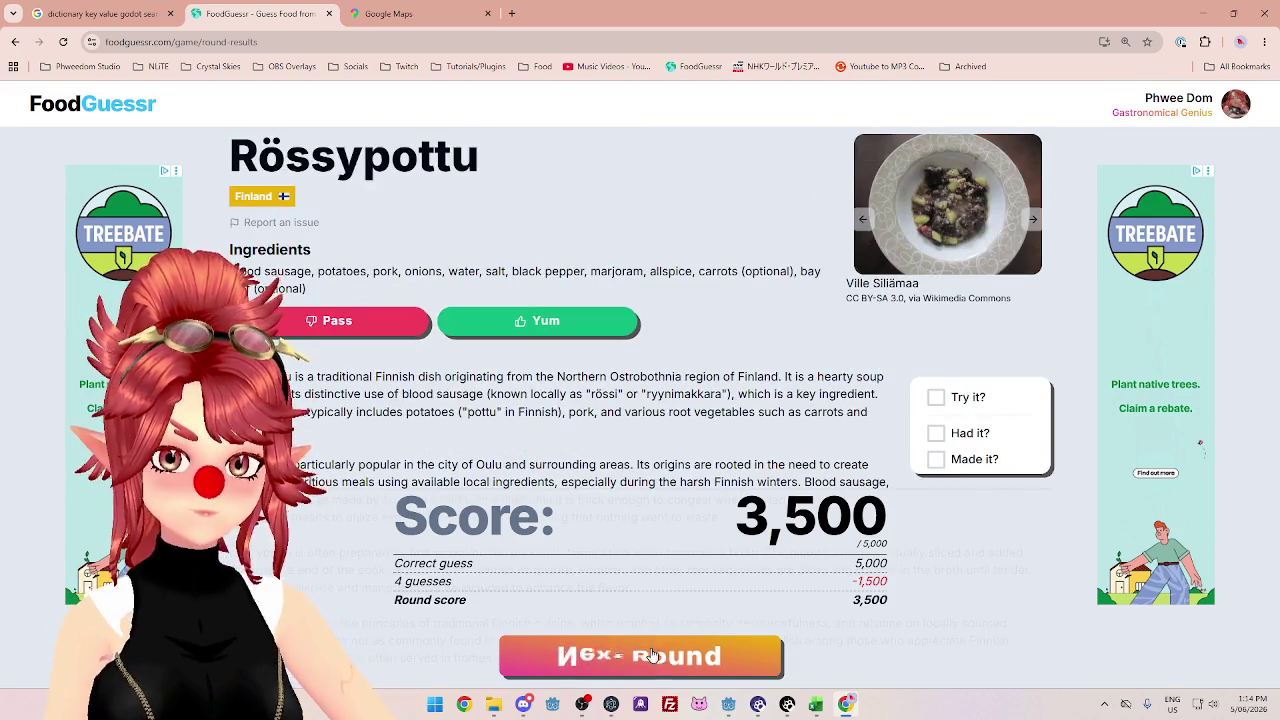
click(652, 655)
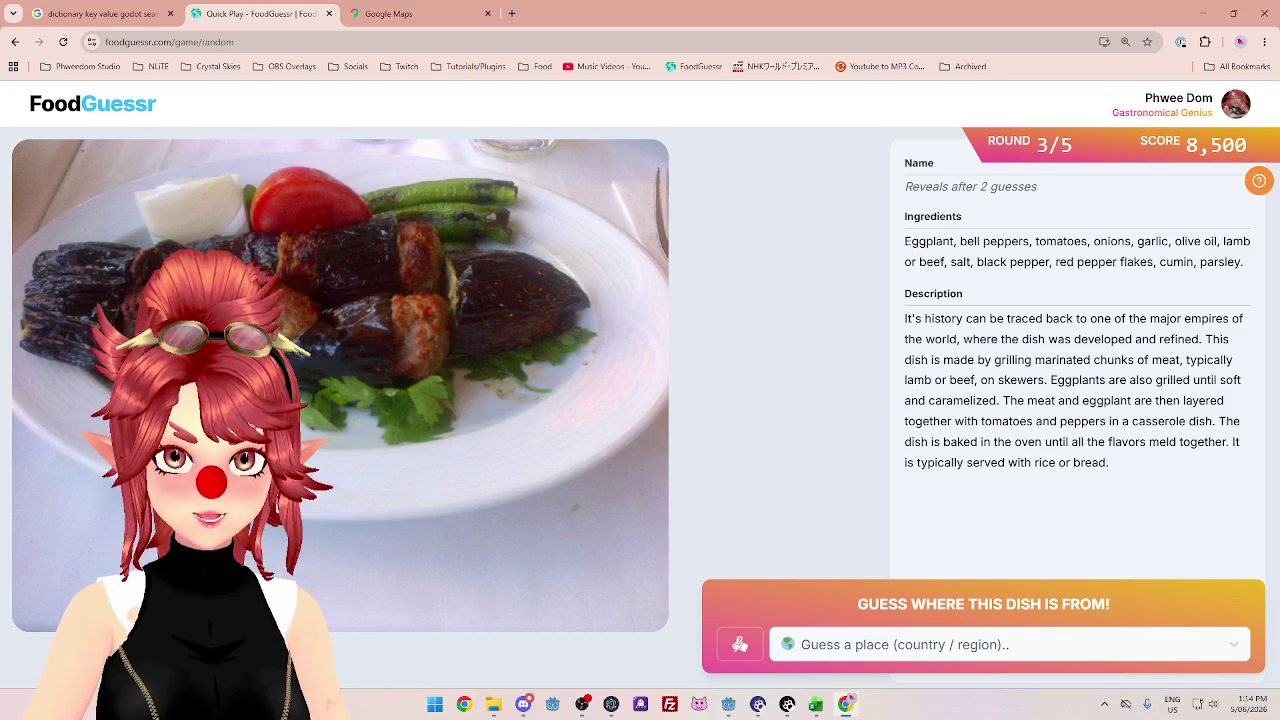
- Read the eggplant dish's ingredients and description, highlighting the grilled eggplant, casserole and rice lines
drag(1018, 241, 1233, 241)
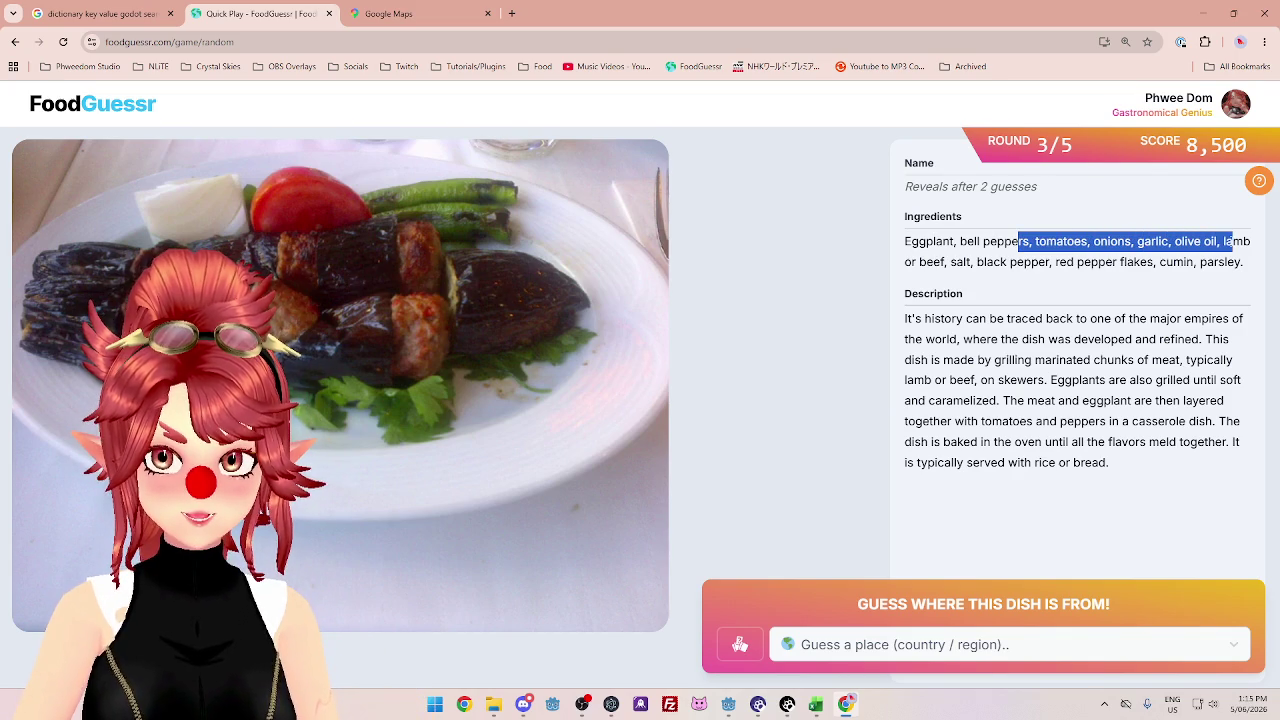
drag(919, 262, 1105, 262)
drag(923, 318, 1178, 318)
mouse_move(935, 339)
mouse_down()
mouse_move(1213, 339)
mouse_move(960, 339)
mouse_move(1196, 362)
mouse_up()
click(1222, 350)
mouse_move(948, 381)
mouse_down()
mouse_move(1225, 393)
mouse_move(1200, 405)
mouse_move(1003, 400)
mouse_move(1187, 400)
mouse_up()
drag(994, 422, 1222, 442)
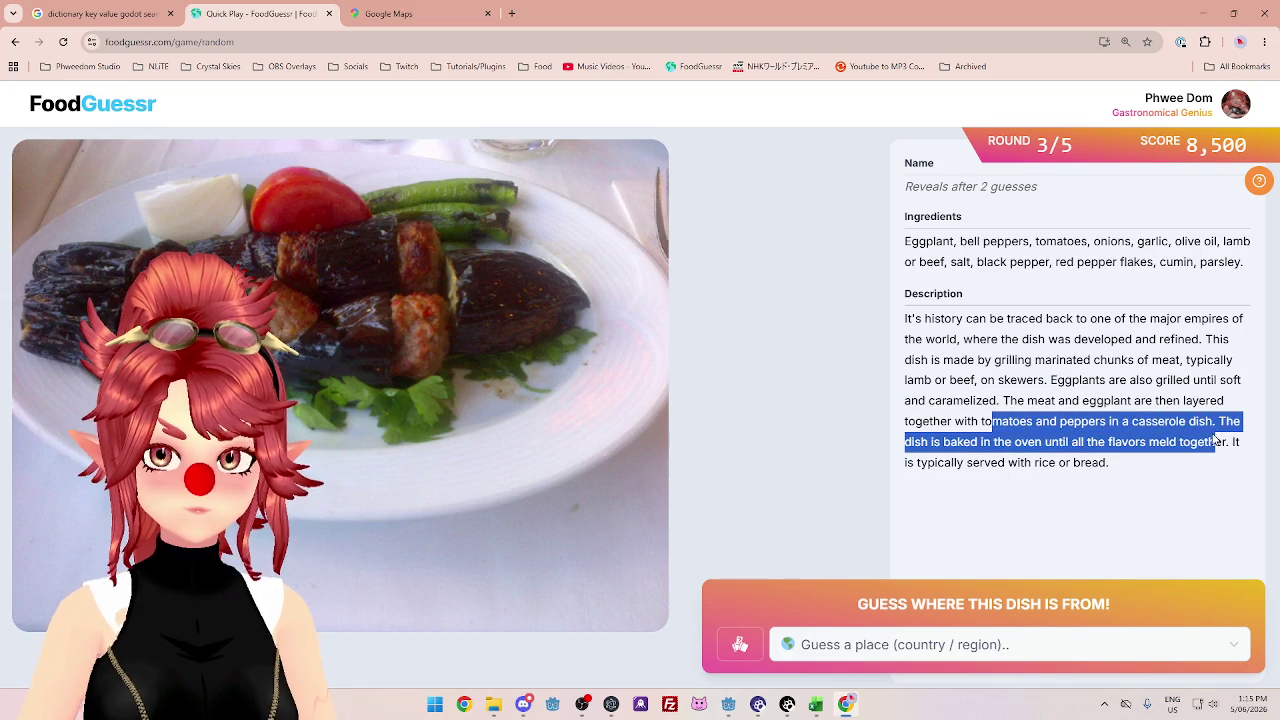
drag(992, 462, 1080, 462)
click(1044, 425)
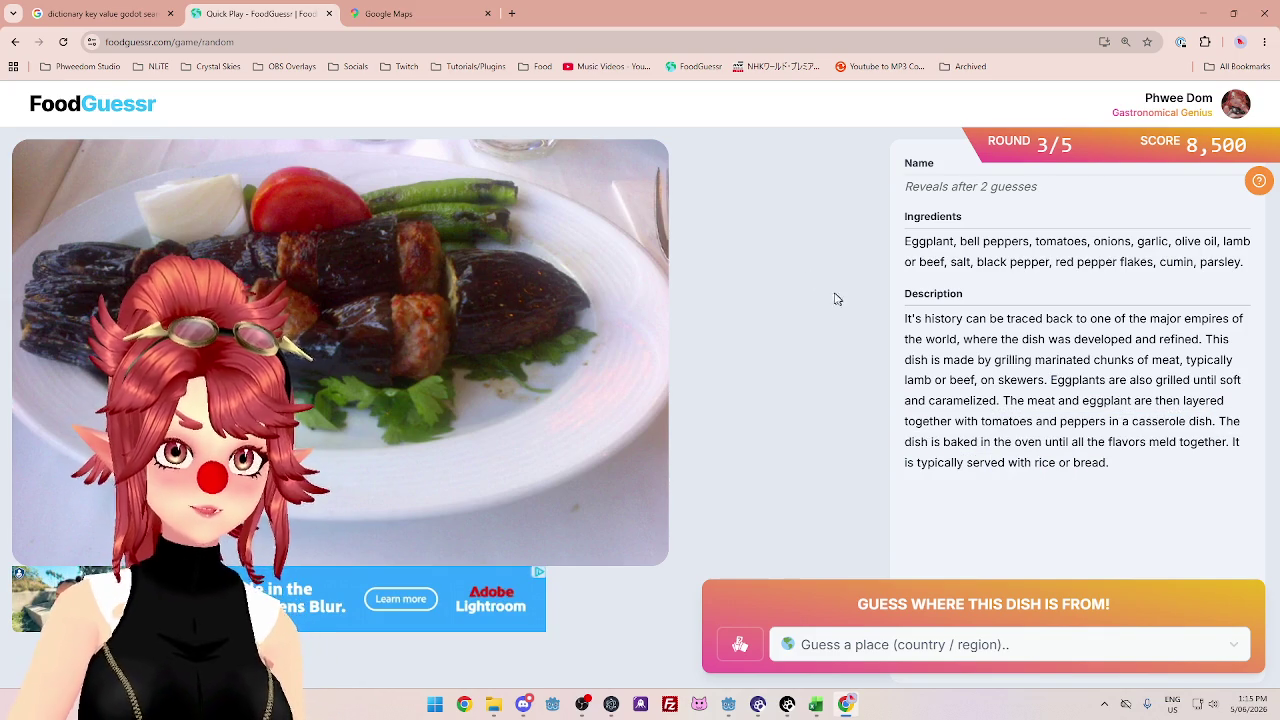
- Pan Google Maps toward Iran and Central Asia
click(388, 13)
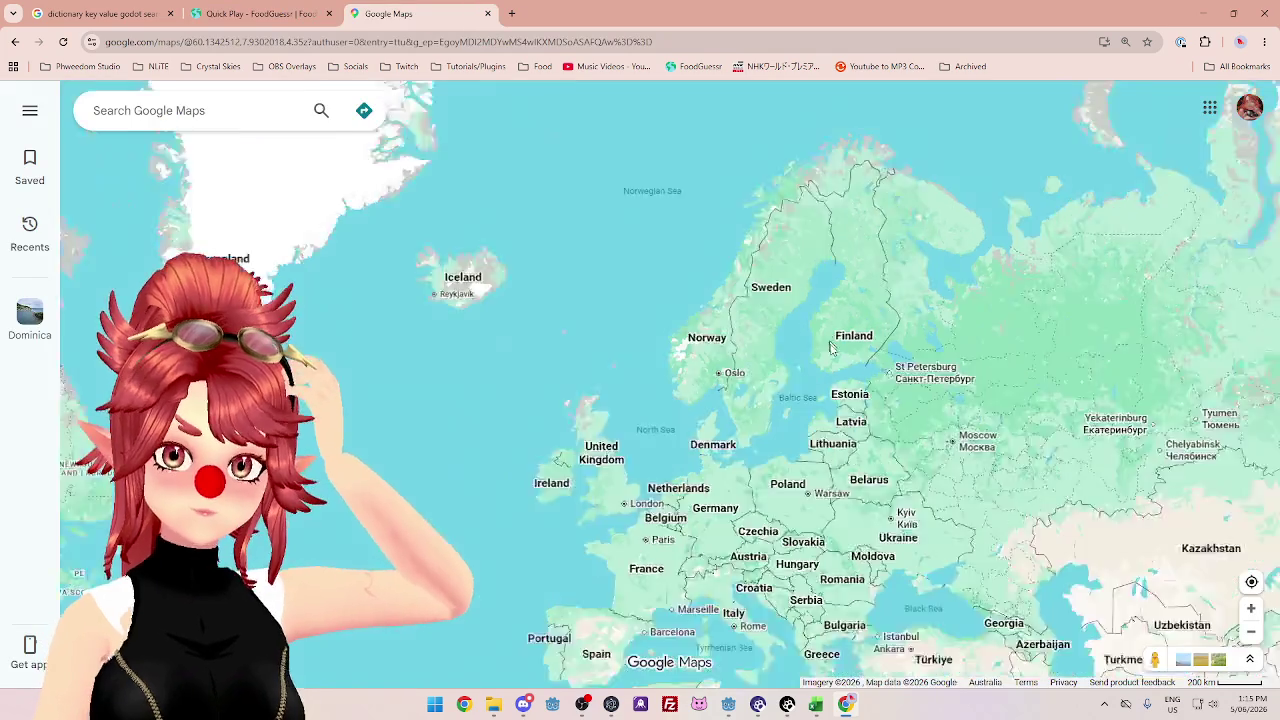
drag(830, 347, 938, 350)
drag(1000, 500, 420, 160)
drag(550, 370, 698, 372)
drag(697, 422, 697, 370)
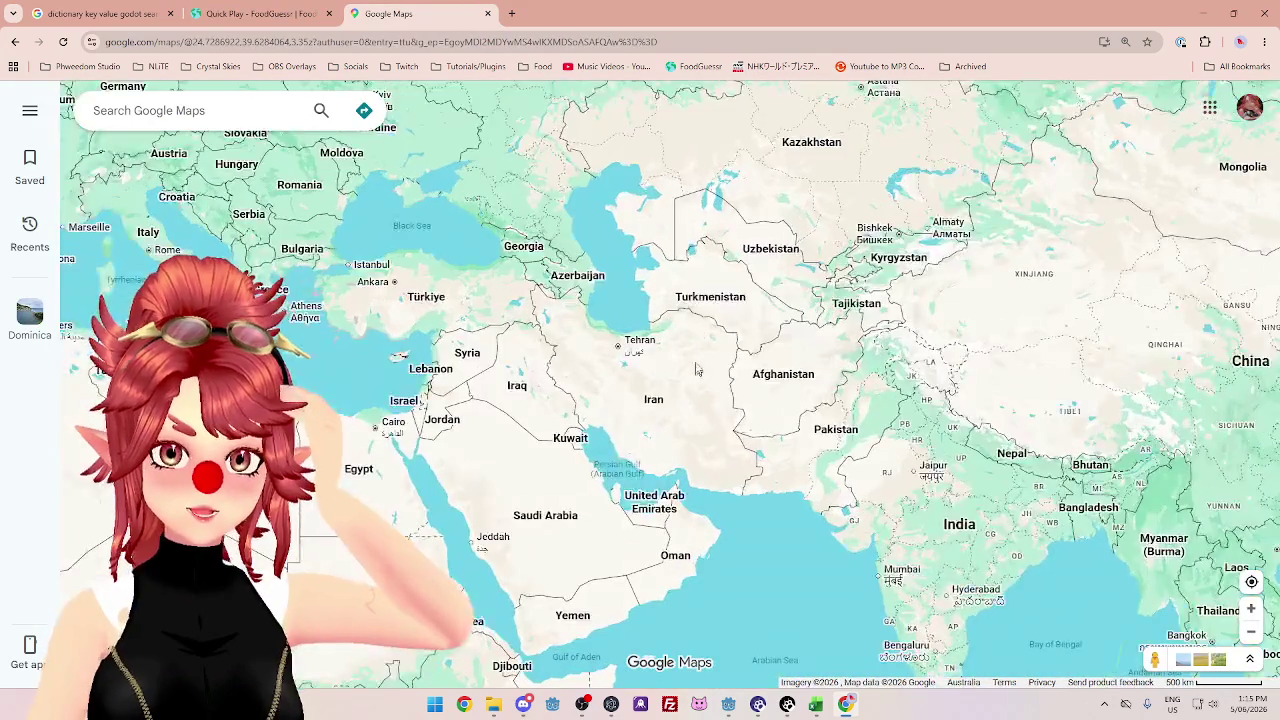
scroll(697, 370, up, 2)
scroll(725, 403, down, 1)
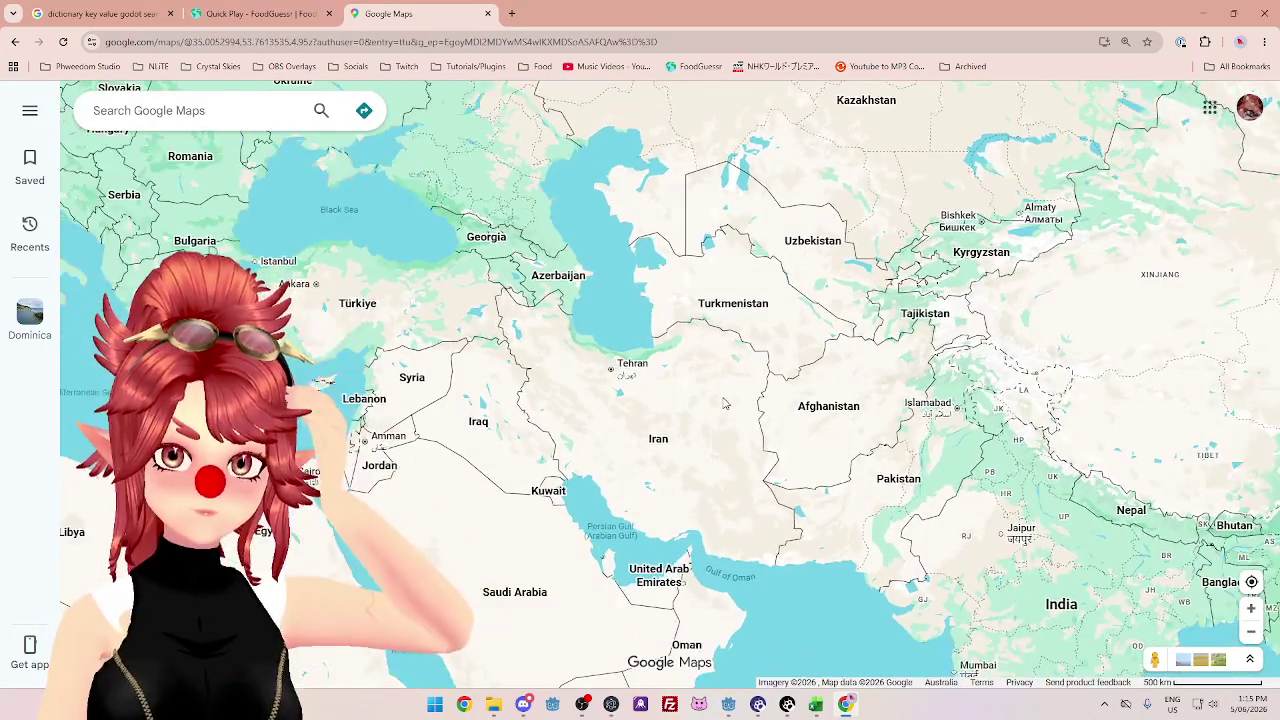
click(293, 18)
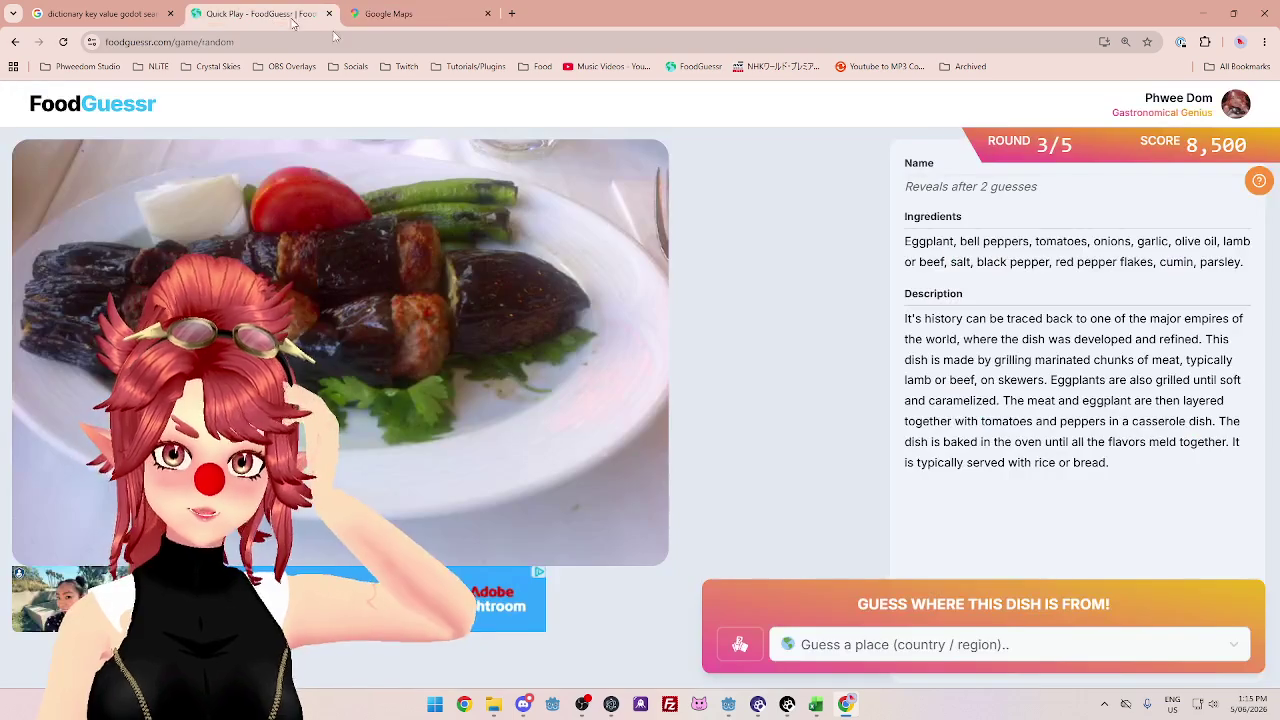
- Study the Middle East on the map, then guess Iran
click(388, 14)
drag(330, 326, 434, 320)
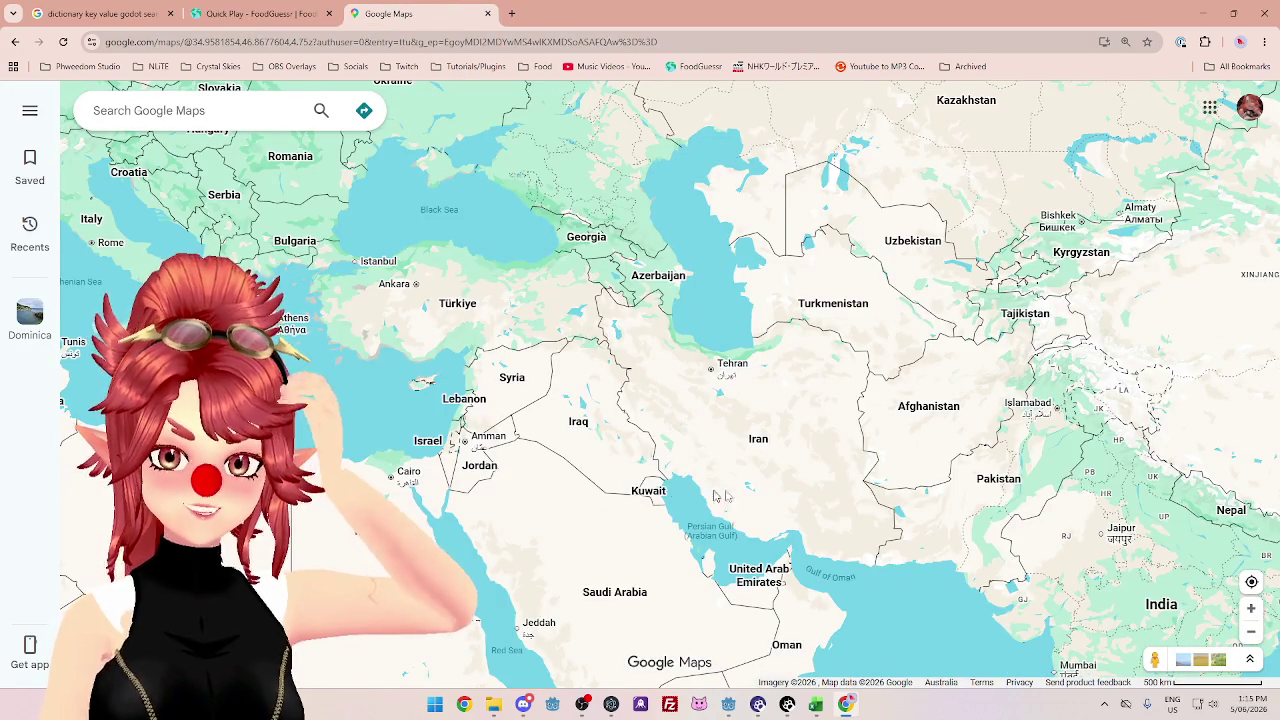
drag(714, 495, 748, 470)
scroll(640, 370, down, 2)
key(ctrl+shift+Tab)
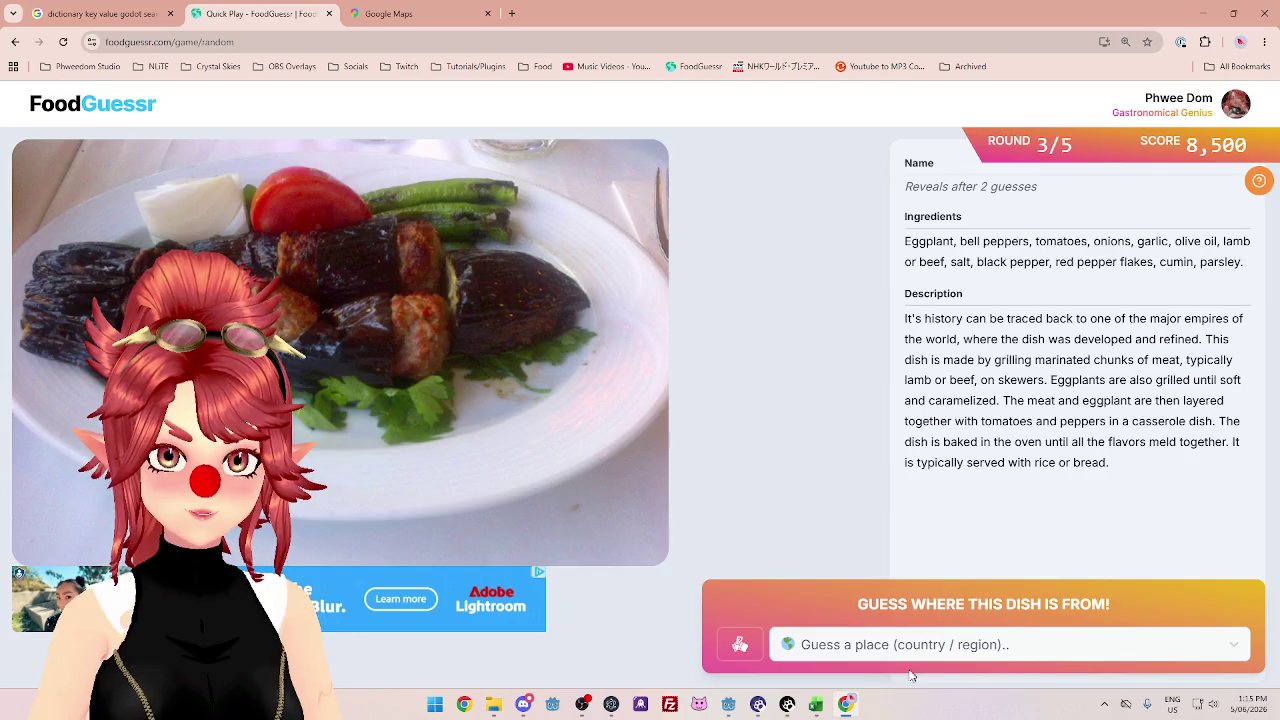
click(916, 655)
text(ir)
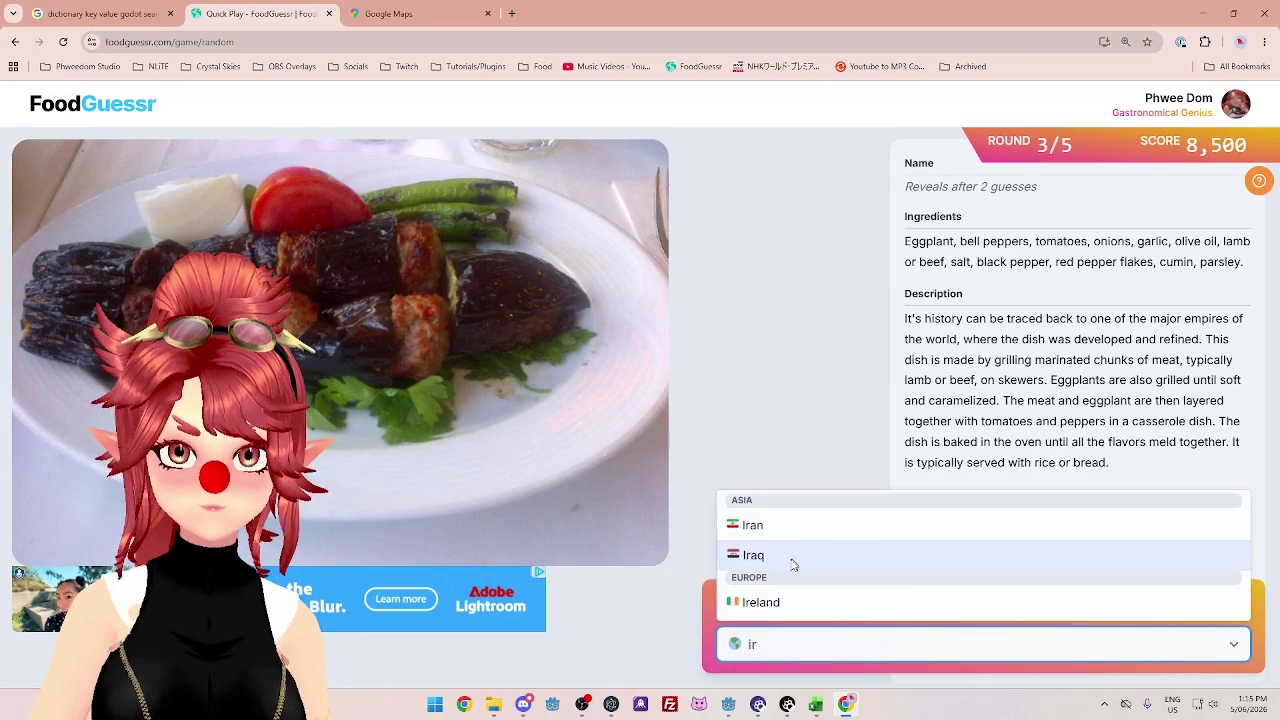
click(780, 530)
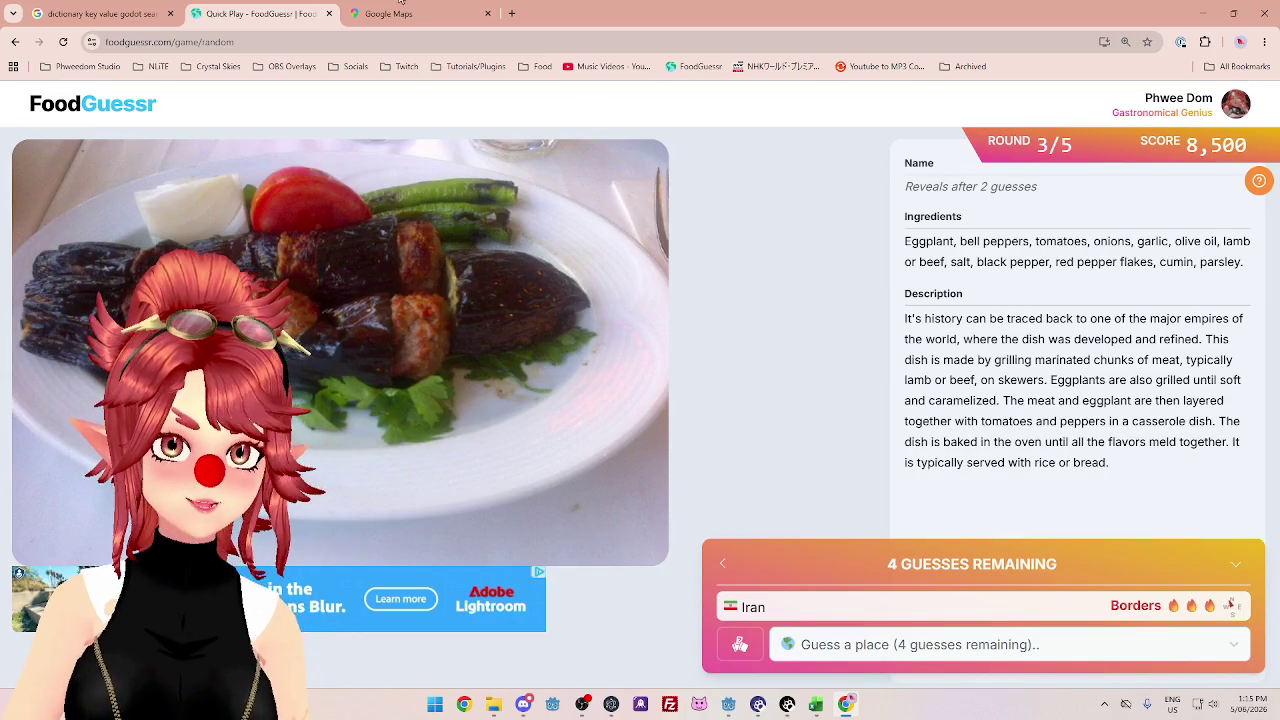
- Recheck the Middle East map and guess Turkey
click(412, 14)
click(255, 14)
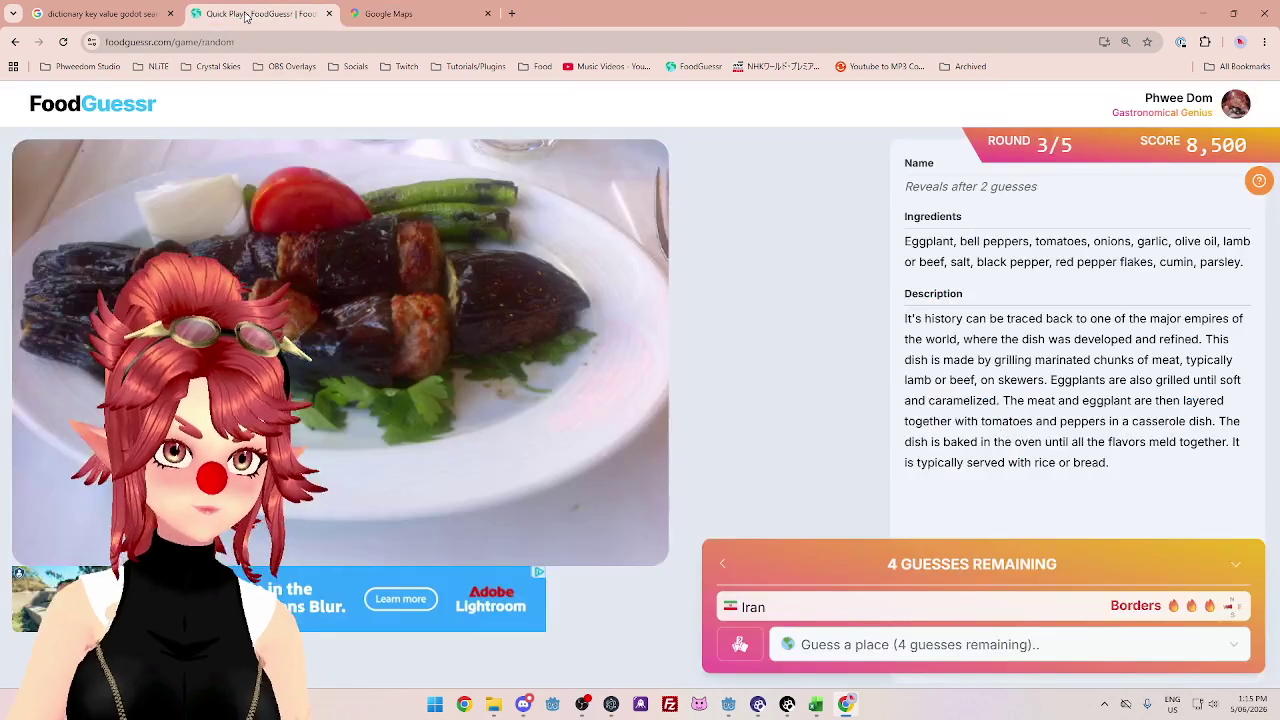
click(897, 652)
text(tu)
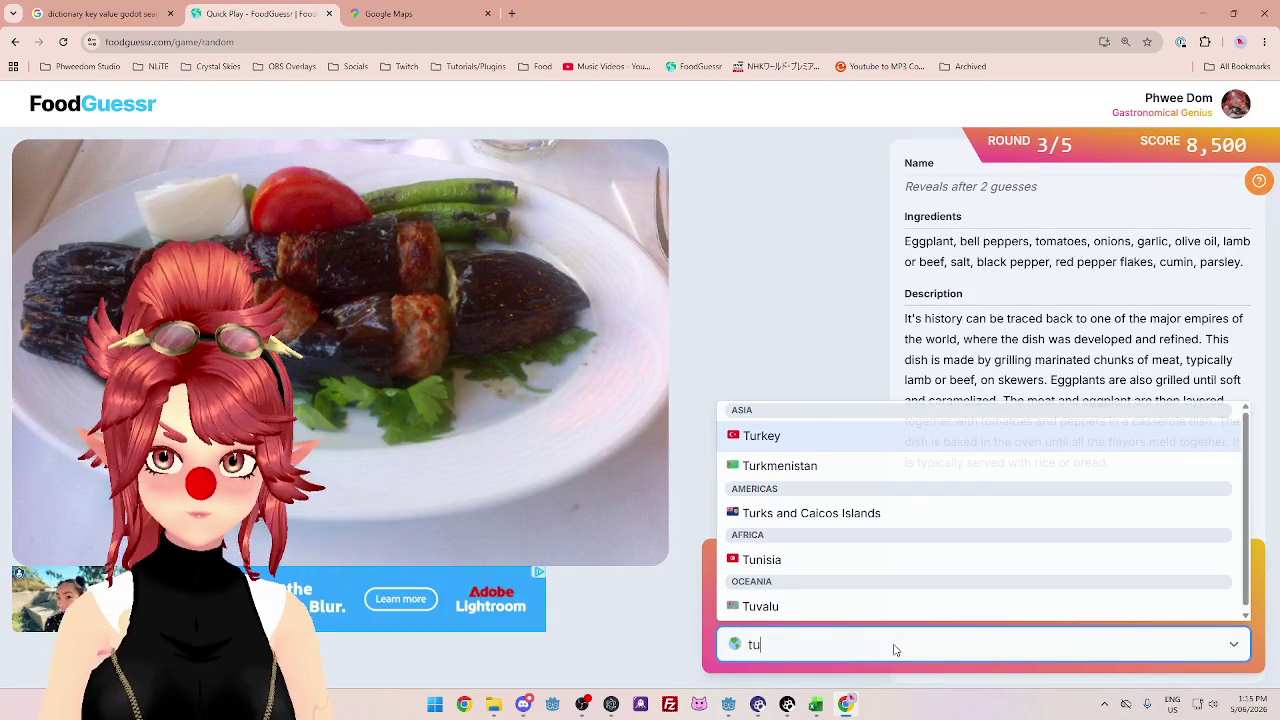
click(790, 431)
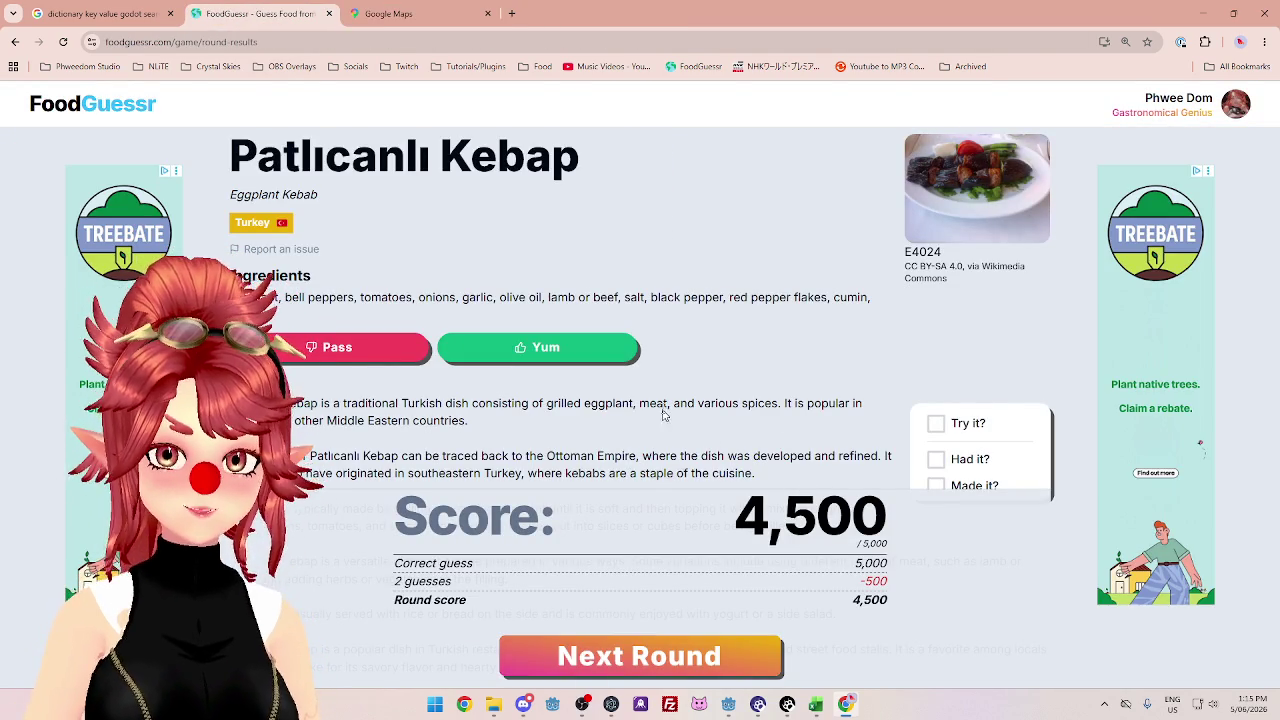
- Rate Patlıcanlı Kebap positively, start round 4, and show the dish's second photo
scroll(640, 400, down, 3)
scroll(640, 400, up, 3)
click(538, 347)
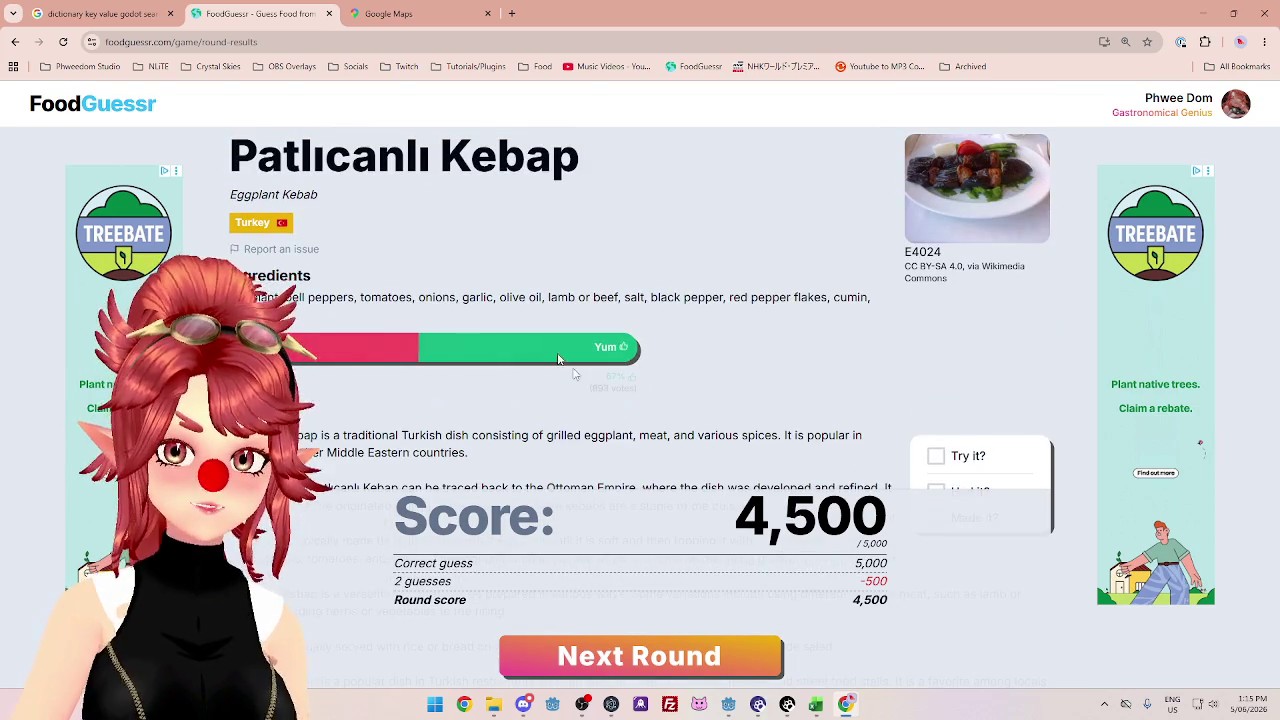
click(707, 658)
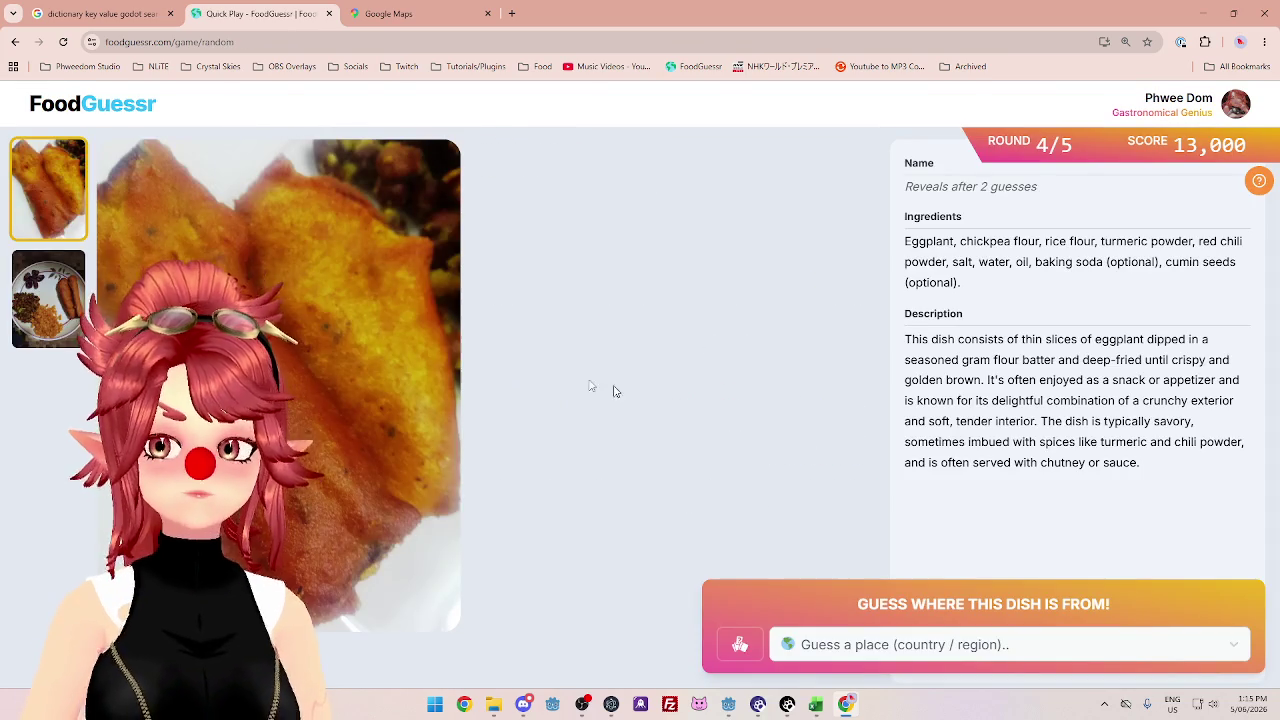
click(59, 311)
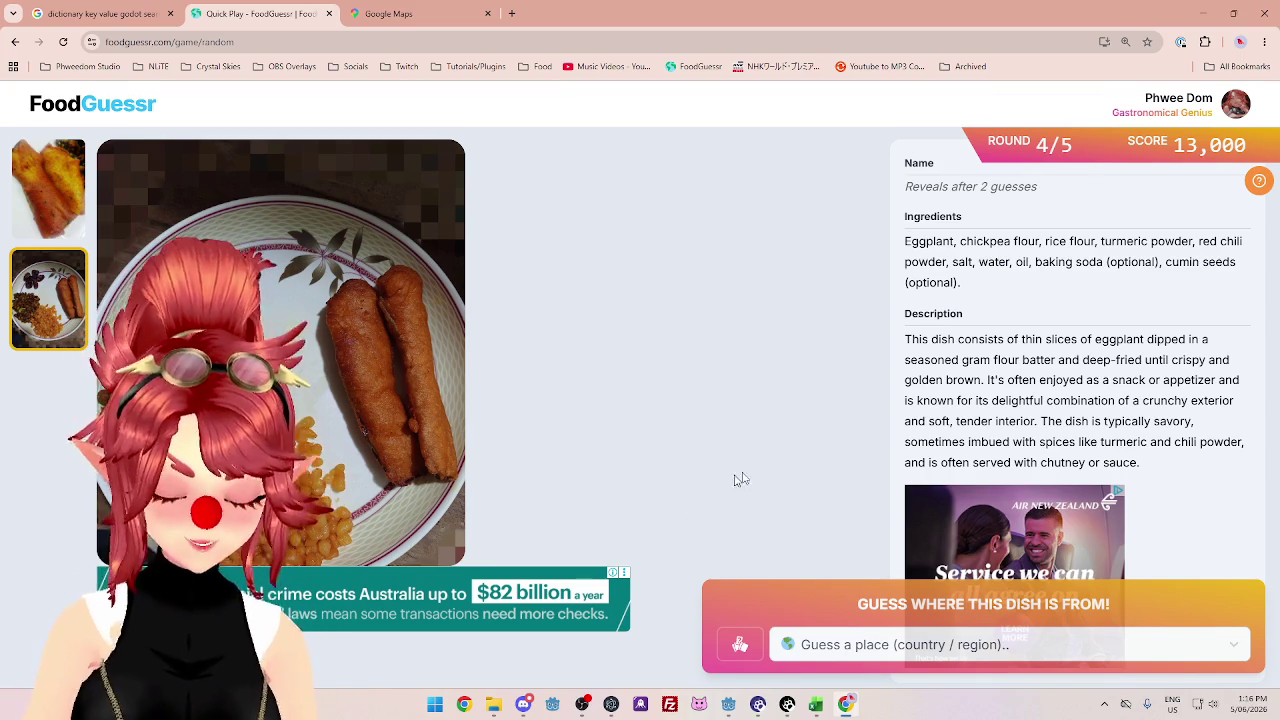
- Compare both photos of the round-4 dish and read its ingredients, from chili to cumin seeds
click(45, 205)
click(40, 320)
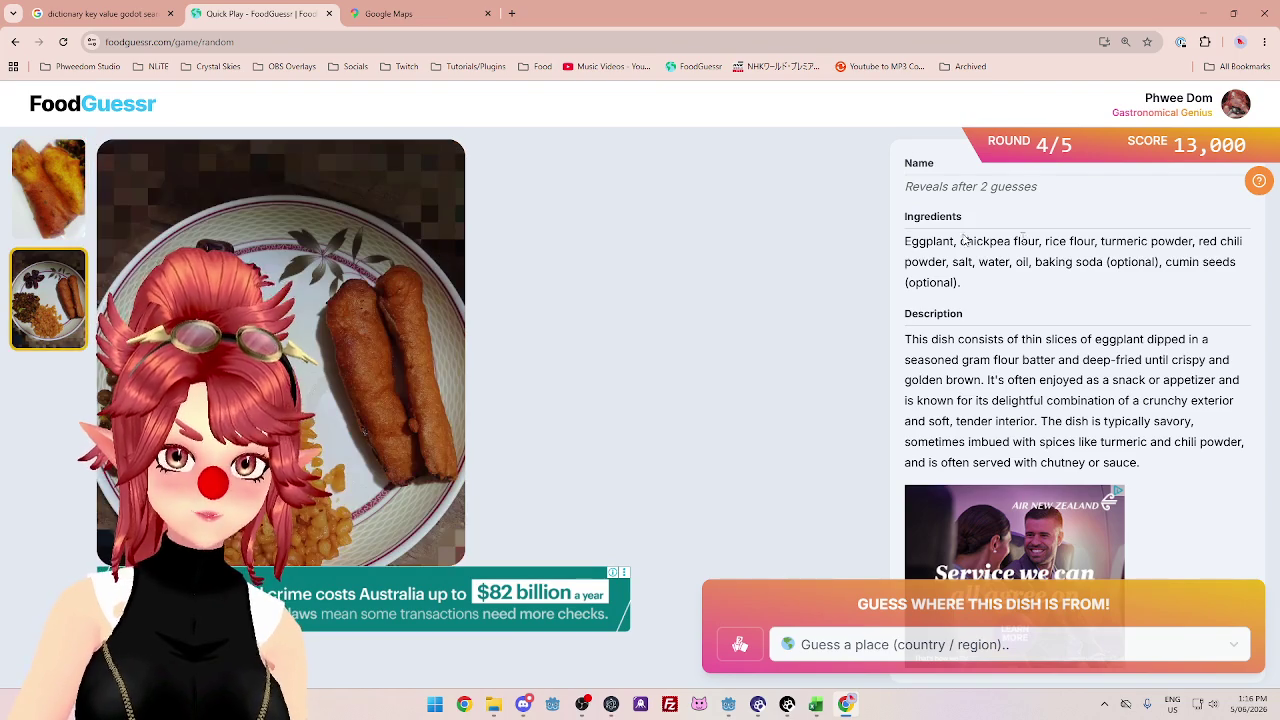
drag(960, 241, 1213, 238)
double_click(1086, 241)
double_click(1232, 241)
drag(959, 266, 1240, 264)
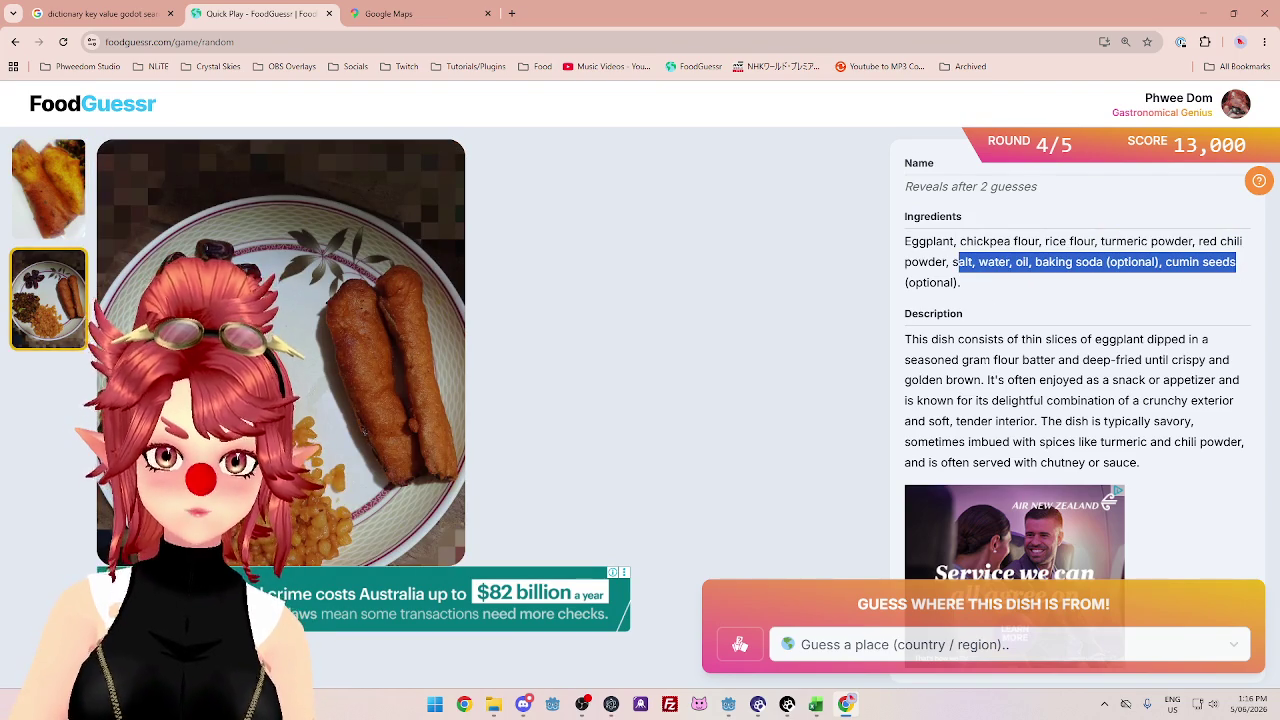
drag(1014, 339, 1180, 359)
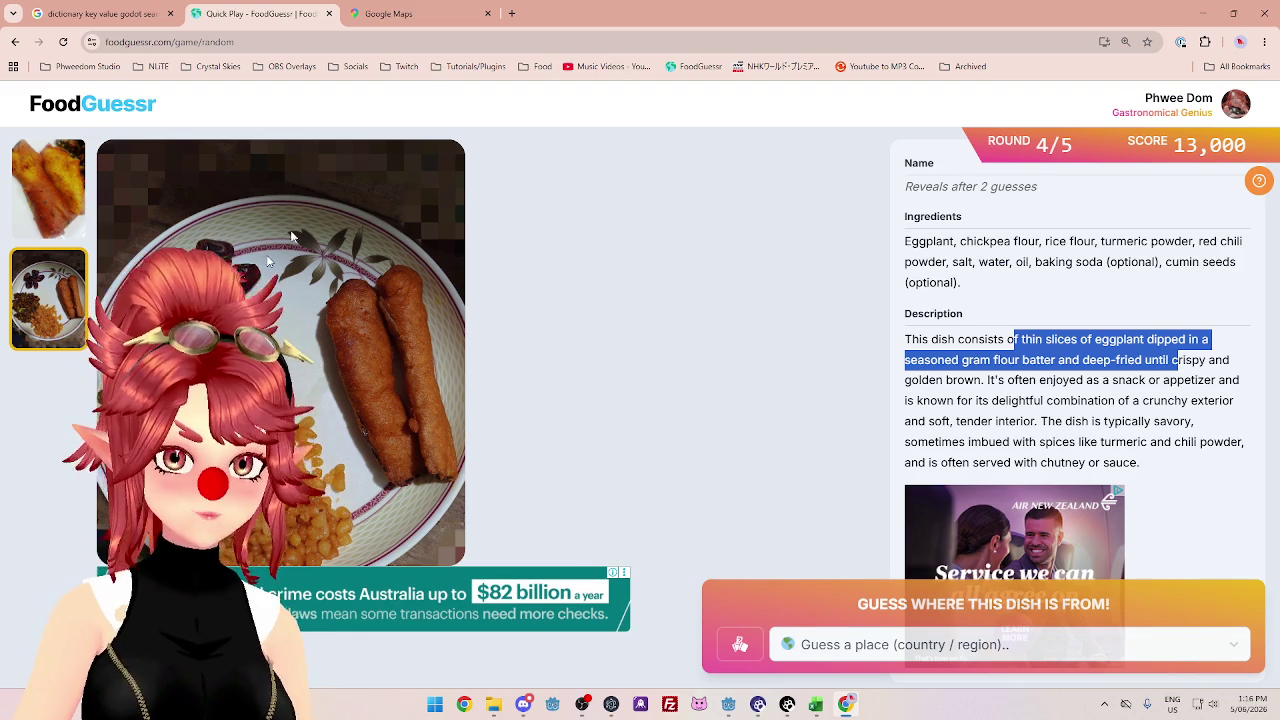
- Compare the Middle East and South Asia on Google Maps
click(390, 13)
scroll(858, 536, down, 2)
drag(858, 536, 708, 481)
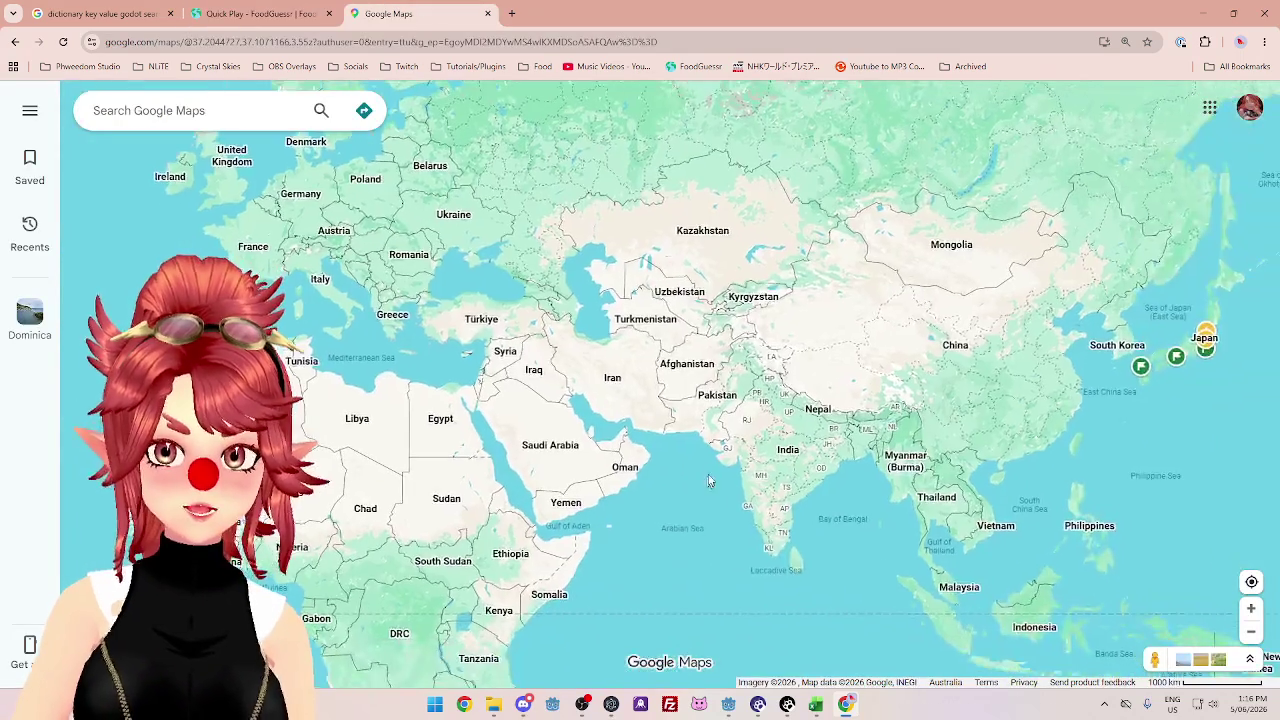
scroll(708, 481, up, 2)
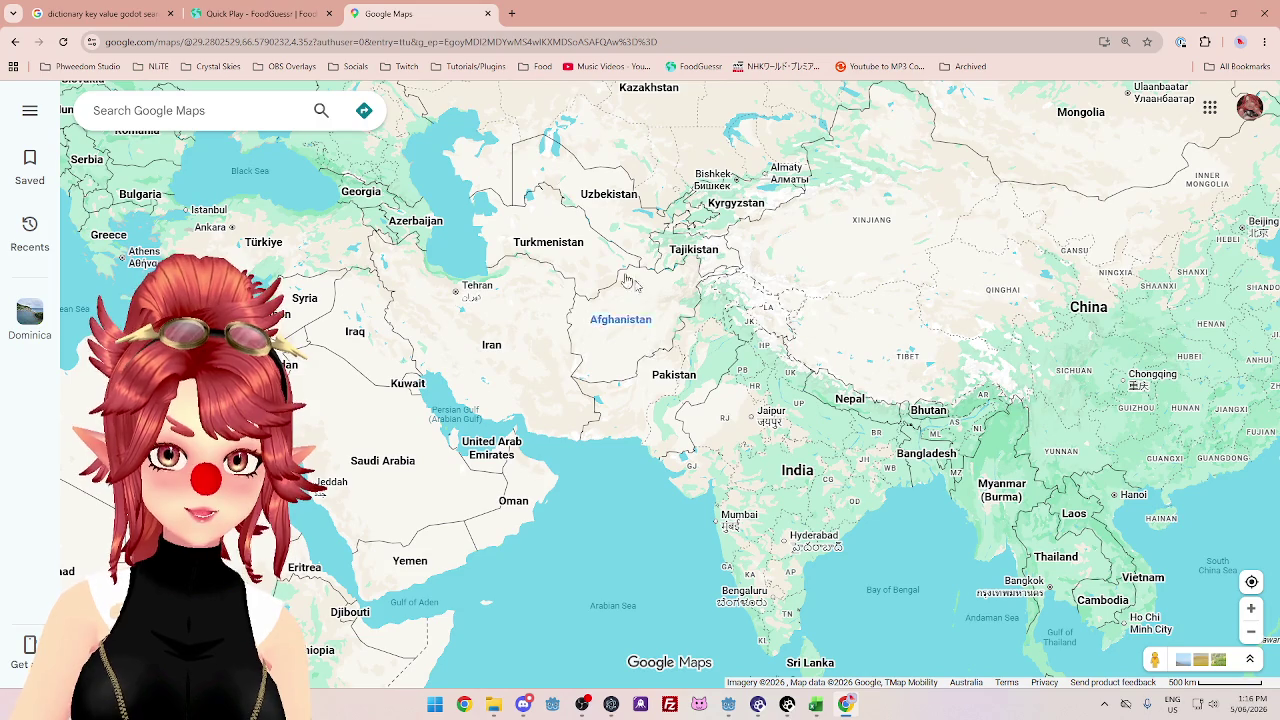
click(283, 20)
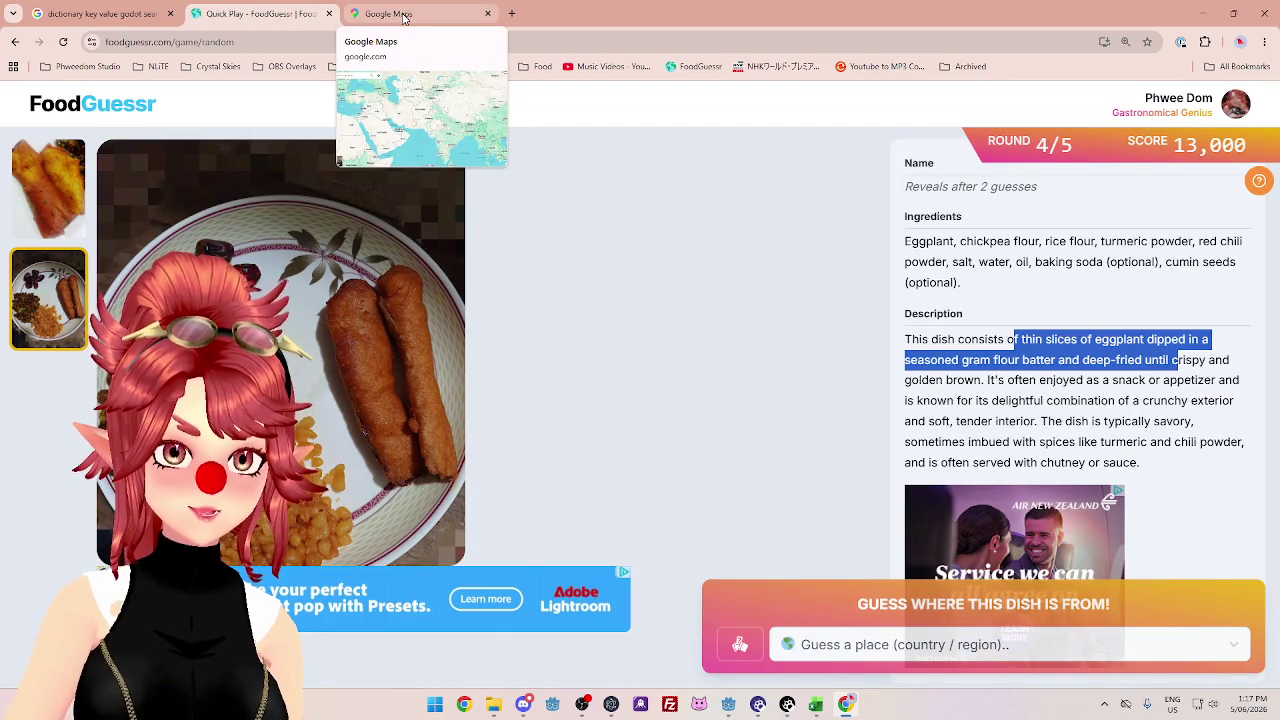
click(405, 18)
click(284, 24)
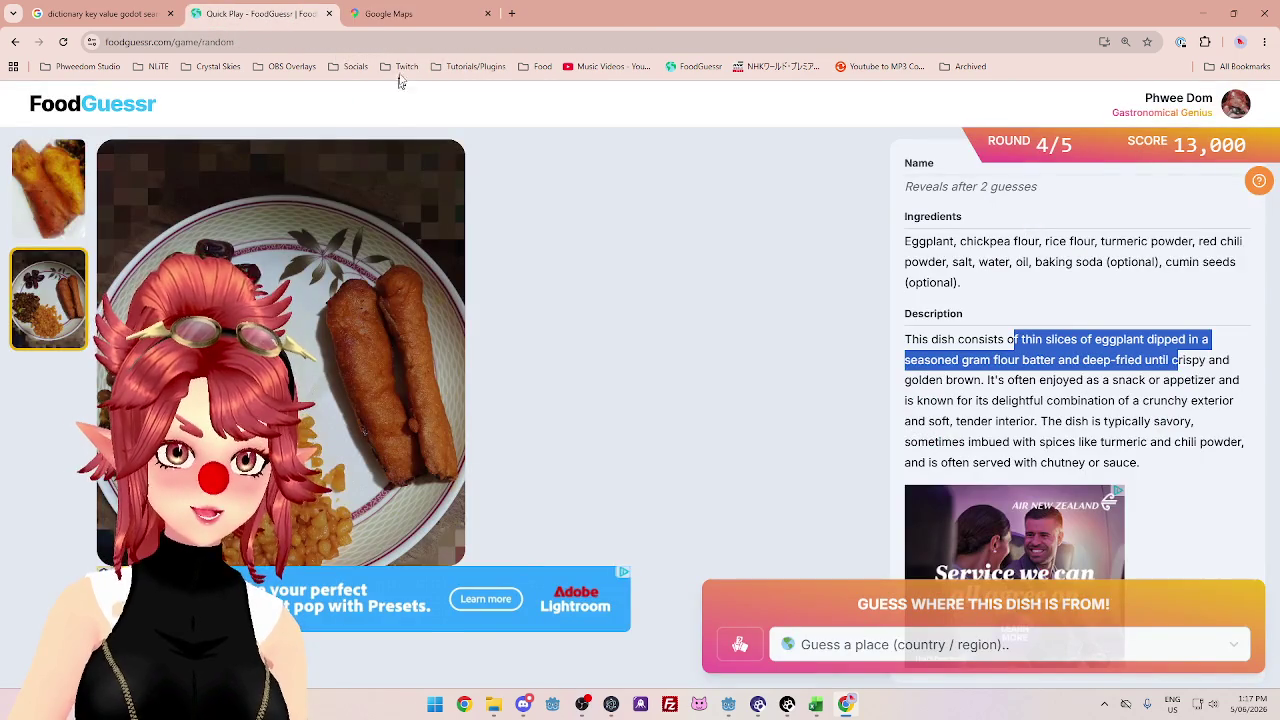
click(412, 18)
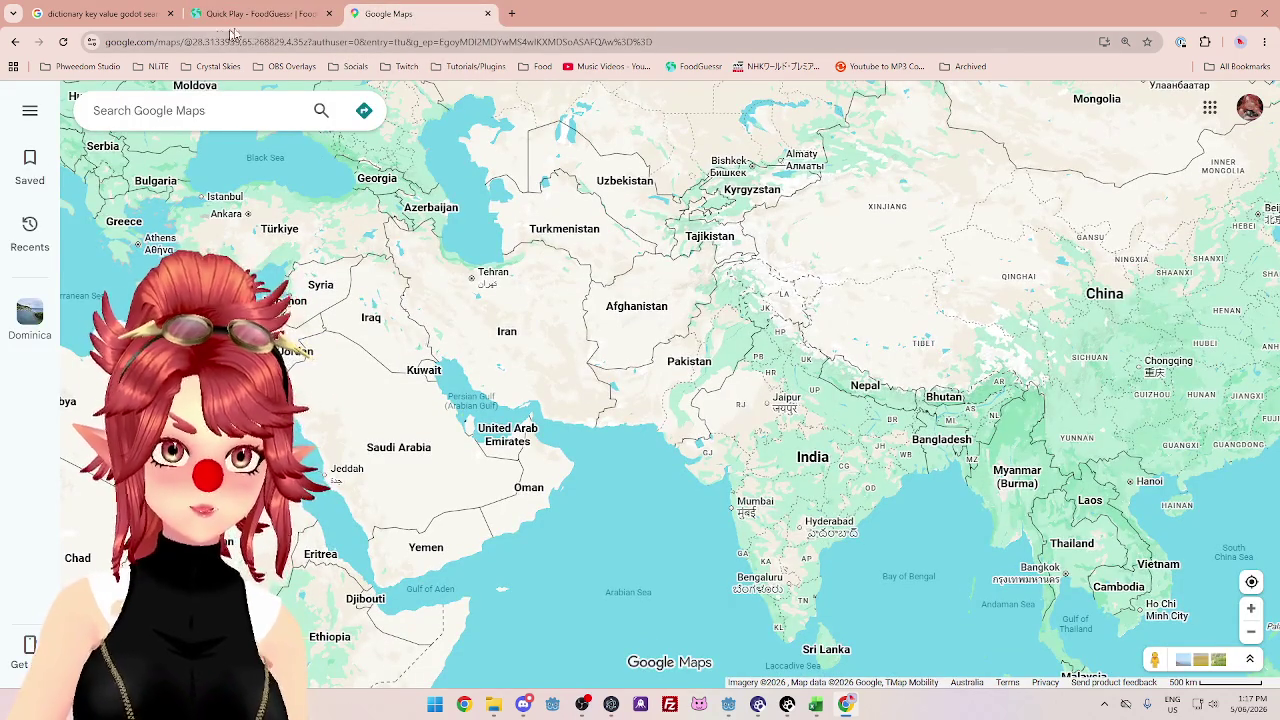
scroll(563, 339, up, 1)
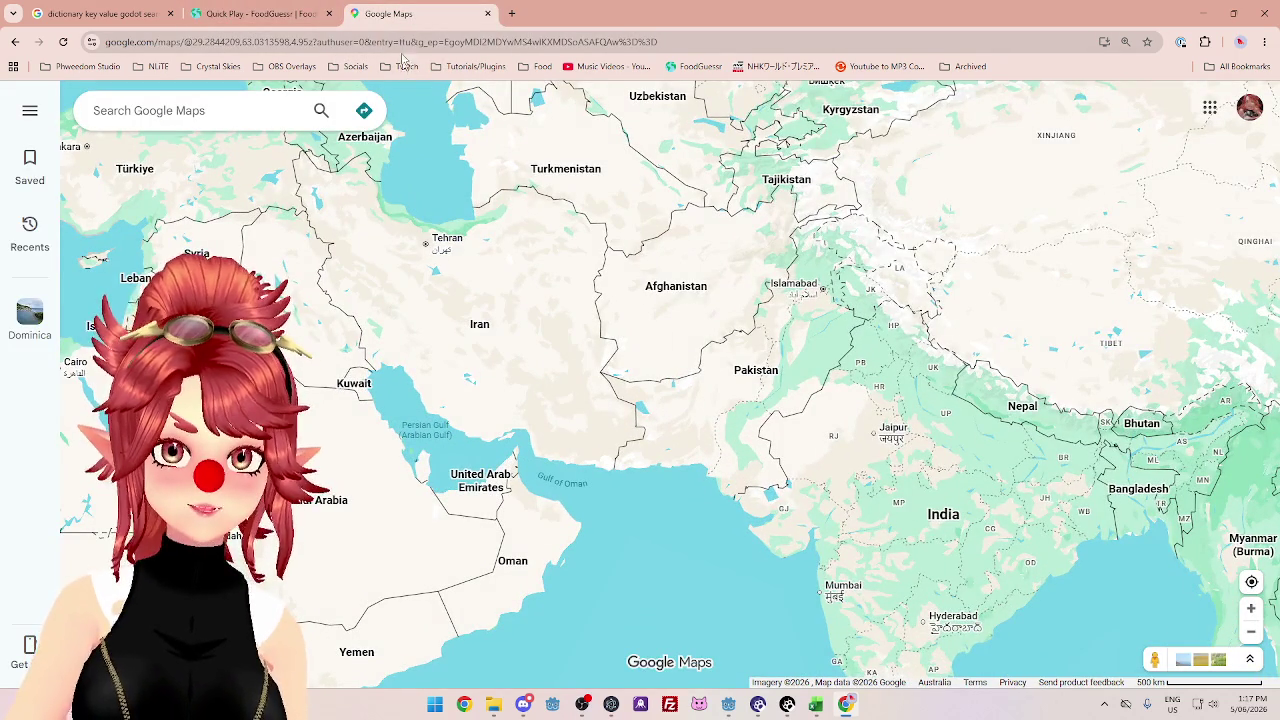
click(267, 21)
- Guess Afghanistan for the round-4 eggplant dish
click(880, 648)
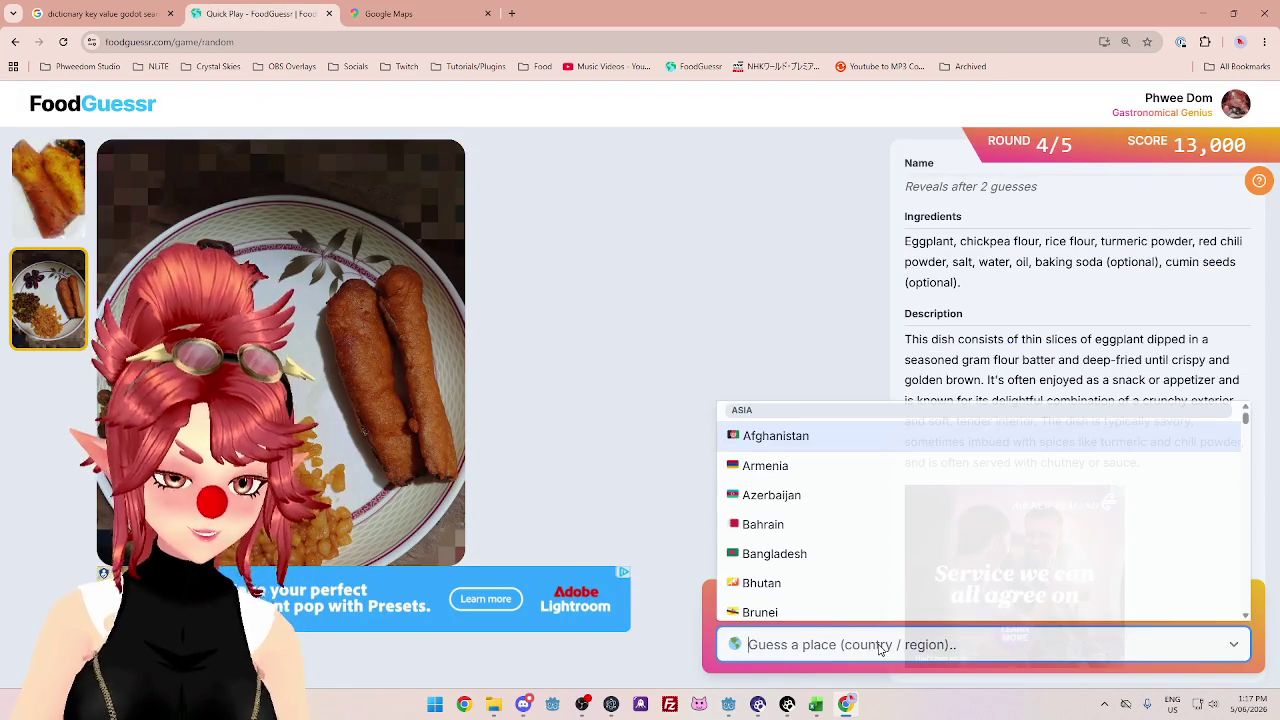
text(af)
click(830, 605)
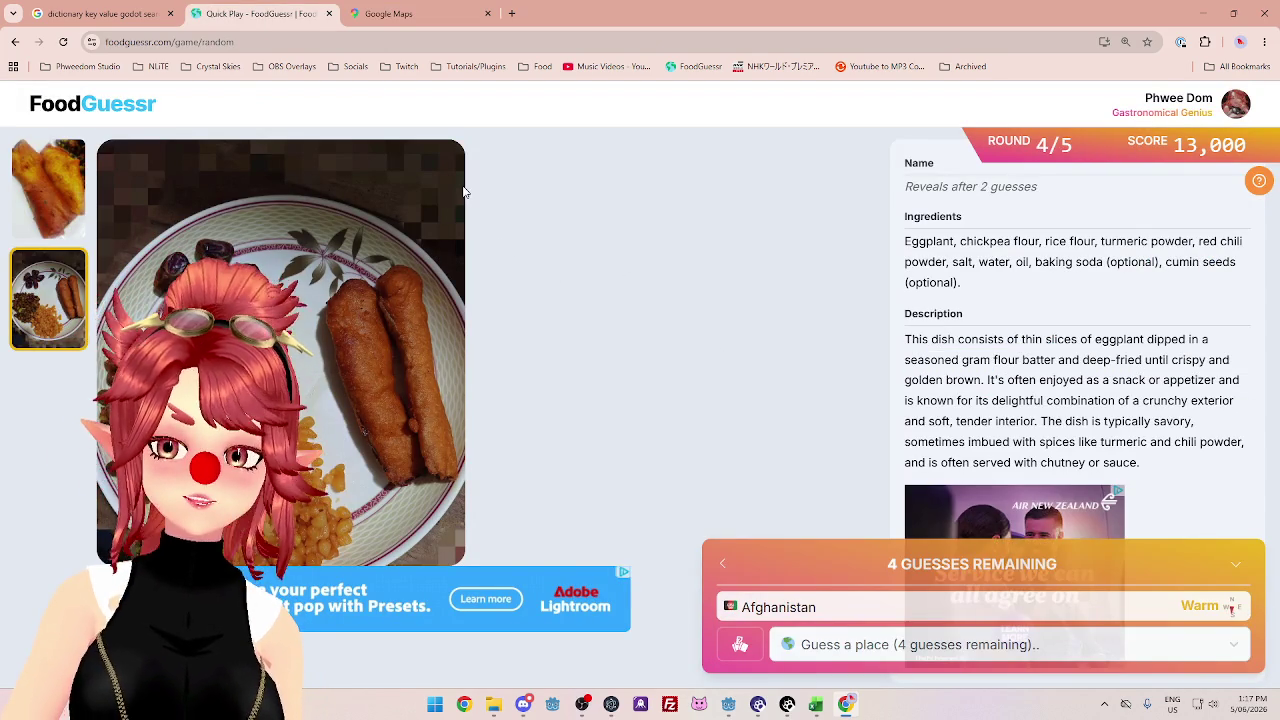
- After another glance at the map, guess India
click(390, 13)
scroll(640, 380, down, 2)
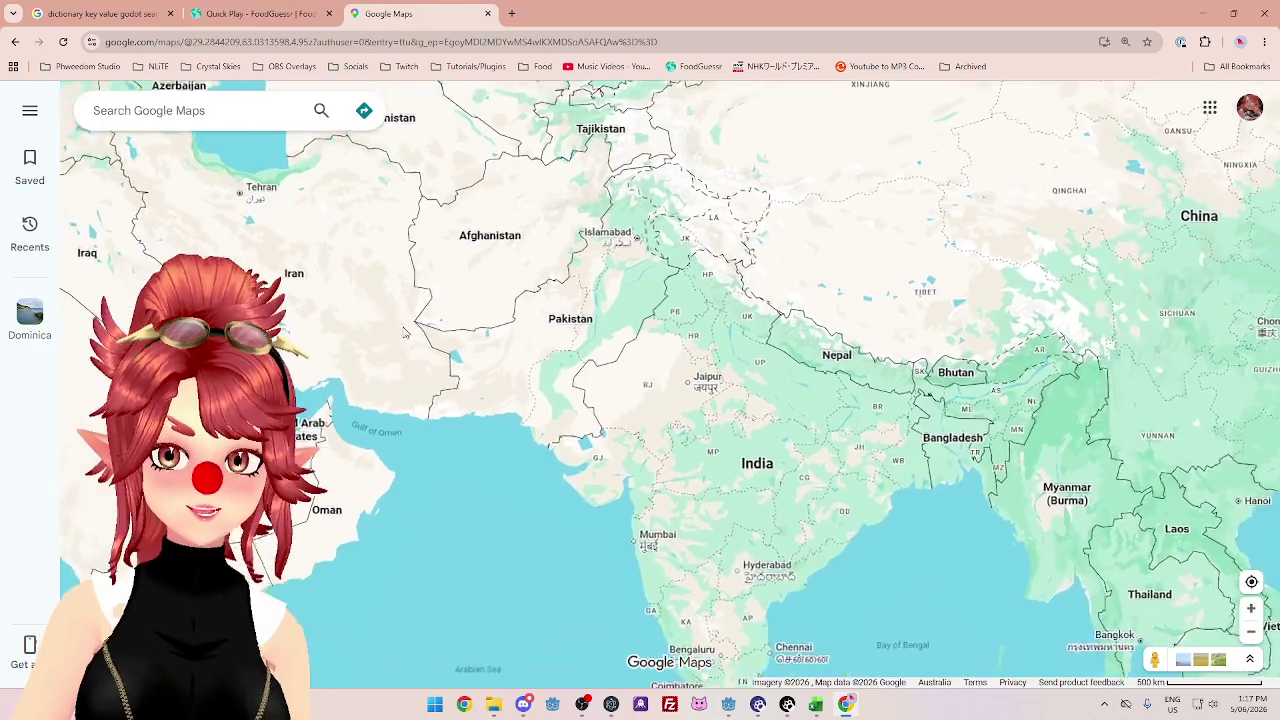
click(278, 18)
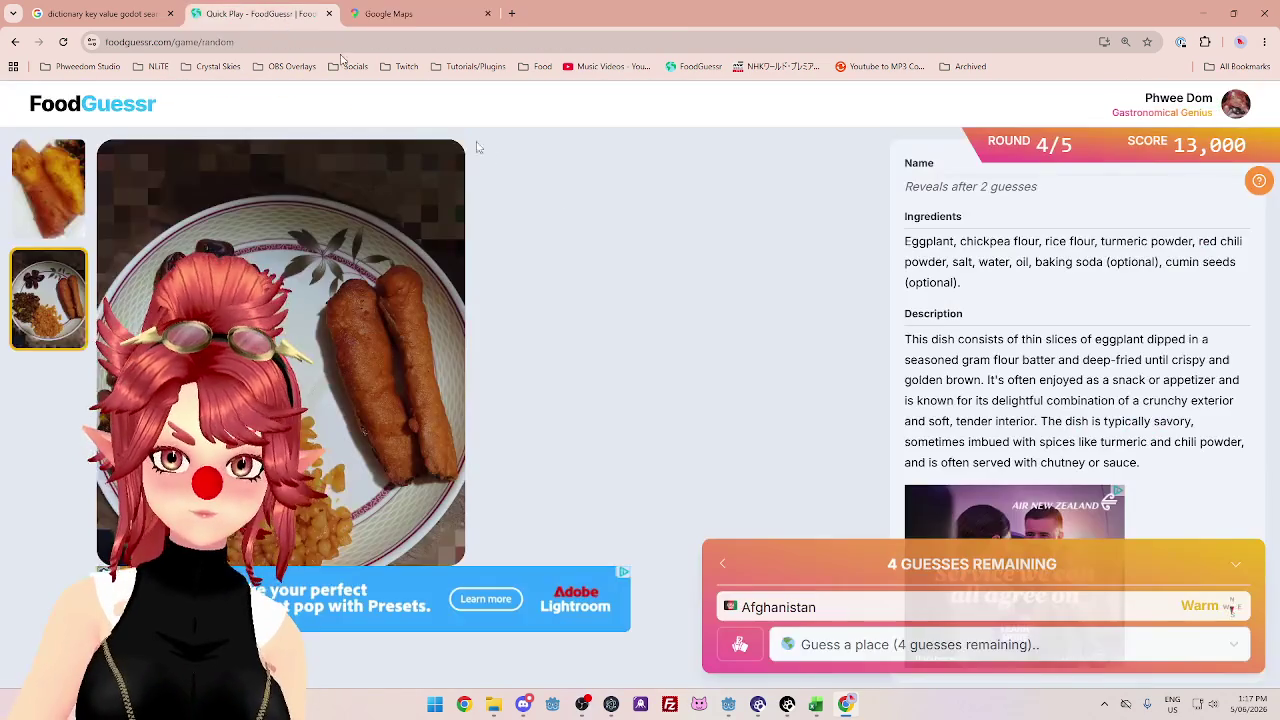
click(842, 644)
text(in)
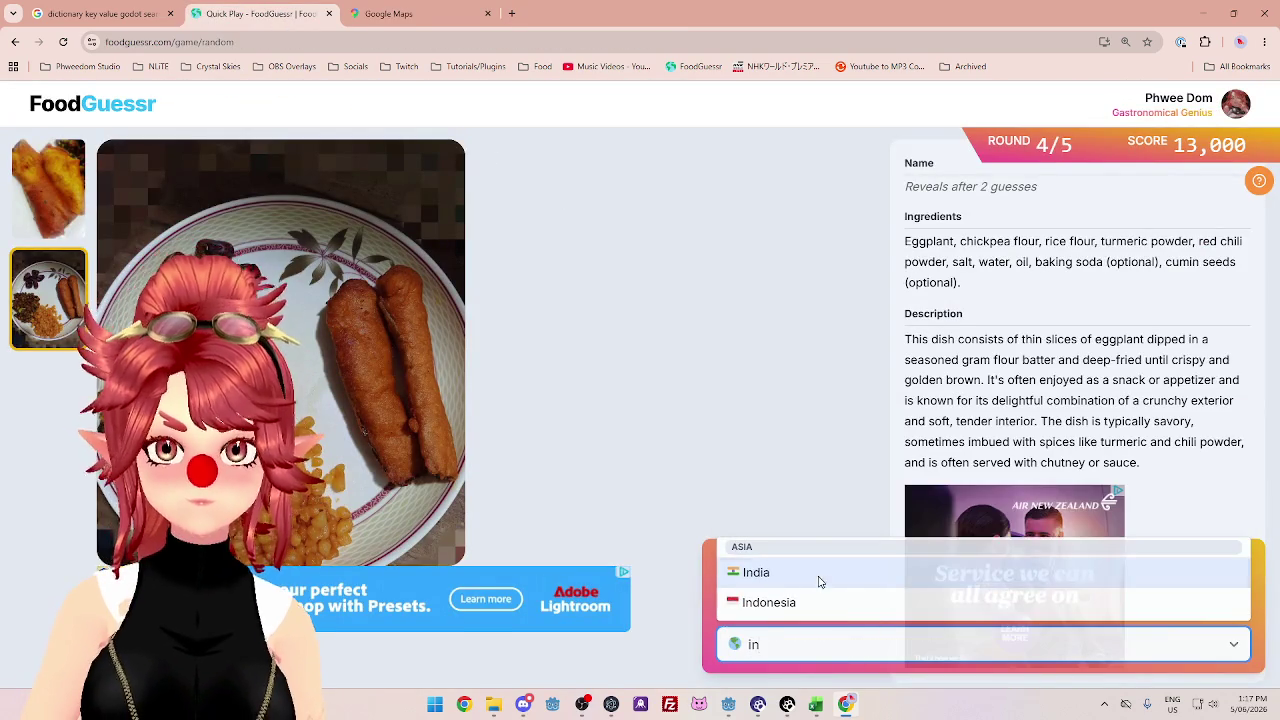
key(Return)
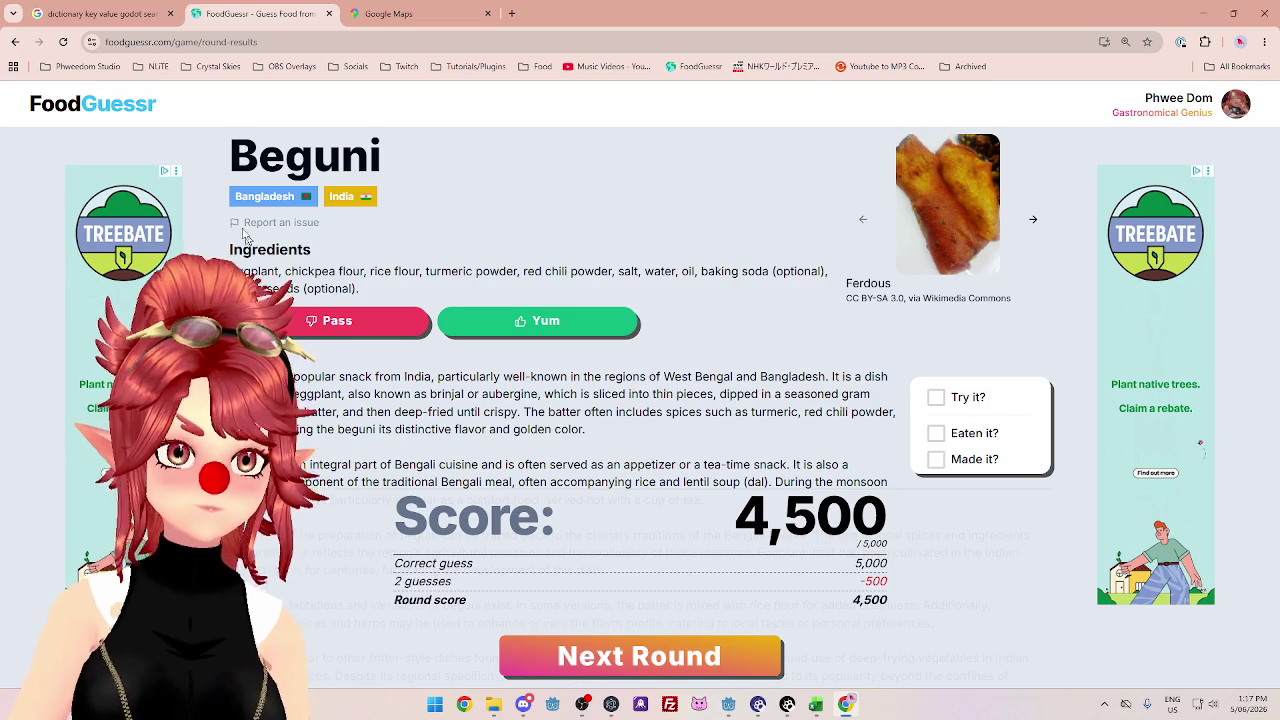
- Rate Beguni as Yum and load round 5
click(375, 20)
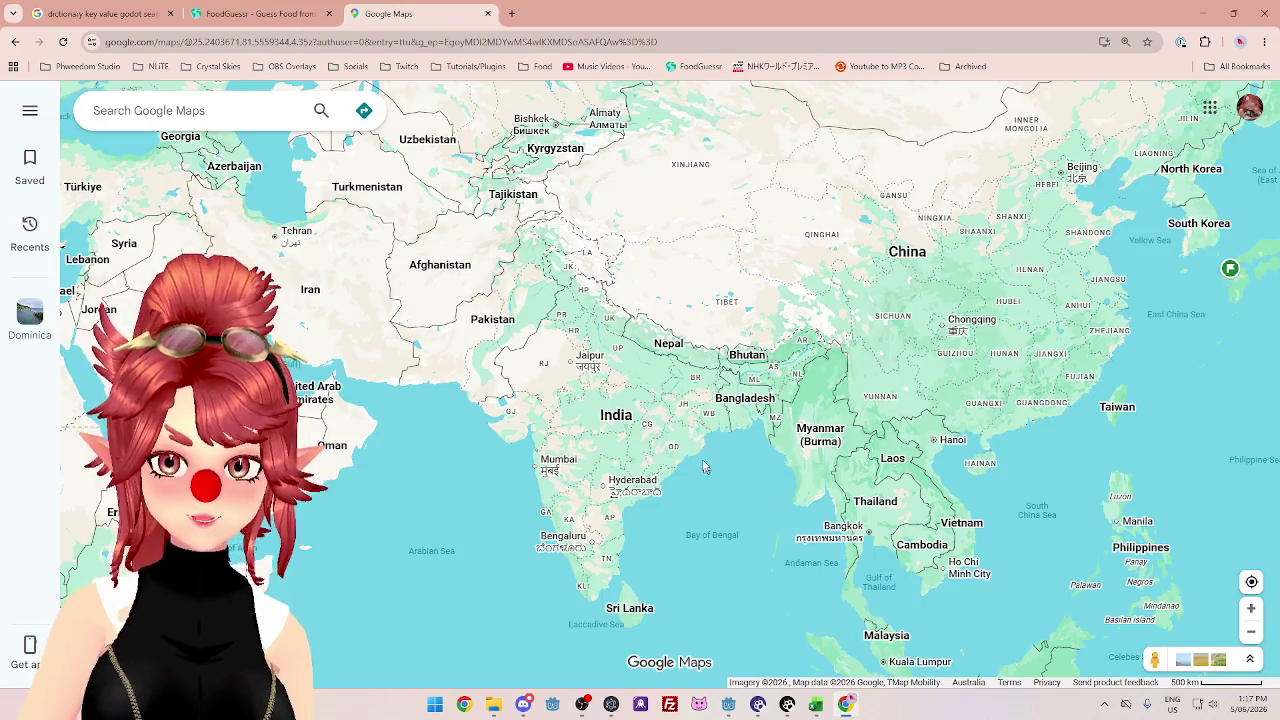
click(258, 14)
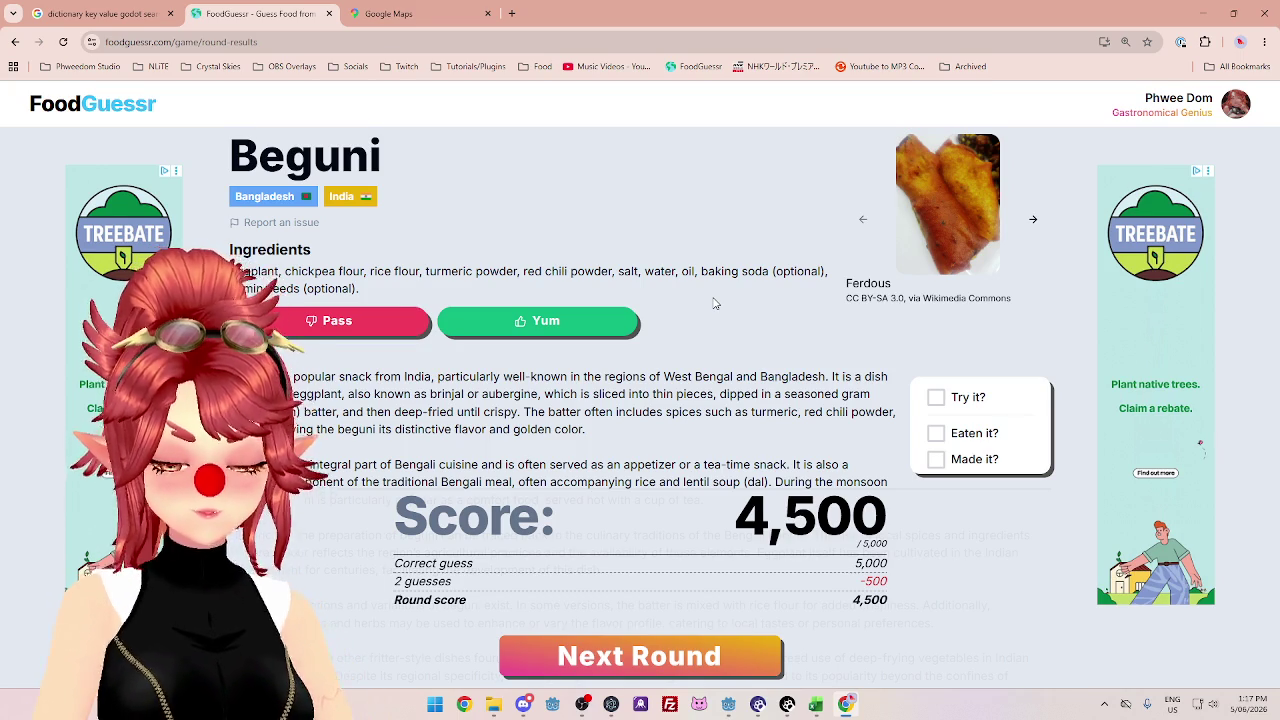
click(545, 321)
click(645, 648)
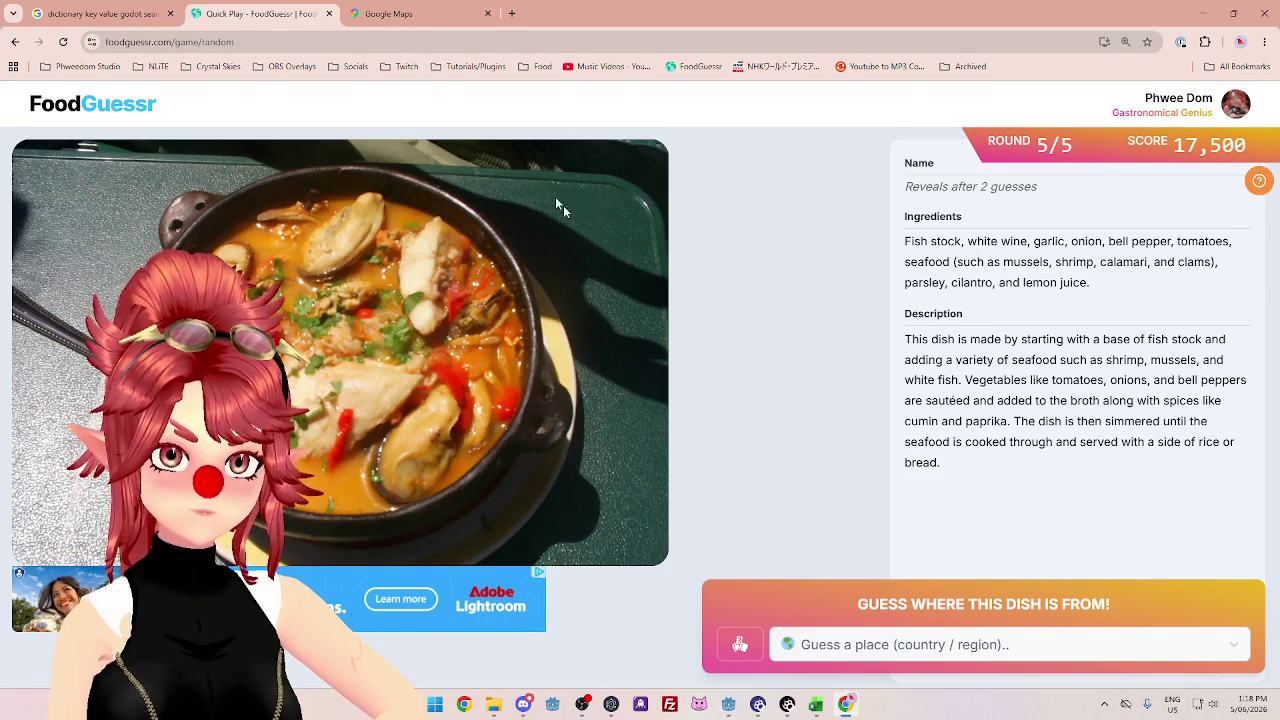
- Pan the map toward Europe and Africa before returning to the round 5 dish
click(390, 13)
drag(45, 200, 455, 322)
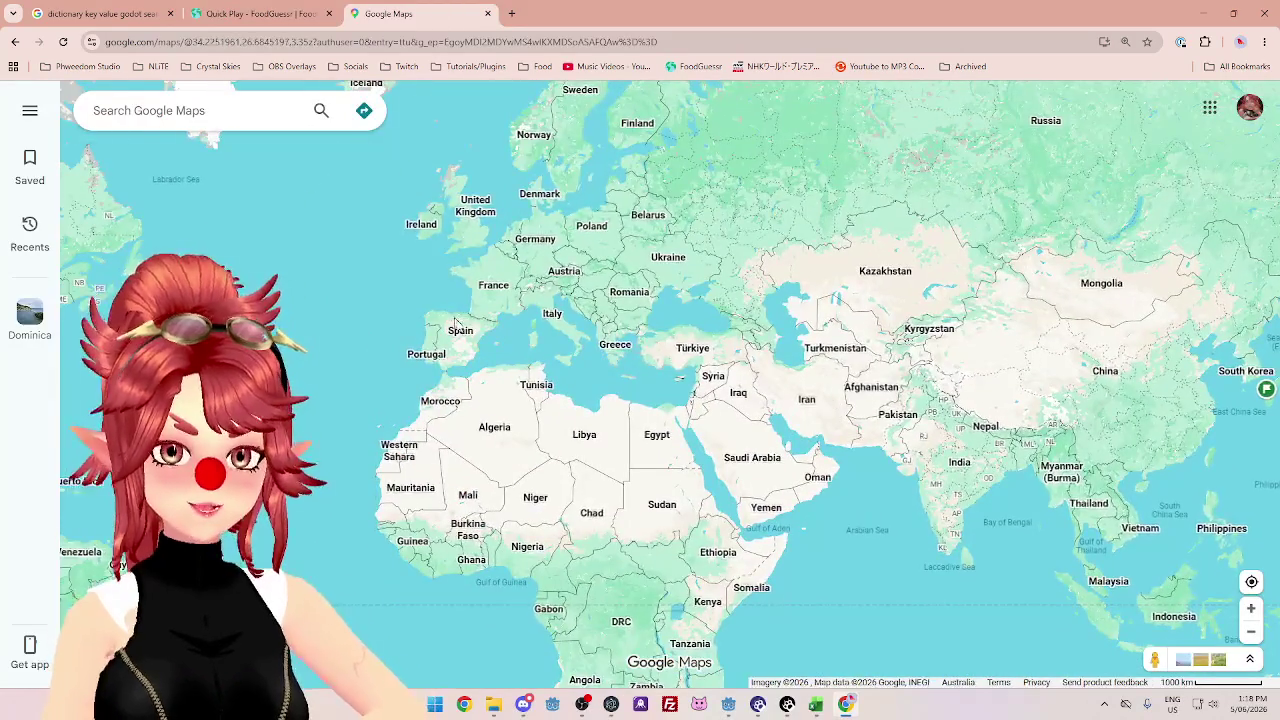
scroll(455, 322, up, 3)
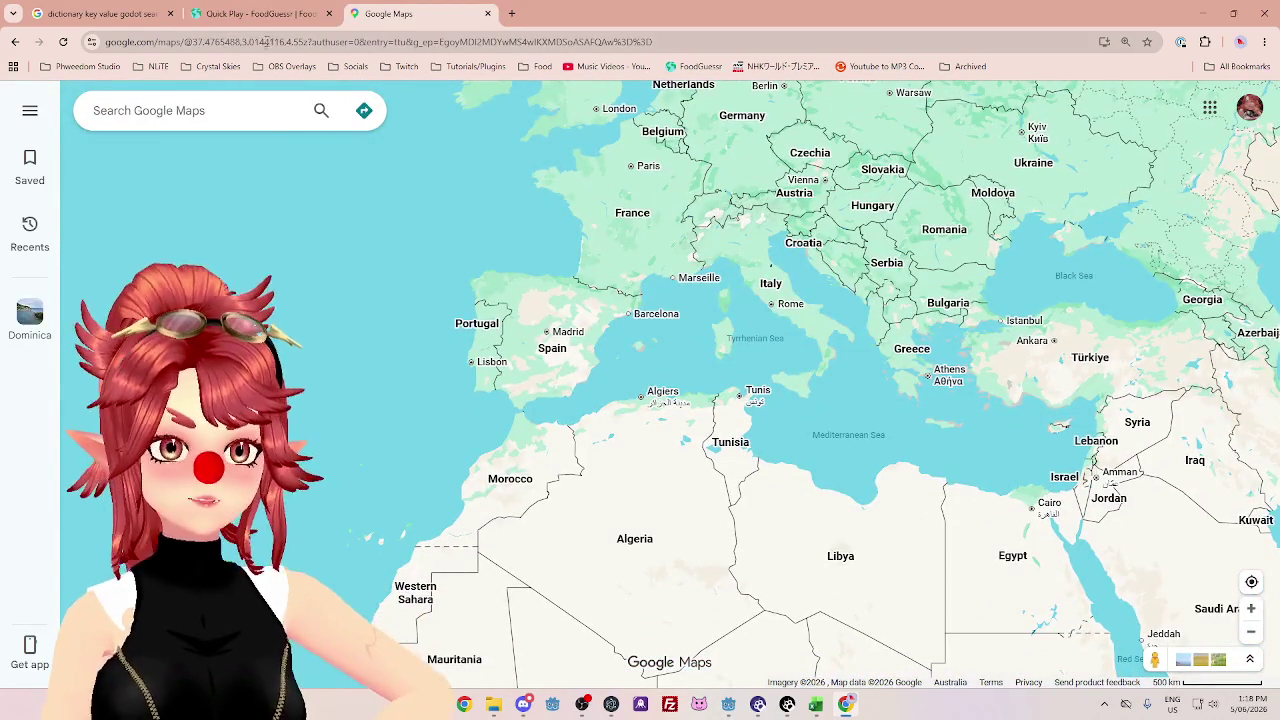
click(268, 13)
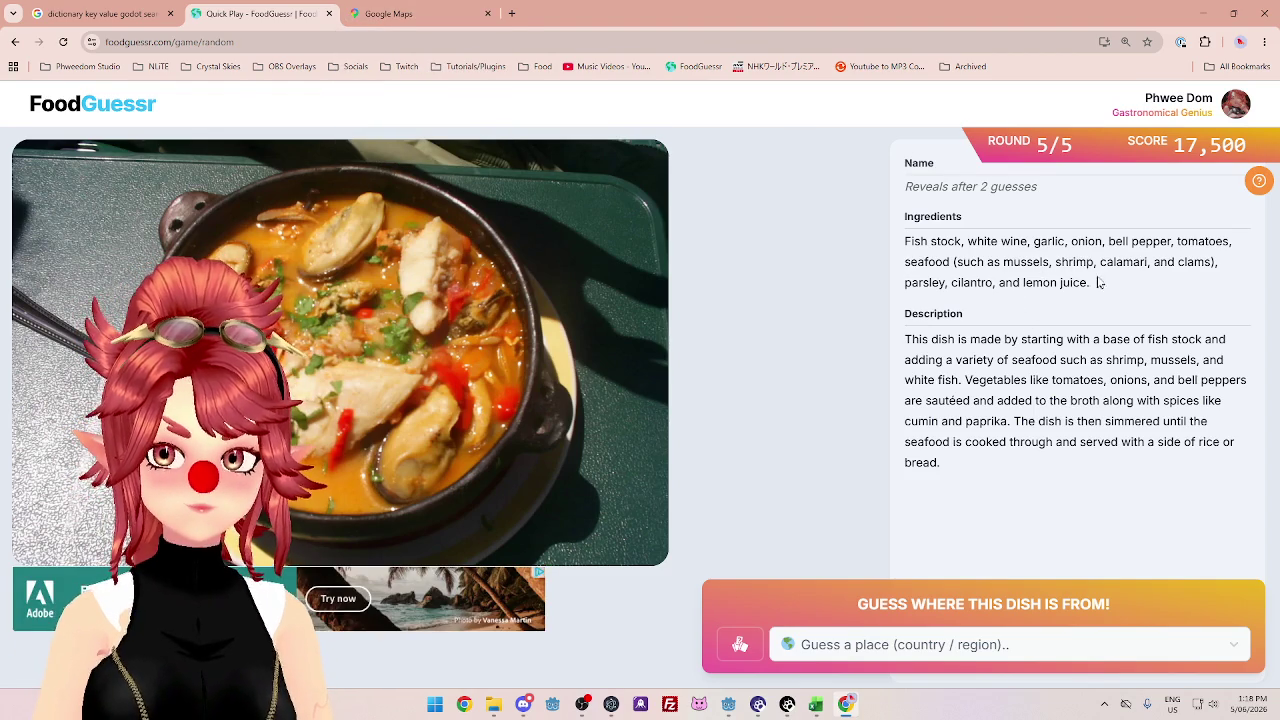
- Highlight white wine and bell pepper in the seafood stew's ingredients
drag(1087, 245, 1168, 243)
drag(965, 243, 1027, 243)
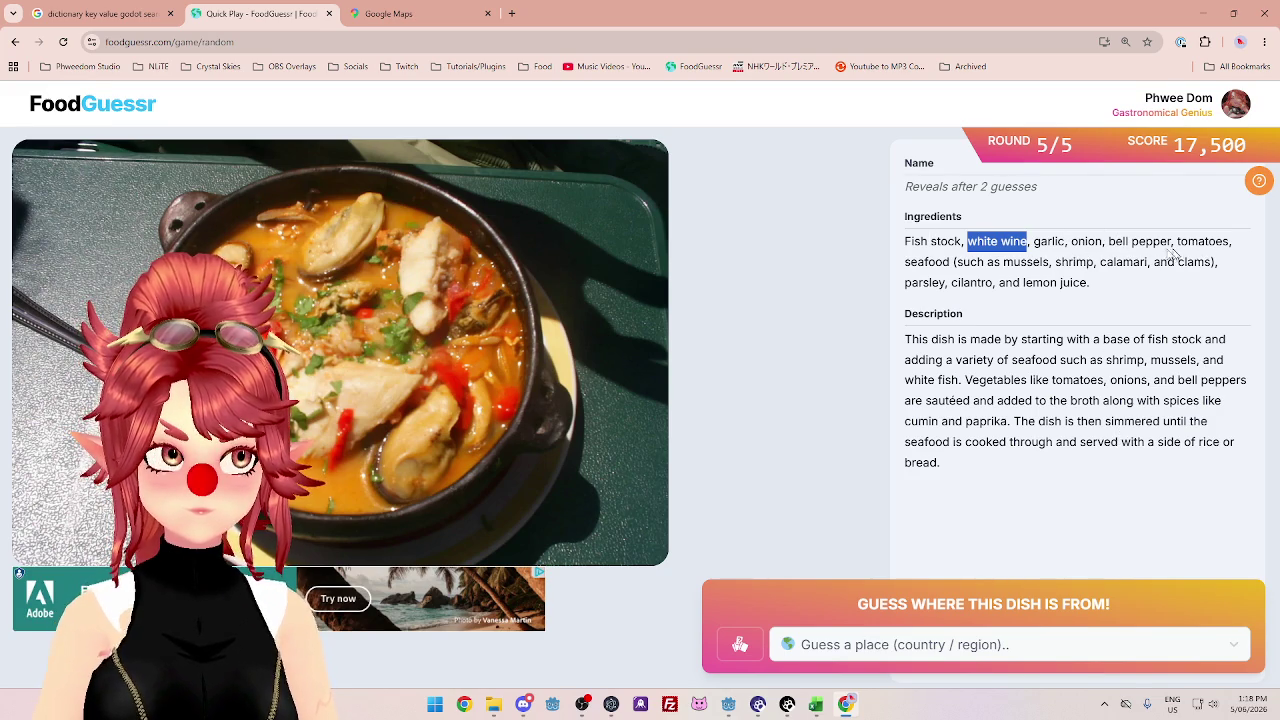
drag(1110, 243, 1174, 243)
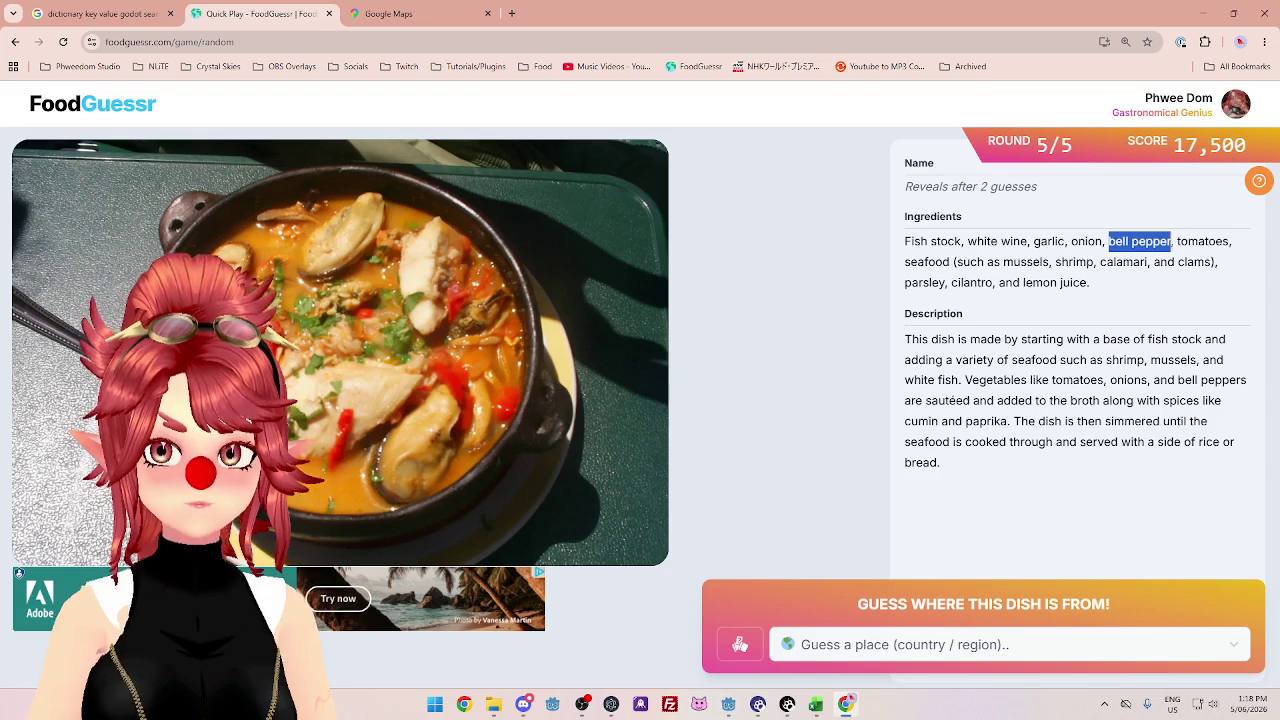
- Compare the Mediterranean region on Google Maps with the stew's page
click(430, 14)
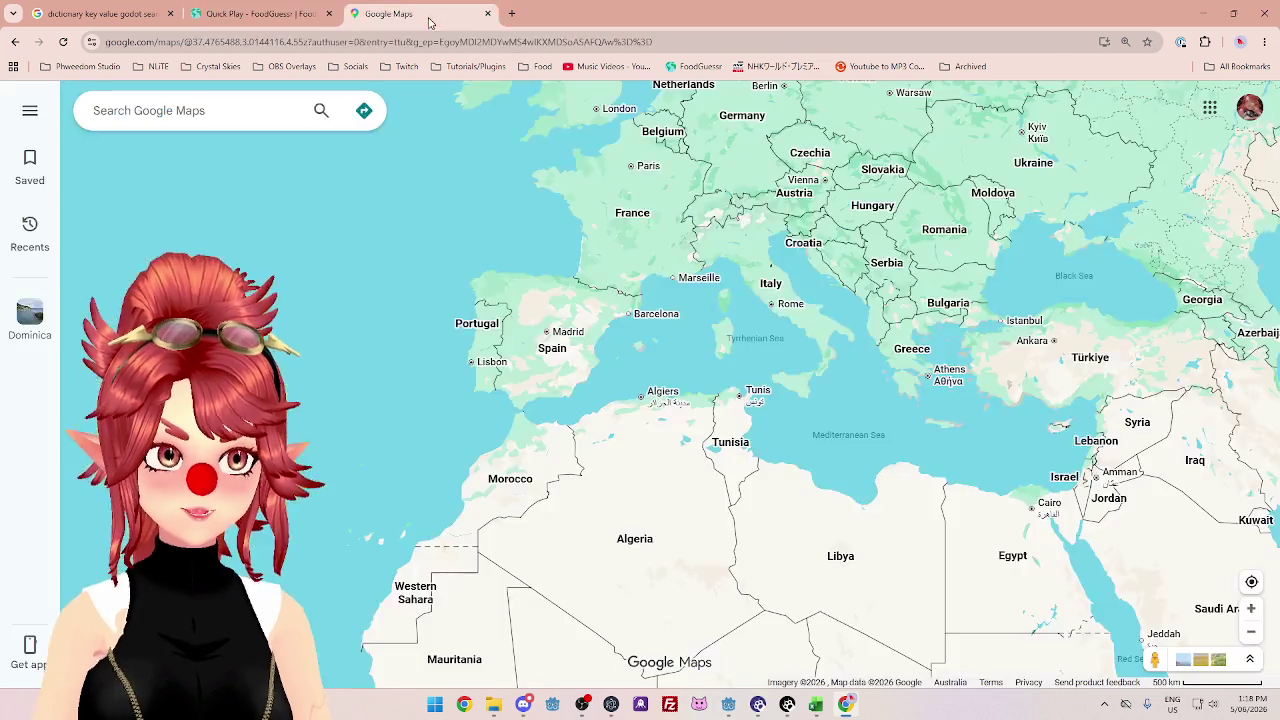
mouse_move(550, 385)
mouse_down()
mouse_move(619, 331)
mouse_move(577, 299)
mouse_up()
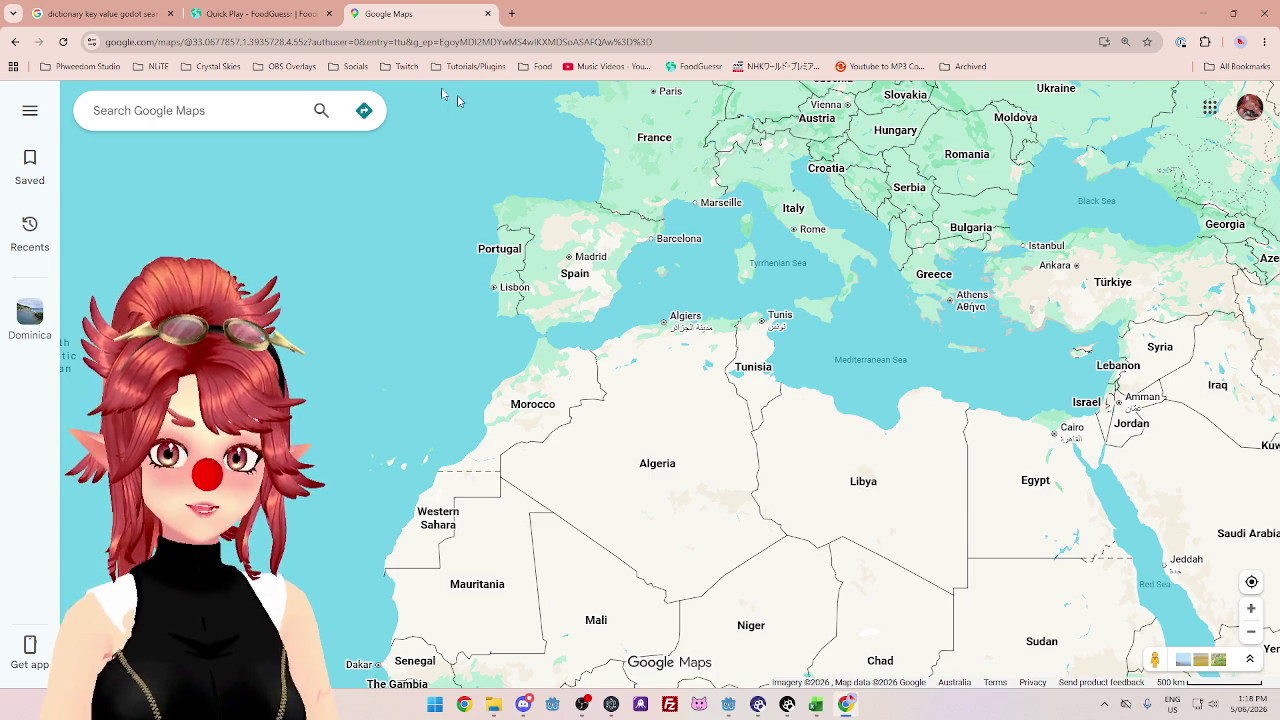
click(255, 13)
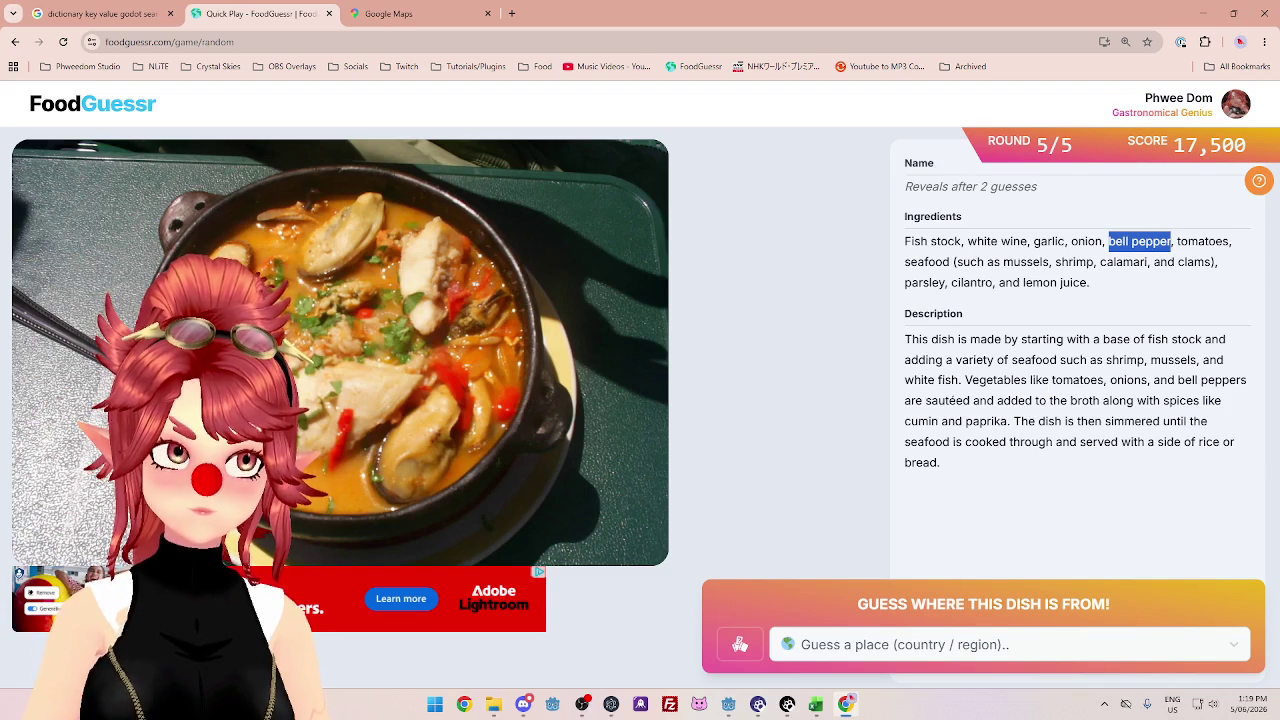
click(395, 27)
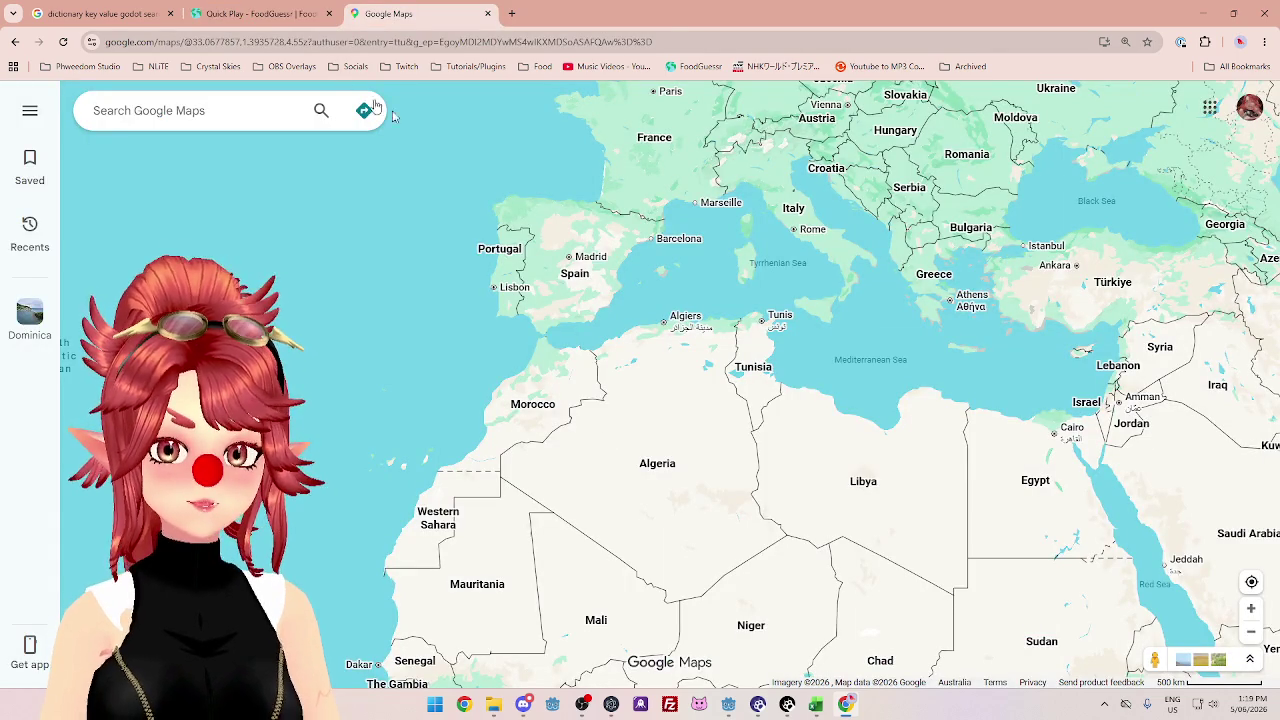
click(283, 16)
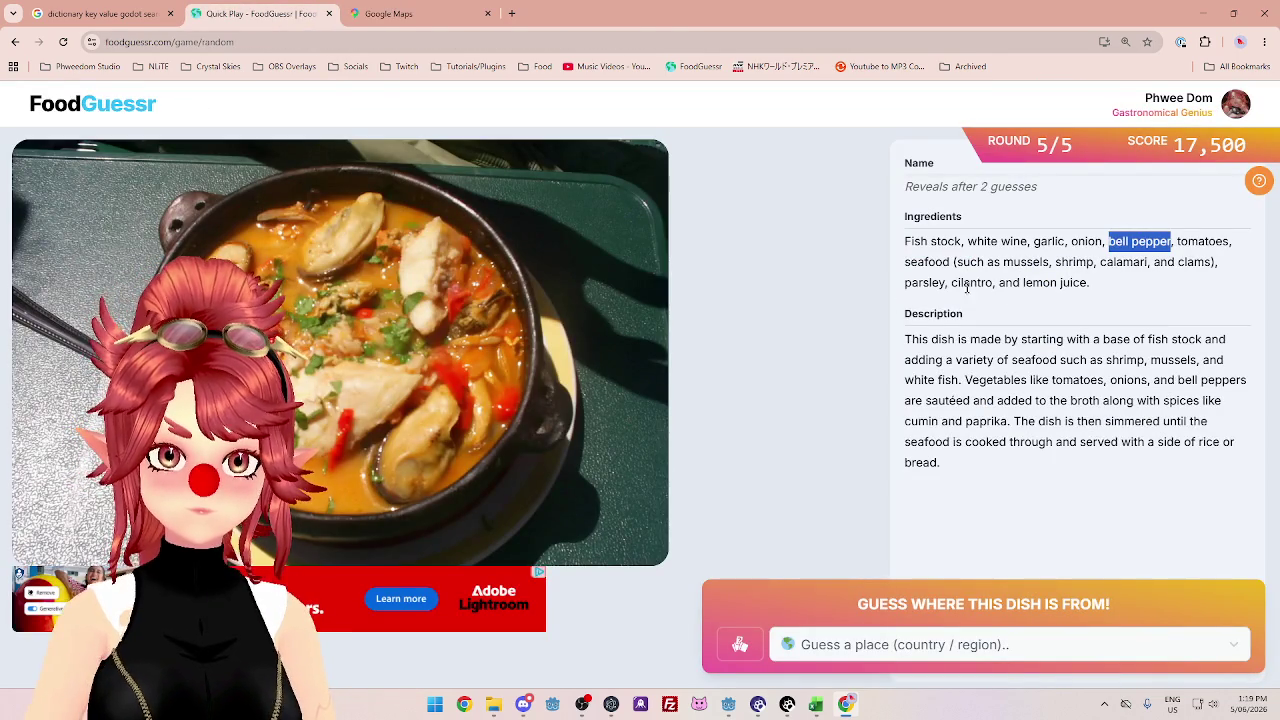
click(443, 18)
scroll(645, 295, down, 2)
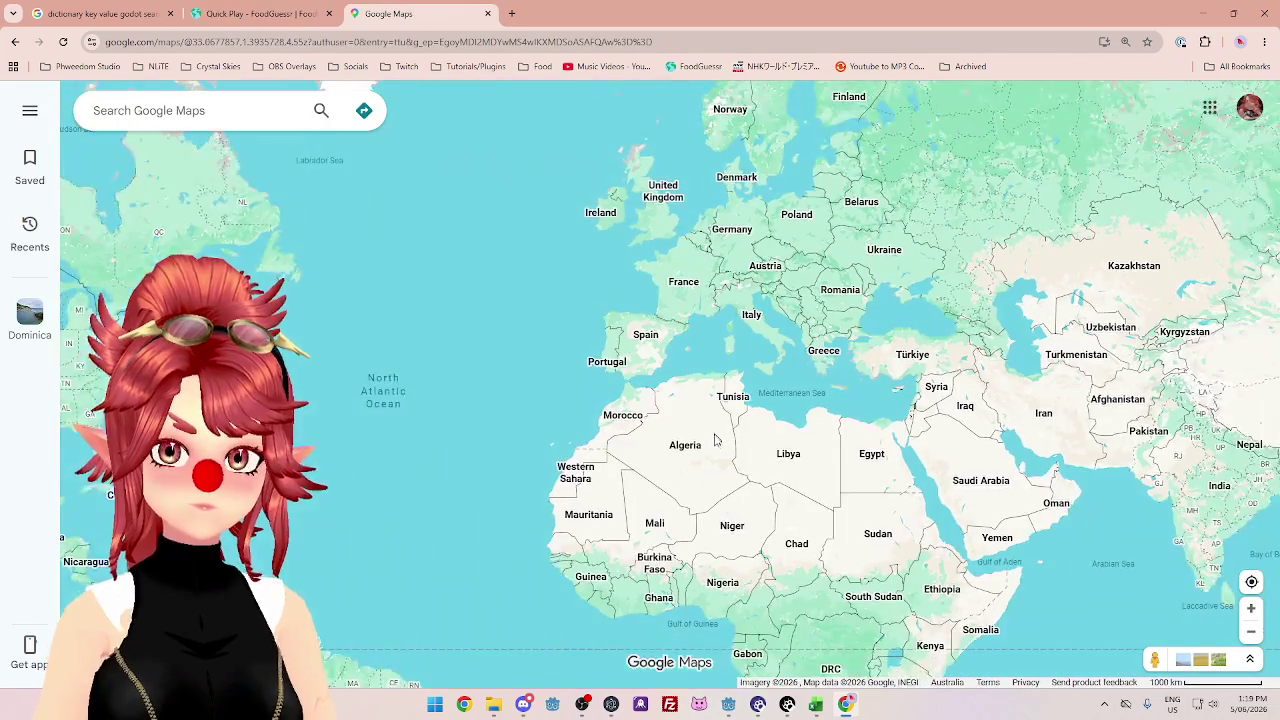
scroll(640, 335, up, 2)
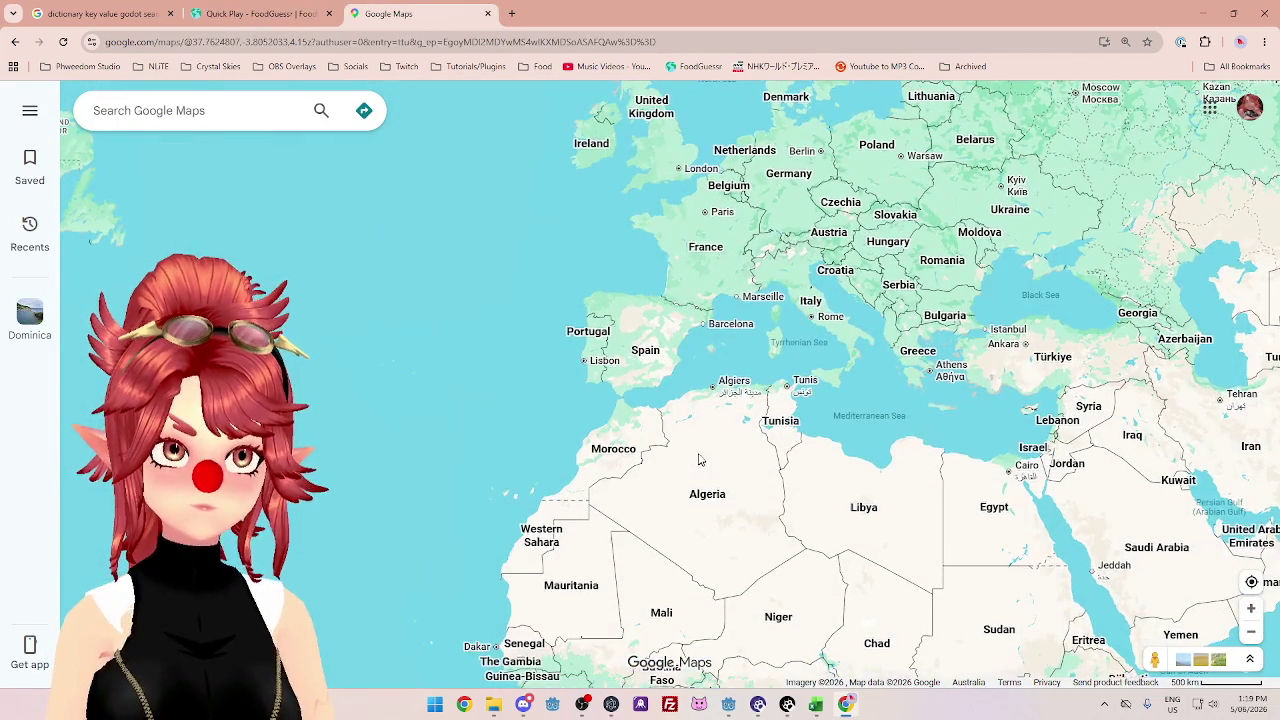
click(265, 14)
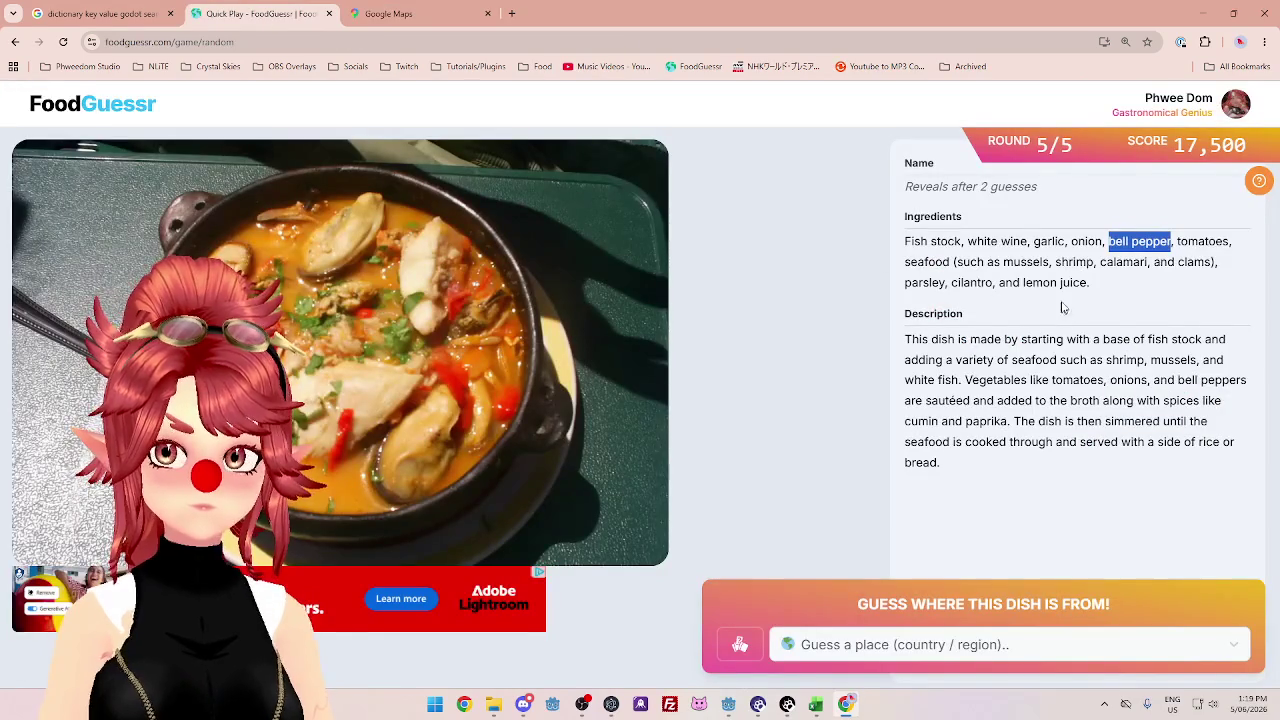
- Reread the stew's ingredients from white wine through the seafood, then start a country guess
drag(929, 241, 1222, 241)
drag(928, 261, 1095, 256)
click(1089, 241)
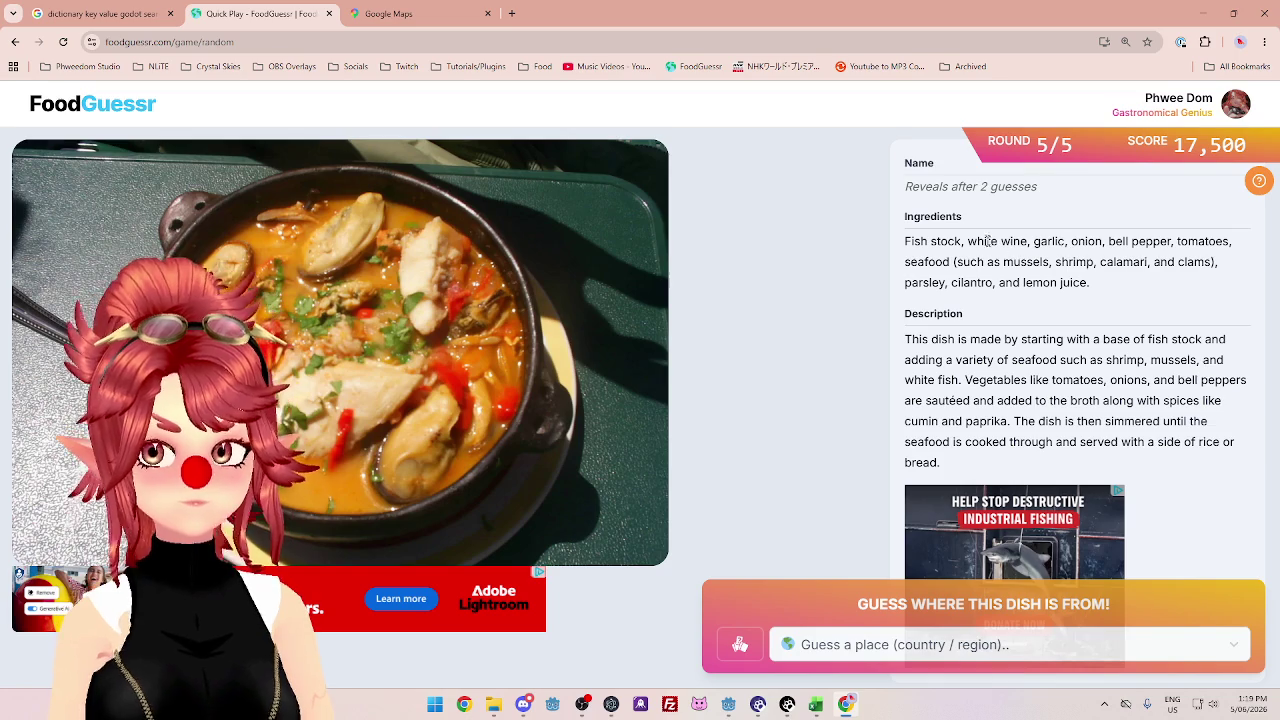
mouse_move(967, 241)
mouse_down()
mouse_move(1228, 241)
mouse_move(948, 272)
mouse_up()
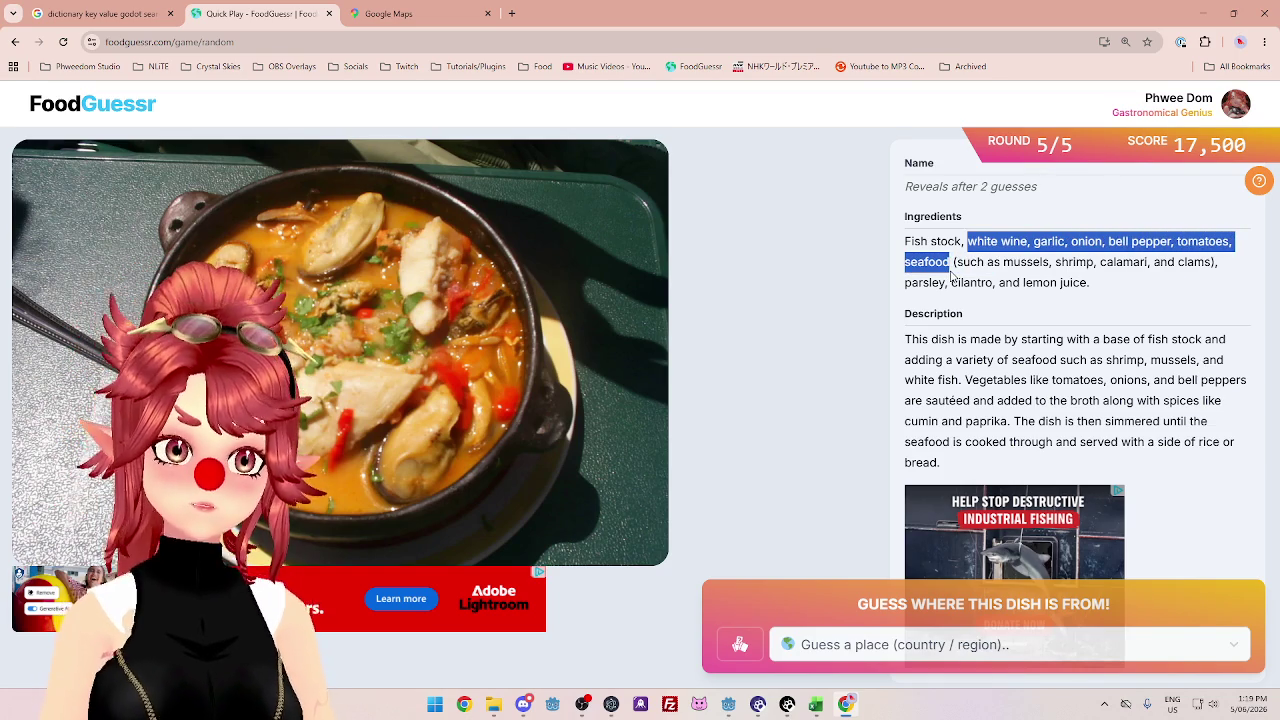
click(872, 647)
- Guess Spain for the round-5 dish, then study the world map in Google Maps for clues
text(sp)
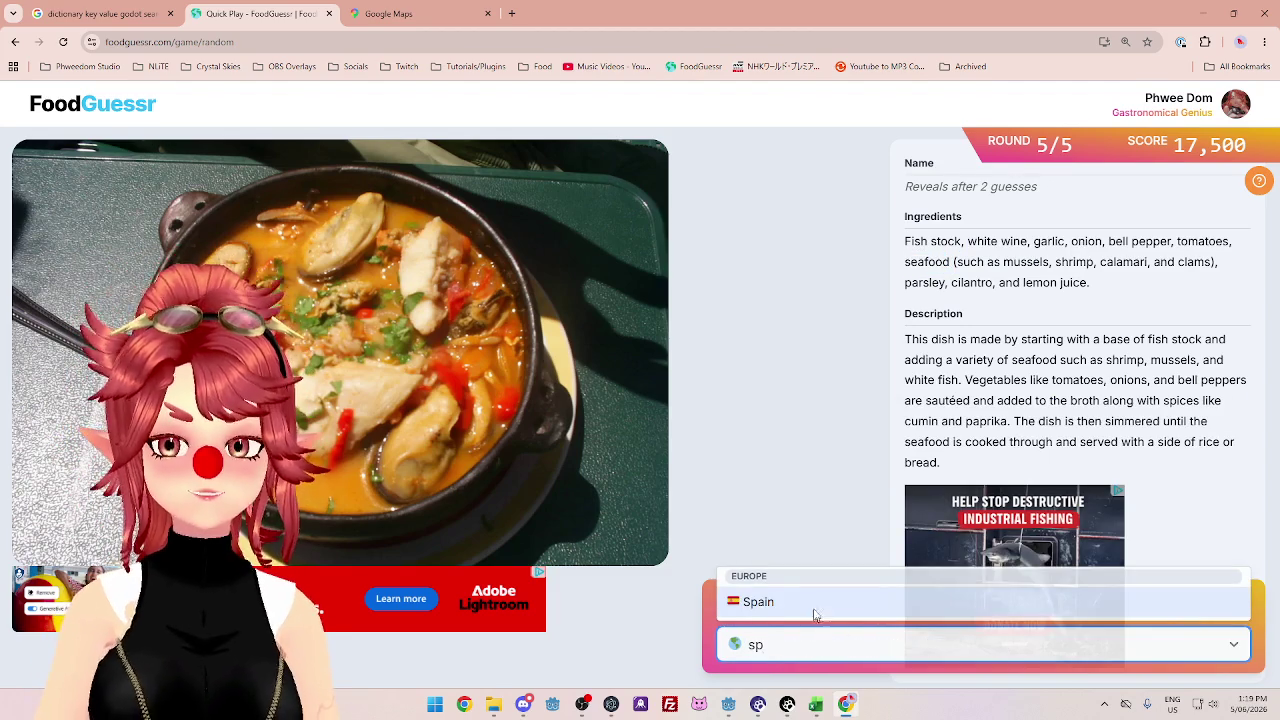
click(814, 612)
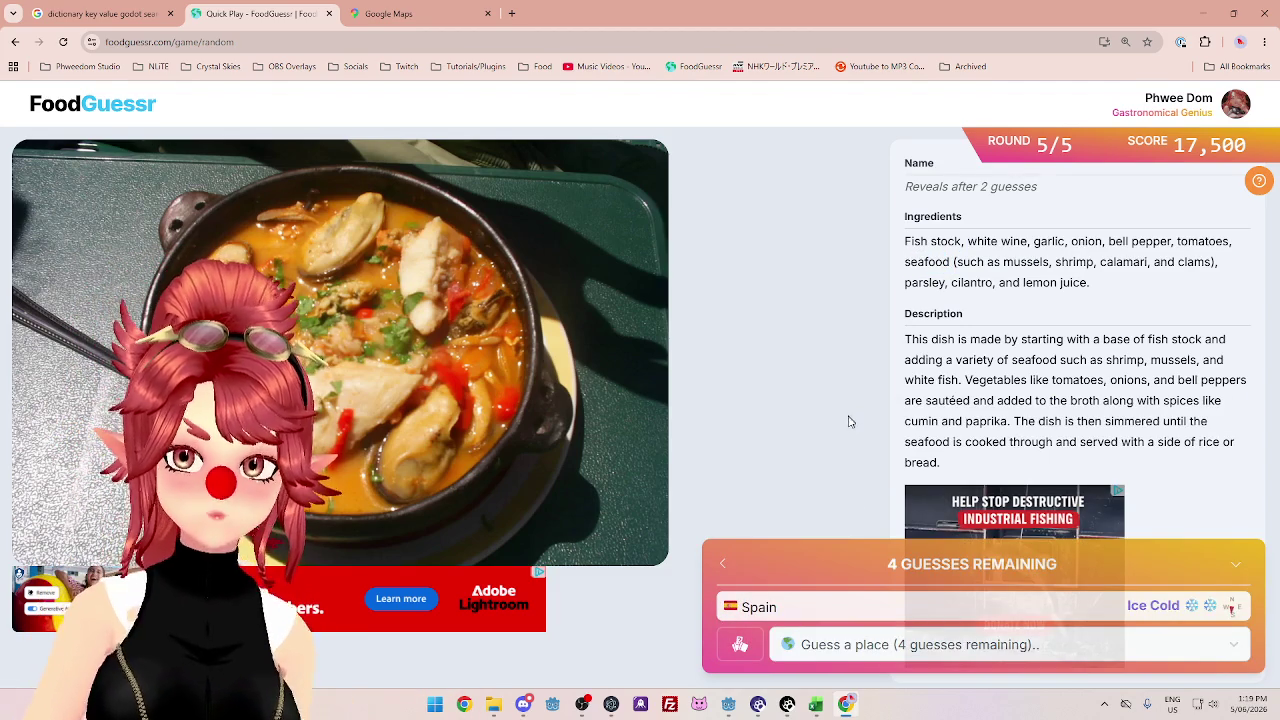
click(440, 16)
scroll(594, 523, down, 3)
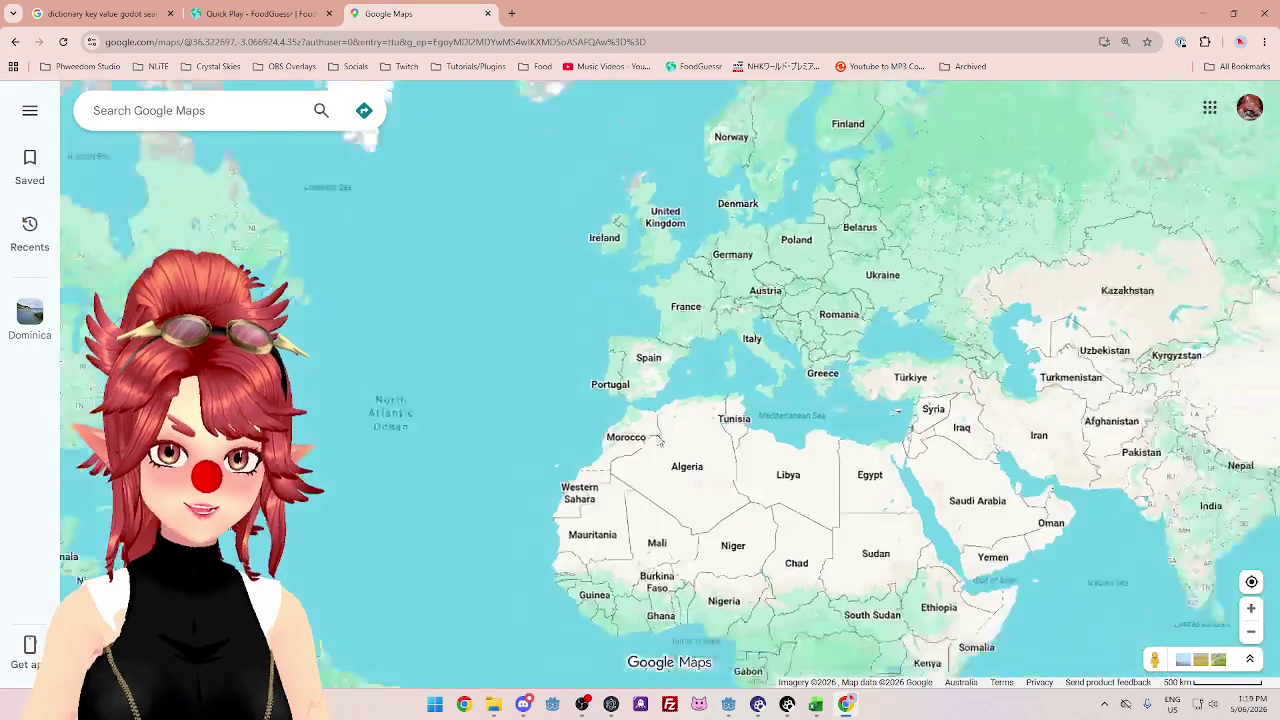
scroll(594, 523, down, 2)
scroll(391, 514, up, 3)
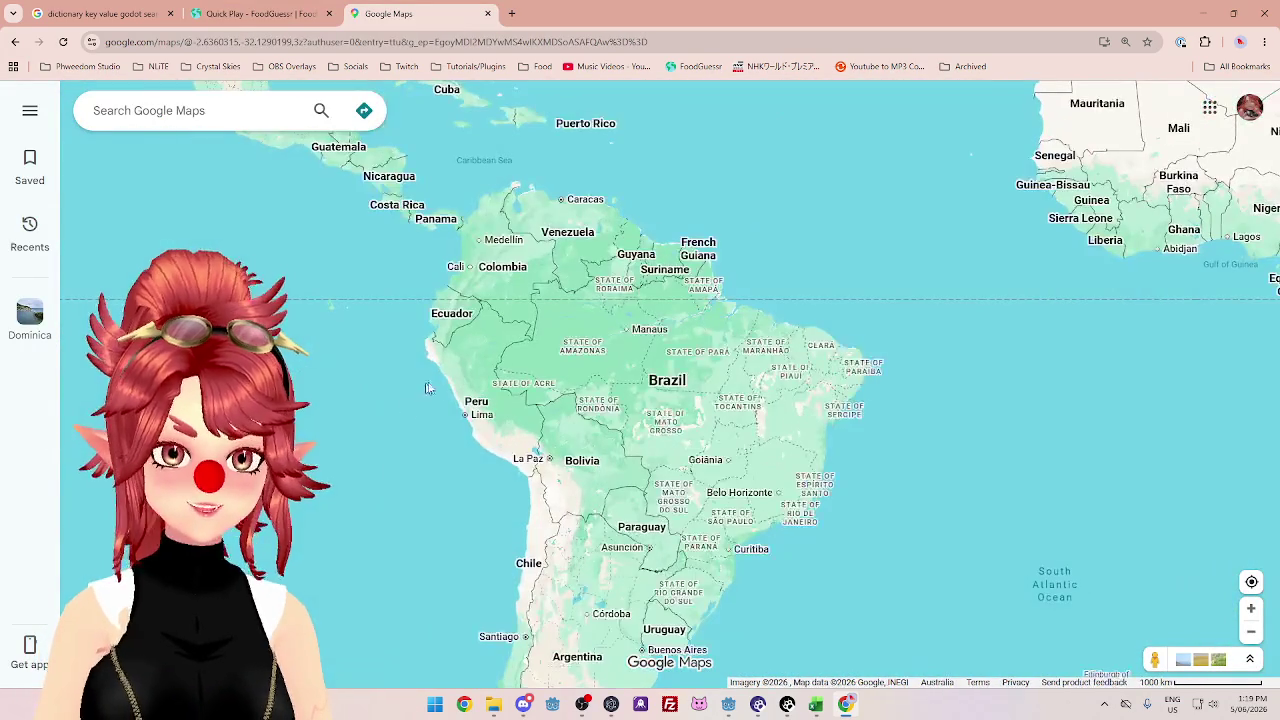
click(258, 14)
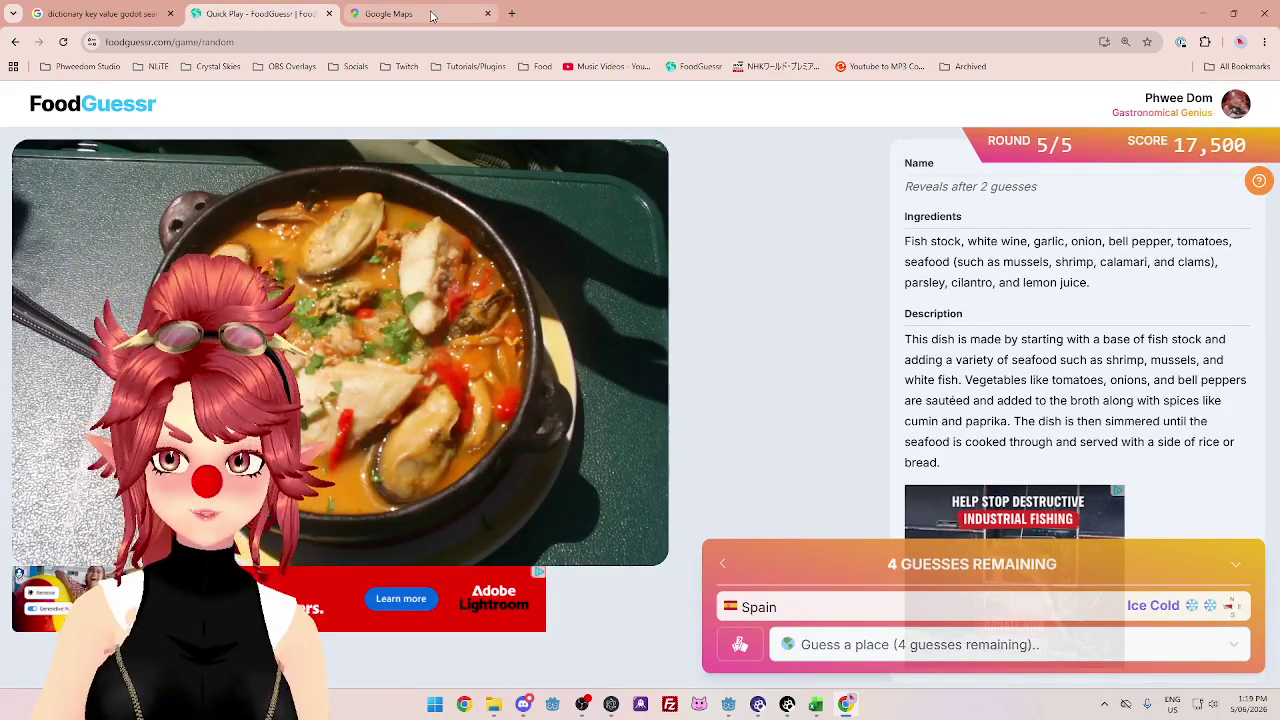
click(432, 15)
scroll(755, 381, down, 2)
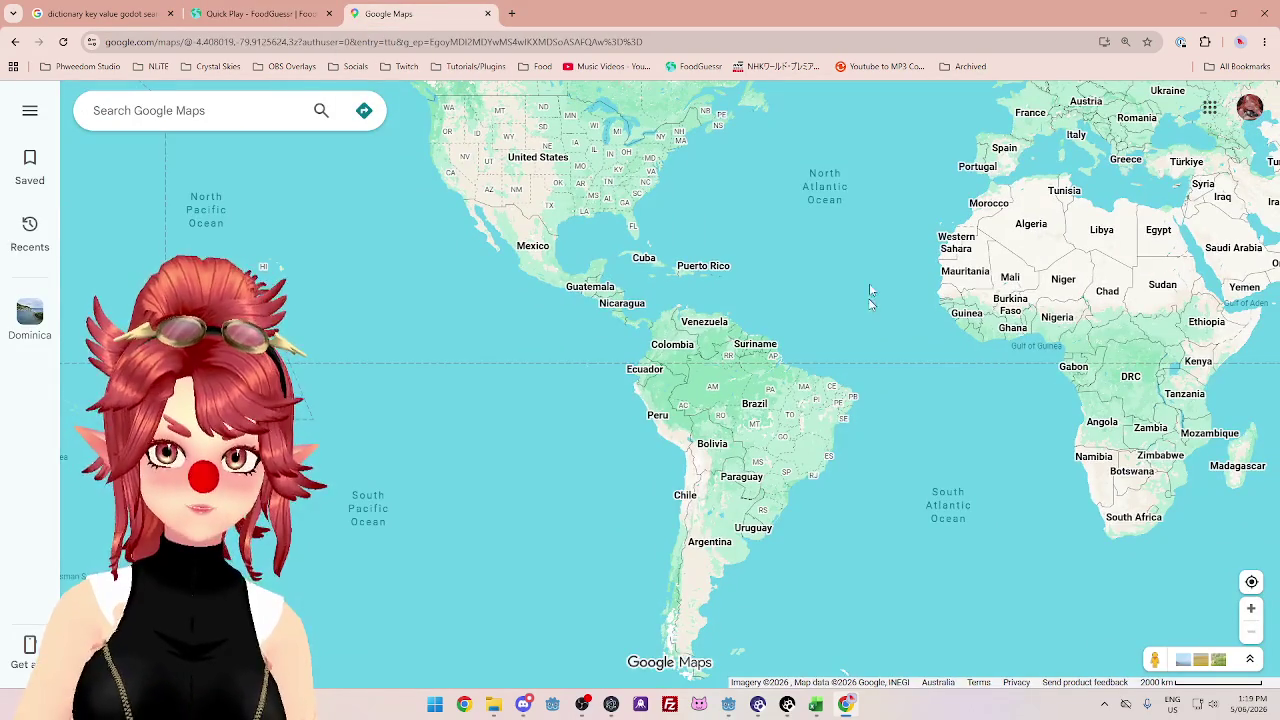
scroll(755, 381, up, 1)
scroll(698, 416, up, 1)
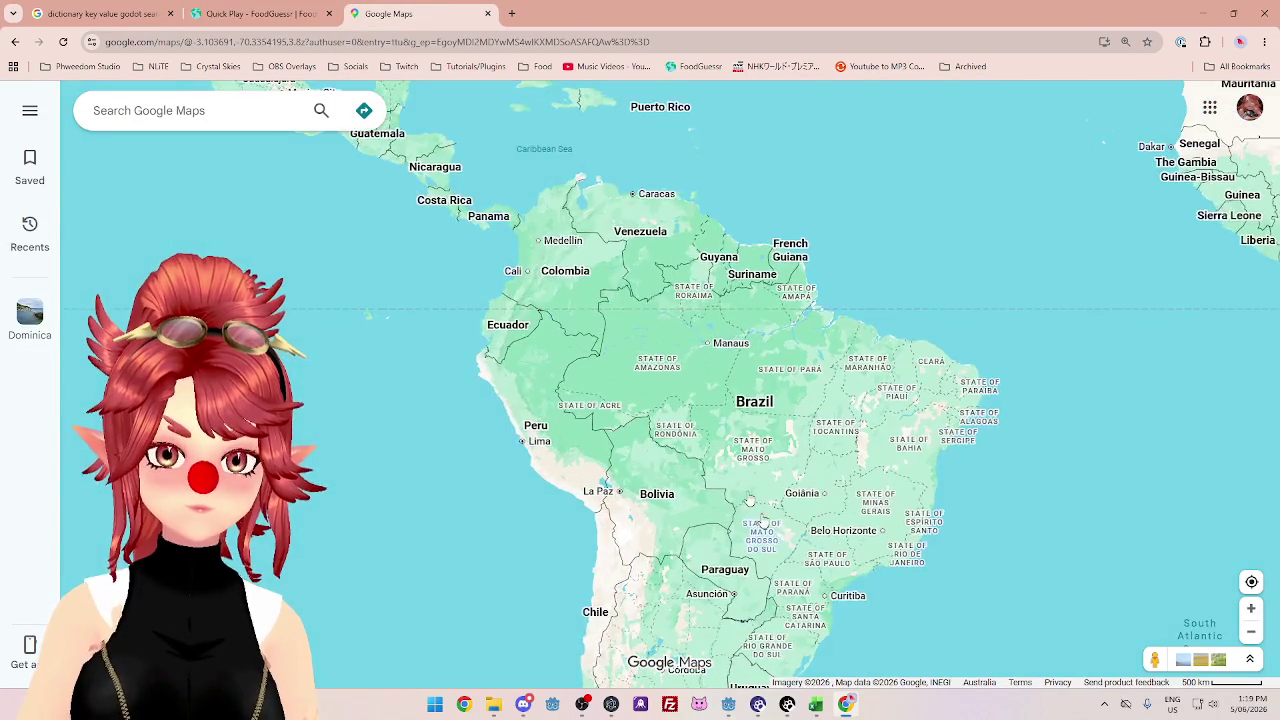
scroll(698, 416, down, 2)
scroll(731, 410, up, 1)
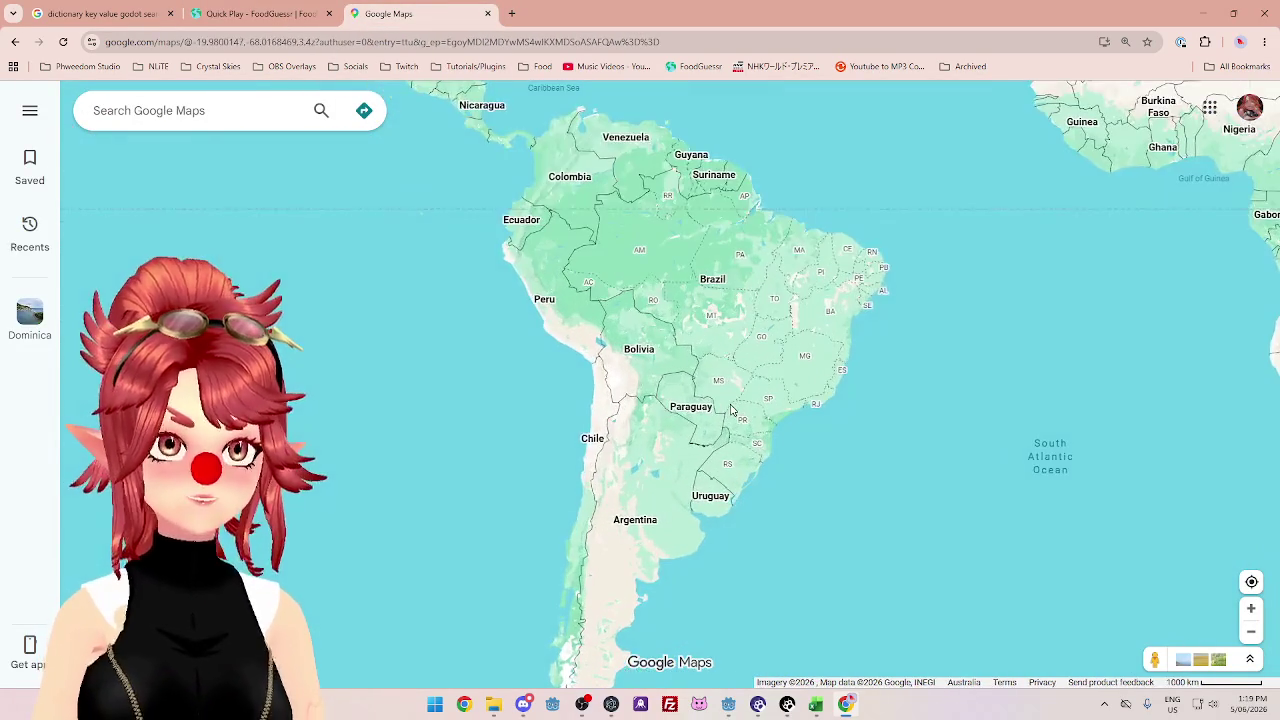
scroll(731, 410, down, 1)
click(300, 15)
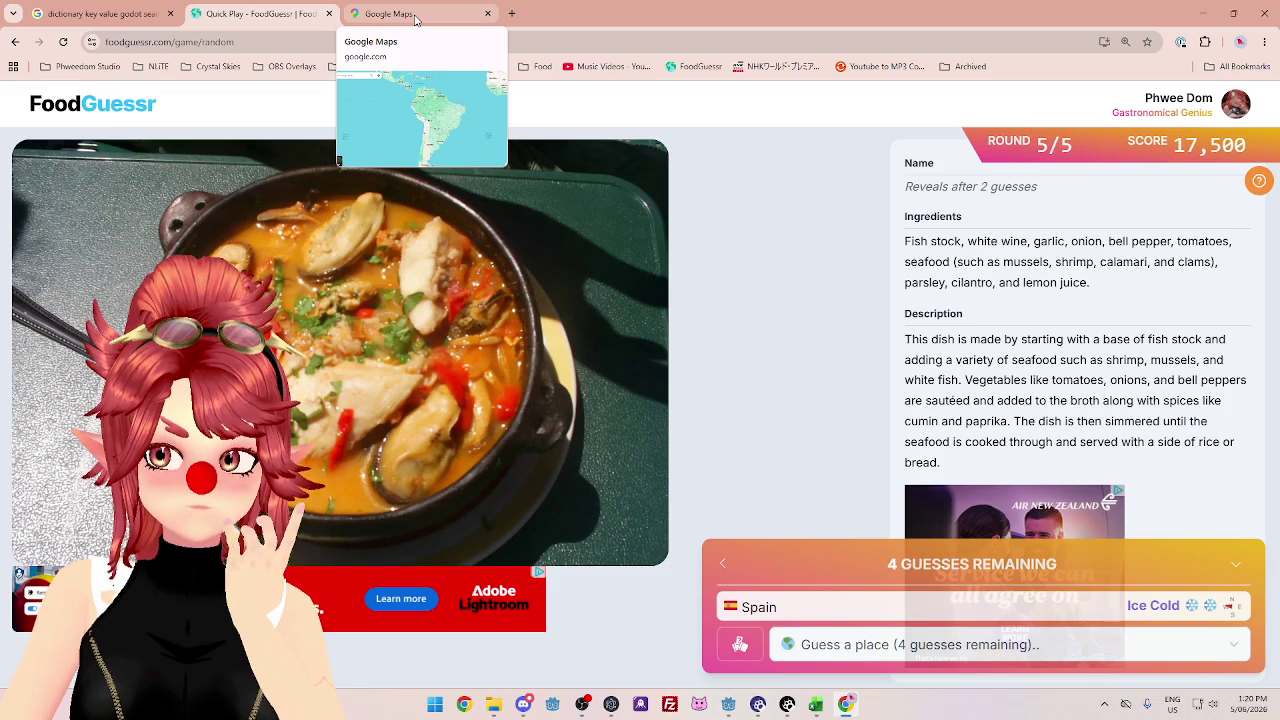
- Centre the map on South America and submit Peru as the second guess
click(416, 20)
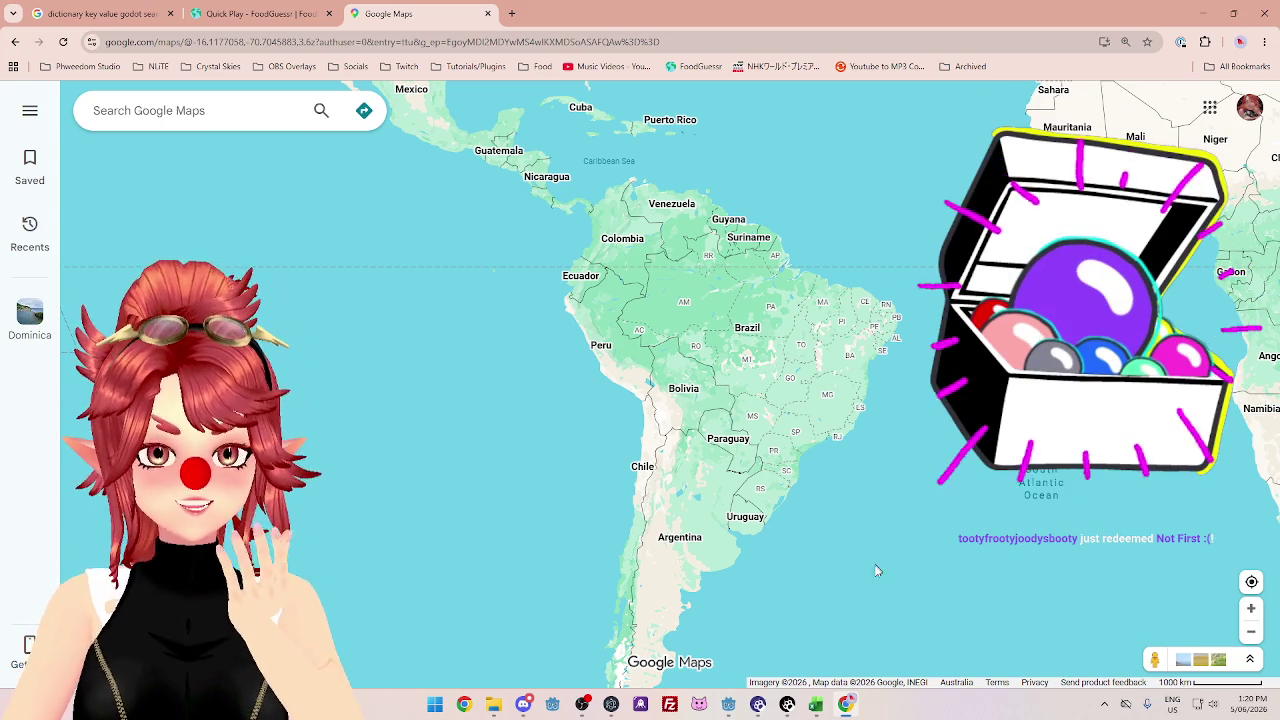
scroll(780, 565, down, 3)
scroll(759, 590, up, 4)
mouse_move(675, 392)
mouse_down()
mouse_move(730, 478)
mouse_move(687, 451)
mouse_up()
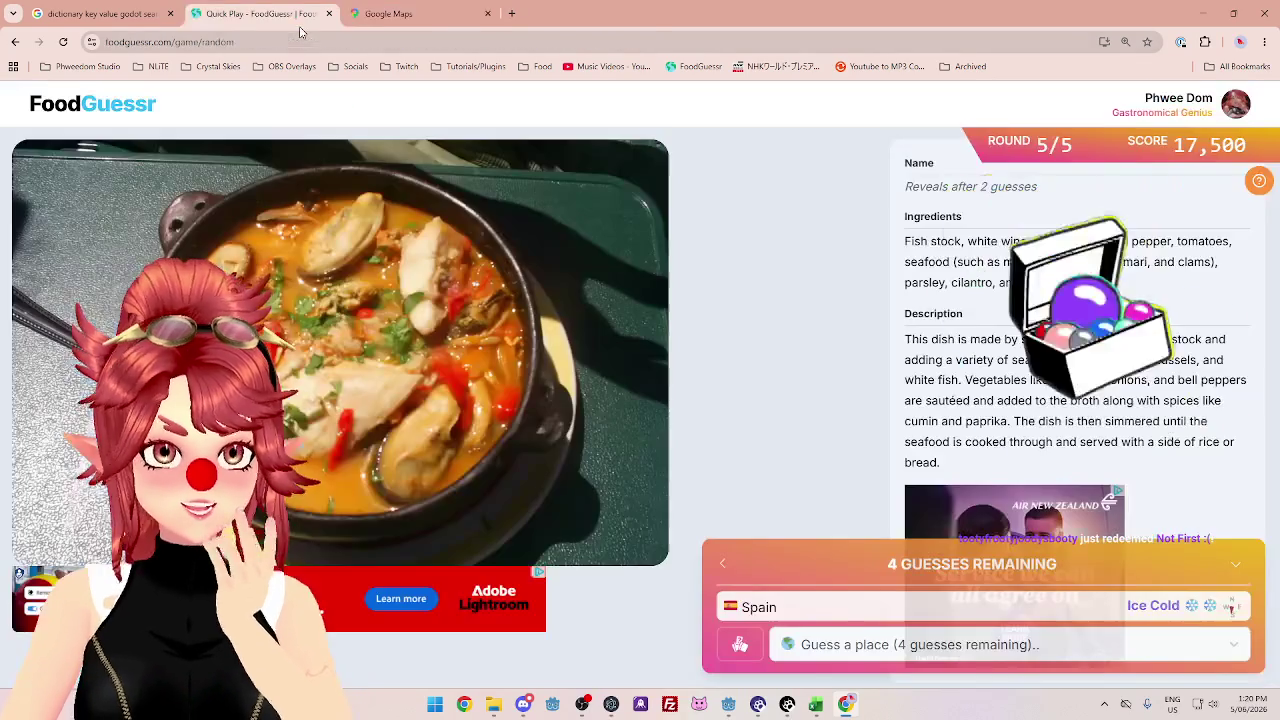
key(ctrl+shift+Tab)
click(928, 648)
text(peru)
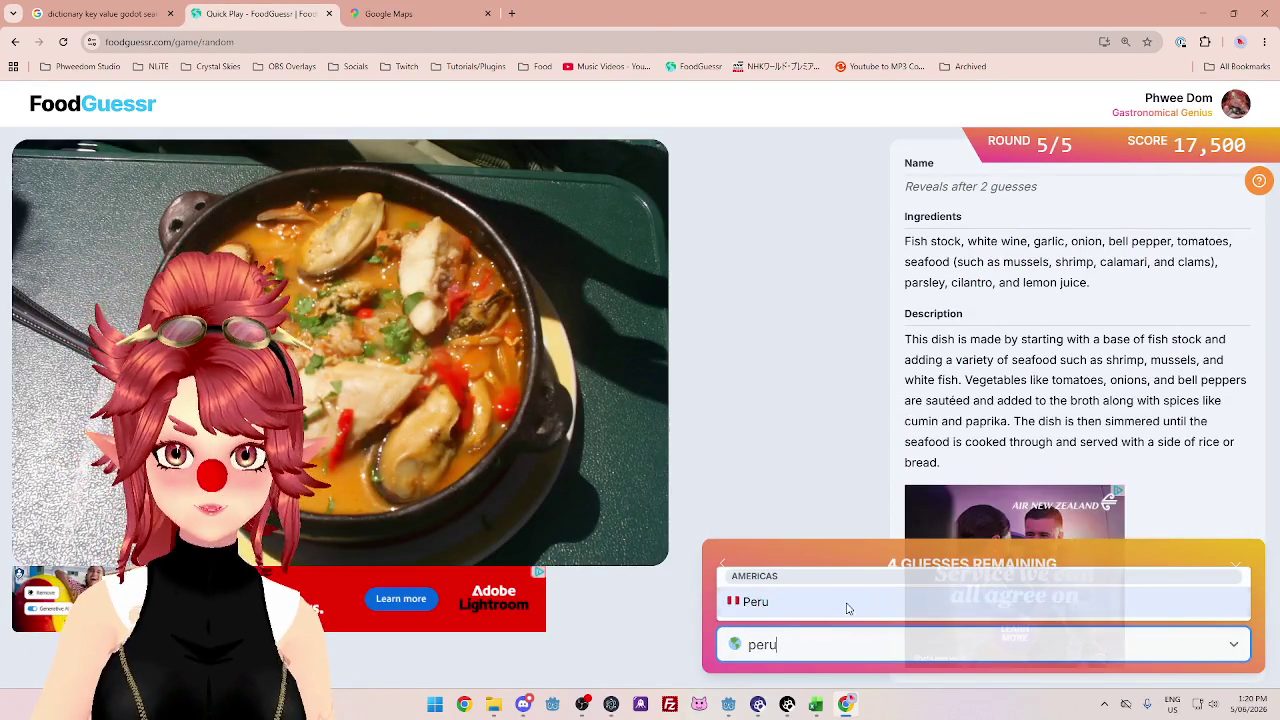
key(Return)
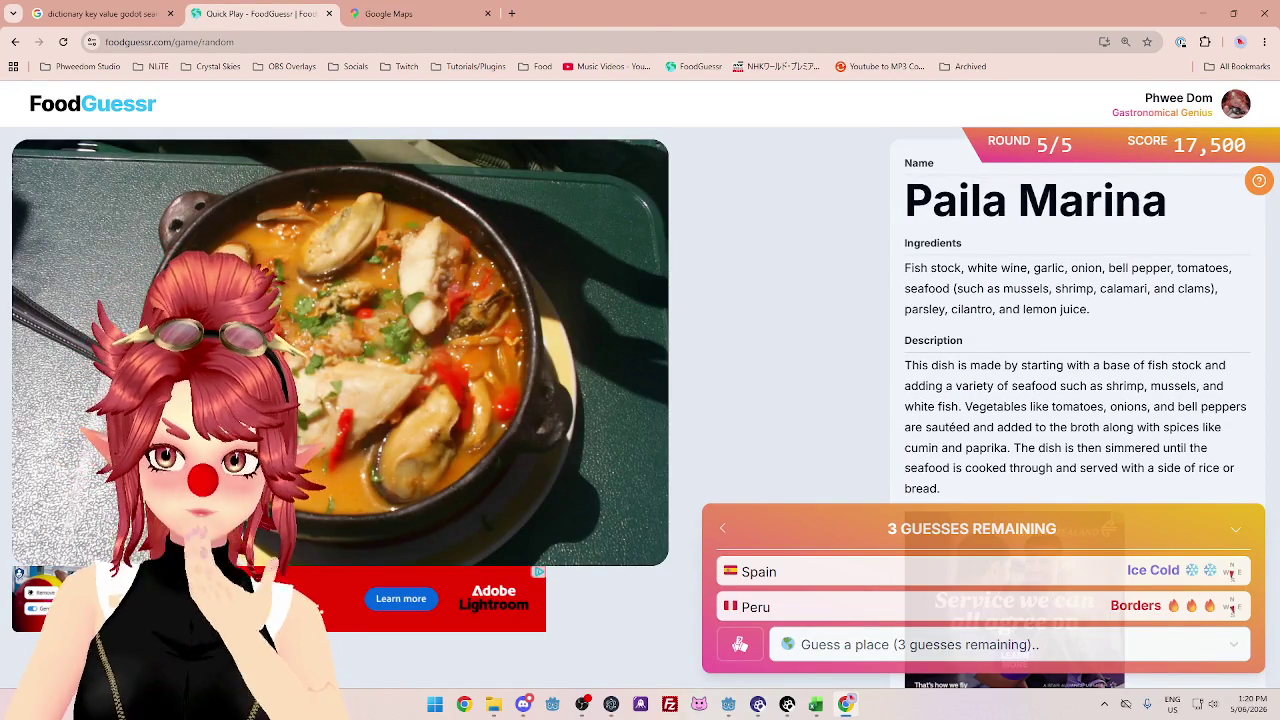
- Check southern South America on the map and guess Chile for Paila Marina
click(440, 12)
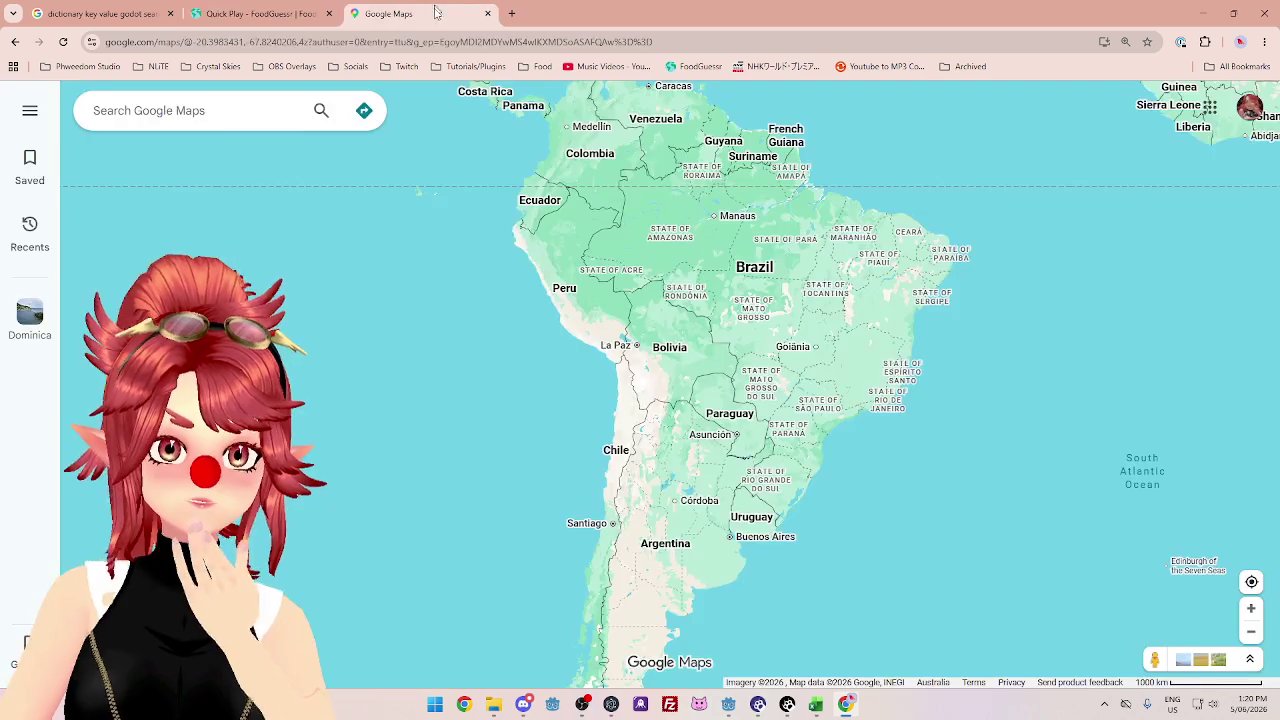
mouse_move(498, 281)
mouse_down()
mouse_move(473, 164)
mouse_move(467, 186)
mouse_up()
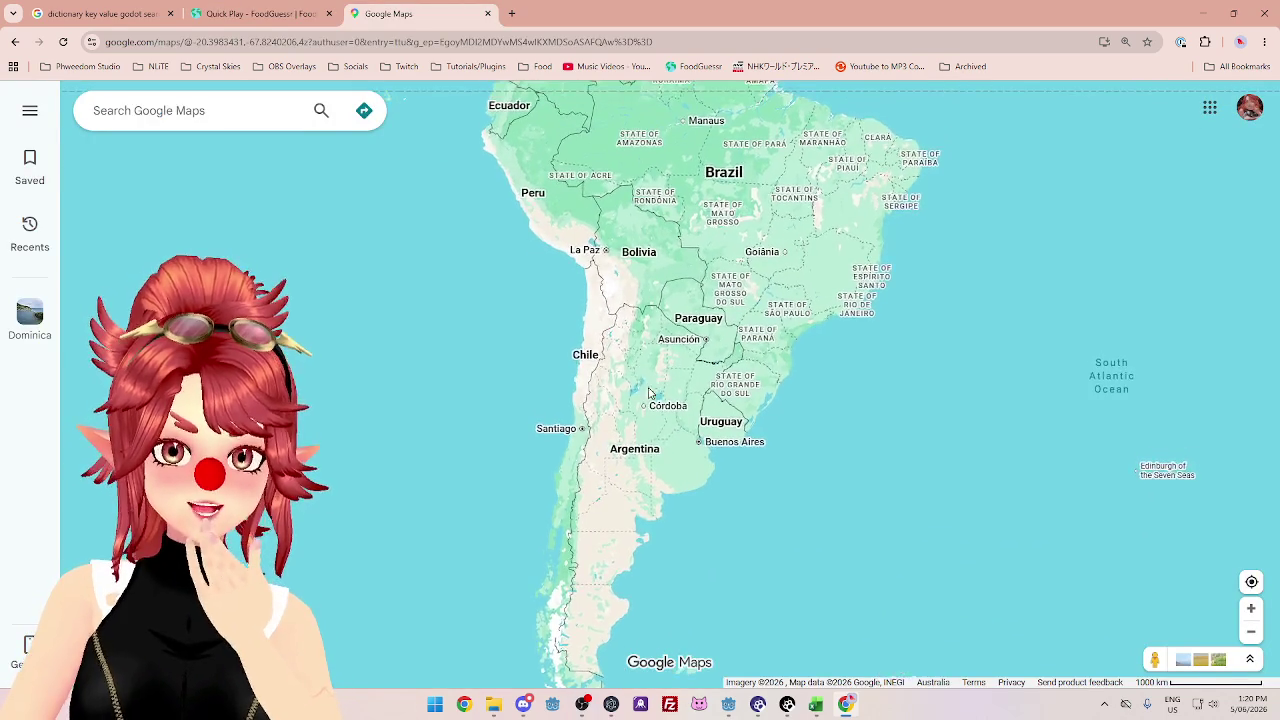
click(285, 13)
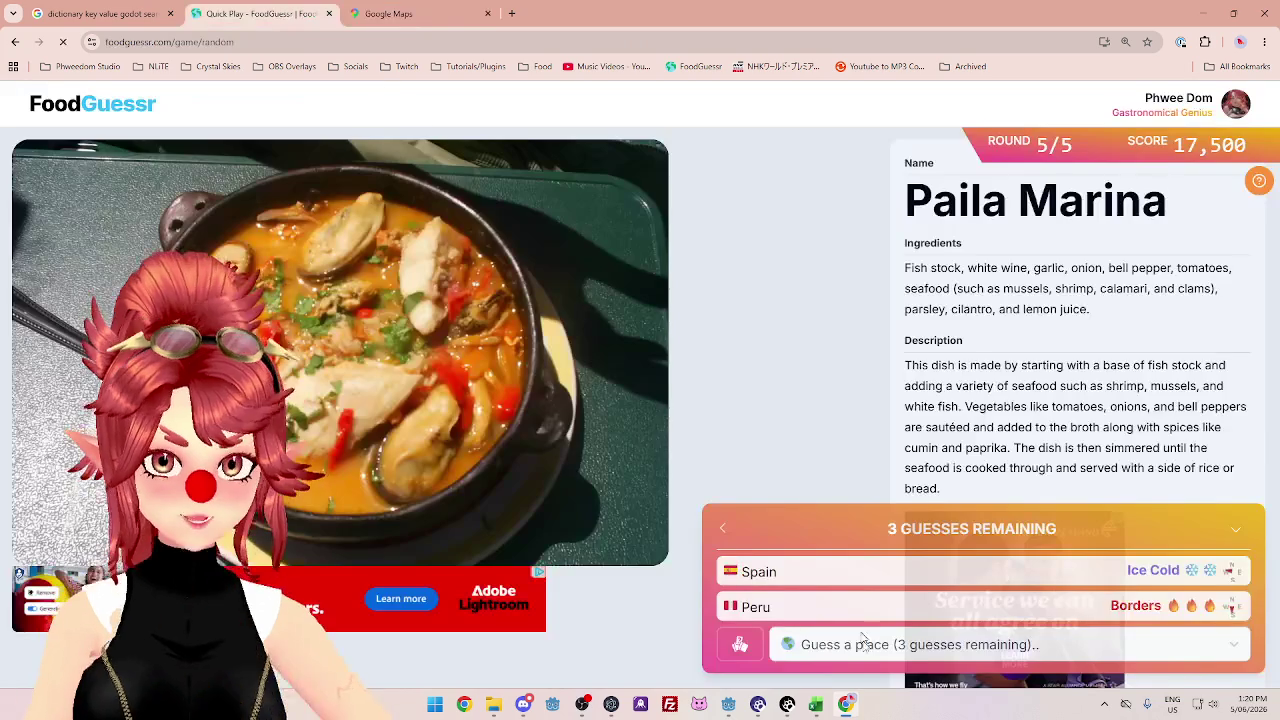
click(870, 645)
text(chi)
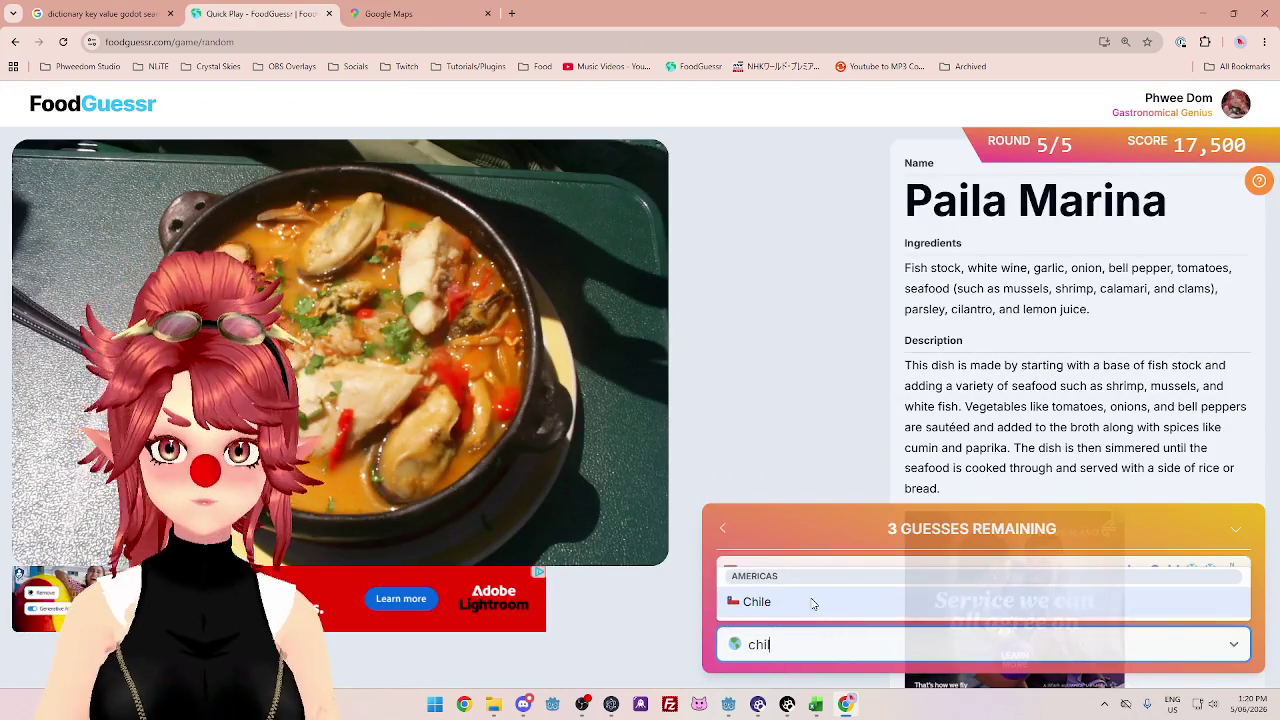
click(813, 604)
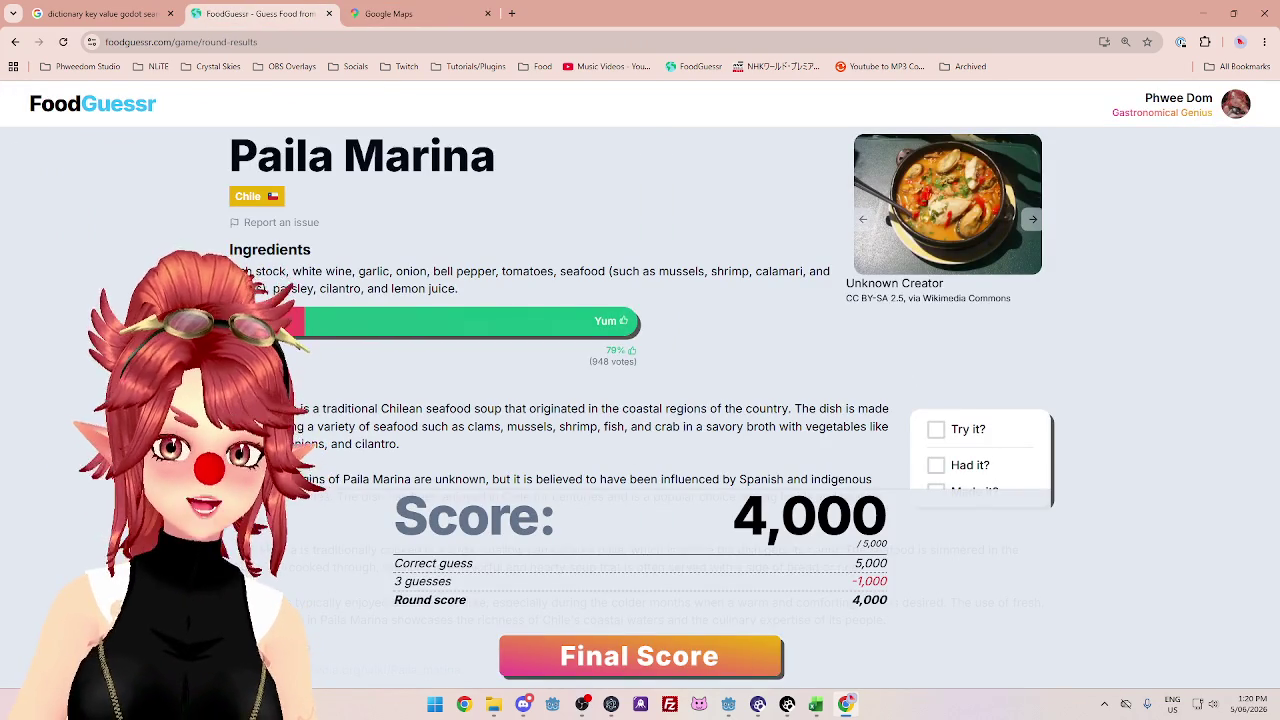
- Read the Paila Marina origin notes and view the 21,500 final score recap
scroll(555, 430, down, 2)
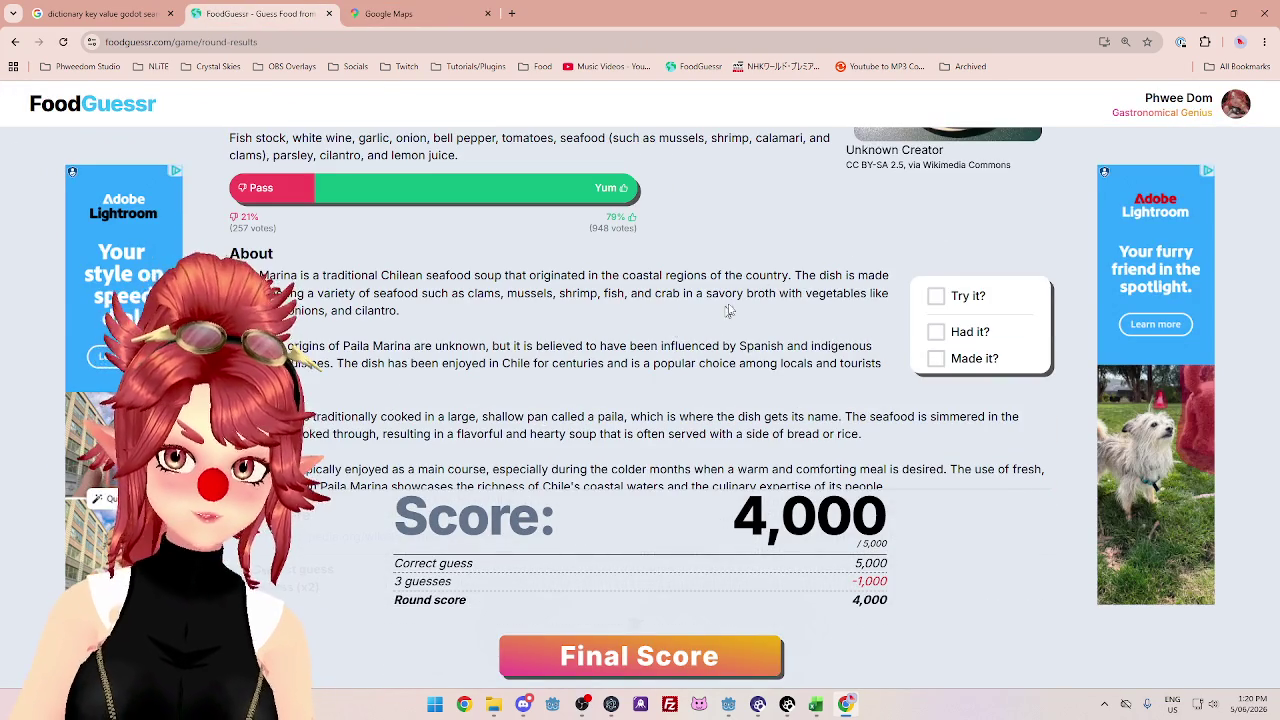
drag(343, 346, 791, 363)
drag(651, 346, 812, 346)
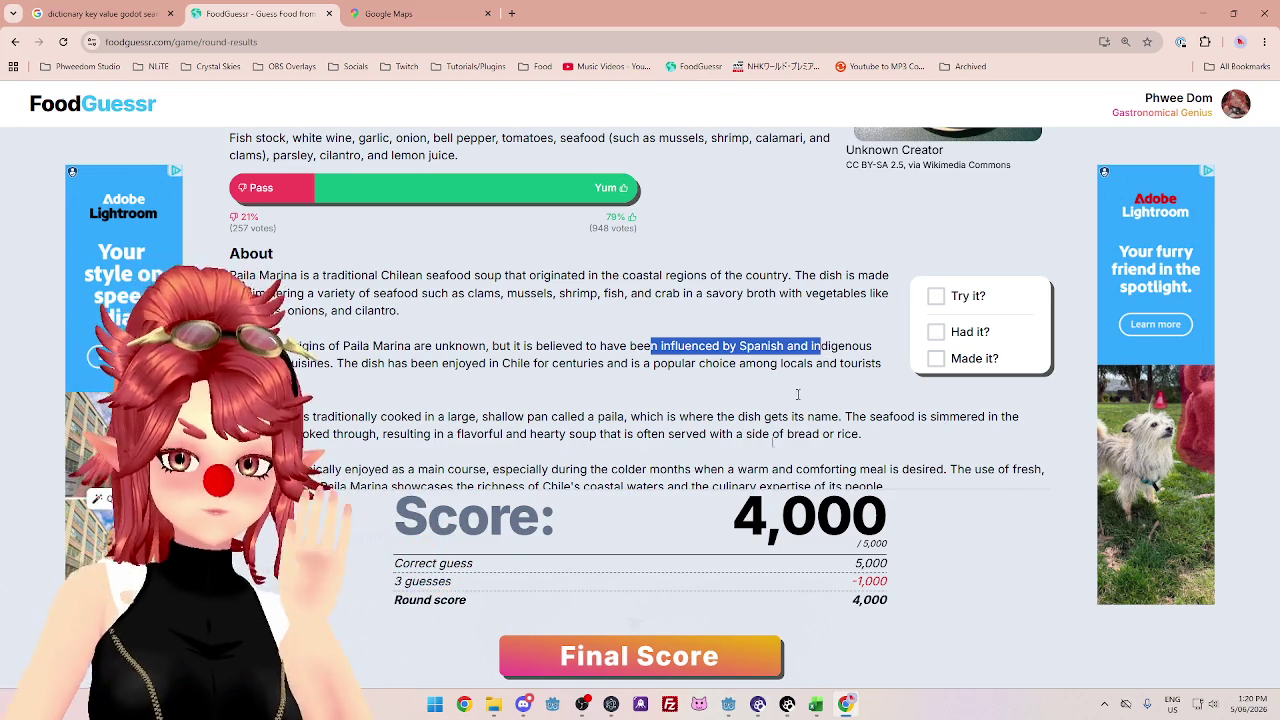
click(640, 656)
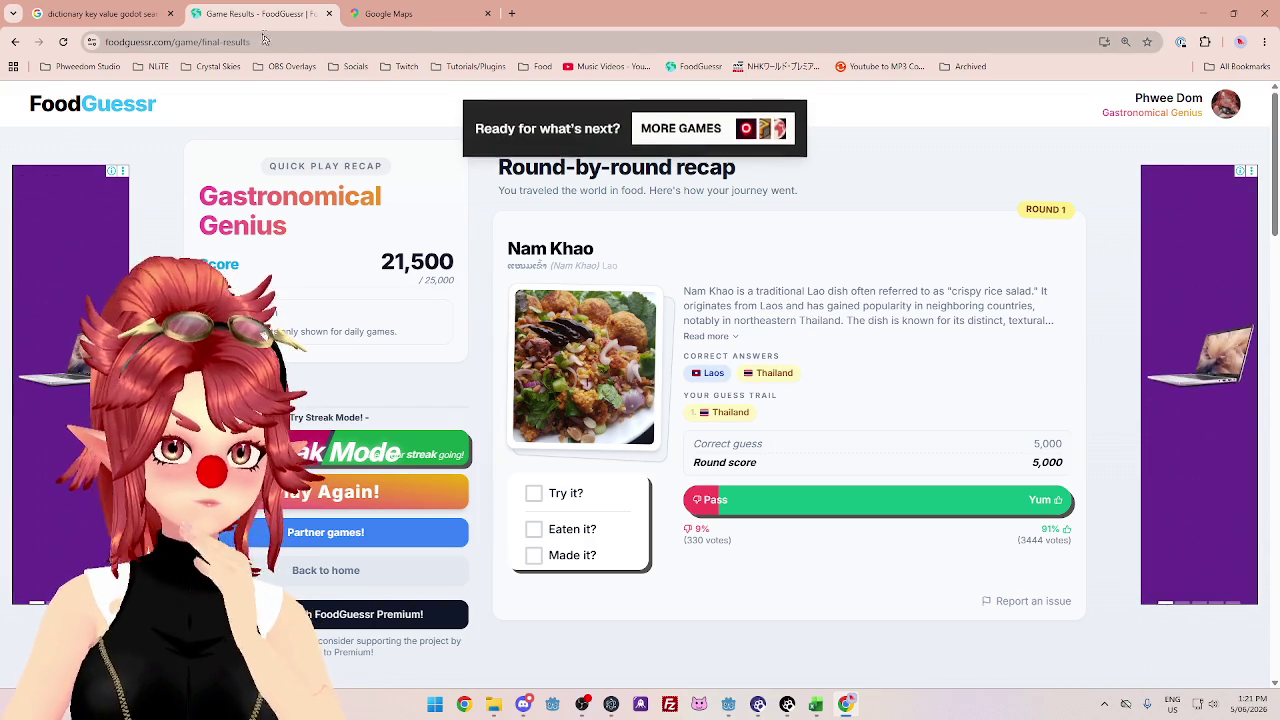
- Close the Game Results and Google Maps tabs and minimise the browser
click(329, 13)
click(329, 13)
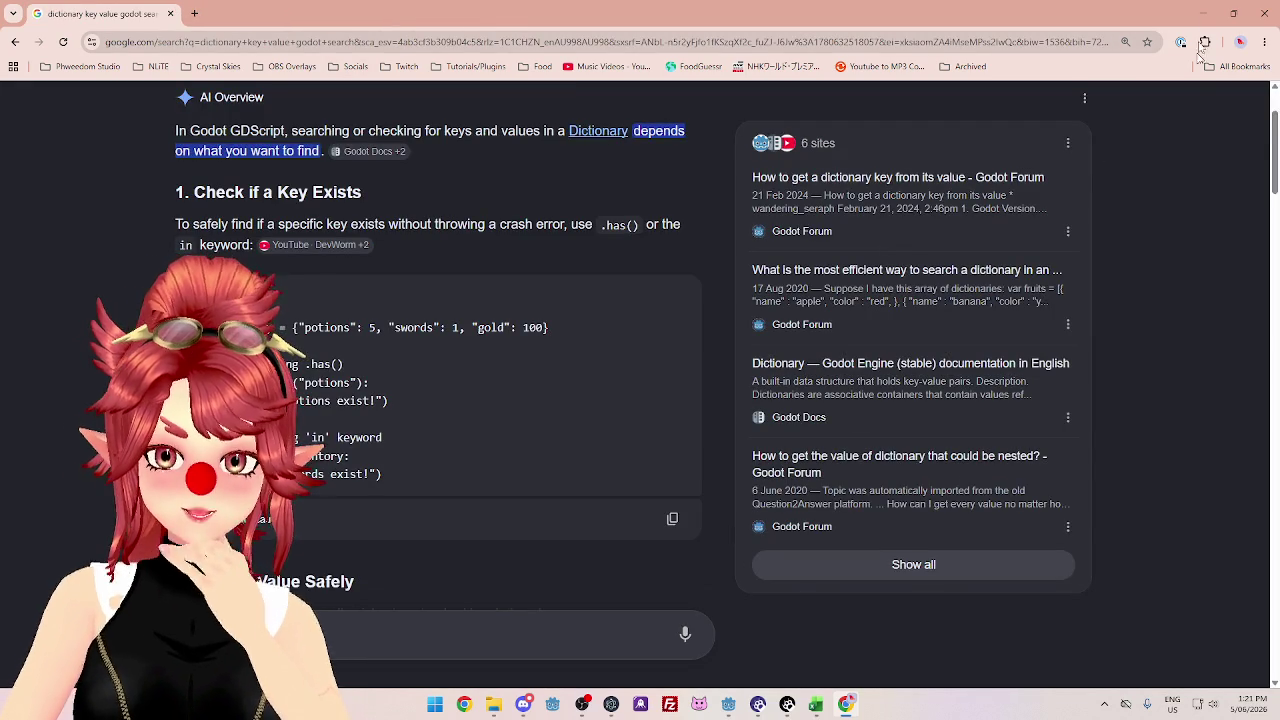
click(1203, 13)
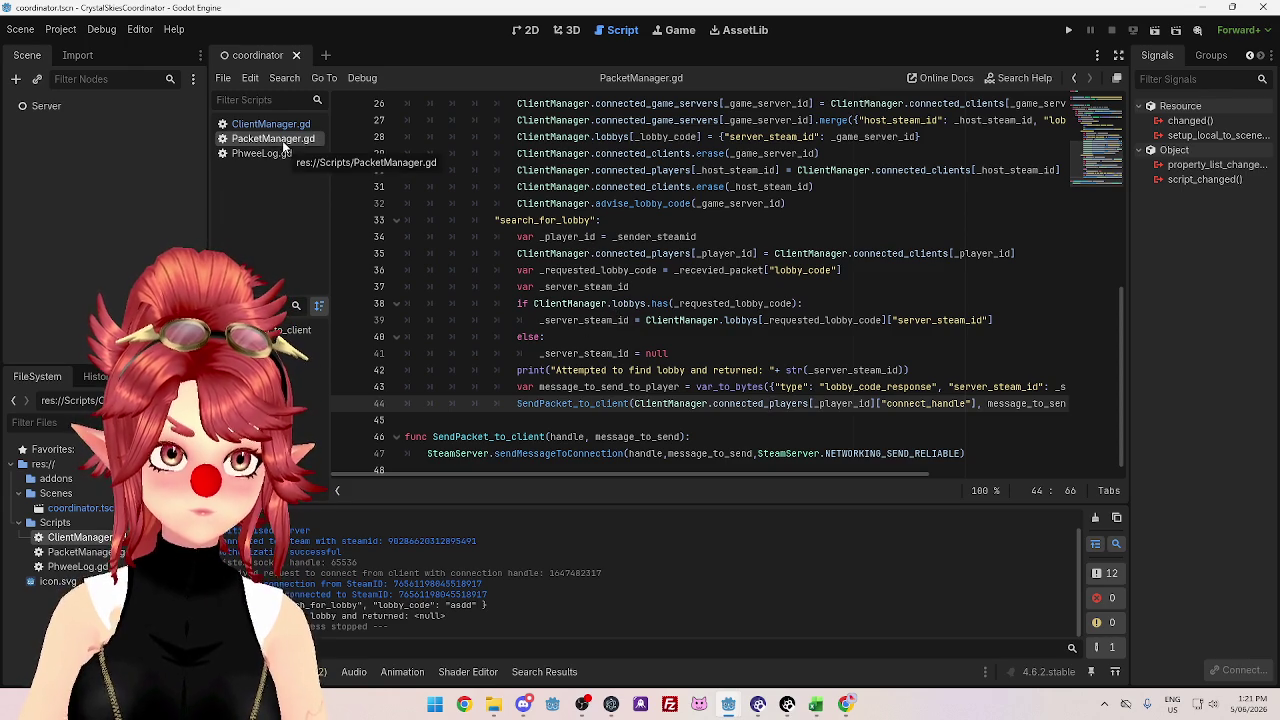
scroll(648, 300, up, 4)
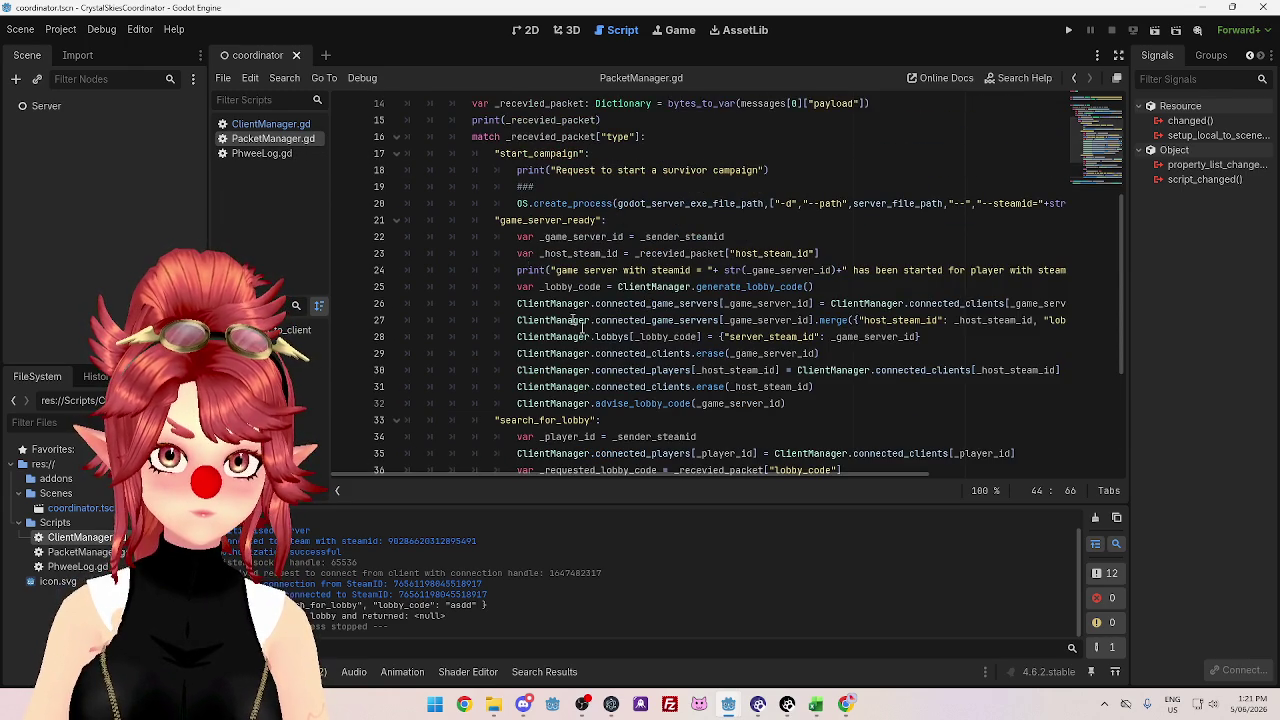
scroll(580, 325, down, 6)
scroll(580, 330, up, 6)
scroll(640, 400, down, 3)
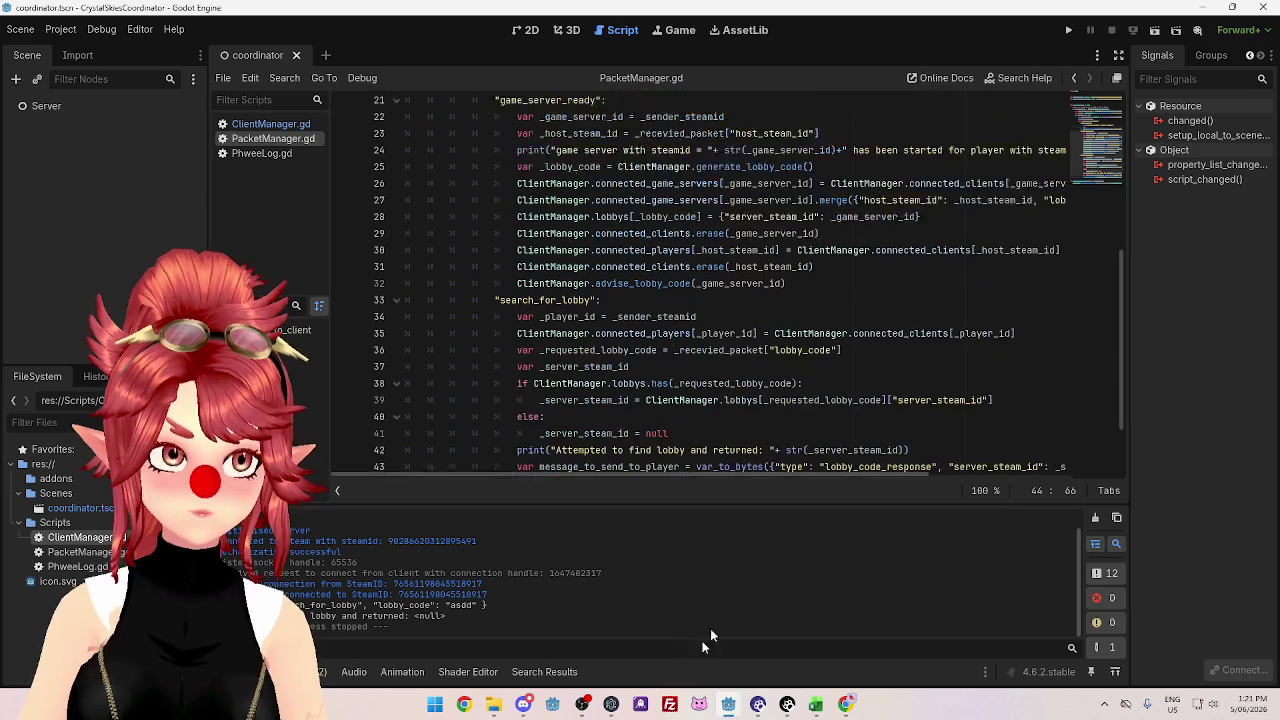
mouse_move(728, 704)
click(593, 639)
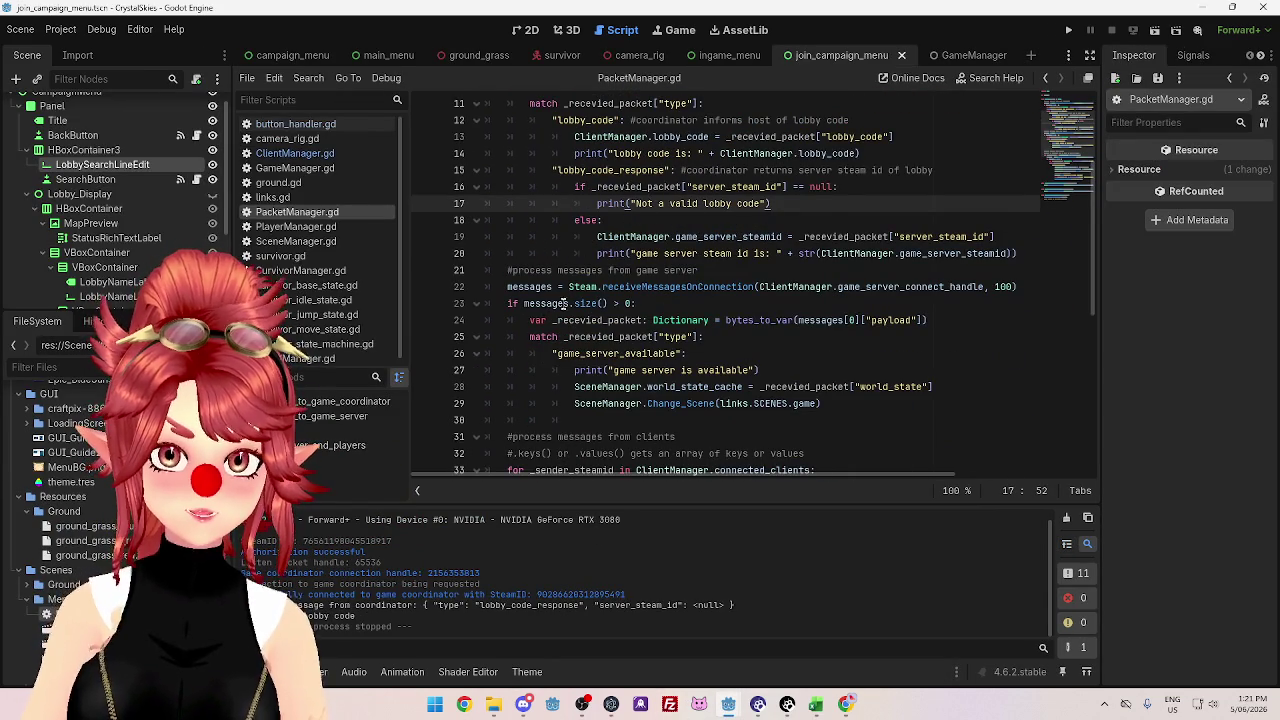
scroll(605, 320, up, 1)
drag(591, 220, 637, 220)
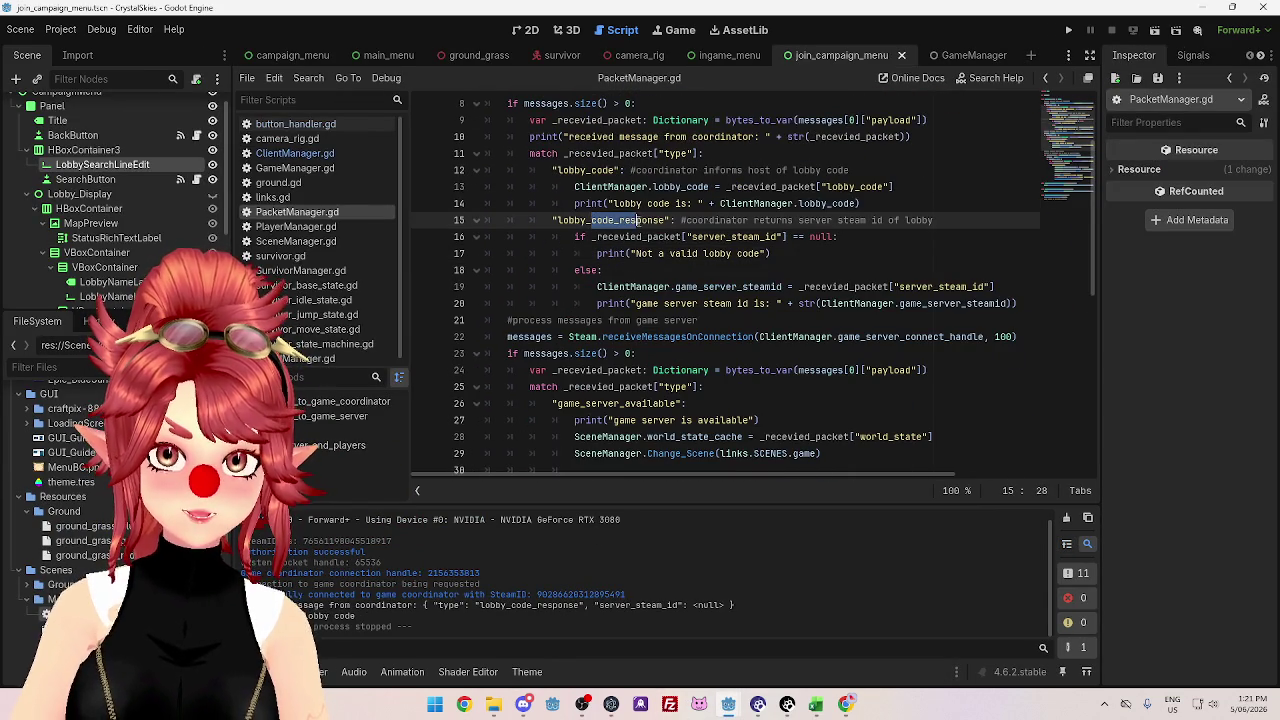
click(674, 286)
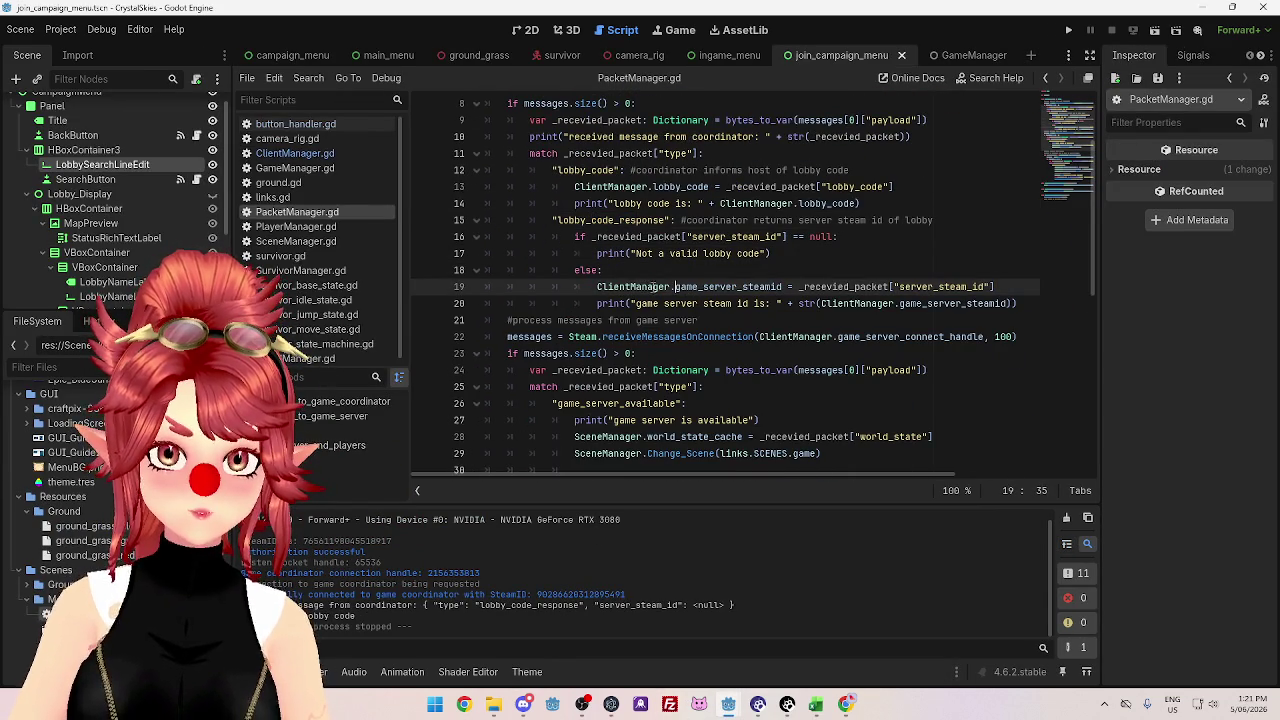
drag(637, 289, 698, 289)
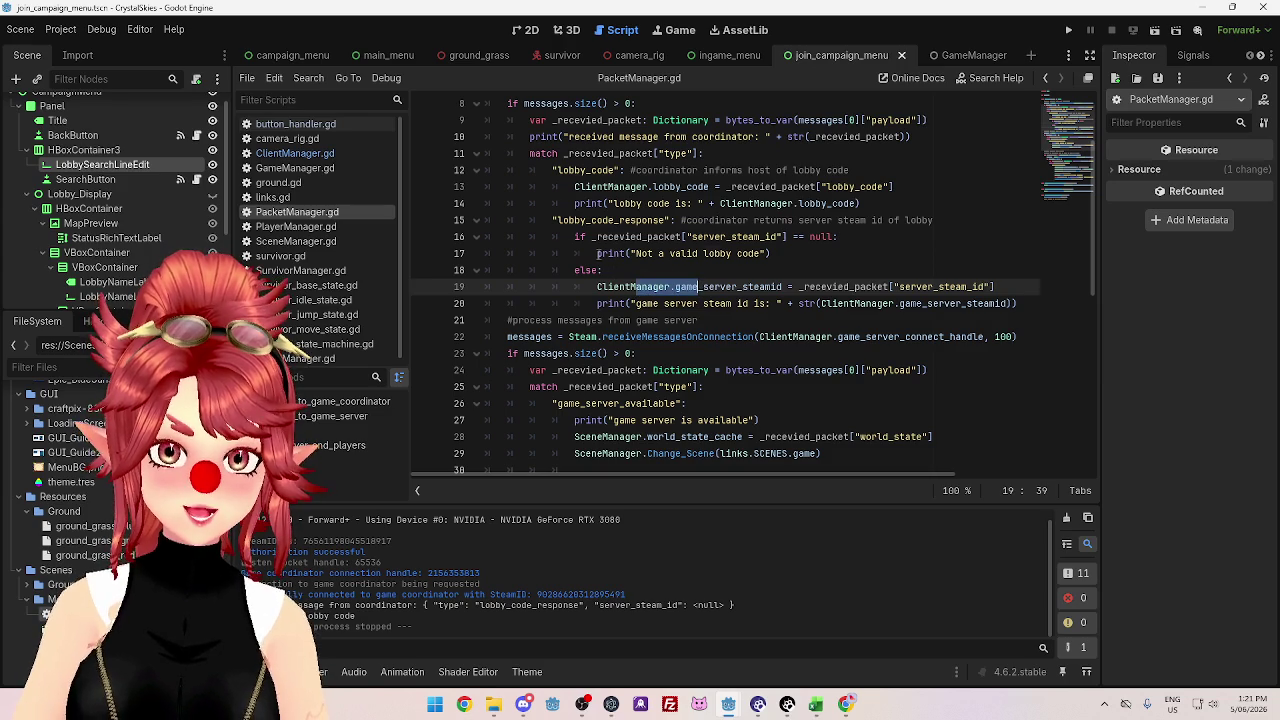
click(783, 254)
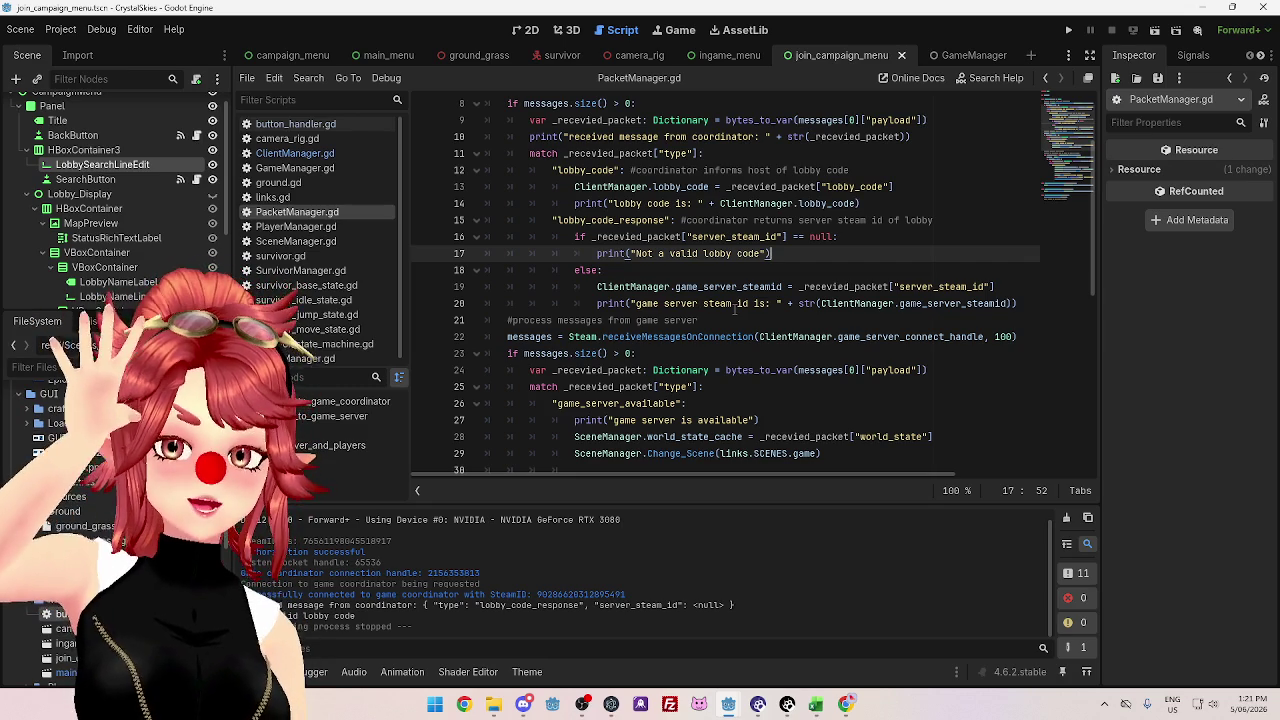
- In the 2D view, show Lobby_Display to inspect its status label, then hide it again
click(527, 29)
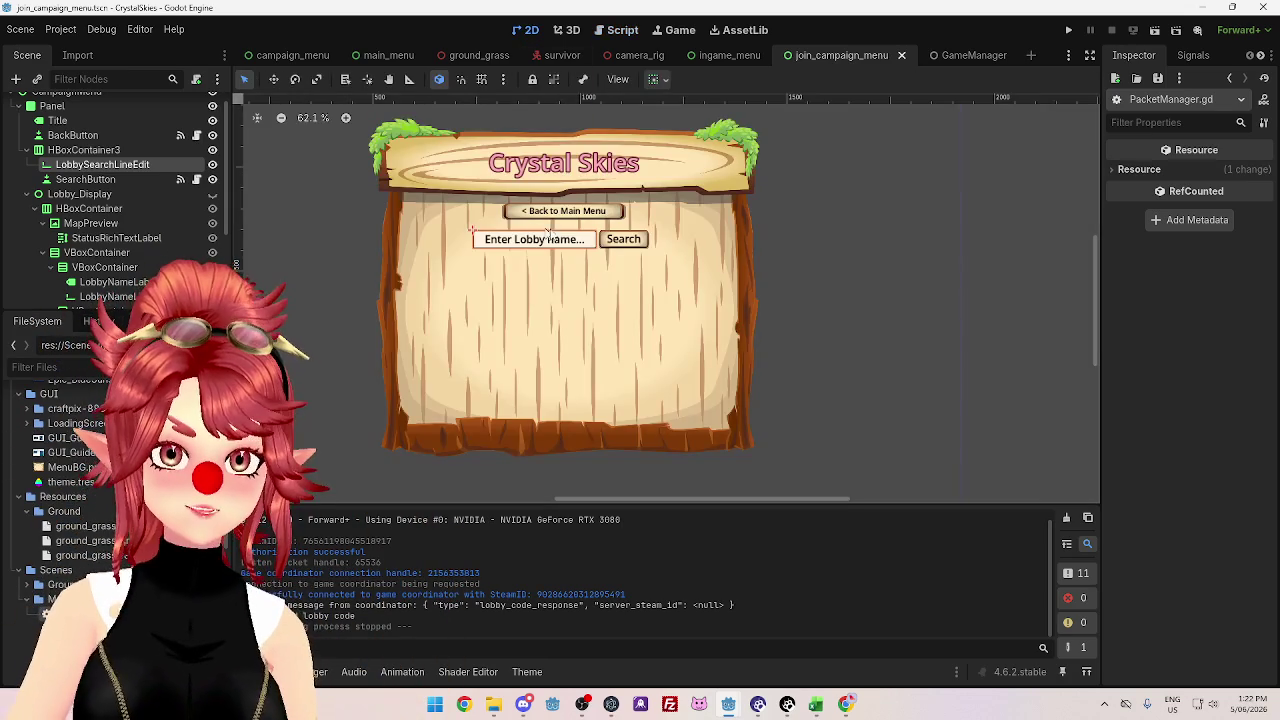
click(212, 195)
click(212, 195)
click(212, 195)
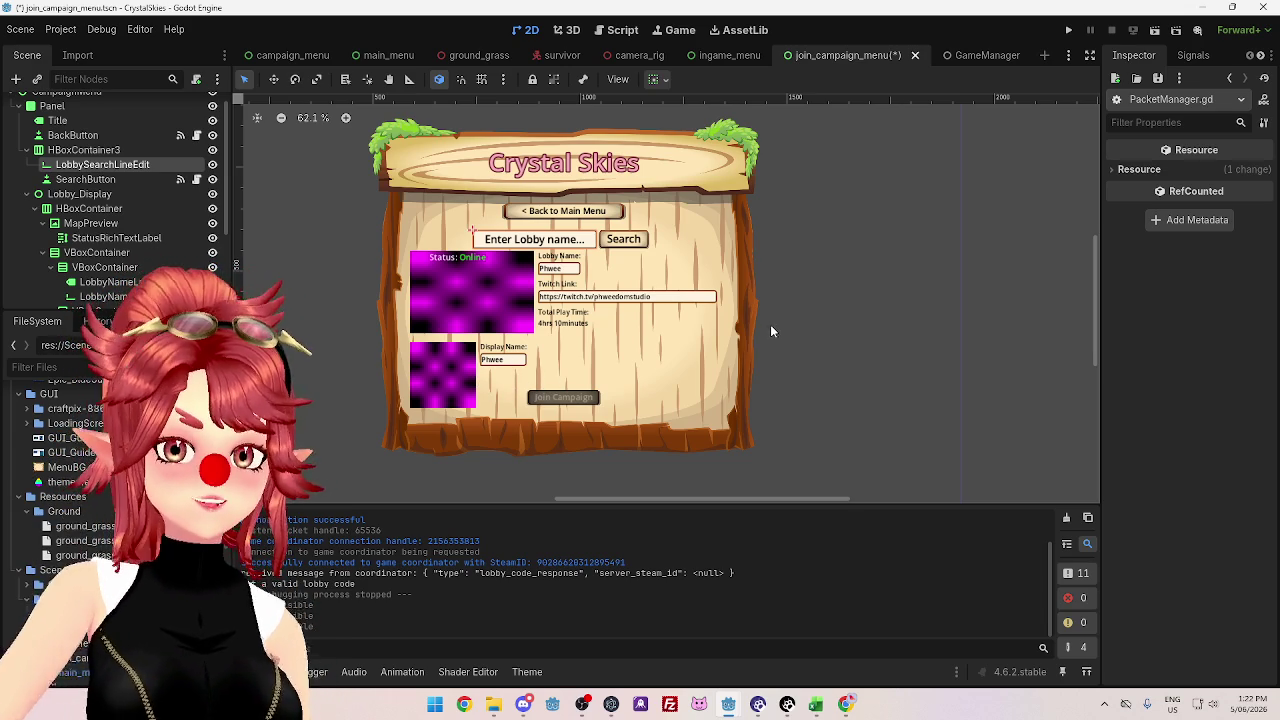
click(448, 261)
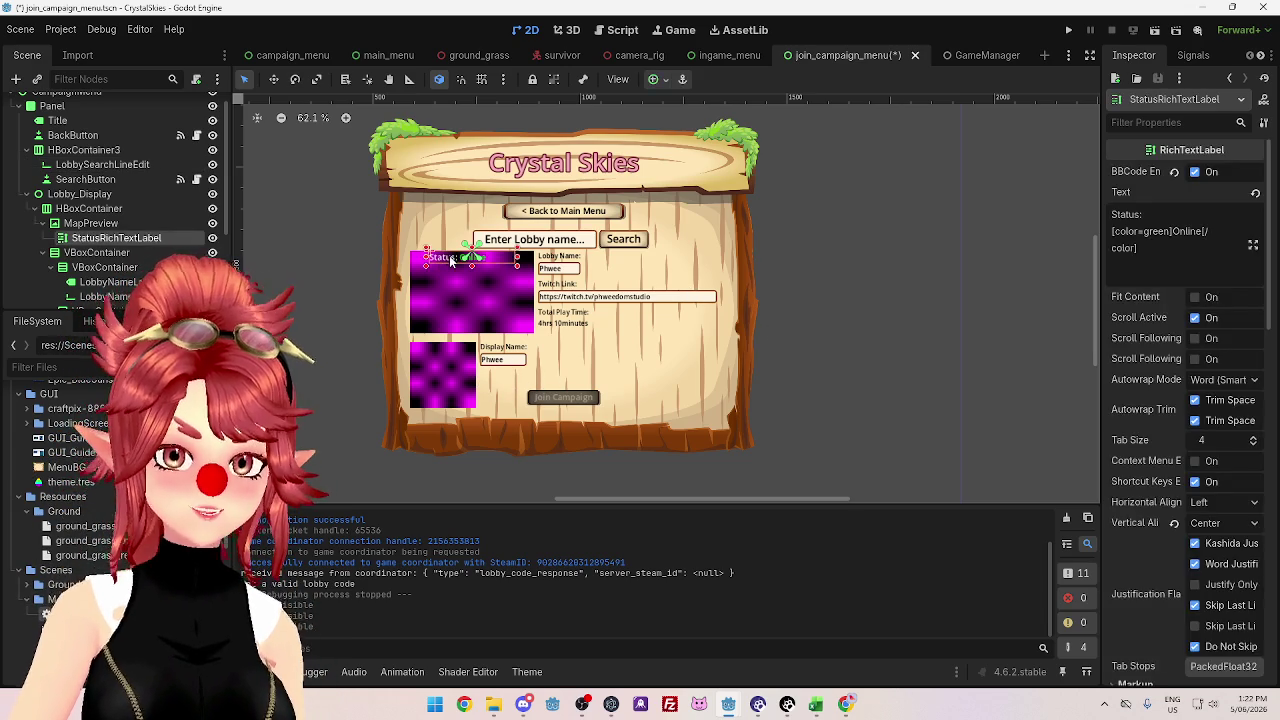
click(884, 281)
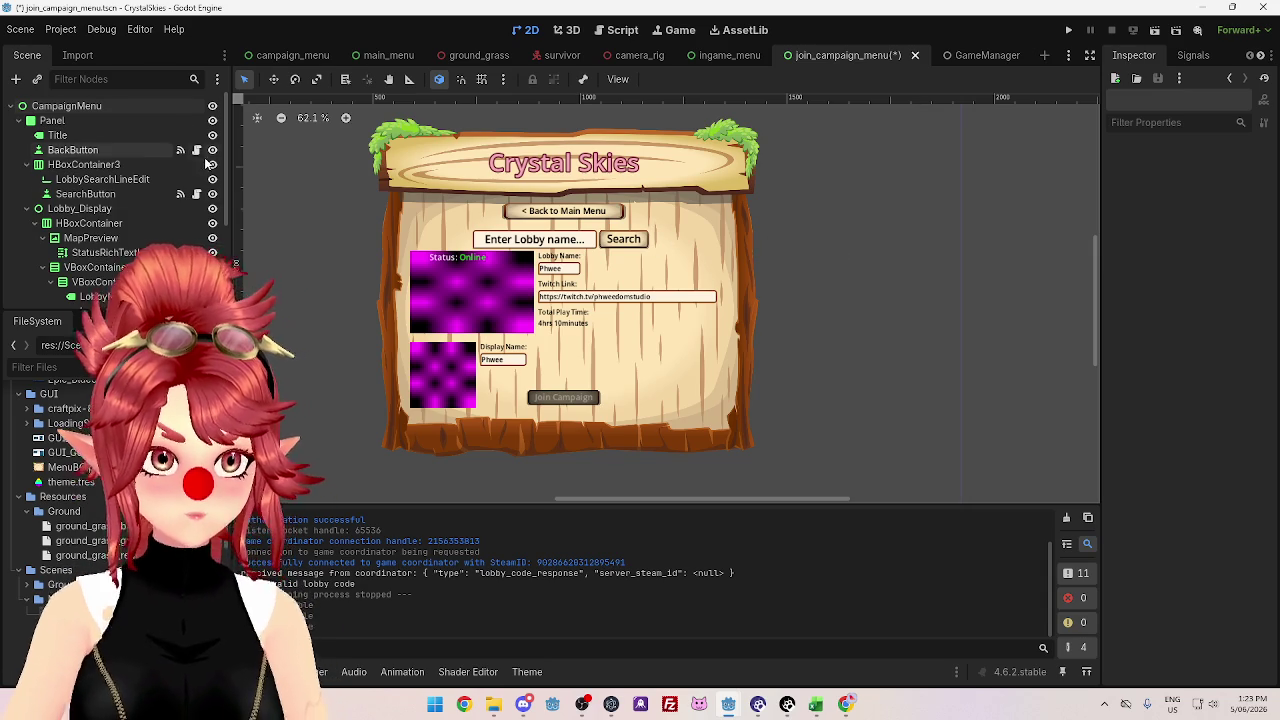
click(212, 208)
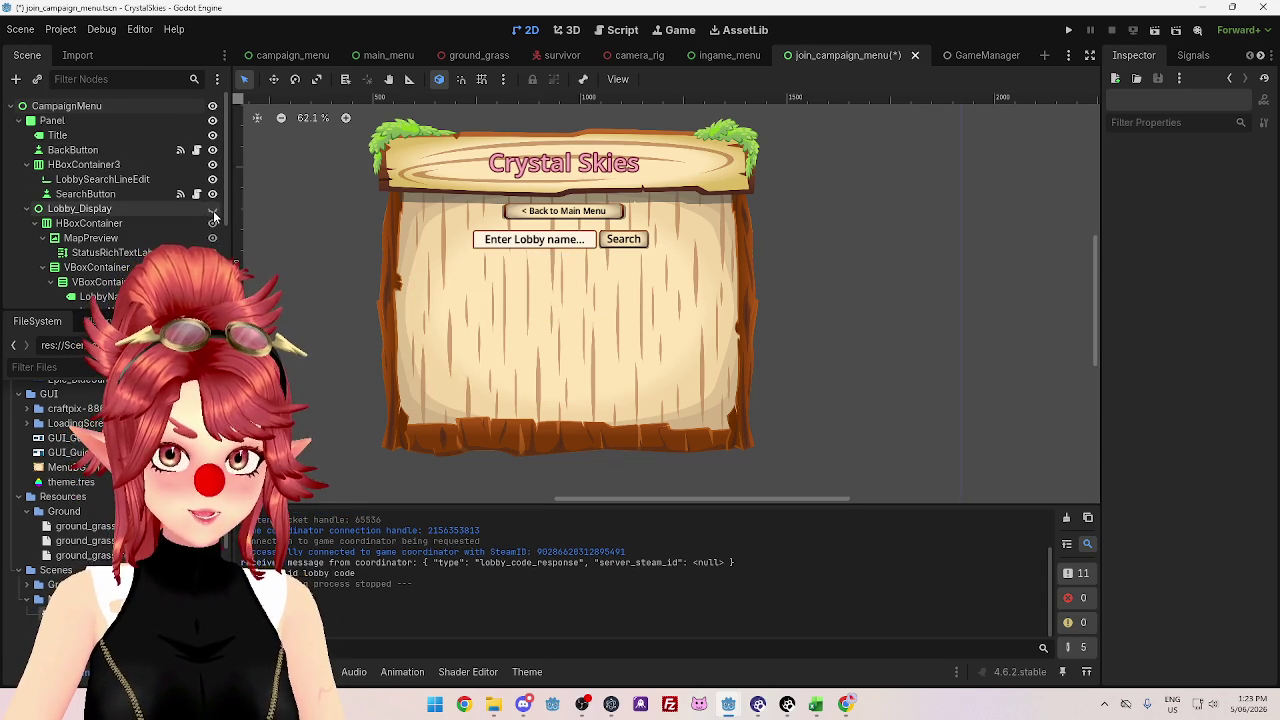
click(148, 210)
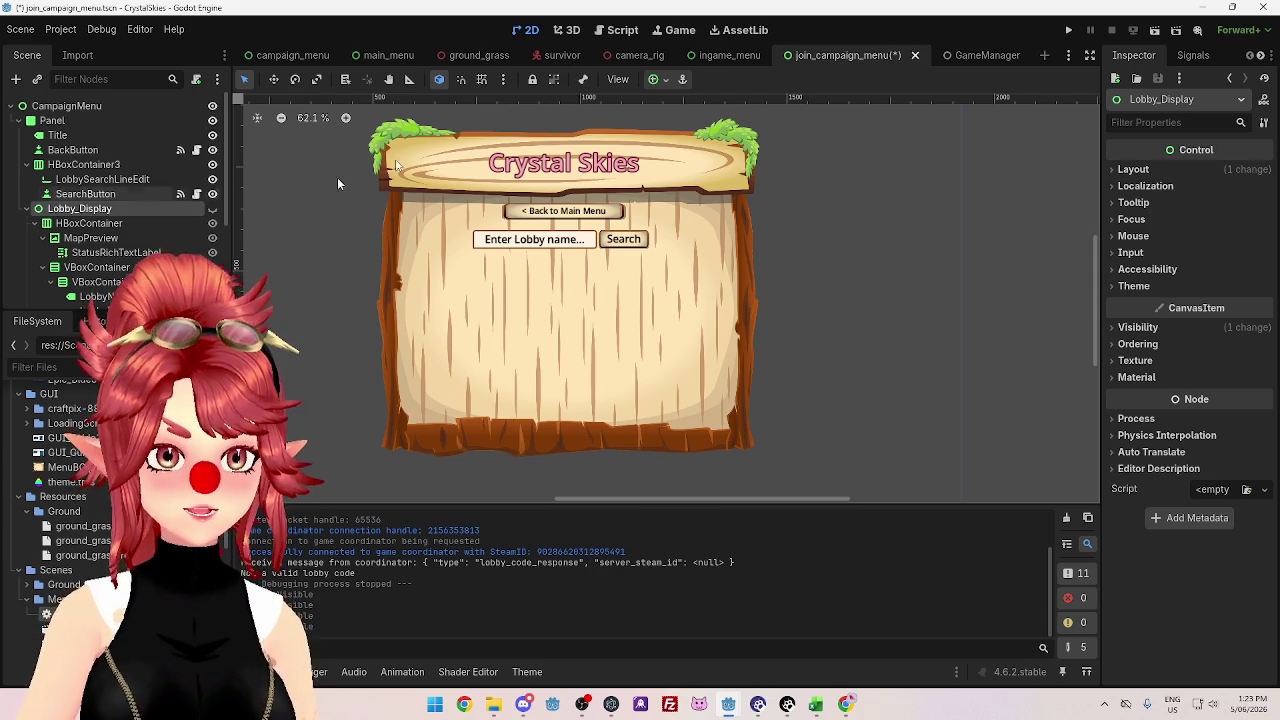
click(624, 33)
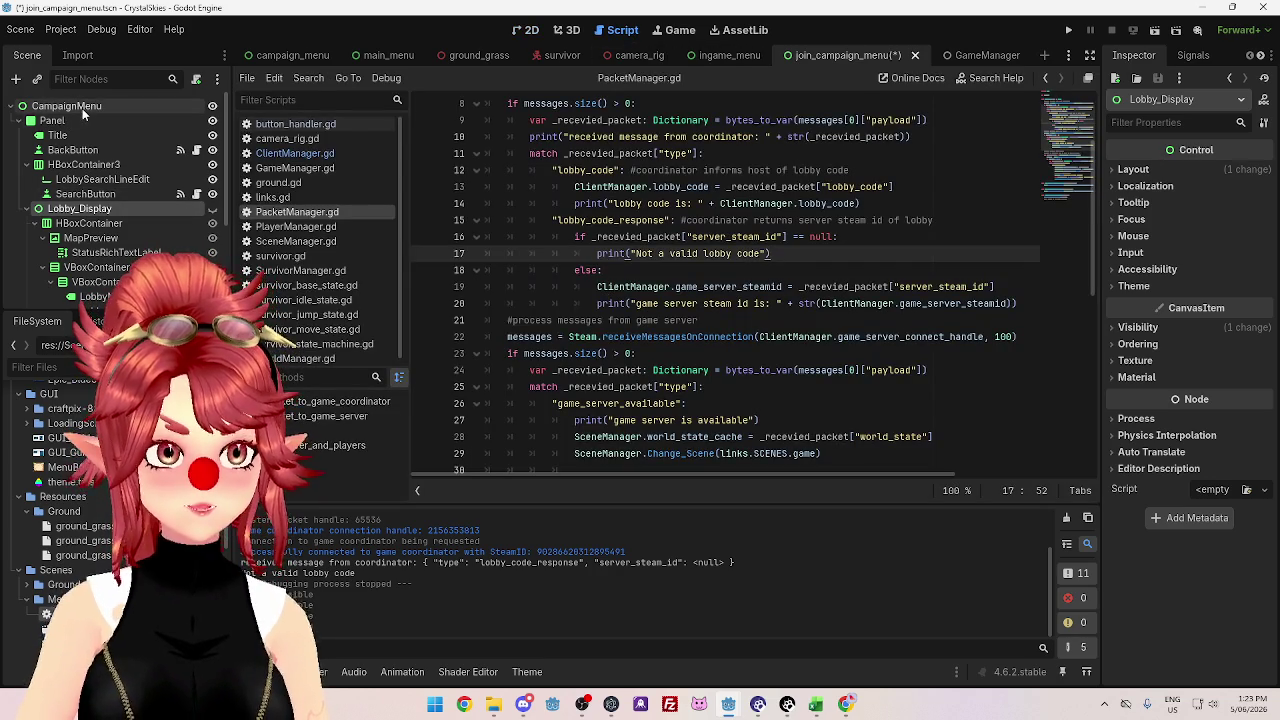
- Compare the ingame_menu and campaign_menu scenes against join_campaign_menu
click(727, 55)
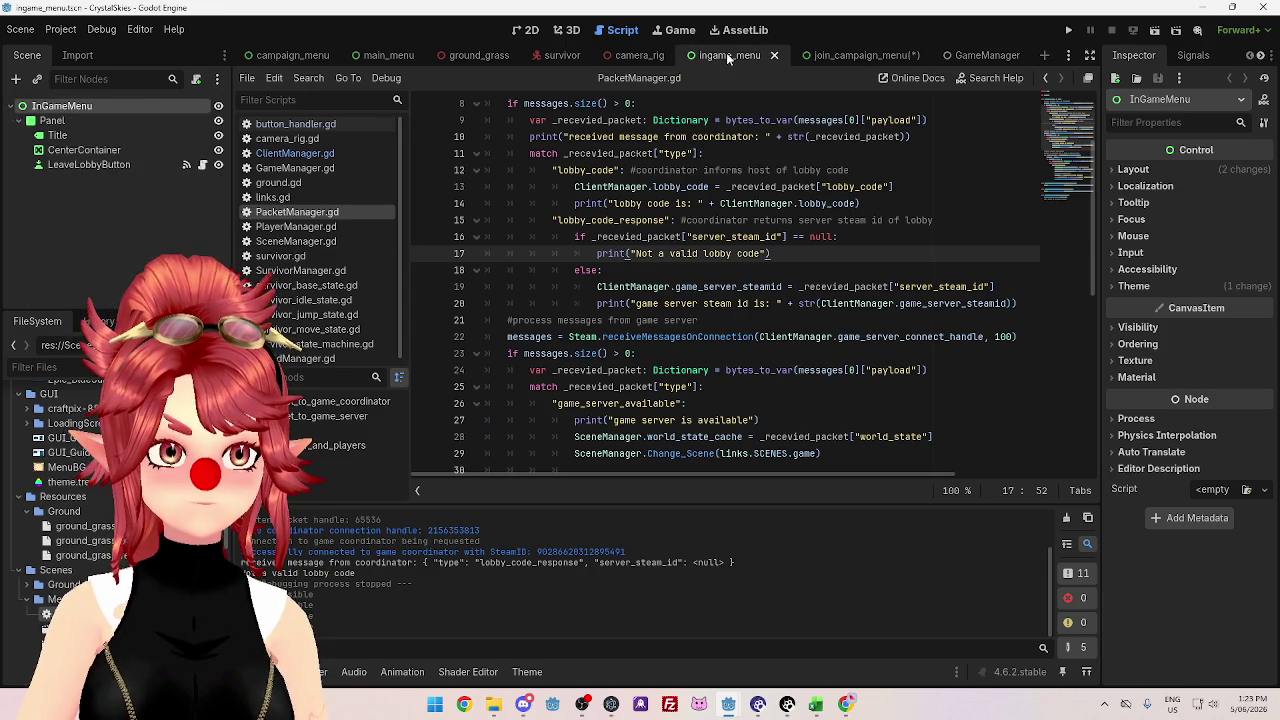
click(857, 56)
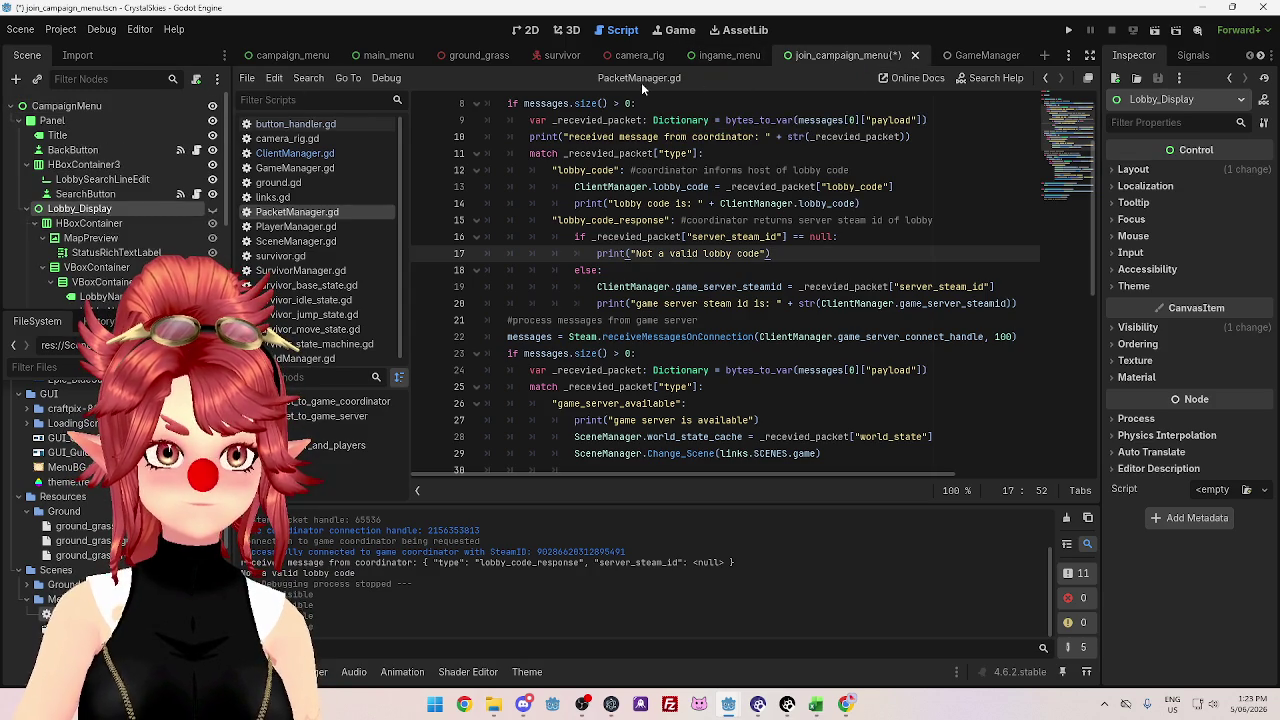
click(300, 57)
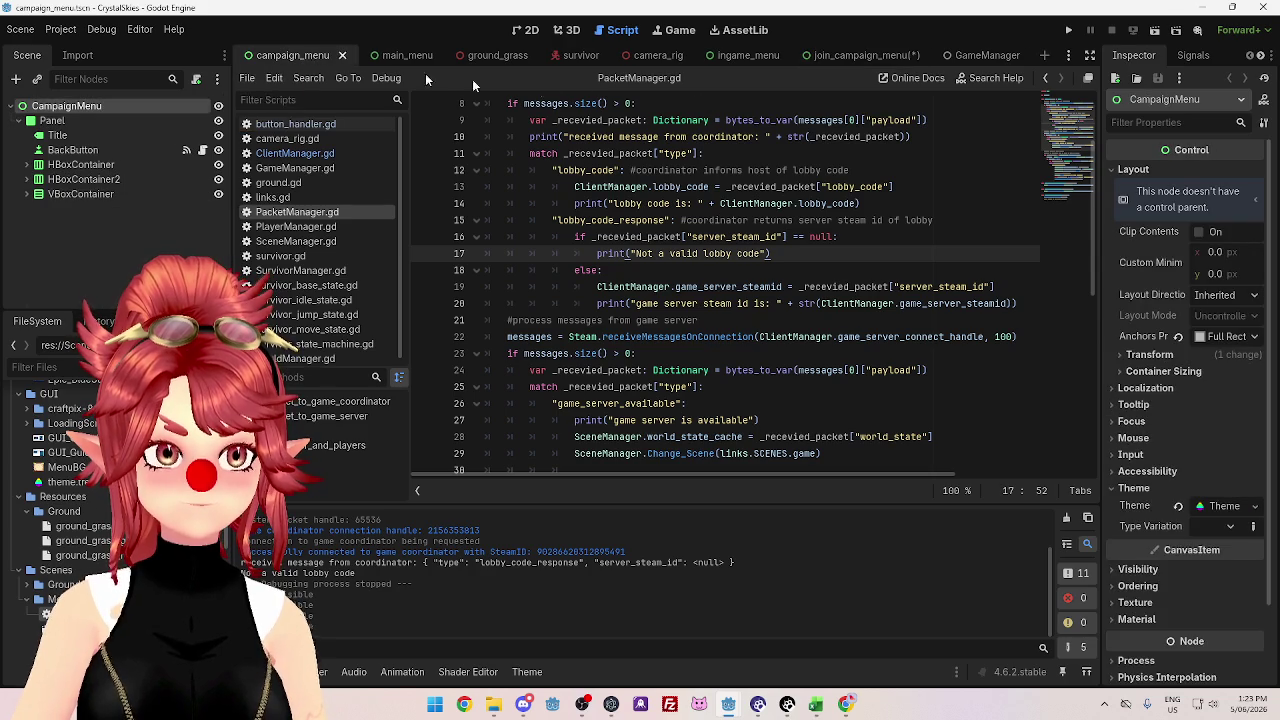
click(871, 57)
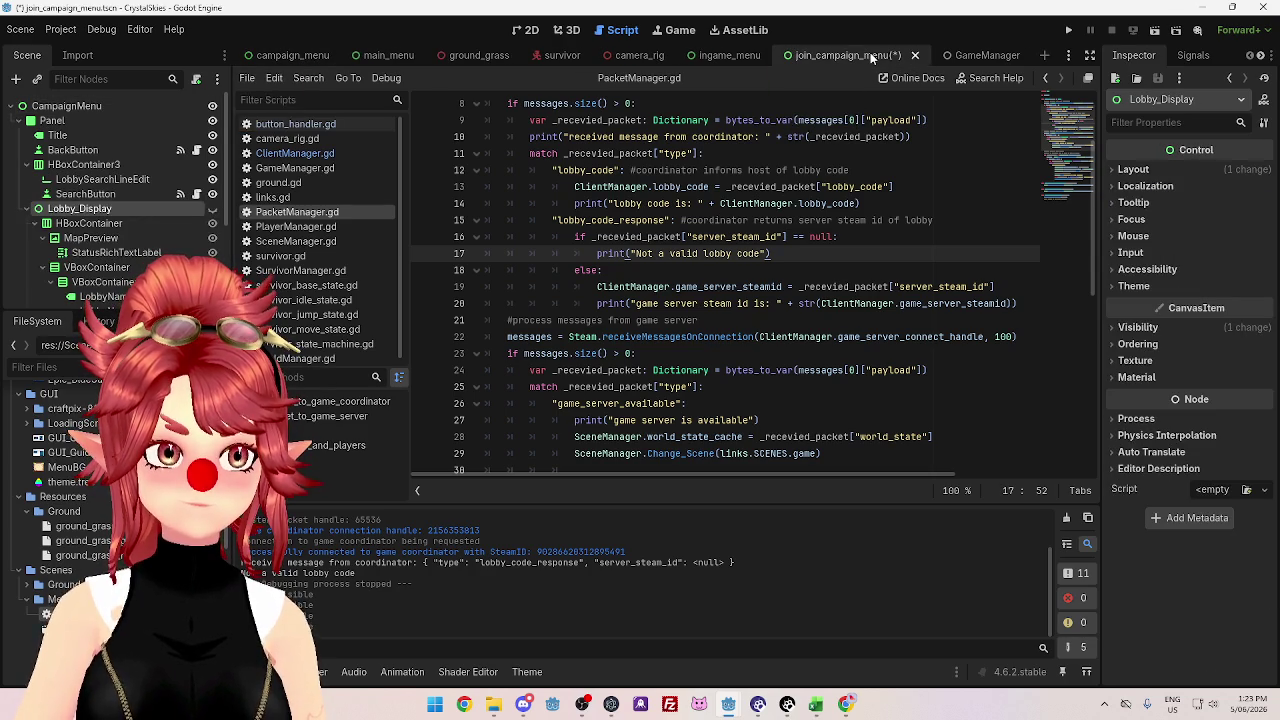
- Rename the root node from CampaignMenu to JoinCampaignMenu
click(70, 107)
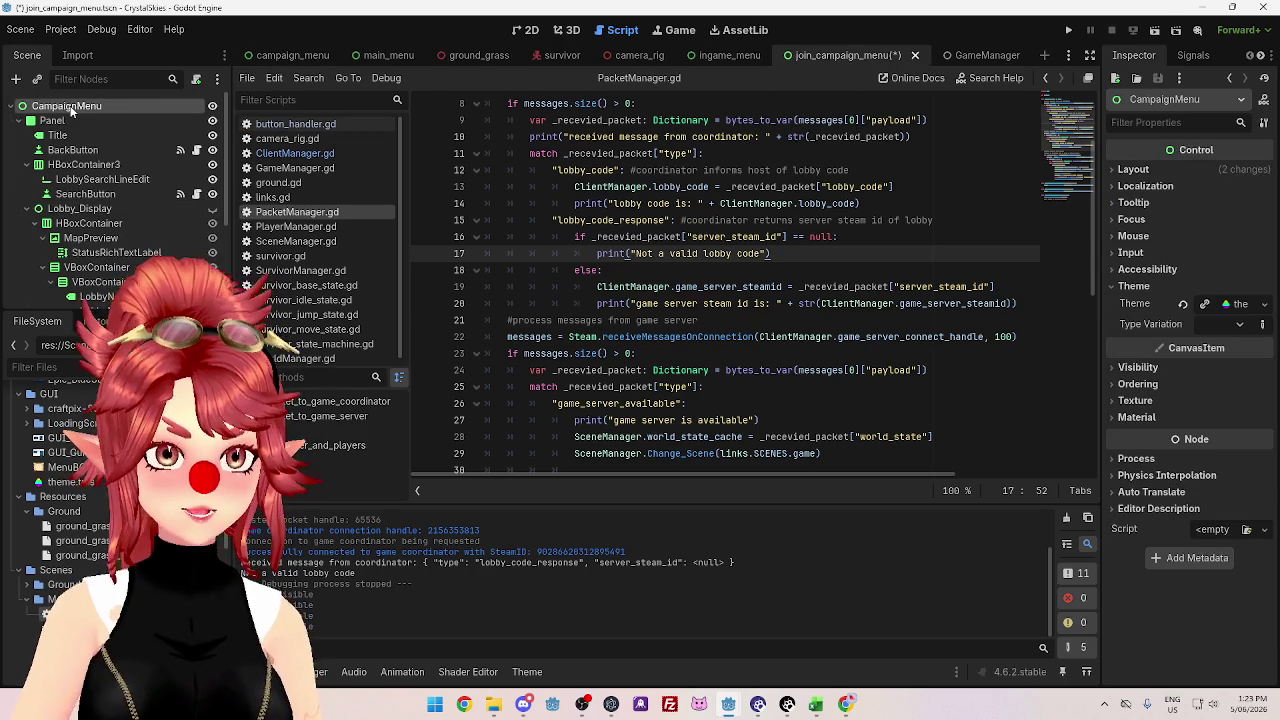
scroll(780, 343, up, 3)
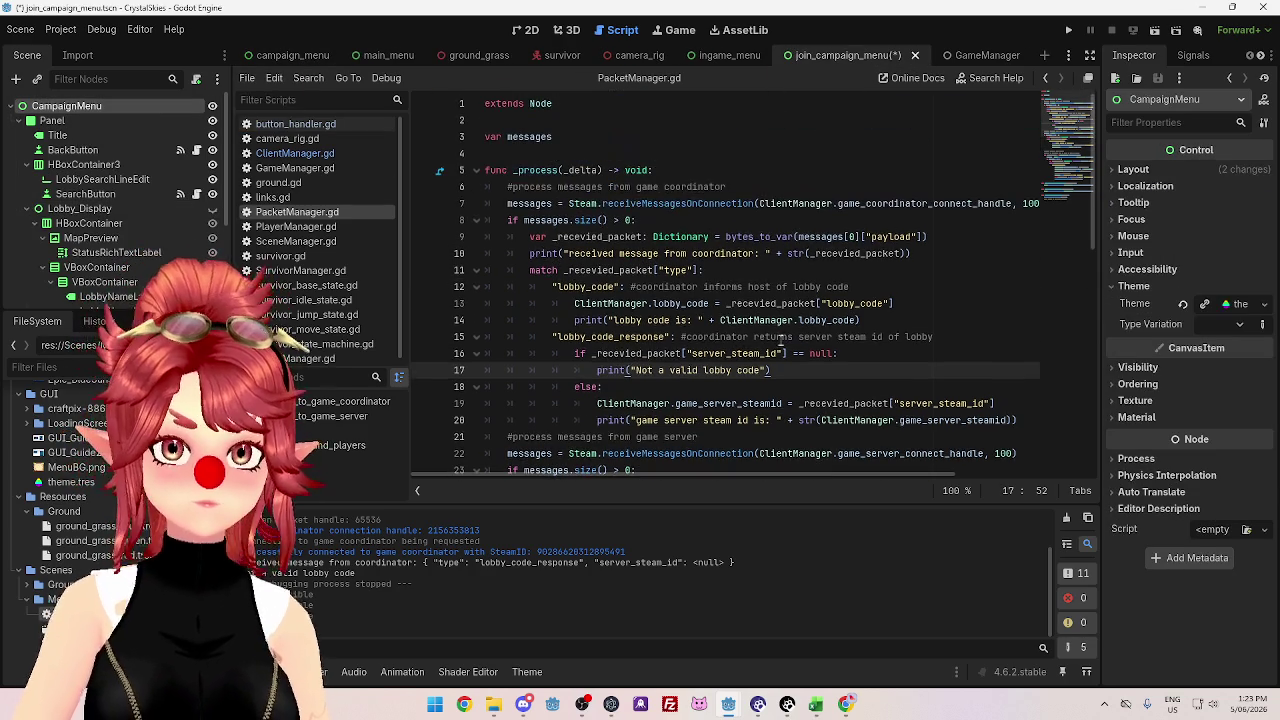
double_click(104, 113)
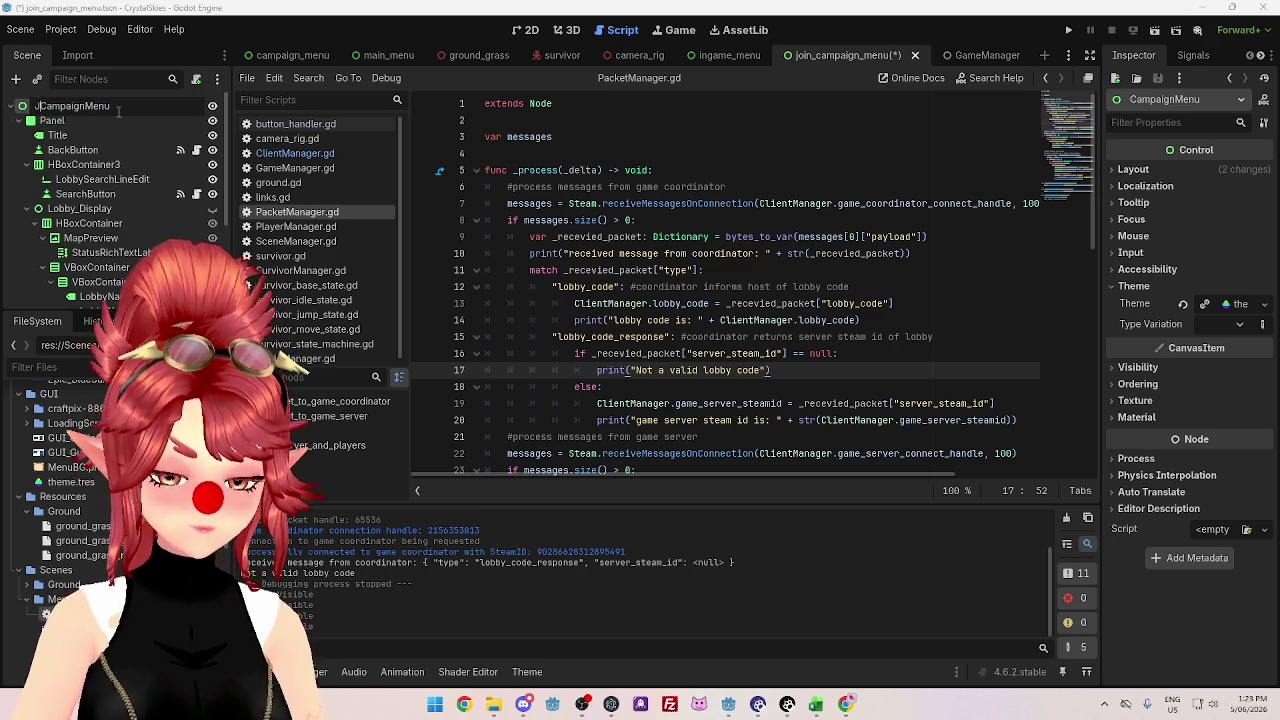
text(oin)
key(Return)
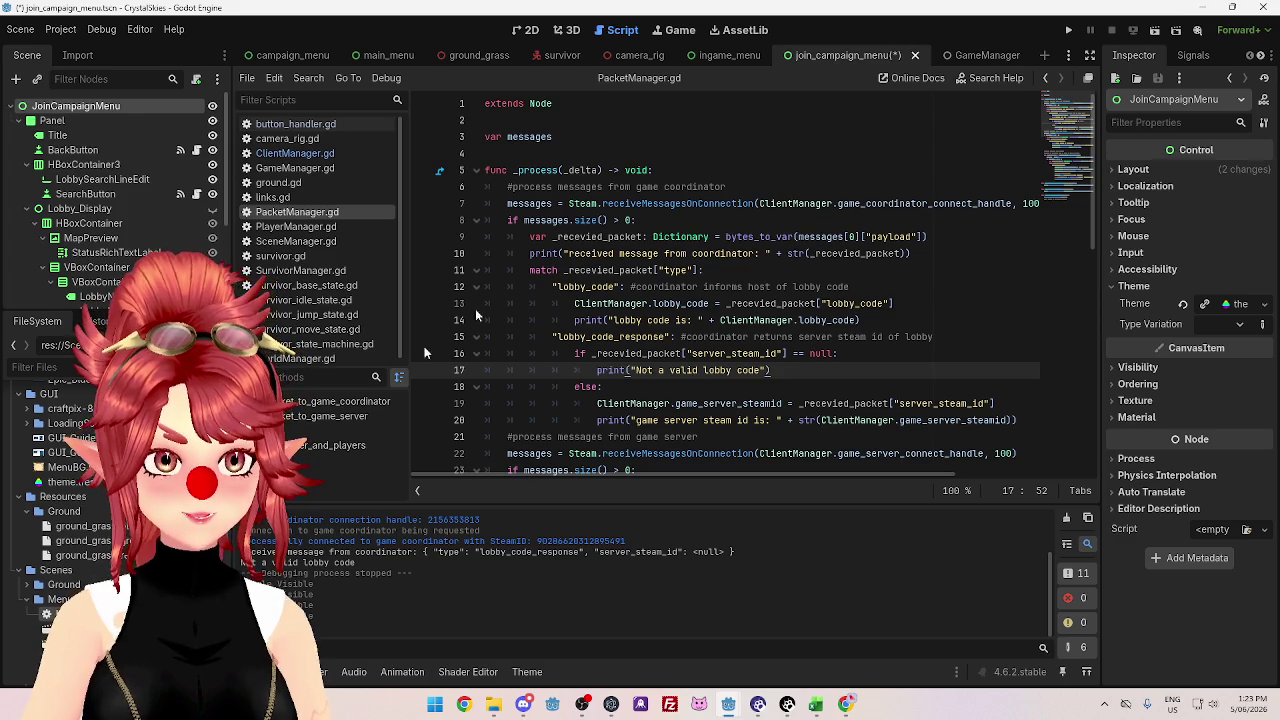
scroll(60, 480, up, 3)
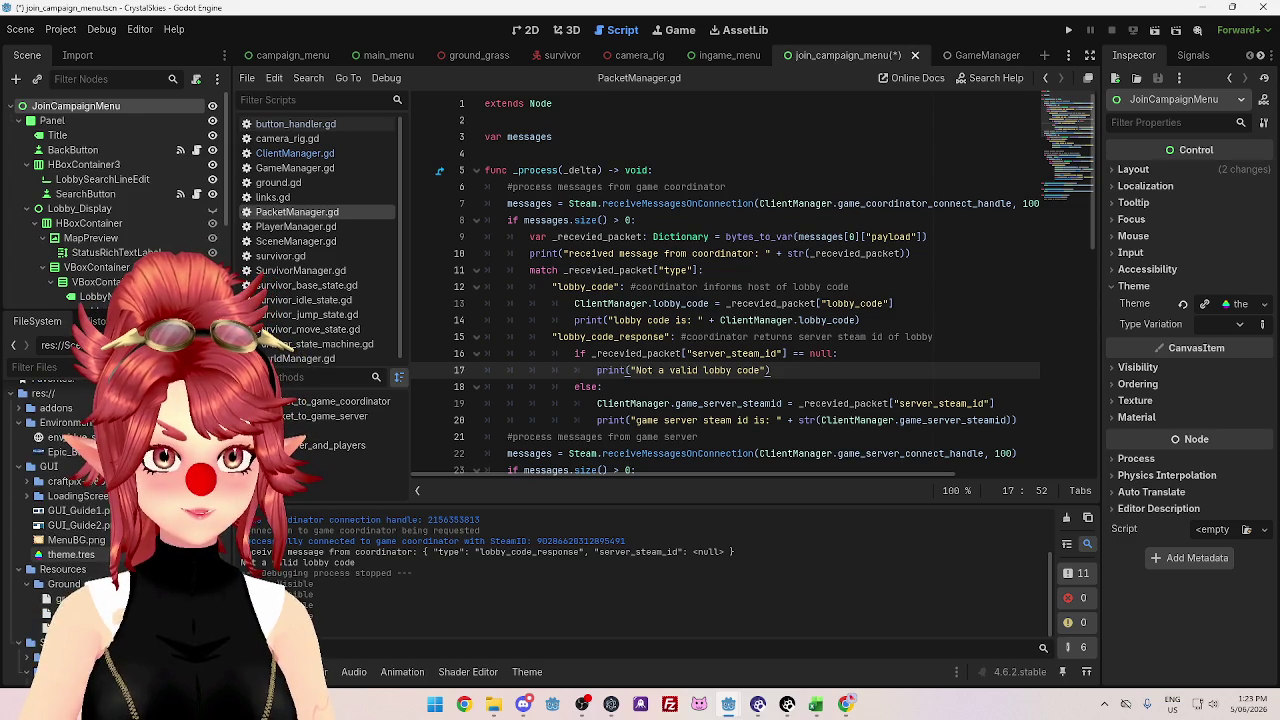
scroll(60, 500, up, 1)
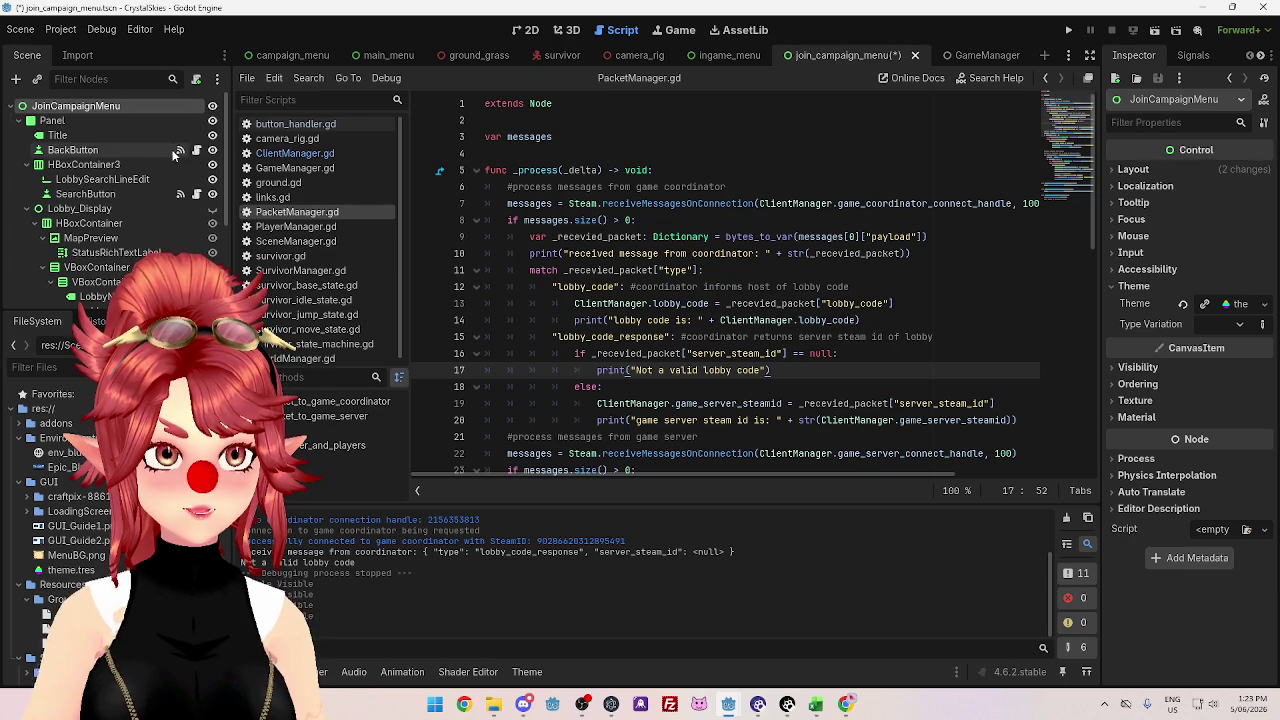
scroll(168, 245, down, 2)
scroll(124, 196, up, 3)
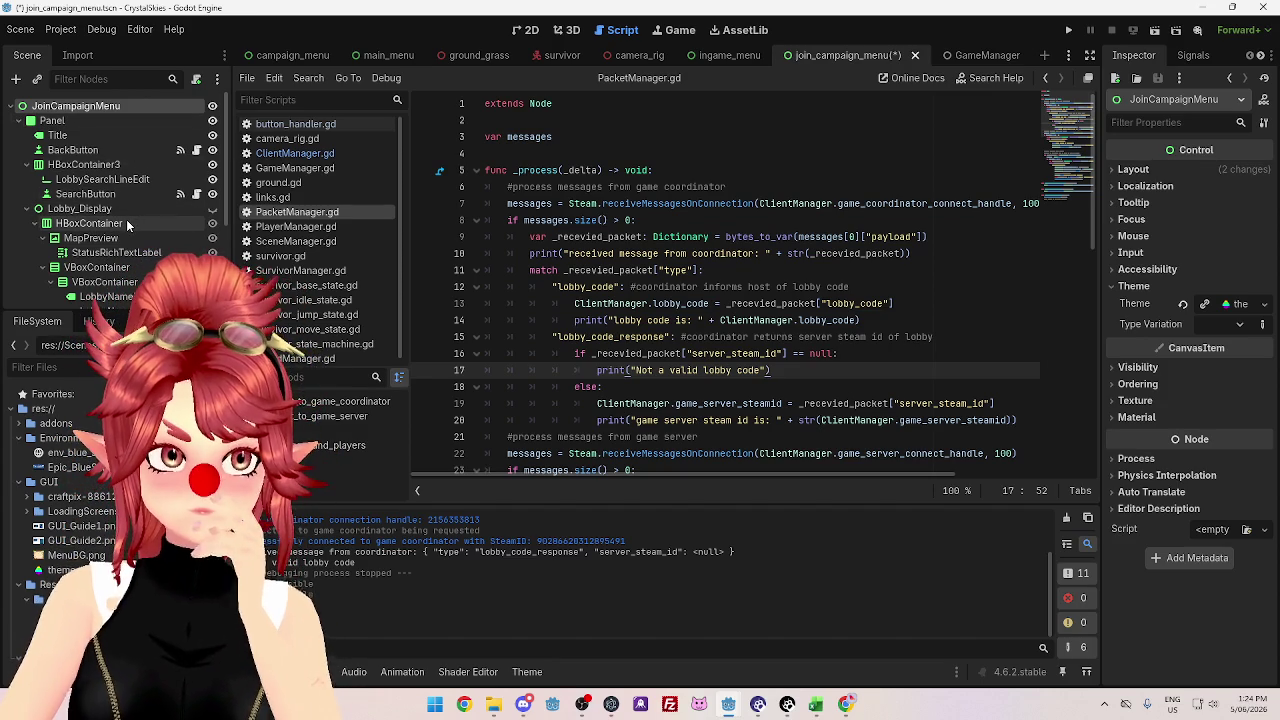
right_click(120, 107)
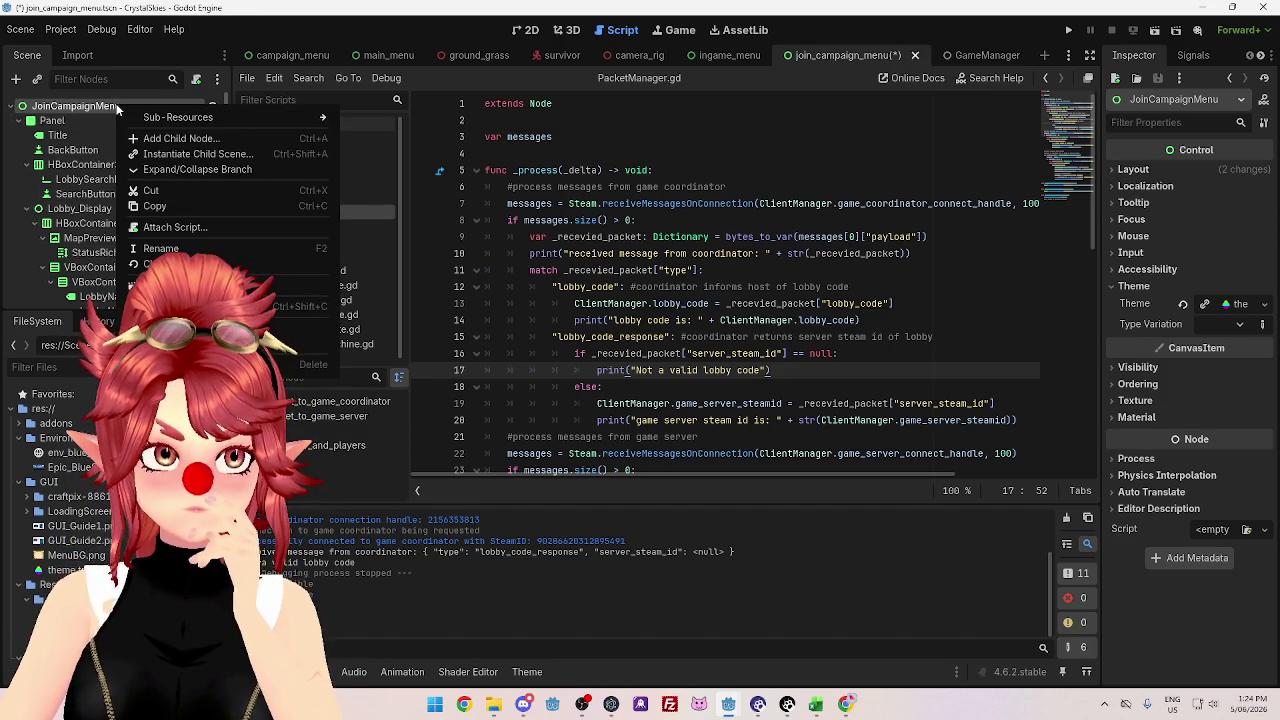
- Create join_campaign_menu.gd extending Control at the default path and attach it to JoinCampaignMenu
click(172, 224)
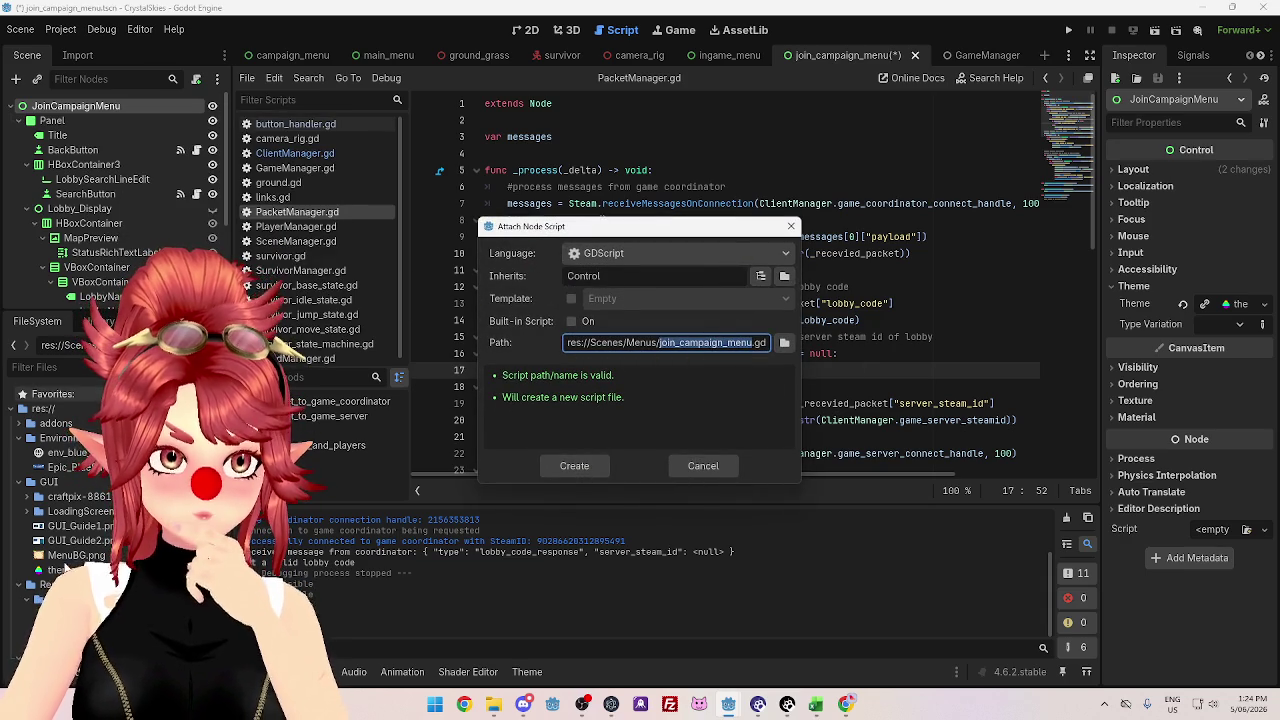
click(791, 226)
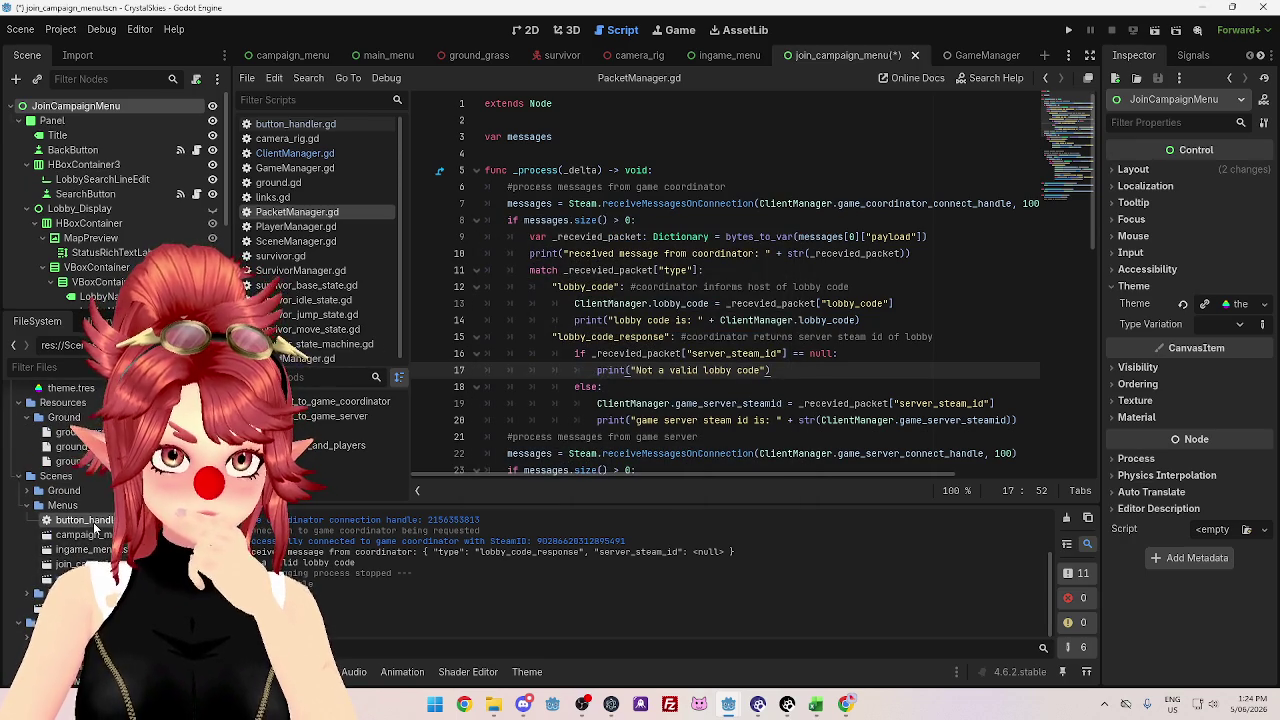
scroll(100, 563, down, 2)
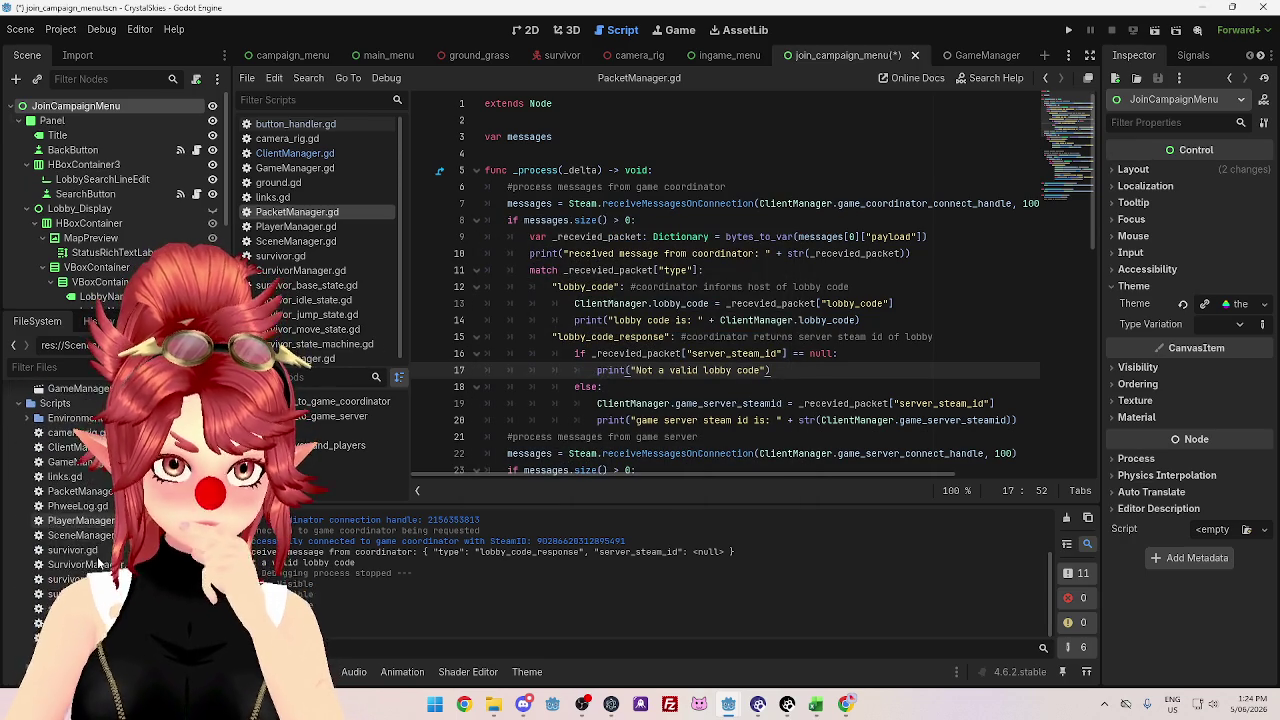
scroll(100, 563, down, 1)
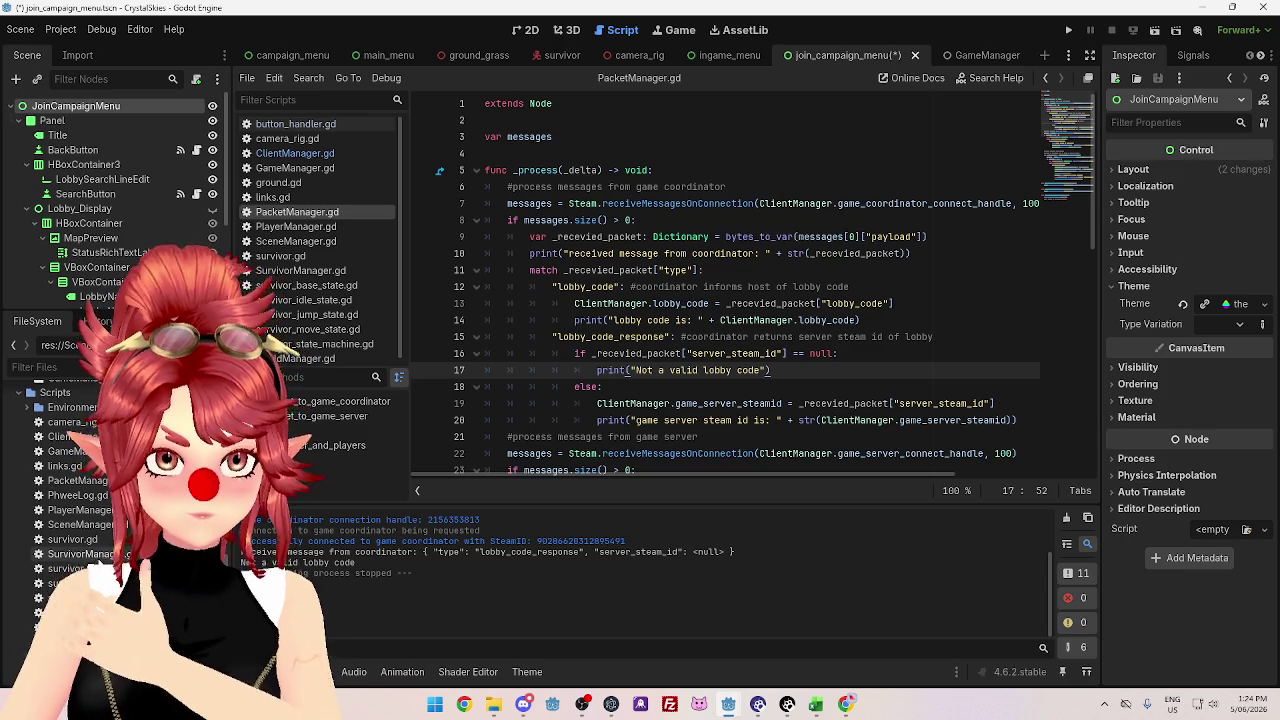
scroll(100, 563, up, 5)
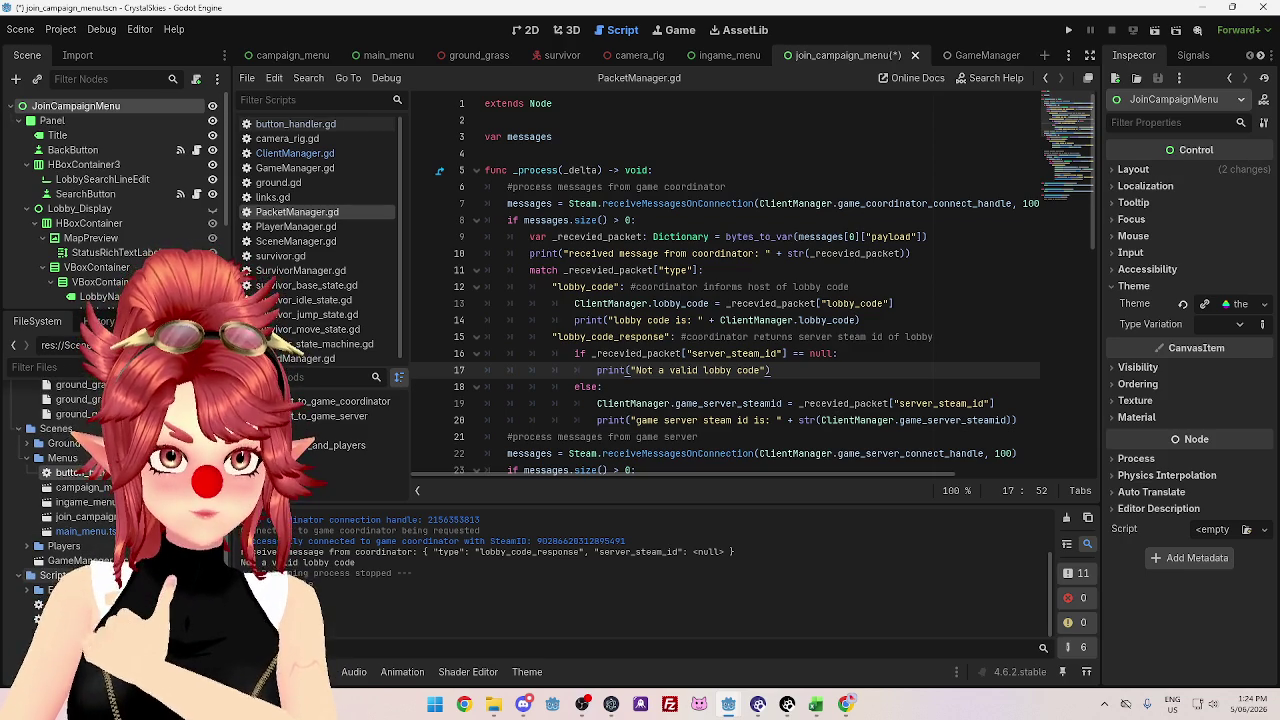
scroll(100, 563, down, 2)
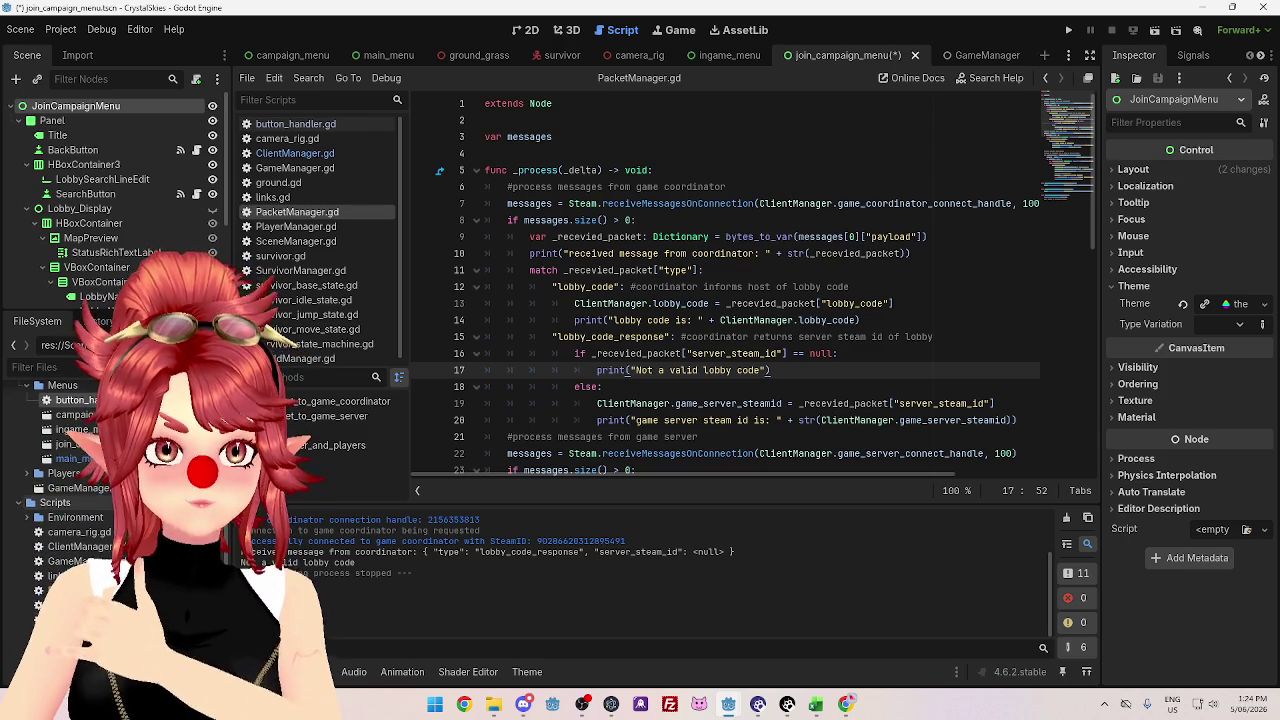
scroll(100, 563, up, 1)
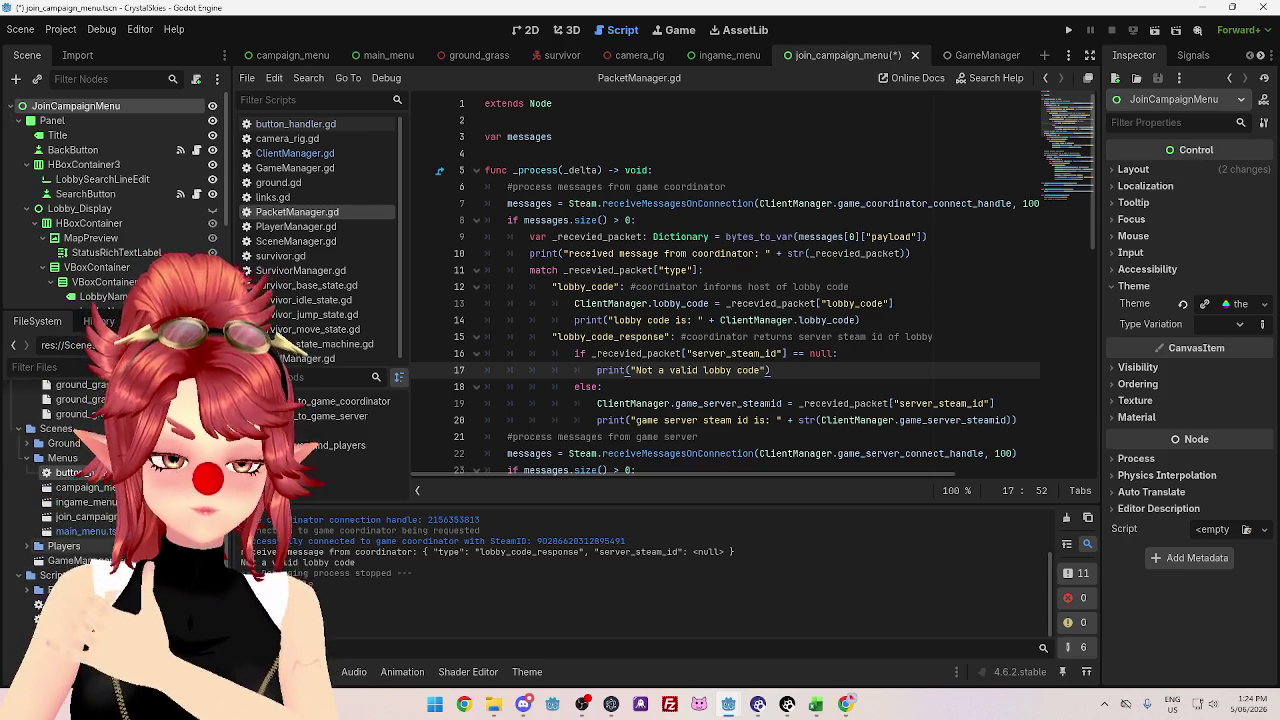
scroll(100, 563, up, 1)
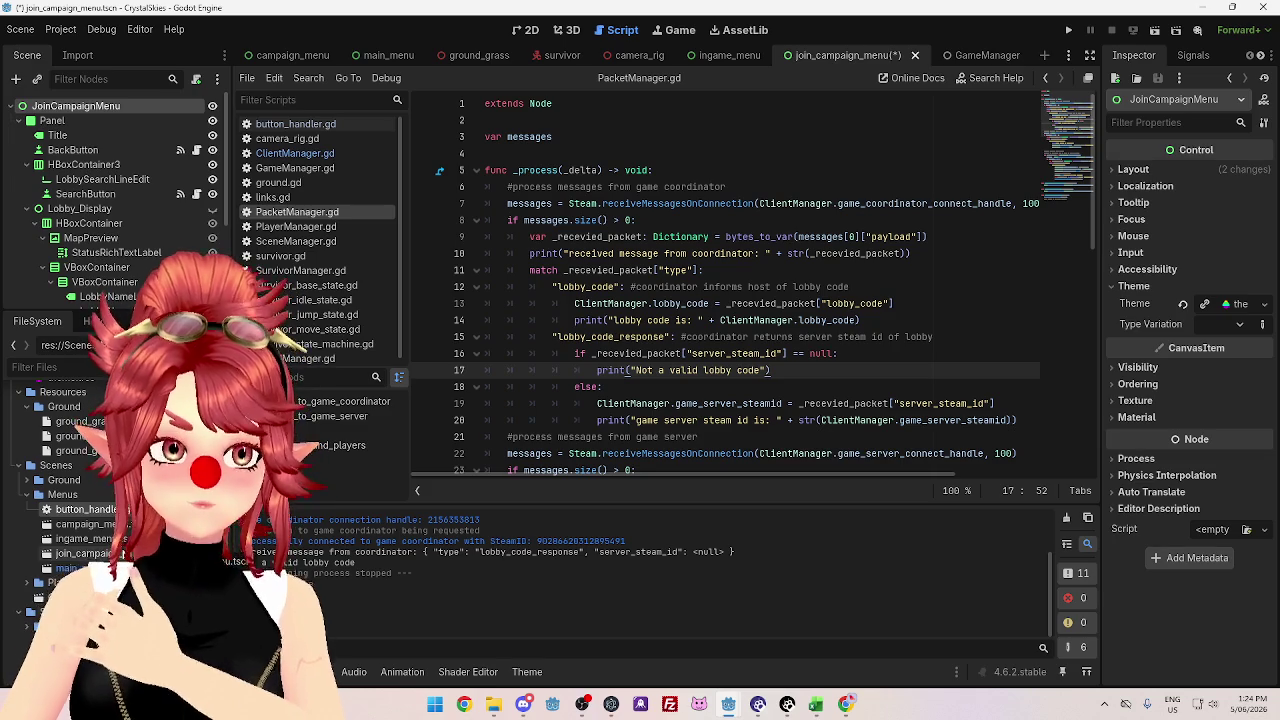
right_click(121, 104)
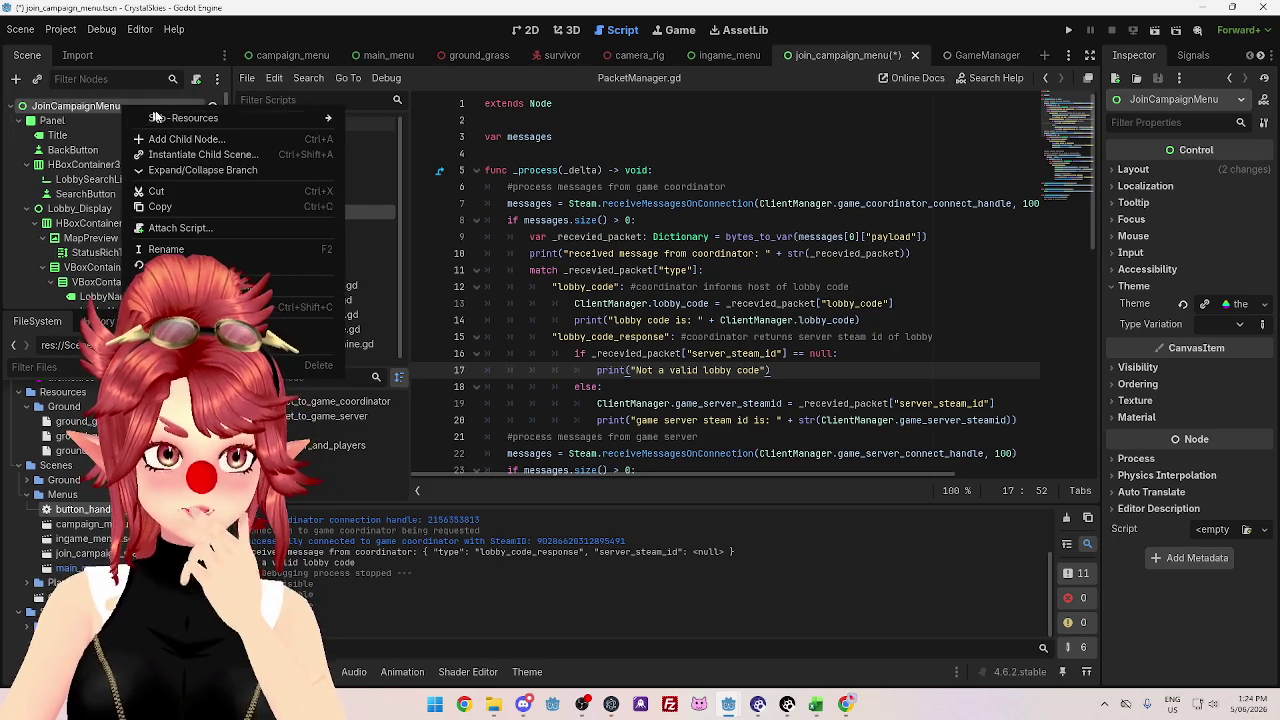
click(185, 230)
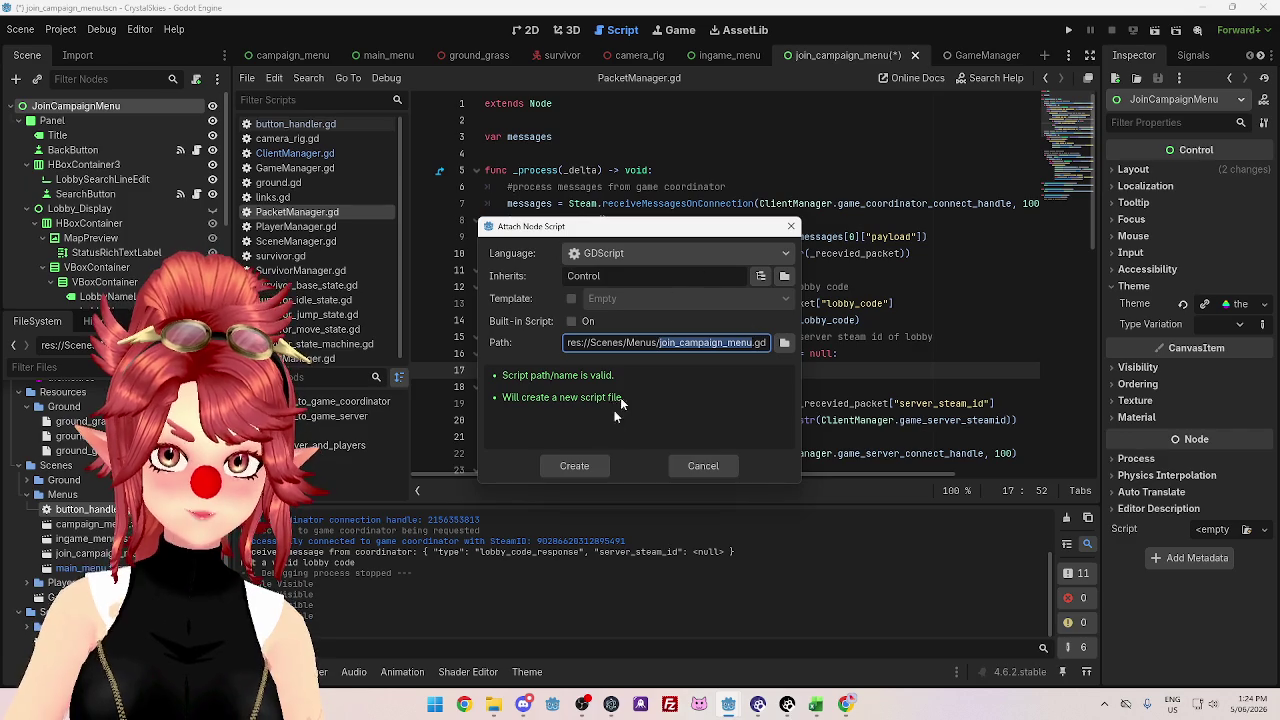
click(575, 466)
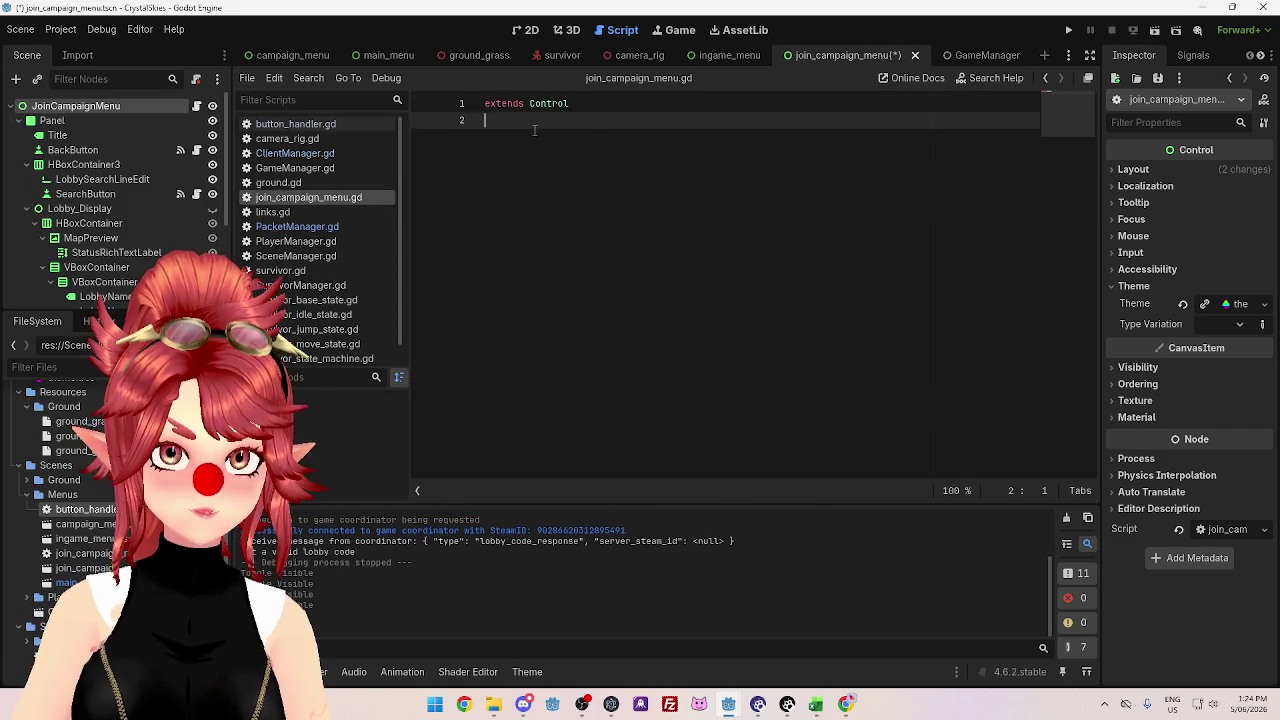
key(Return)
text(func _)
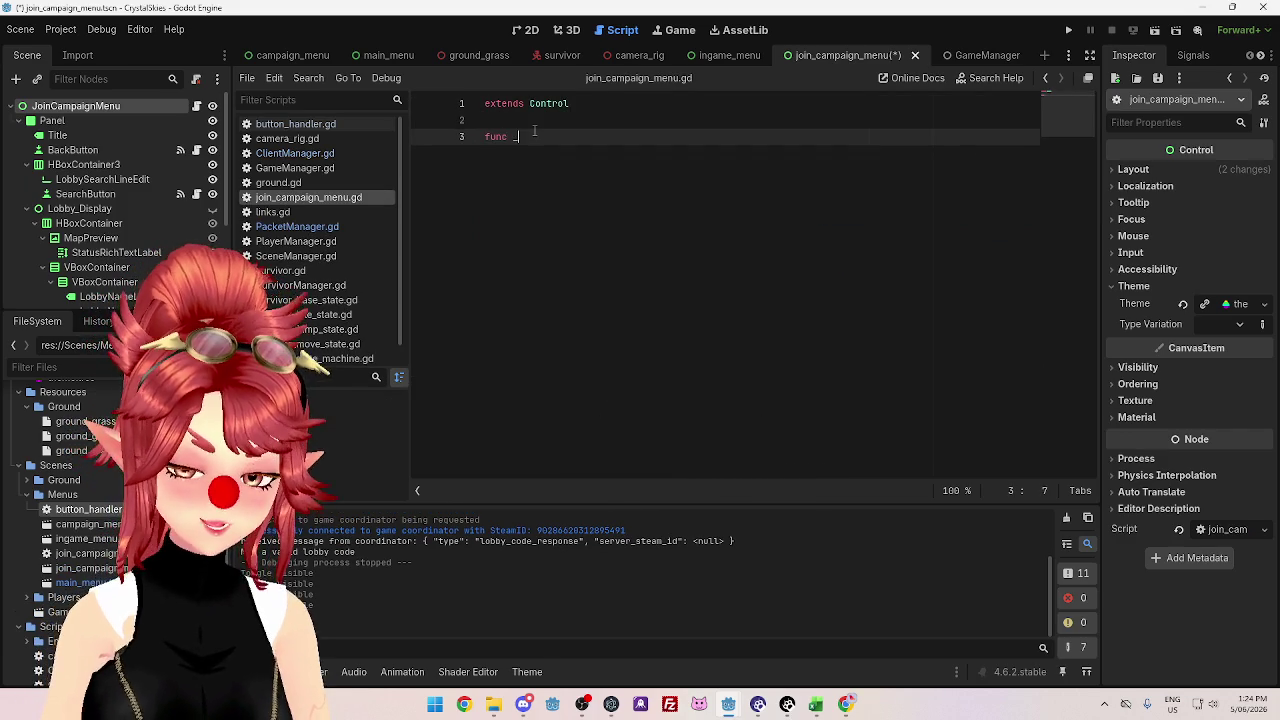
text(read)
key(Return)
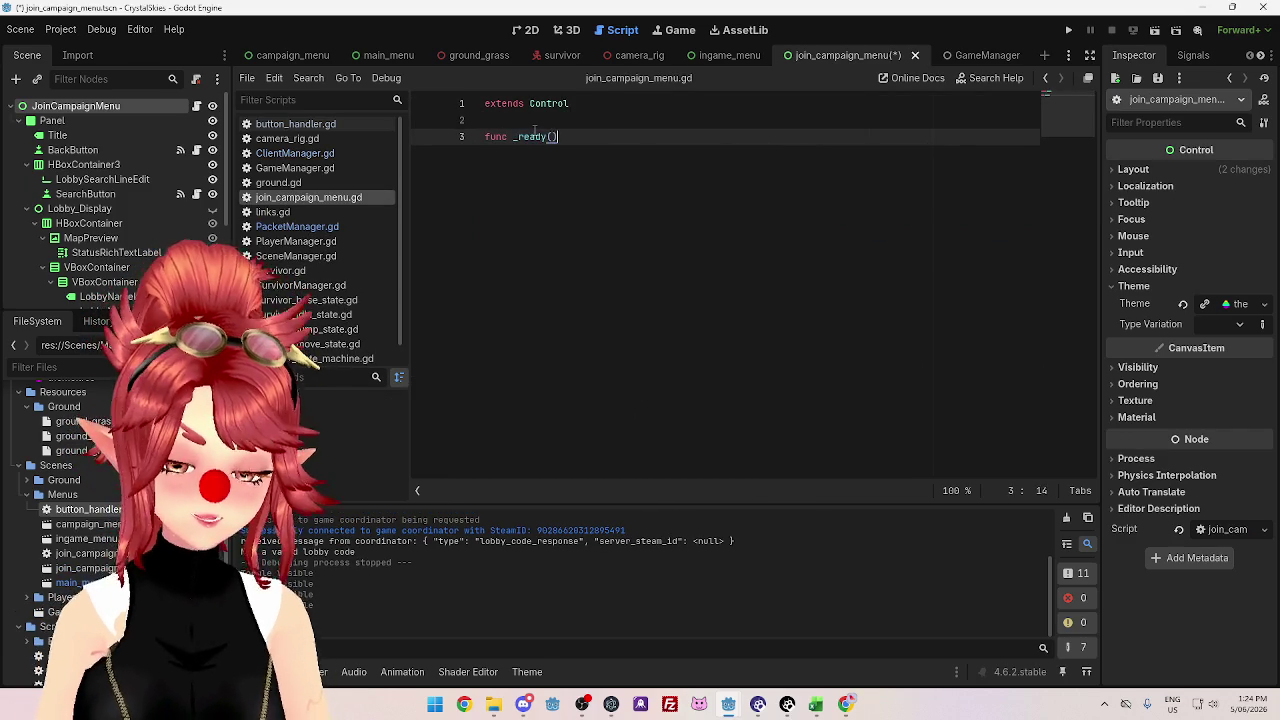
key(Return)
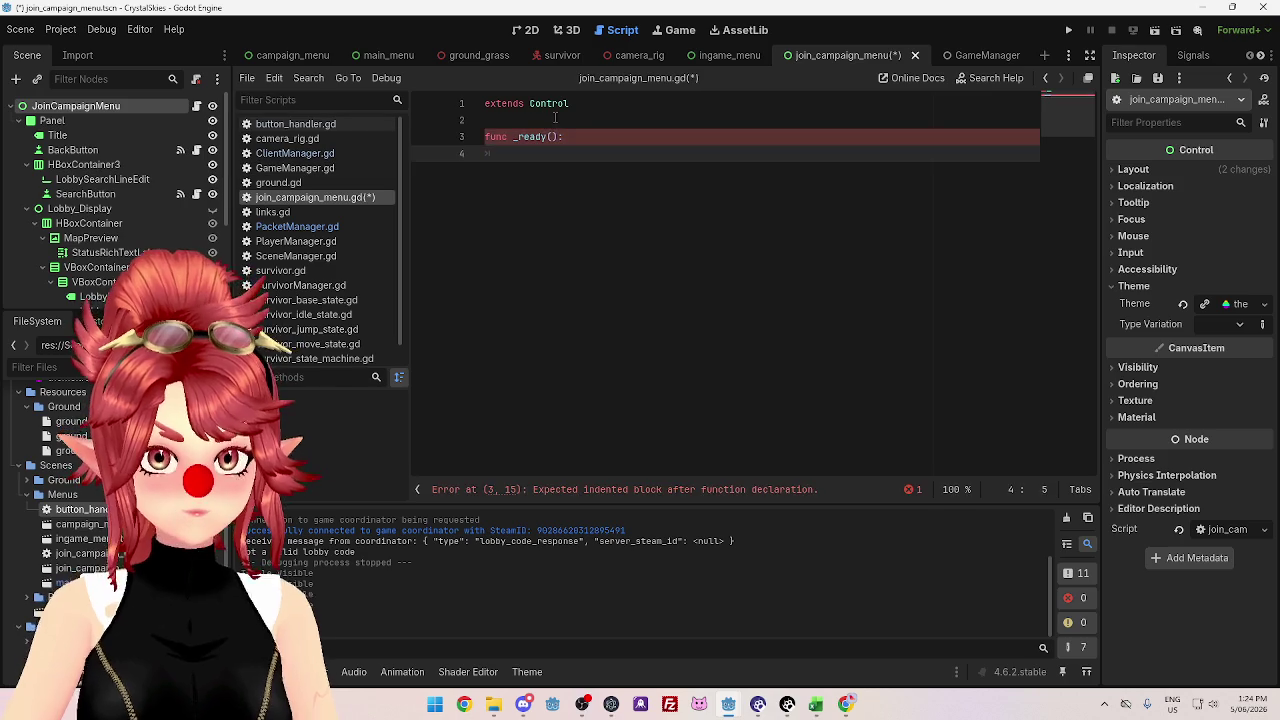
click(555, 118)
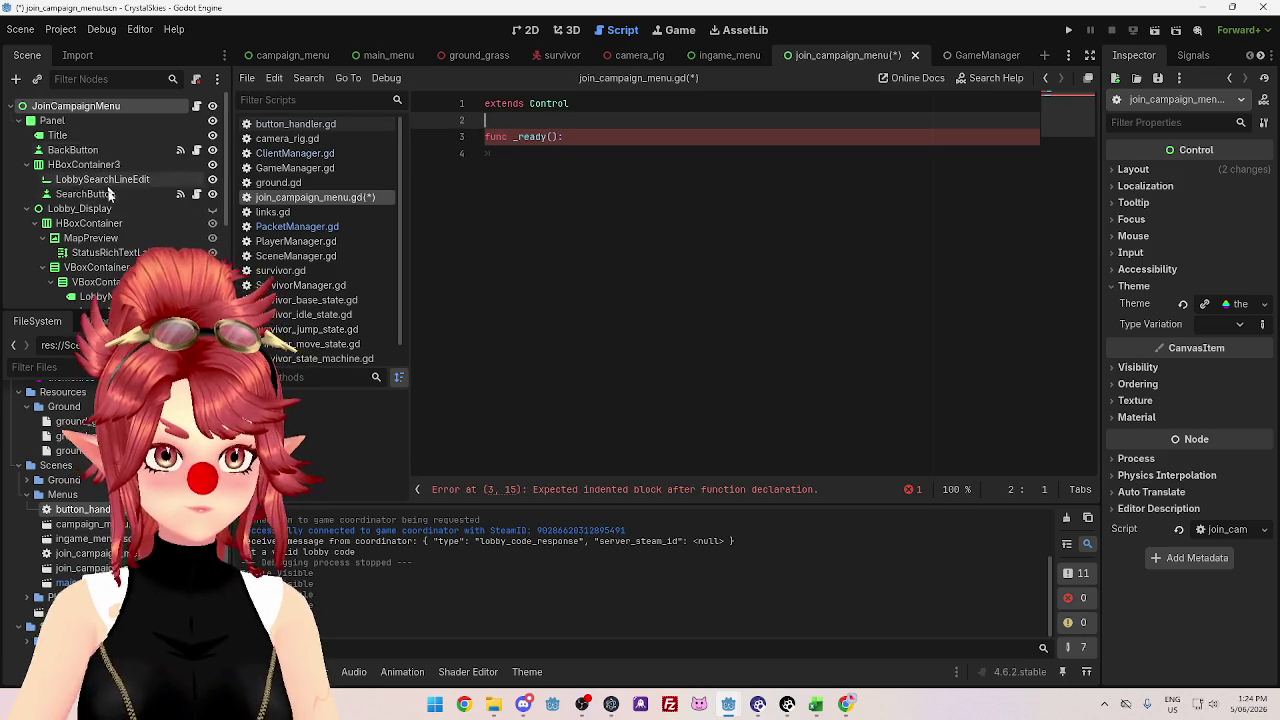
drag(87, 211, 540, 120)
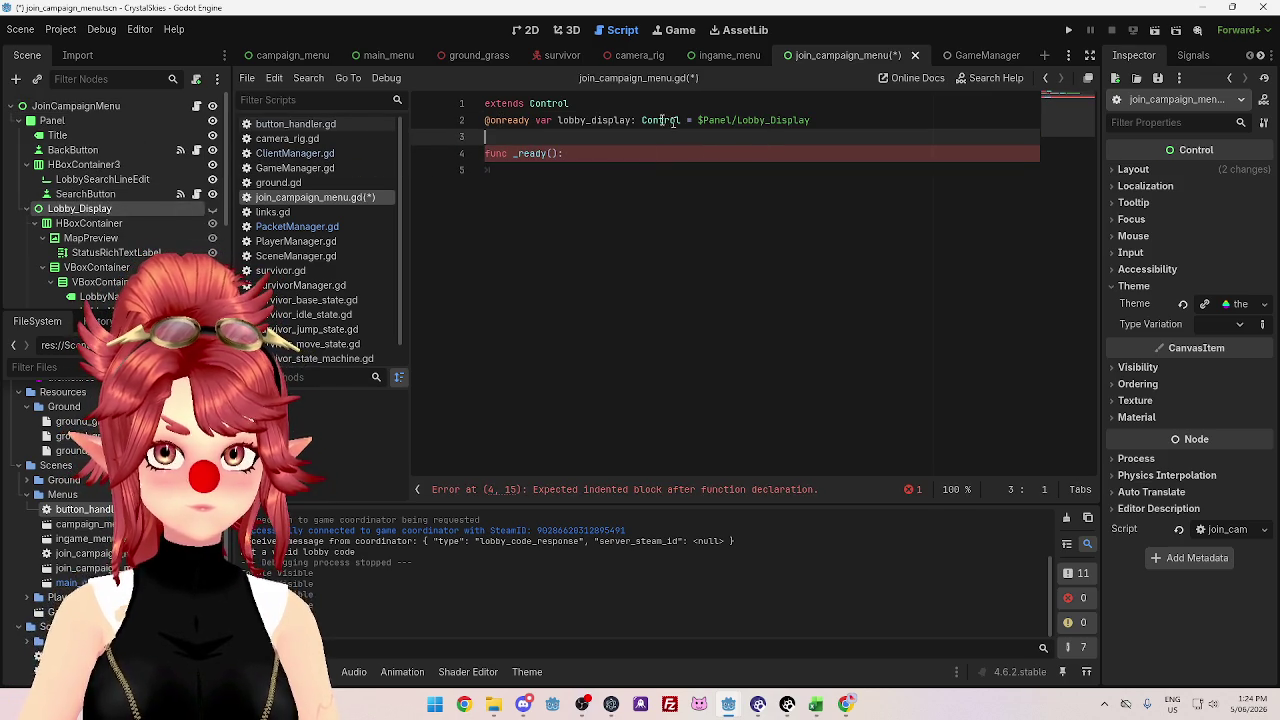
click(630, 106)
key(Return)
- Set lobby_display.visible = false inside _ready(), save, and run the project
click(590, 186)
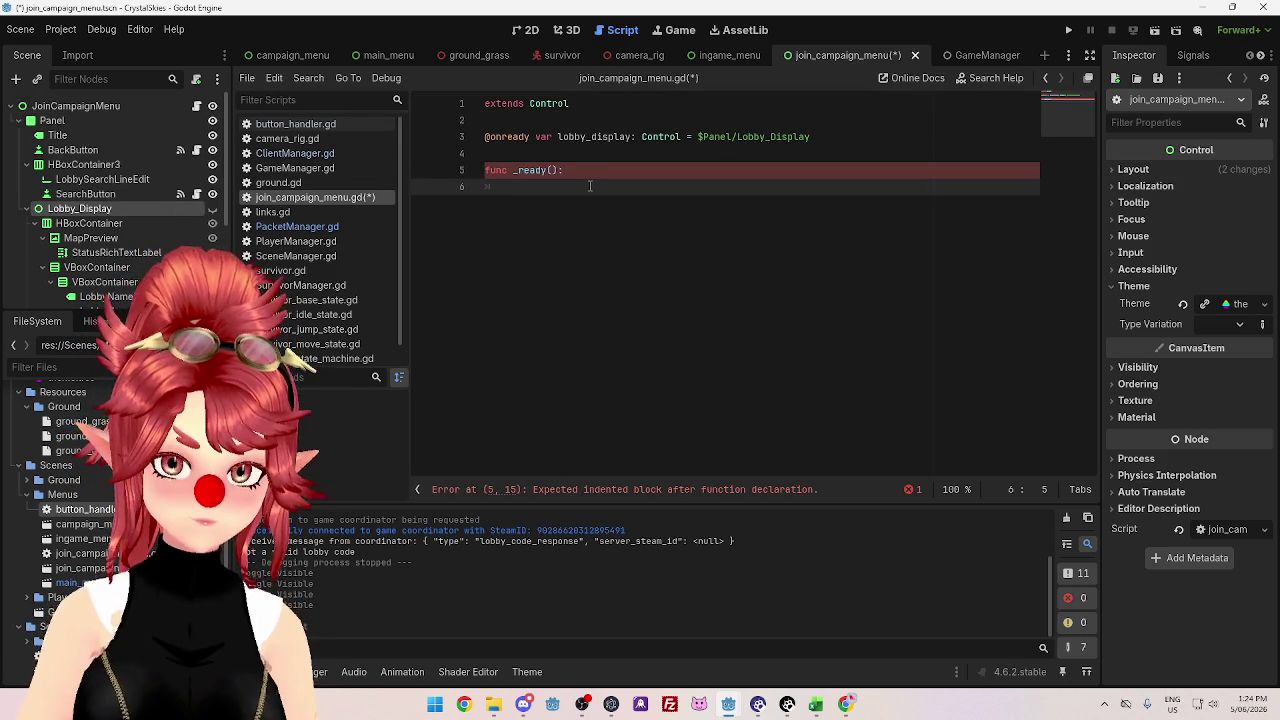
text(lobby)
key(Return)
text(.)
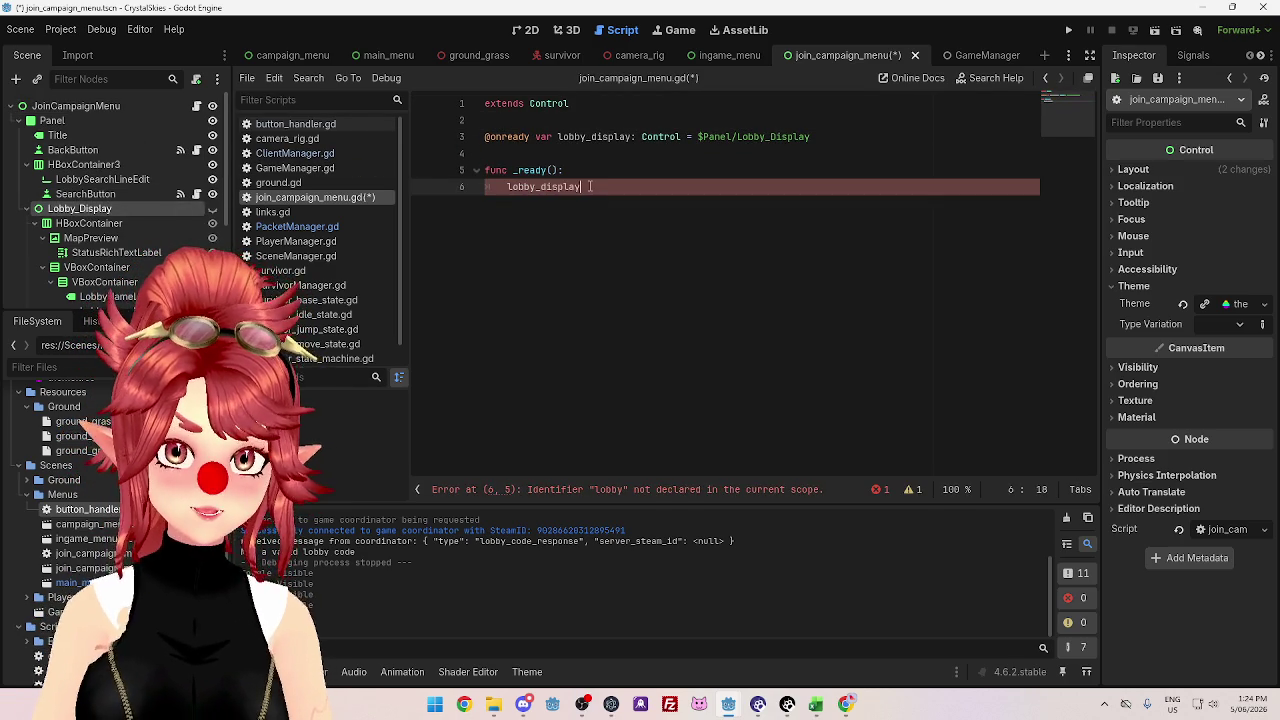
text(vis)
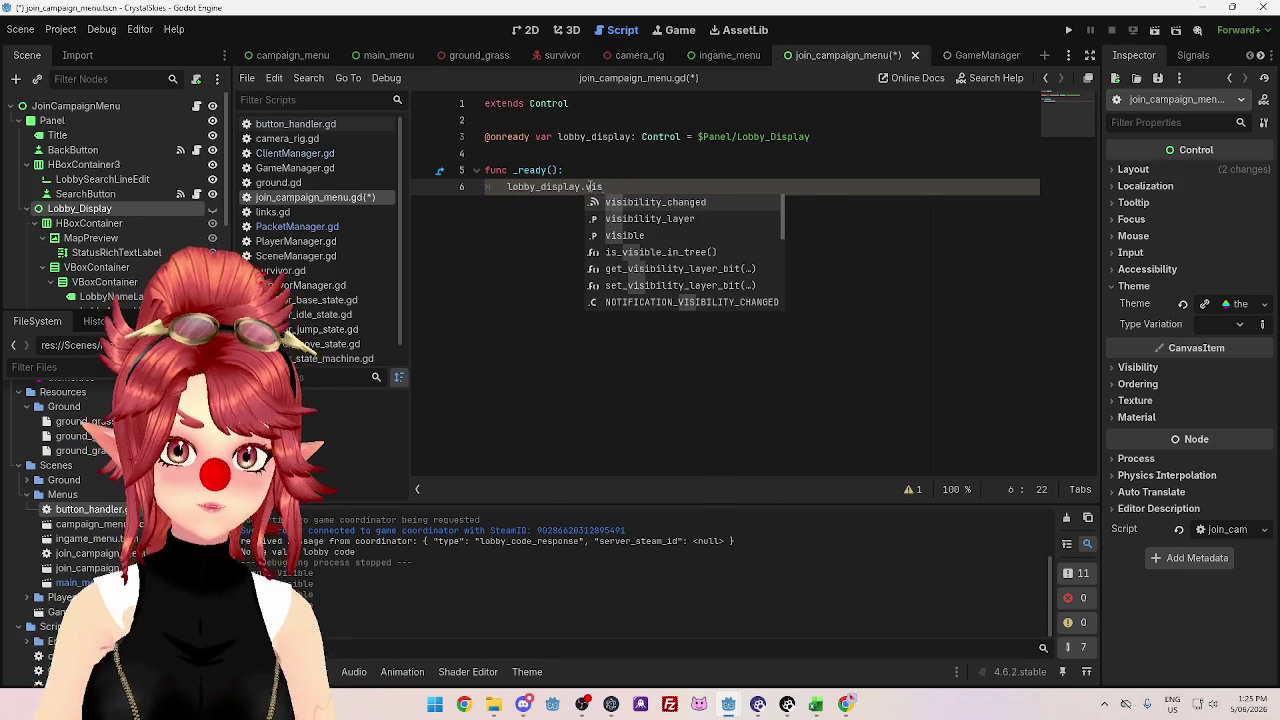
key(Return)
text(= false)
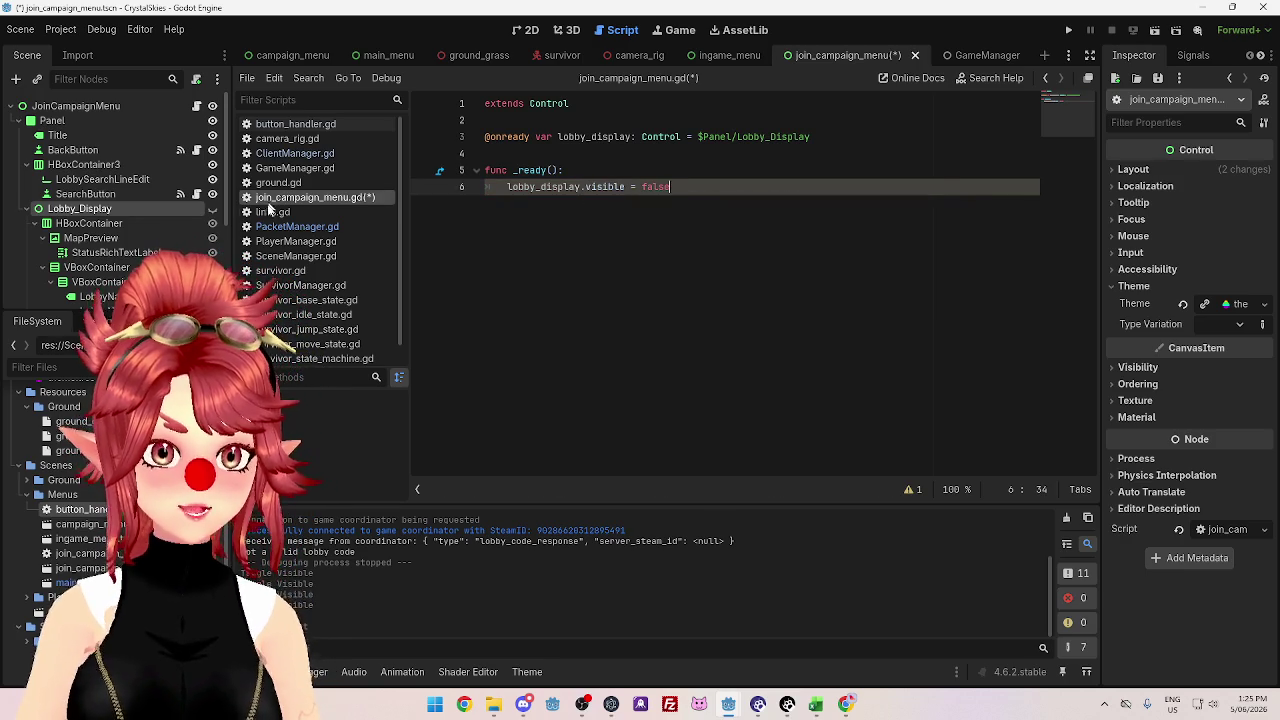
key(ctrl+s)
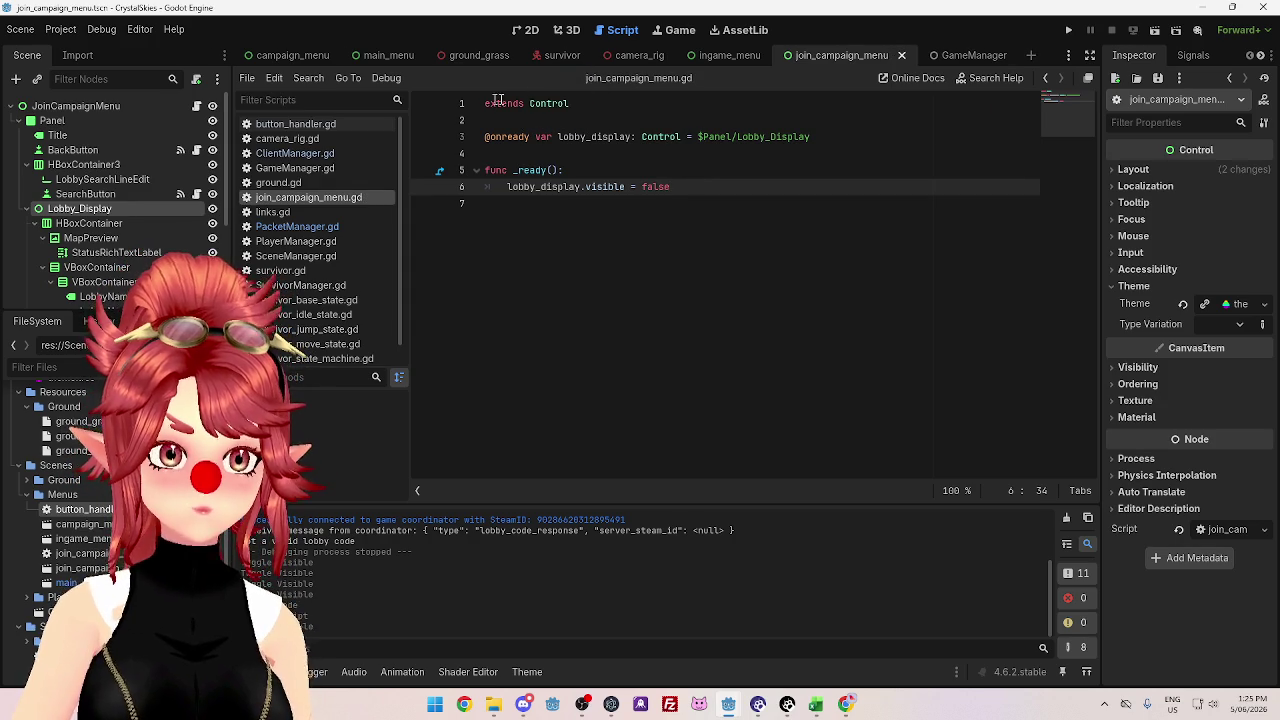
click(1068, 30)
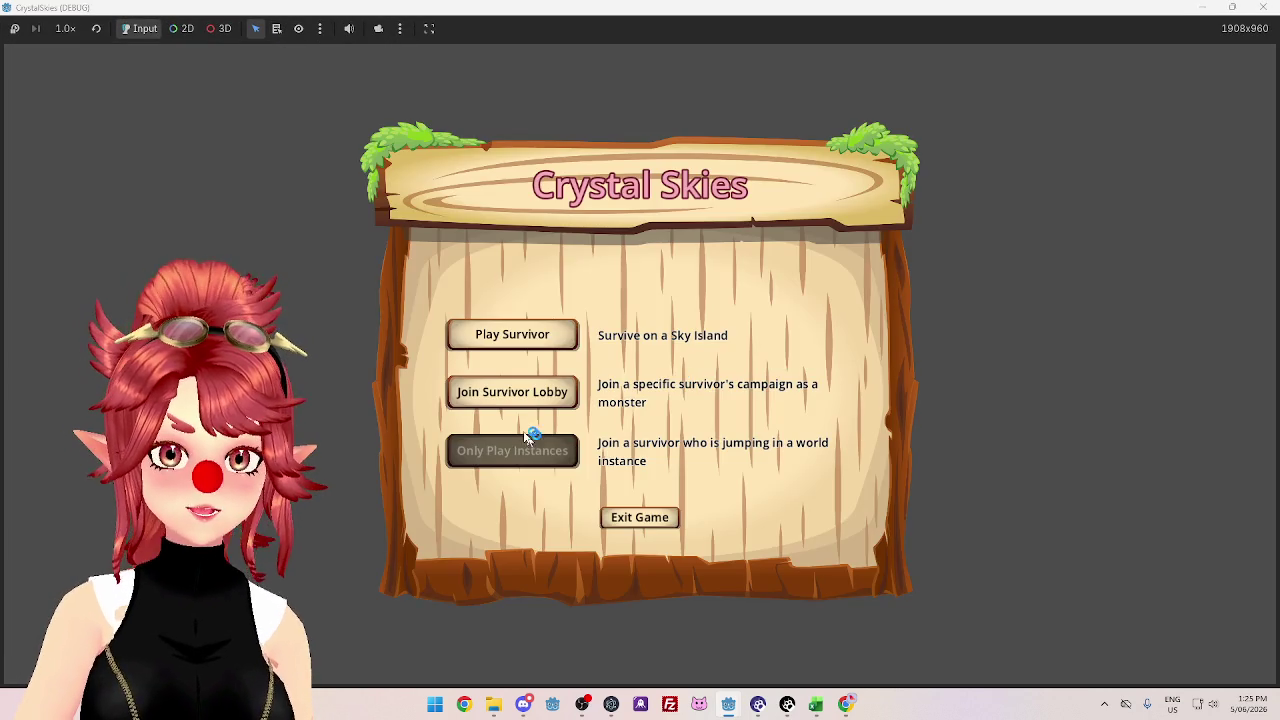
- Open Join Survivor Lobby in the running game, go Back to Main Menu, and stop the game
click(522, 394)
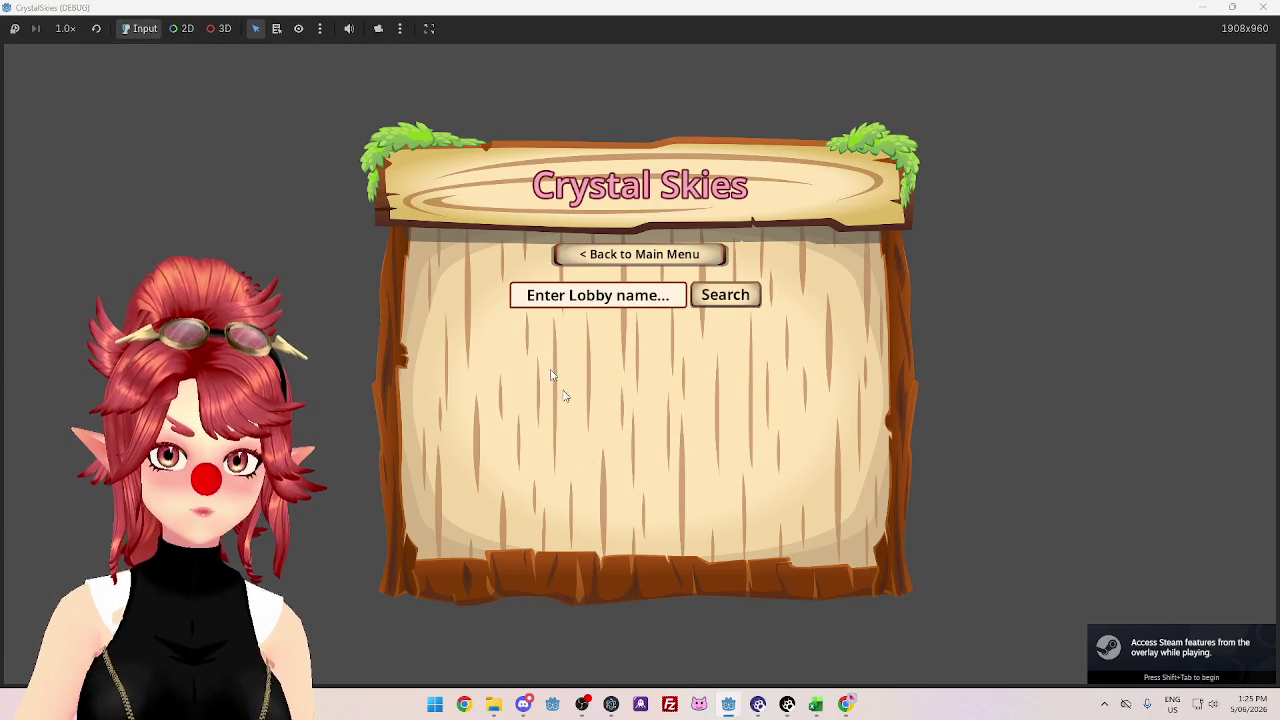
click(648, 256)
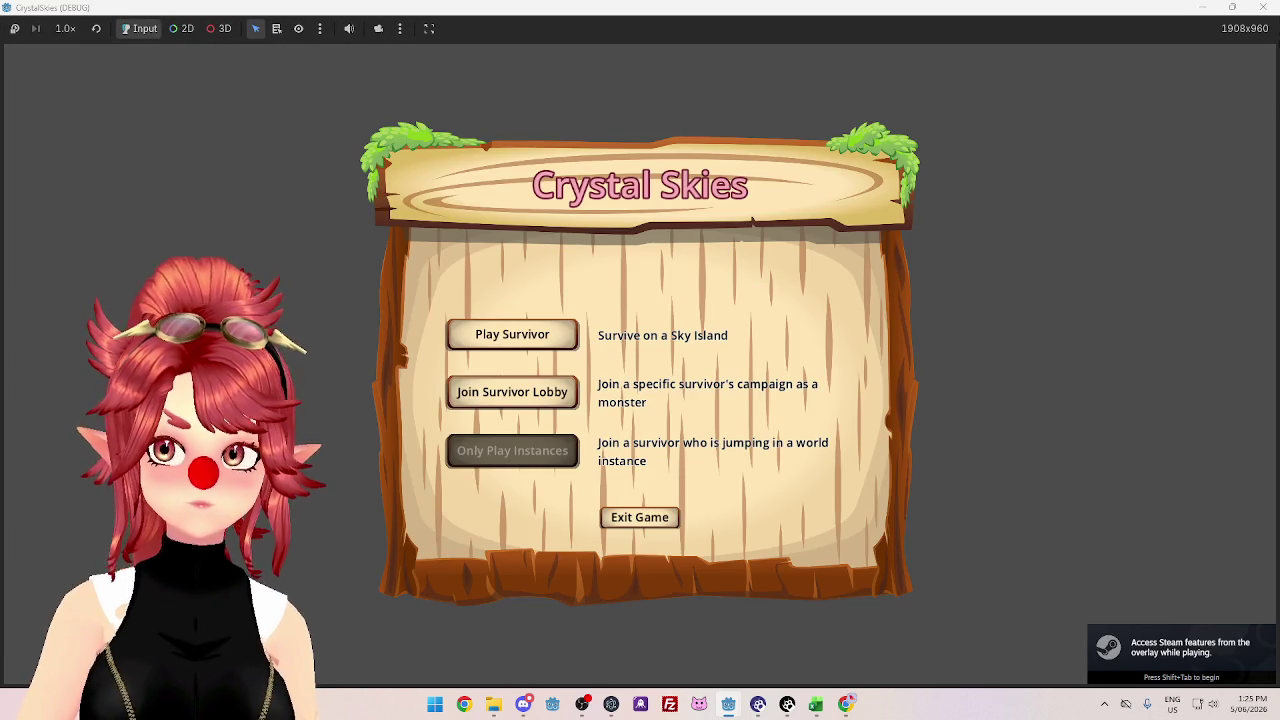
key(F8)
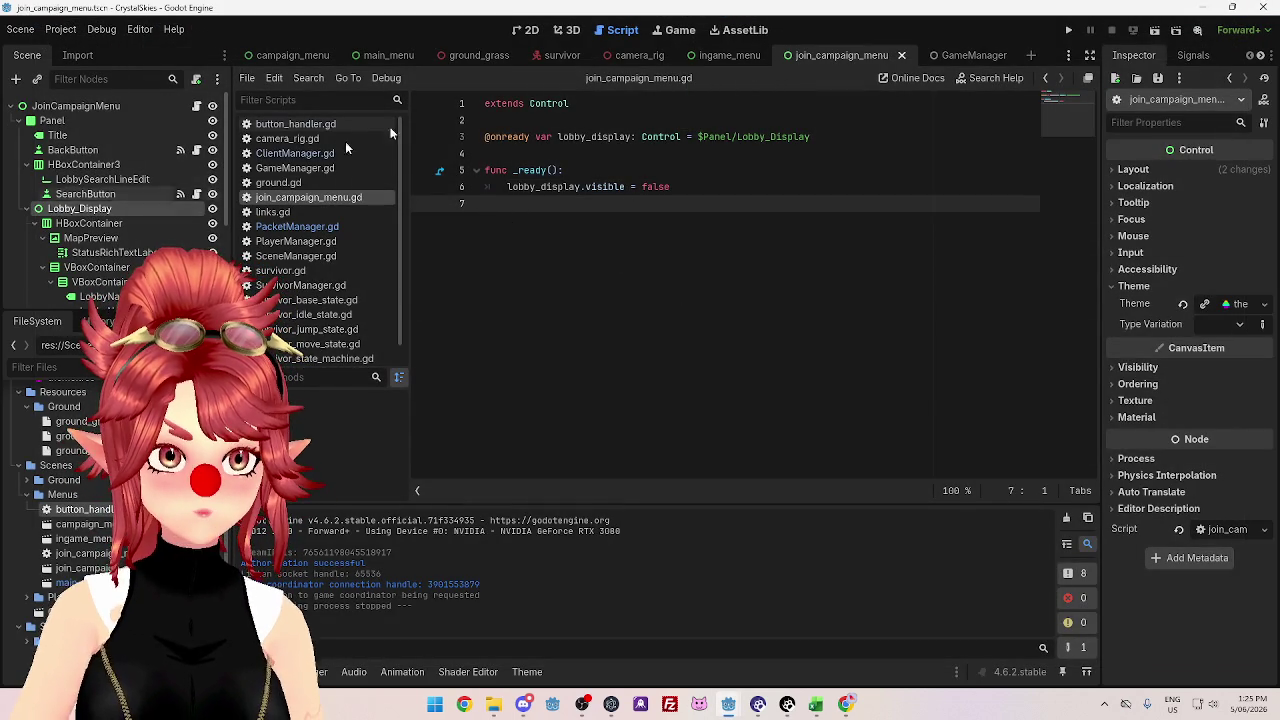
- Review PacketManager.gd's lobby_code_response handling, then switch to the 2D scene view
click(341, 227)
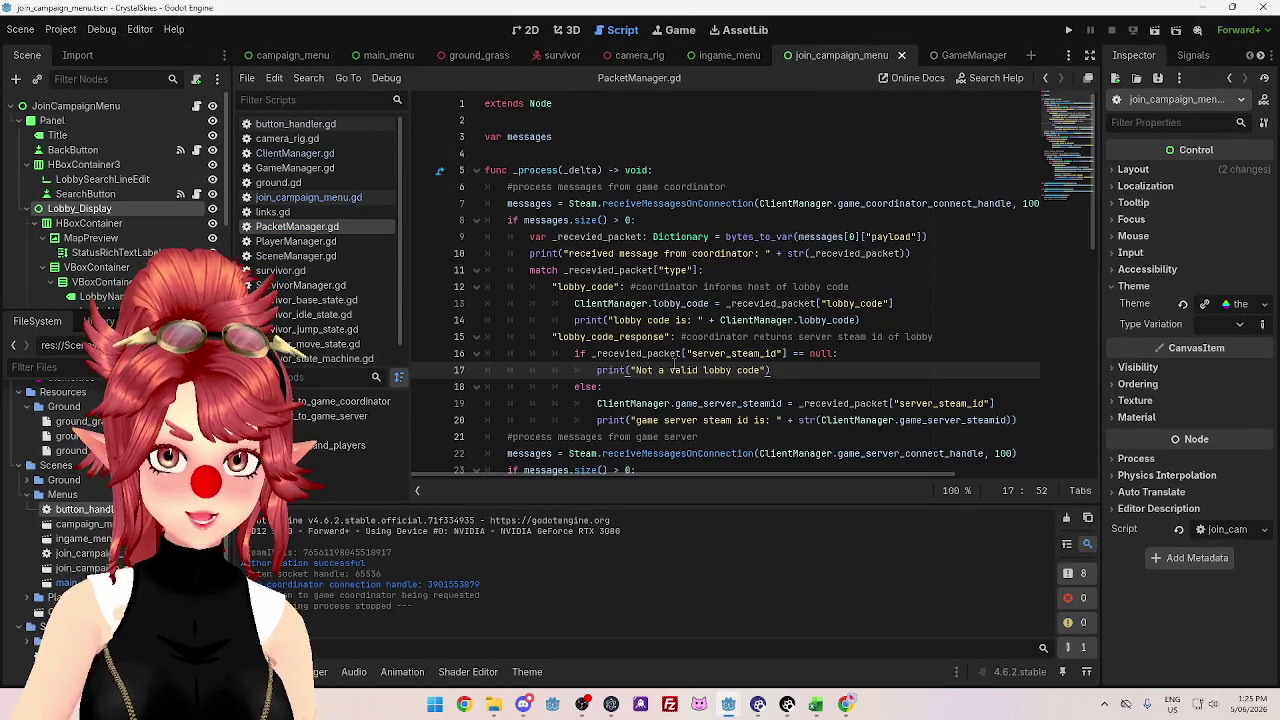
scroll(675, 362, down, 2)
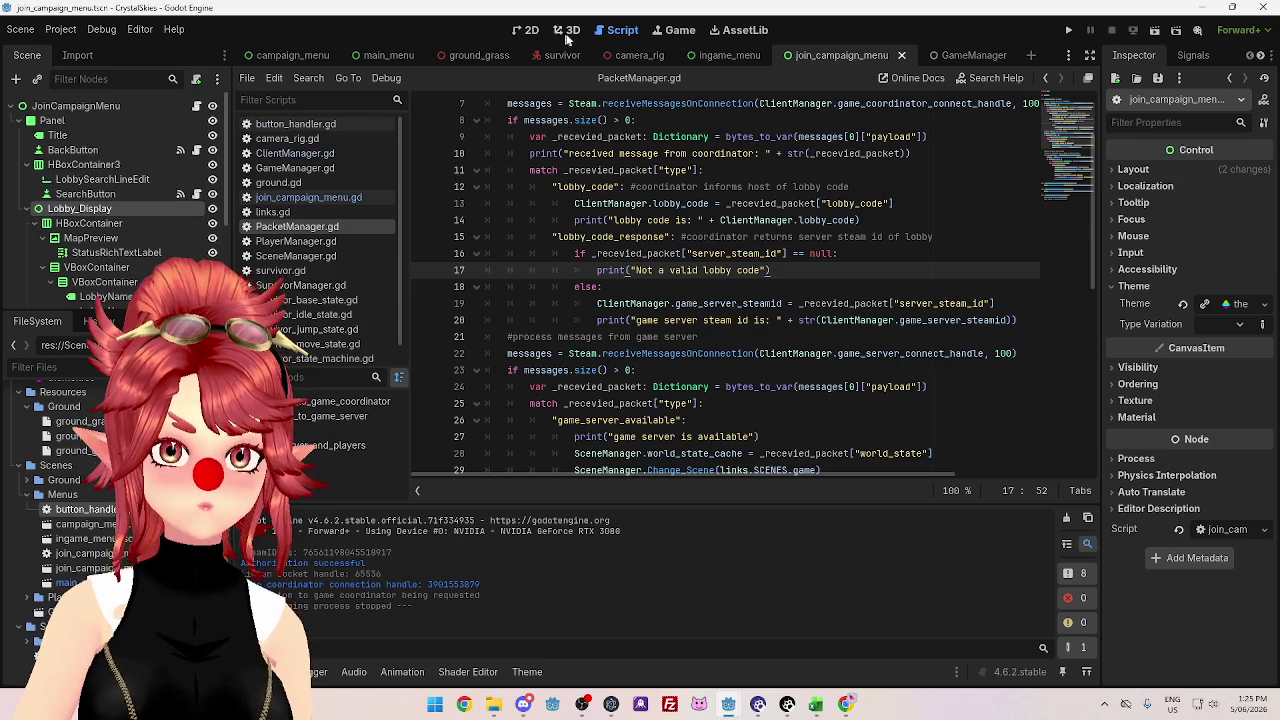
click(522, 31)
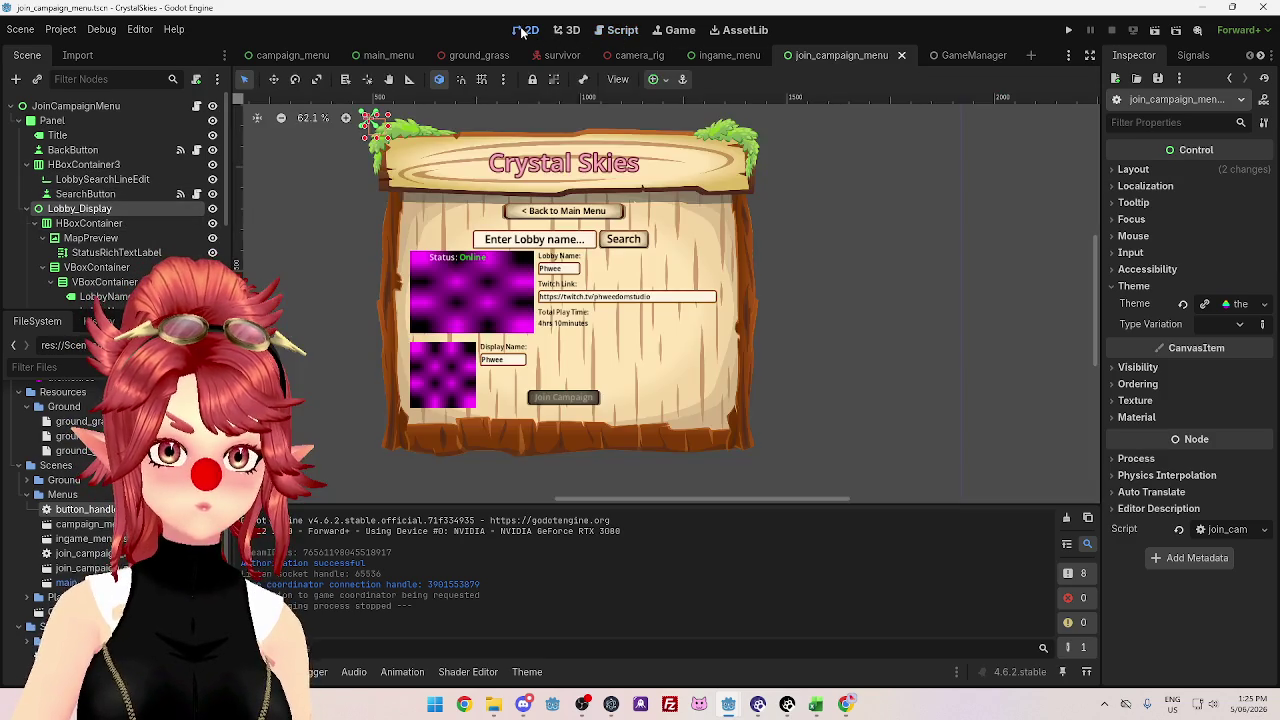
- Turn off Lobby_Display's eye icon, collapse its branch, and frame the Panel in the 2D view
click(212, 208)
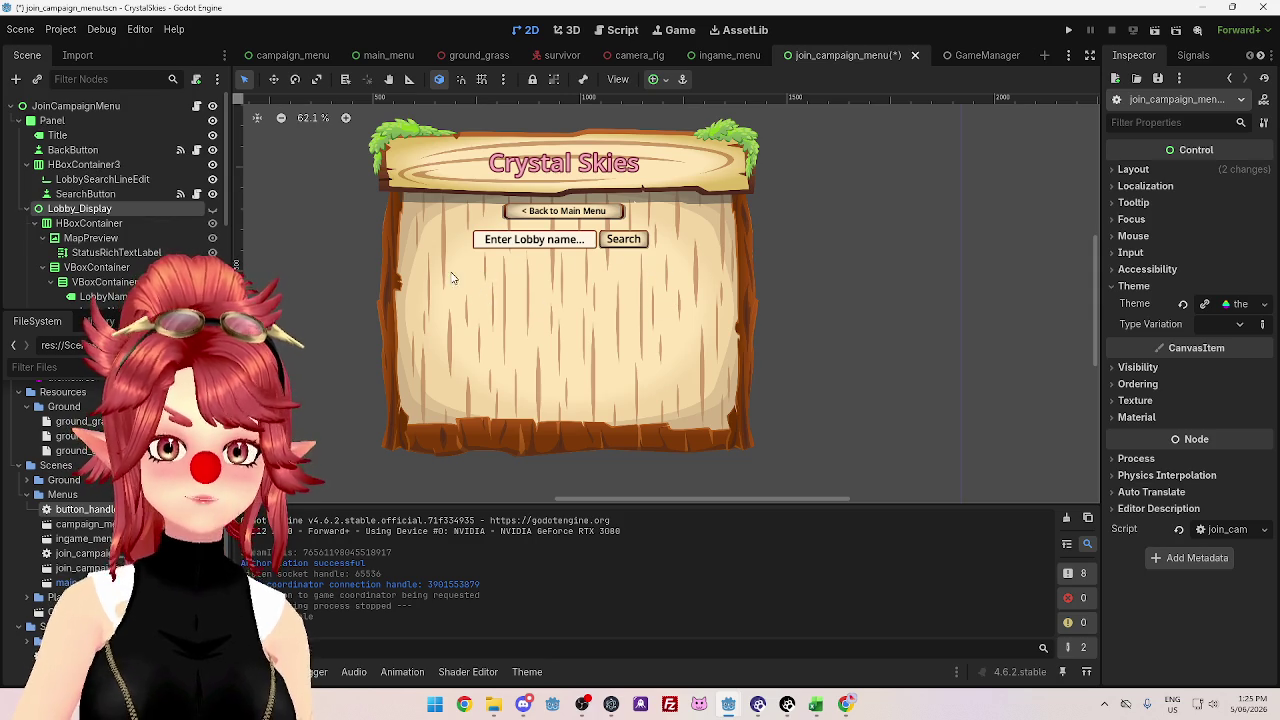
scroll(92, 235, down, 4)
scroll(46, 195, up, 2)
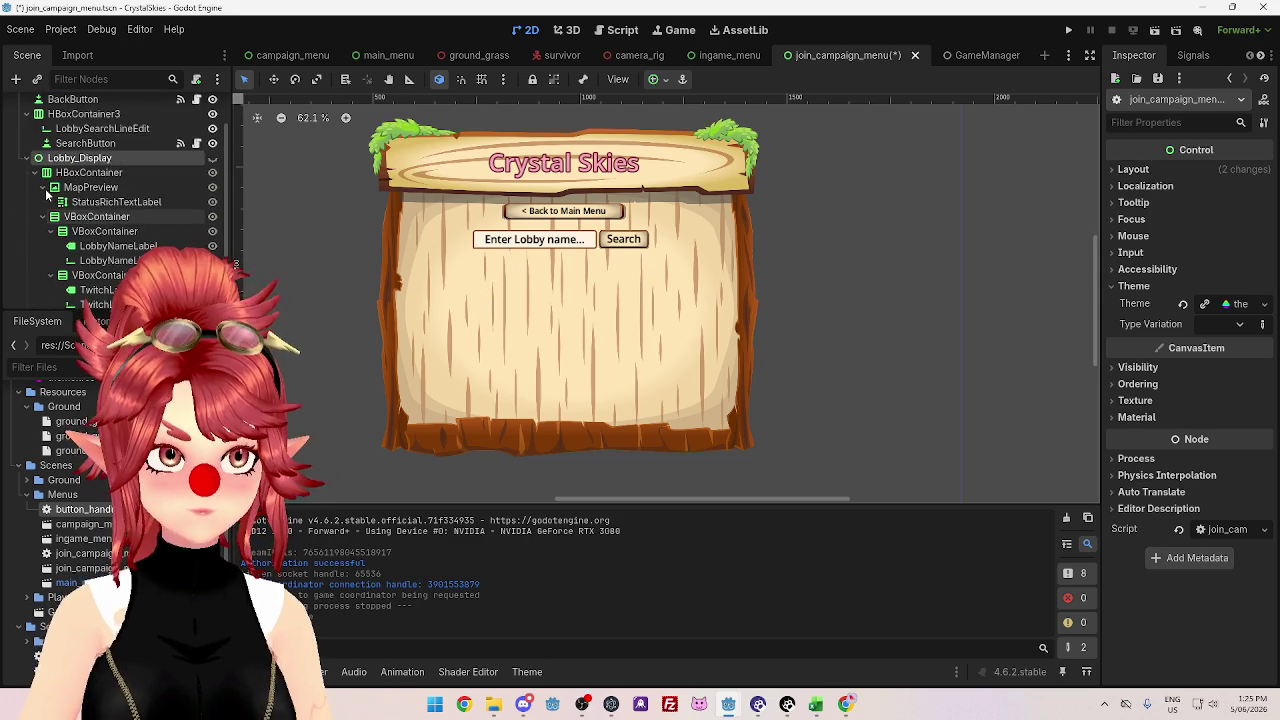
click(26, 159)
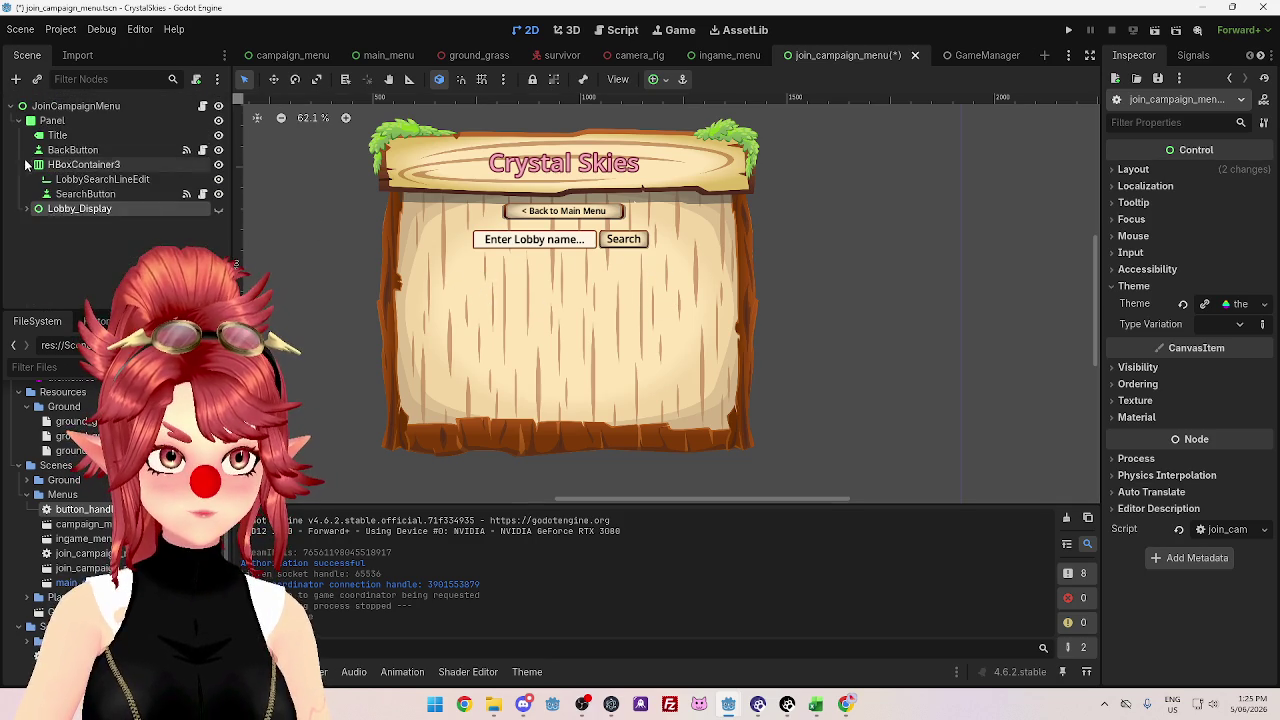
click(48, 212)
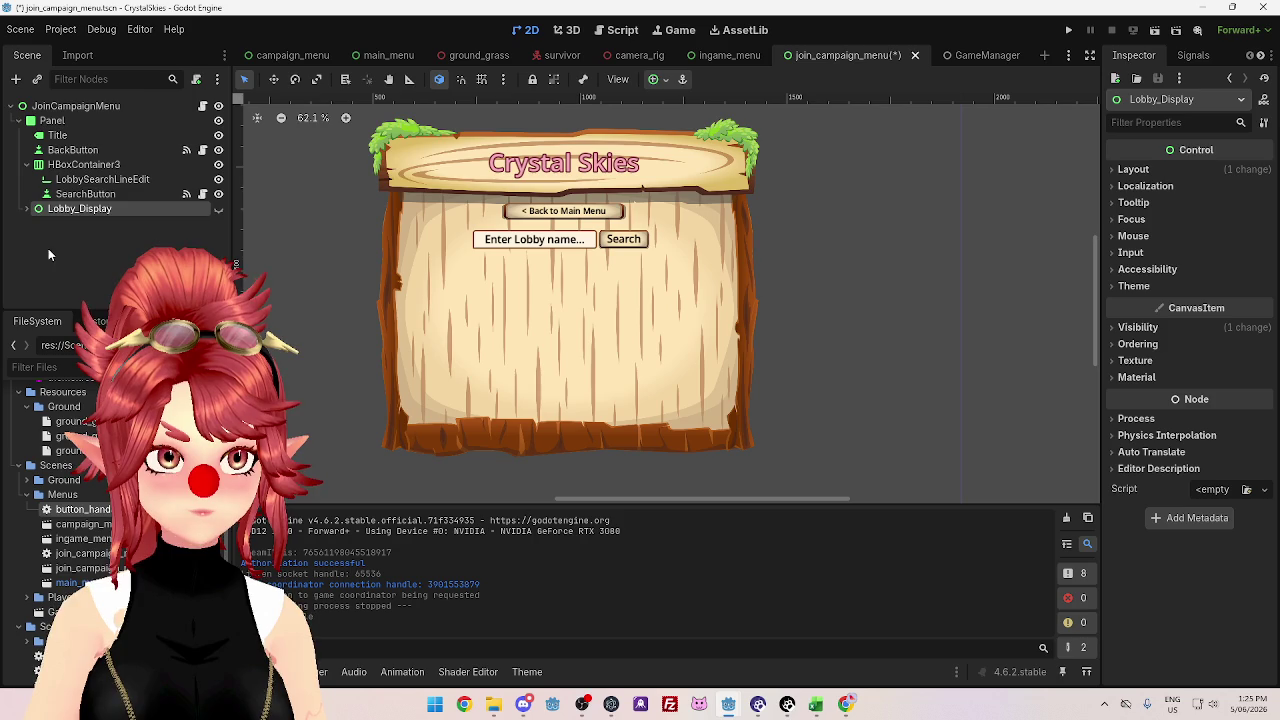
click(26, 210)
click(26, 210)
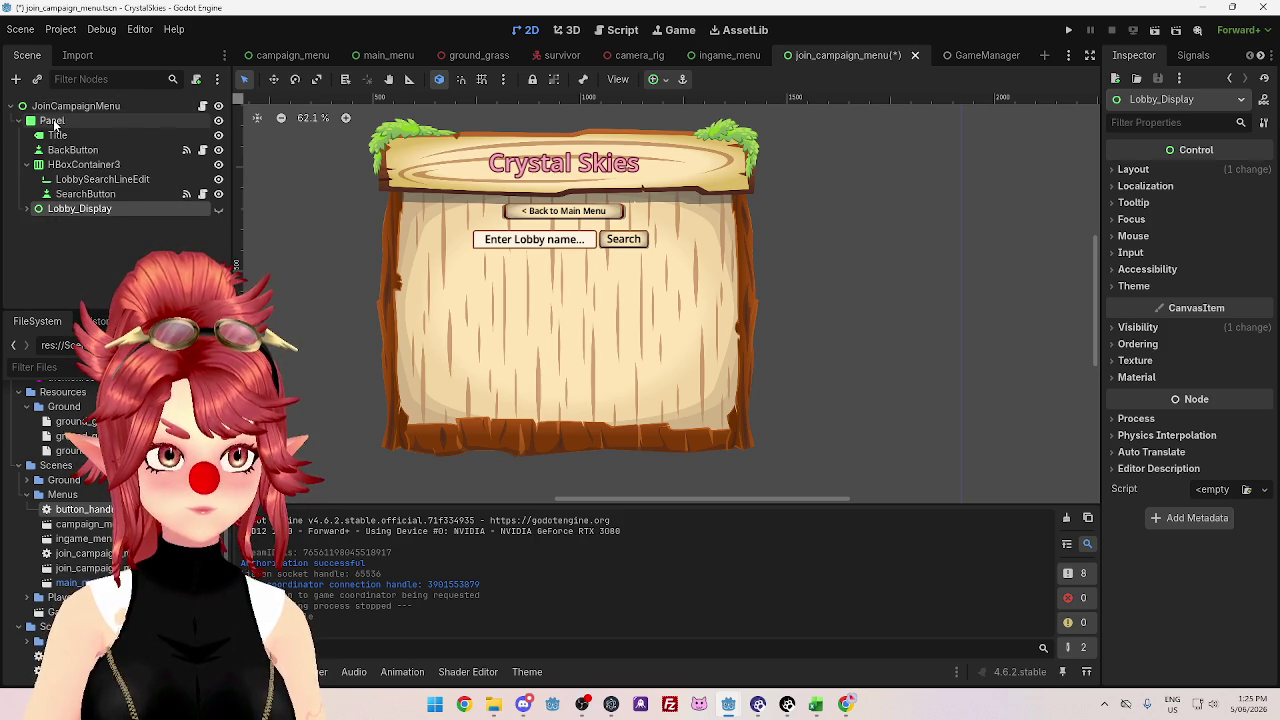
click(15, 121)
click(16, 122)
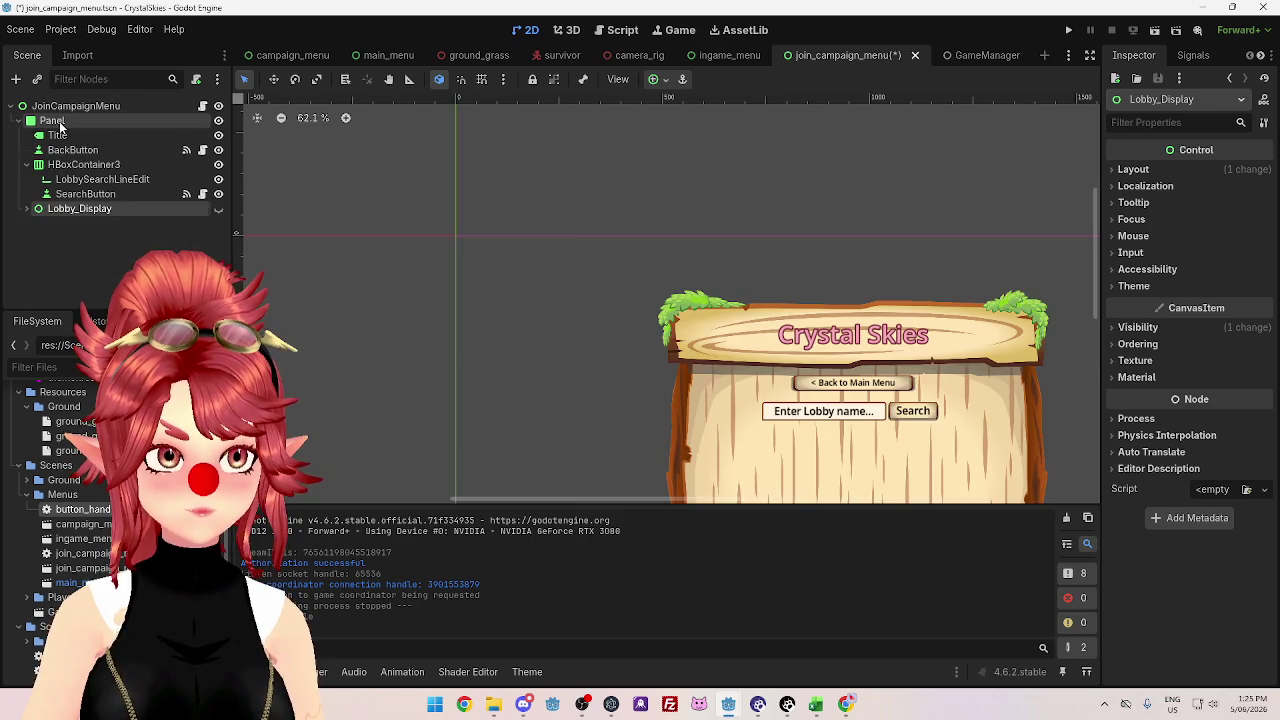
click(52, 120)
key(f)
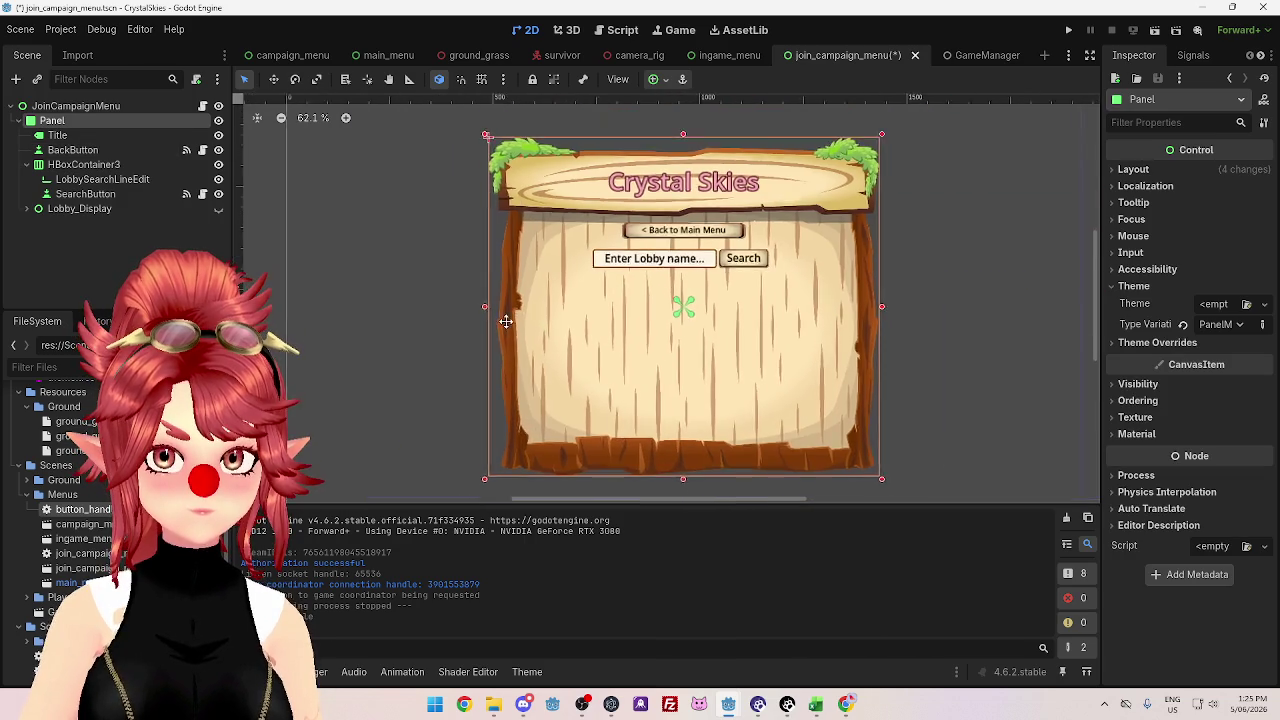
- Add a Label child under Panel and name it 'Invalid Lobby'
right_click(88, 121)
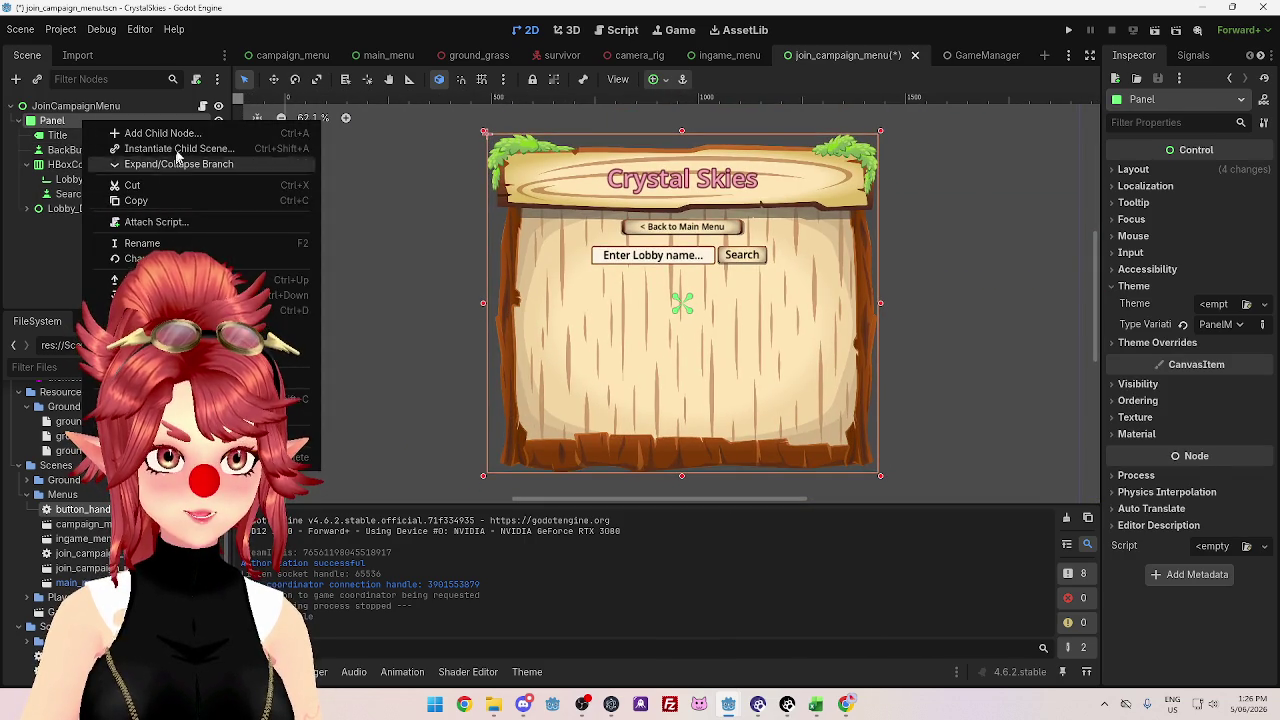
click(160, 133)
text(text)
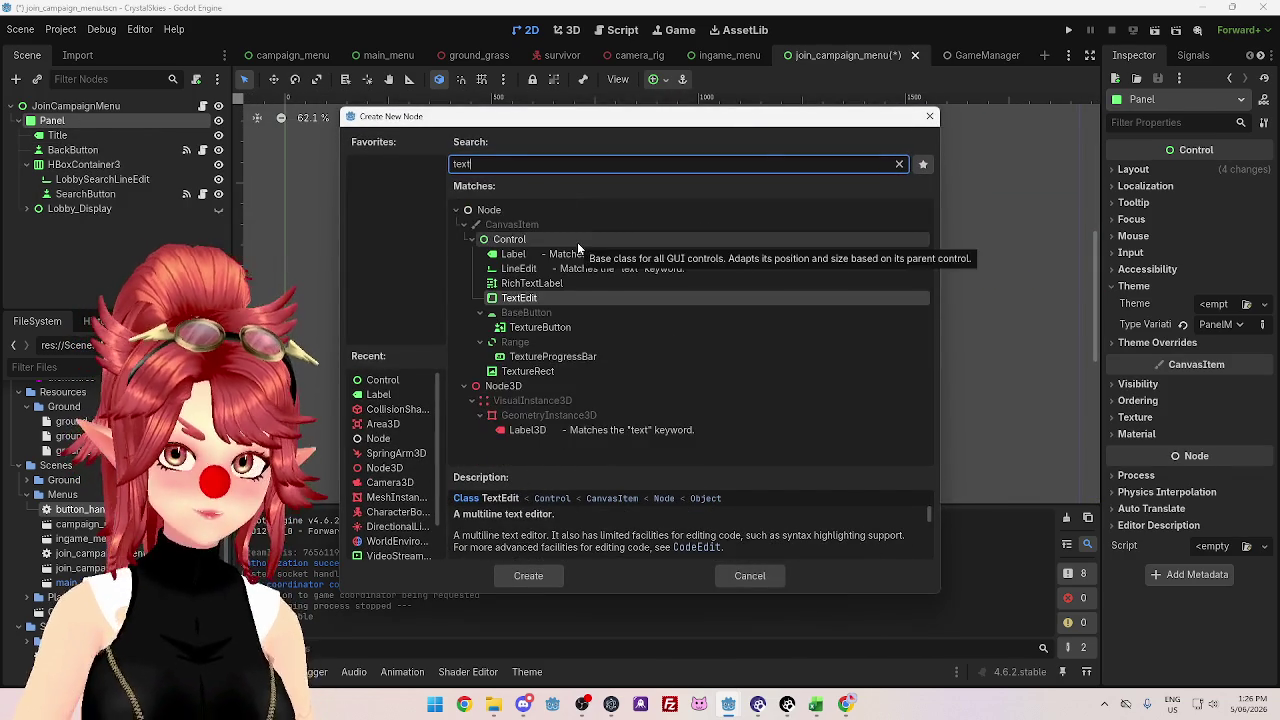
click(522, 256)
double_click(522, 256)
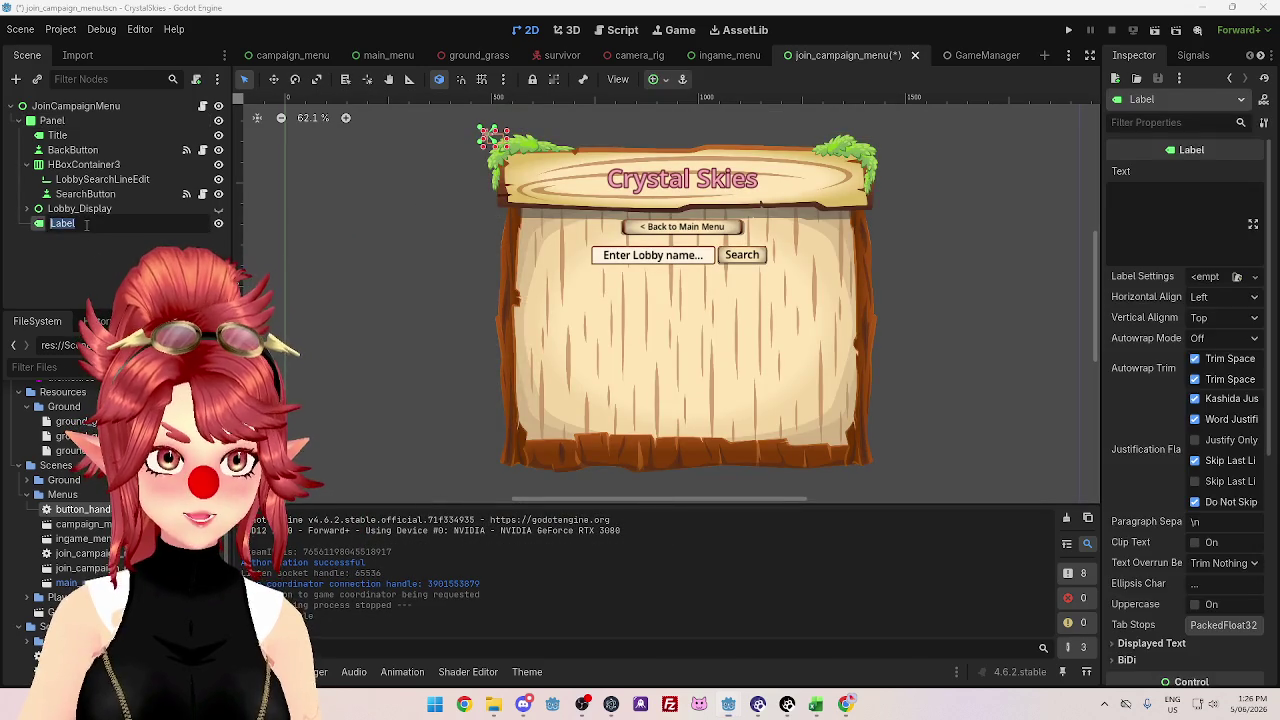
text(Invalid)
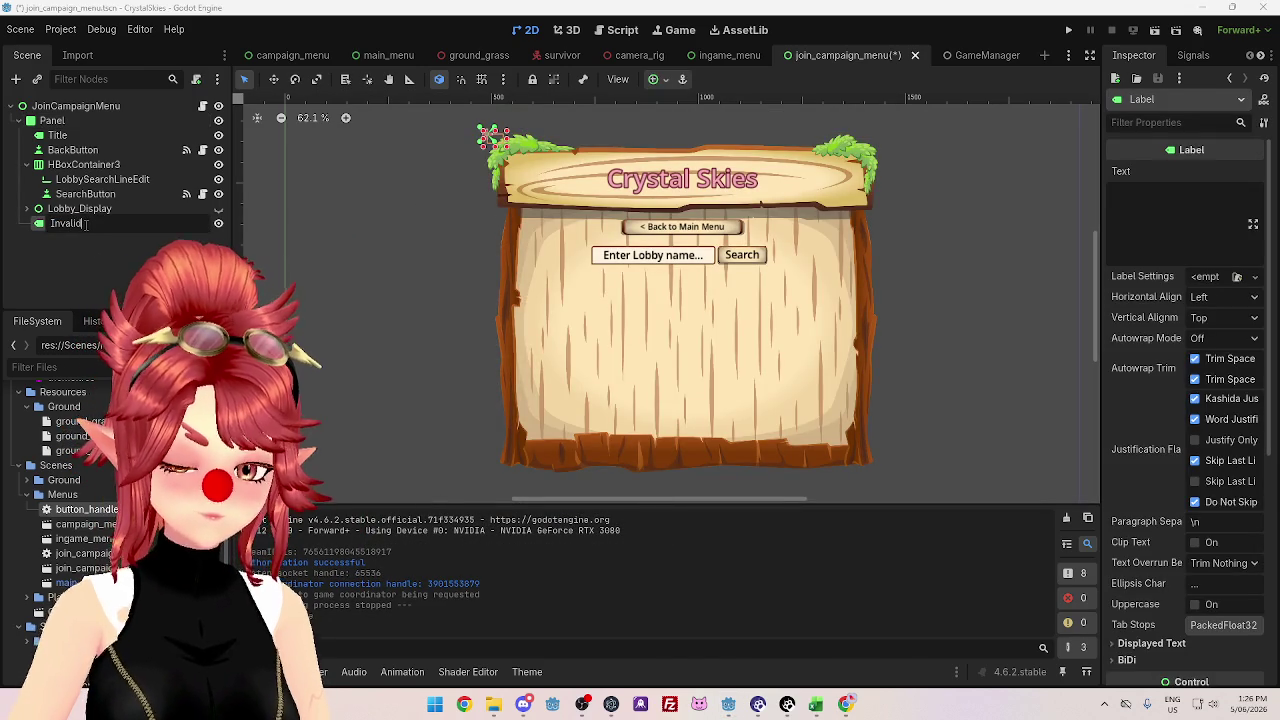
text( Lobby)
key(Return)
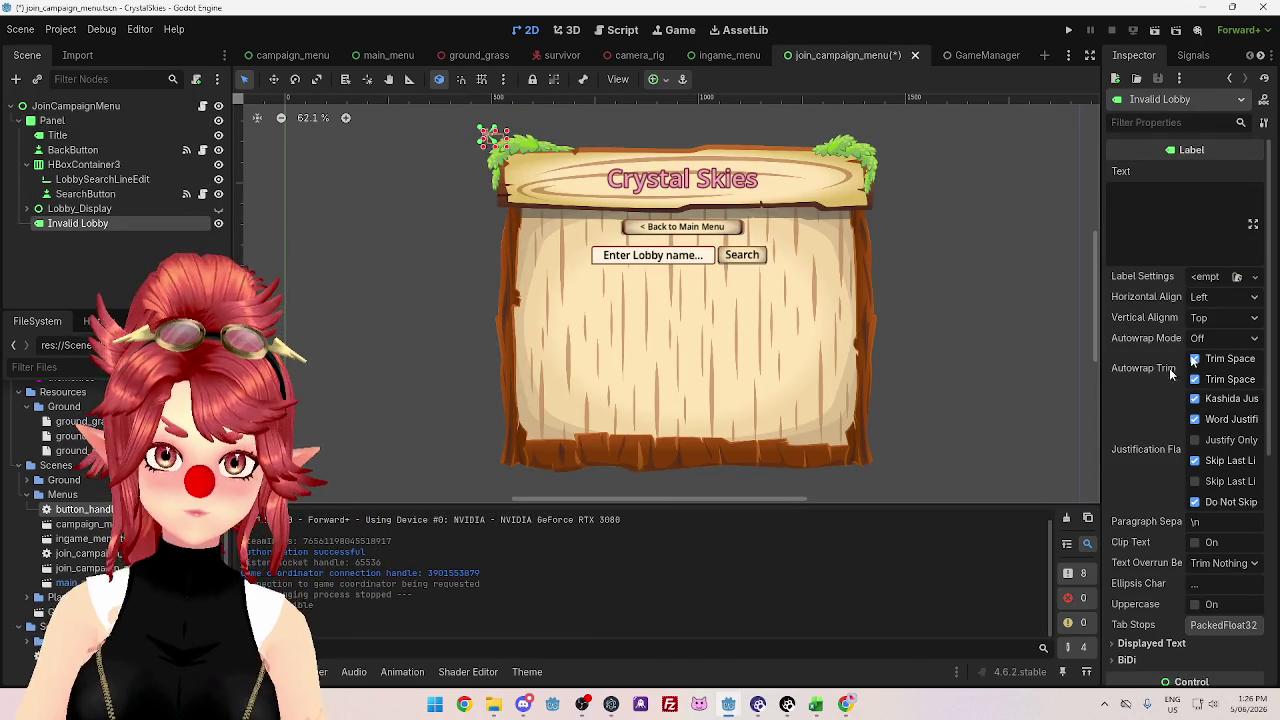
- Set the label's Text property to 'Not a valid Lobby Code'
click(1149, 200)
text(N)
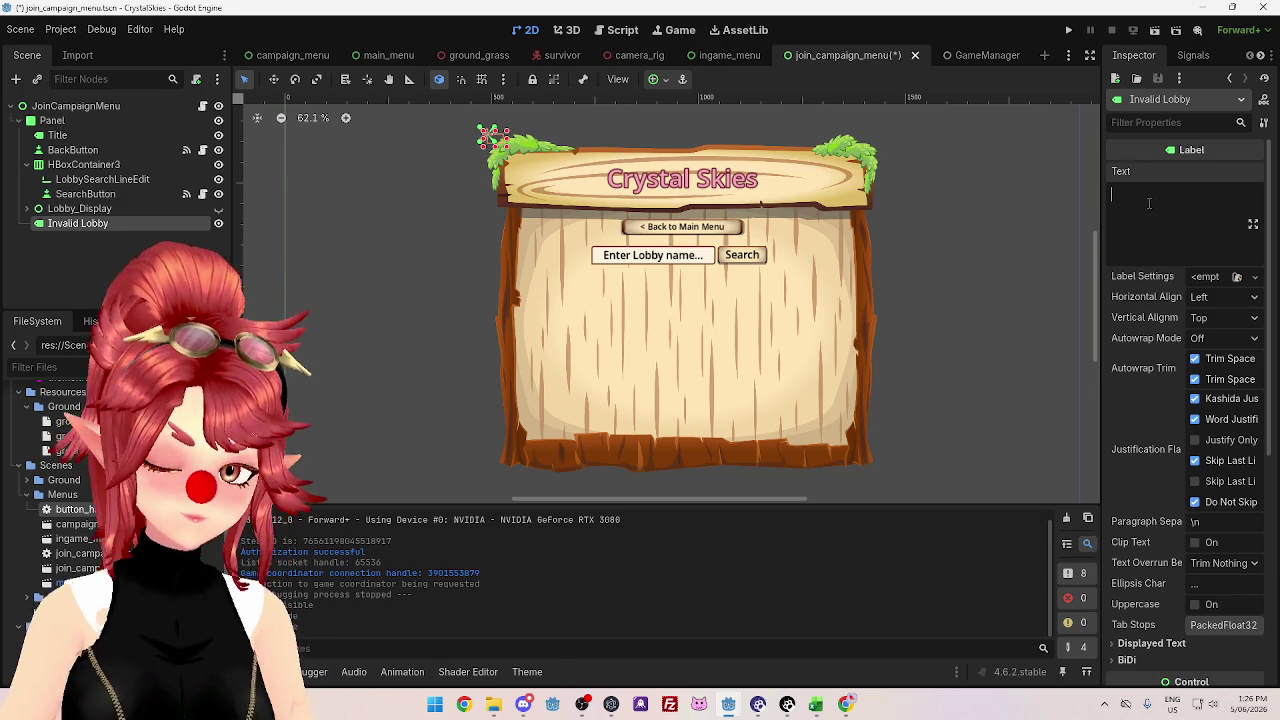
text(ot a vali)
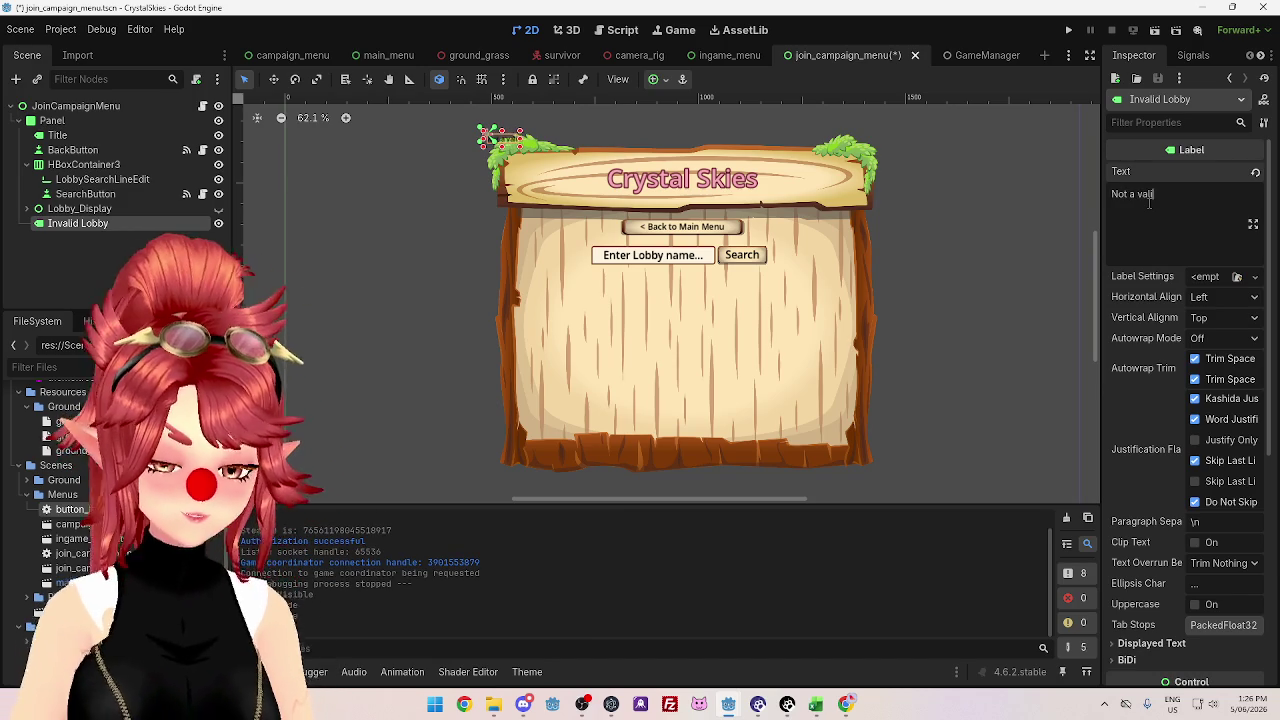
text(d Lobby Code)
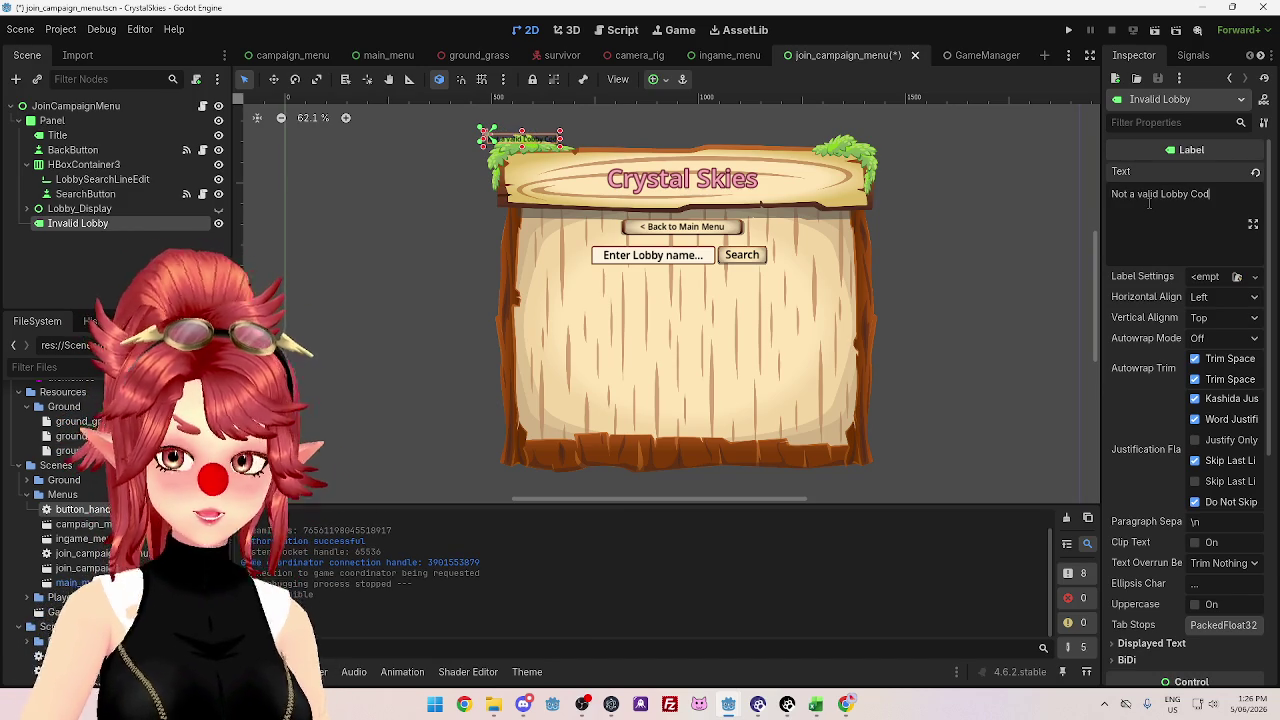
scroll(1164, 389, down, 10)
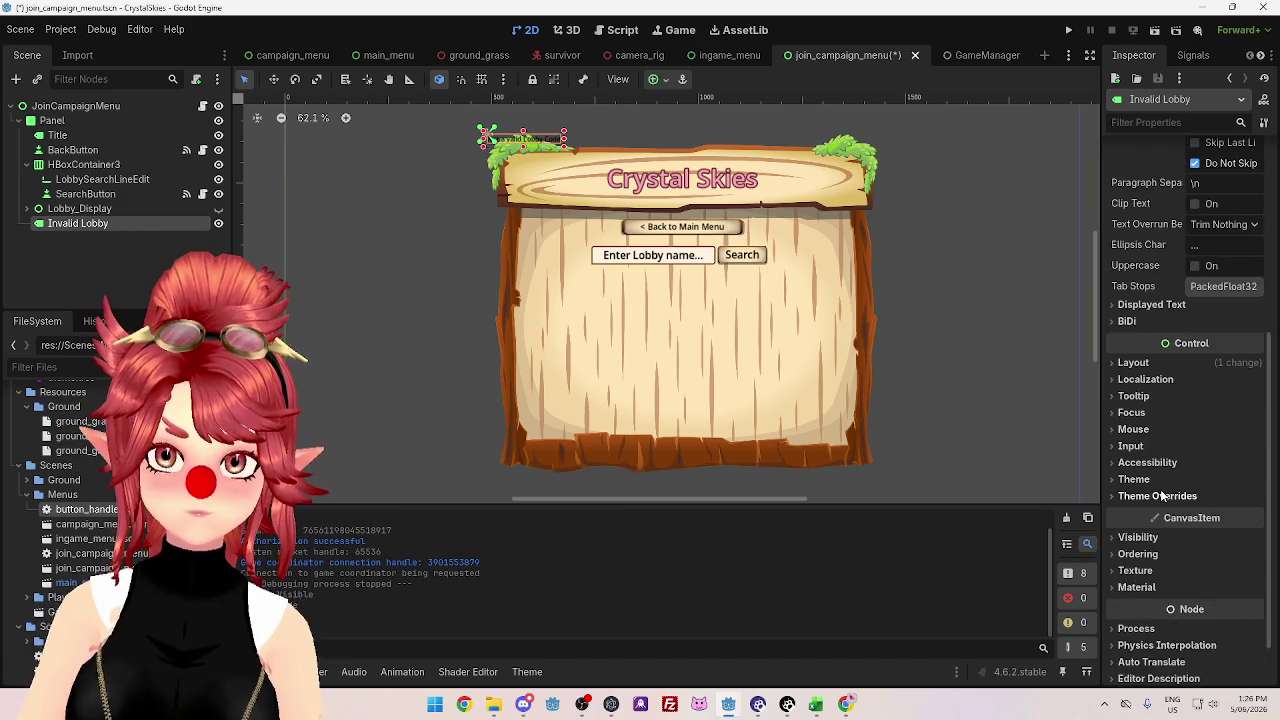
click(1112, 421)
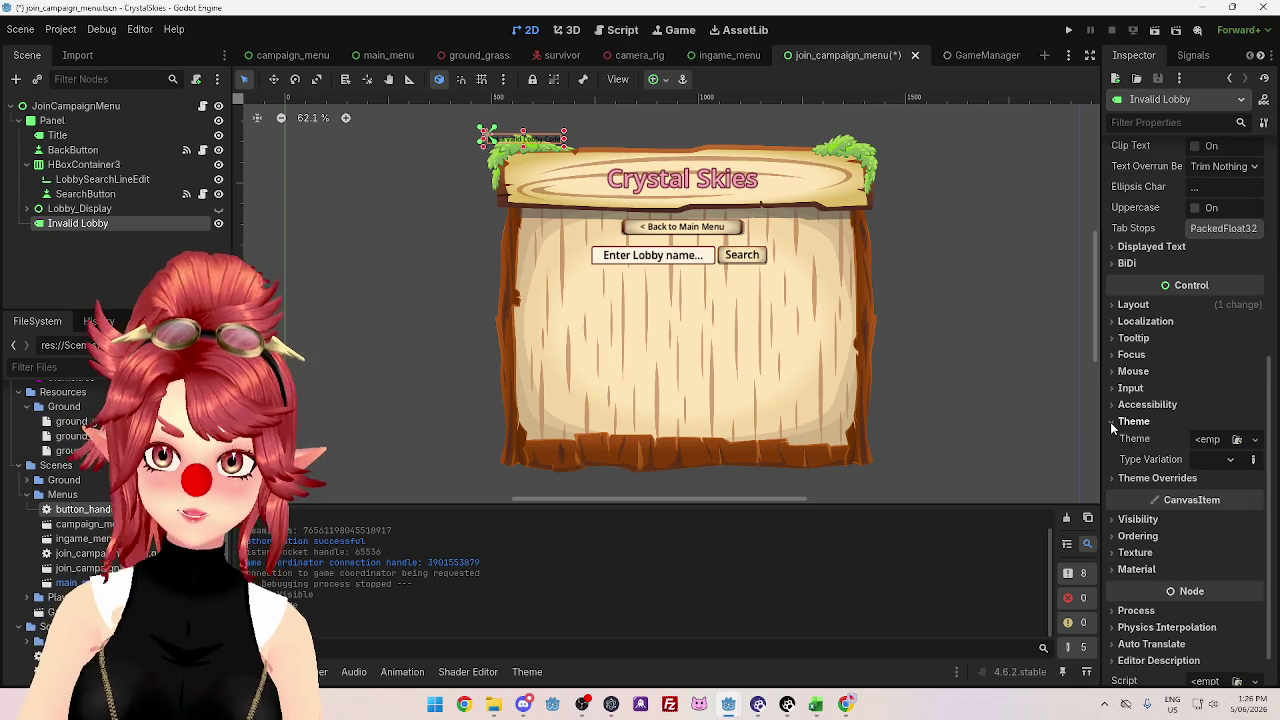
click(1230, 461)
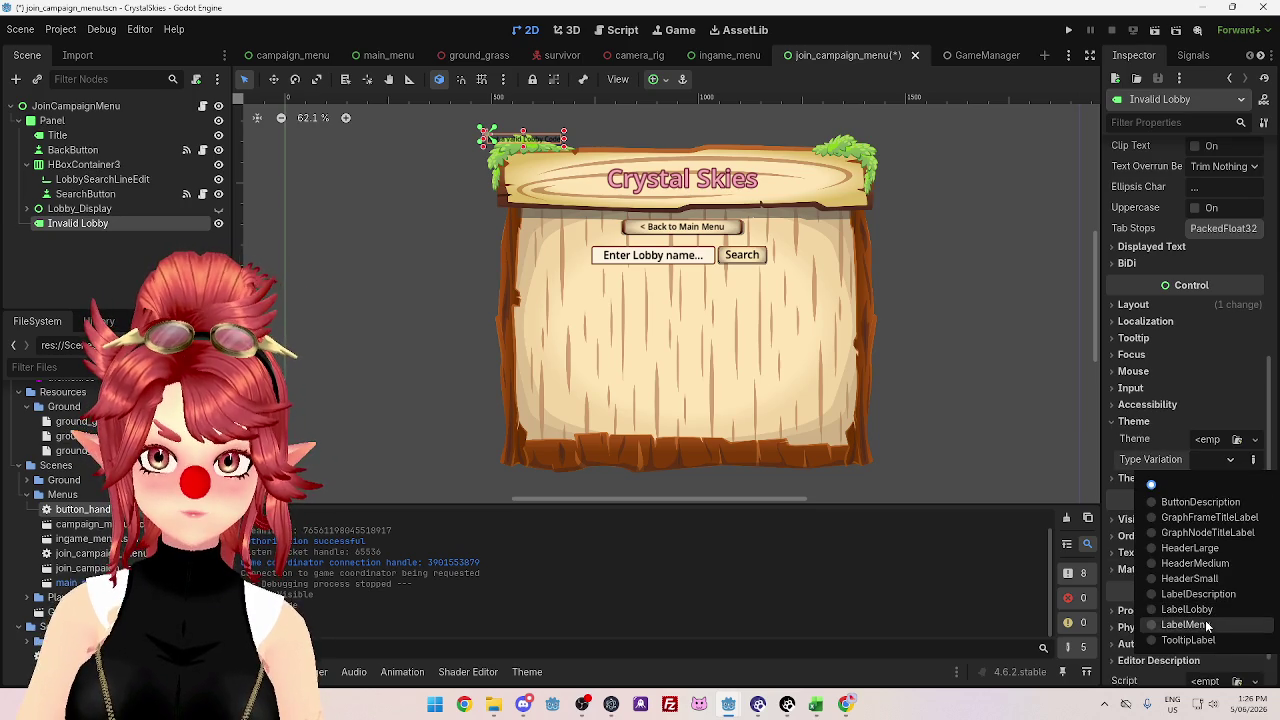
click(1212, 611)
click(1230, 461)
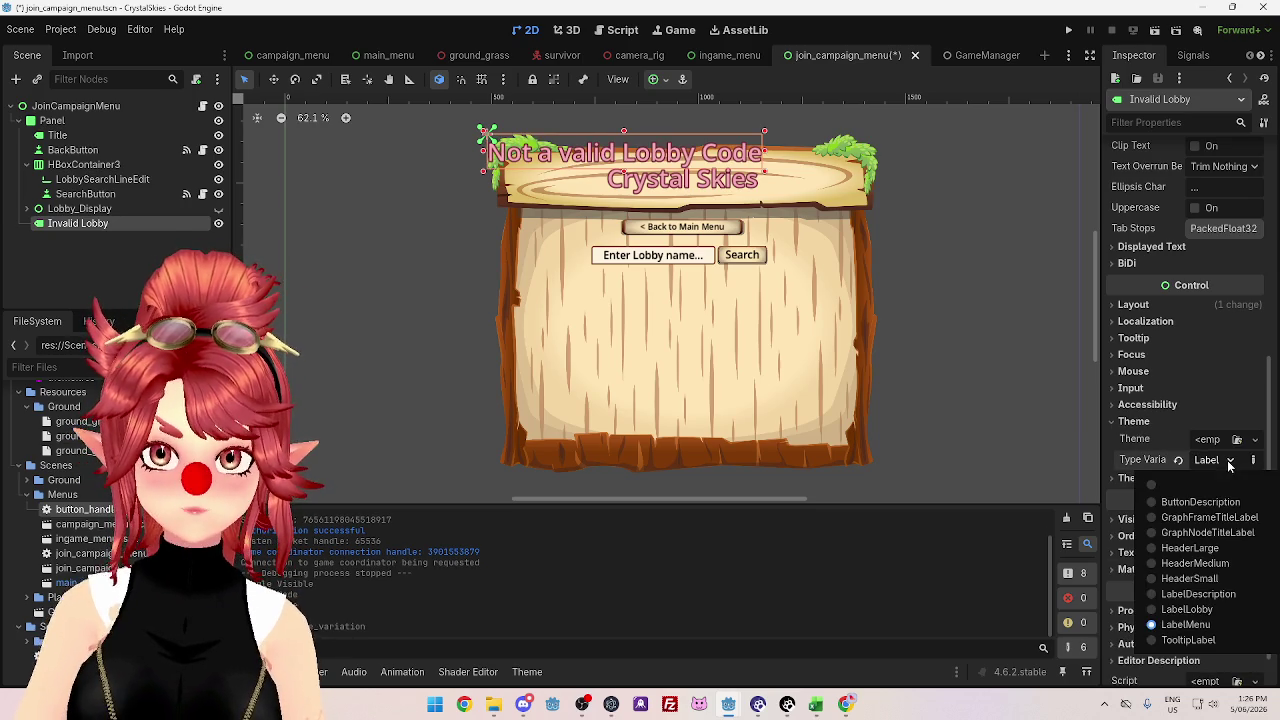
click(1195, 610)
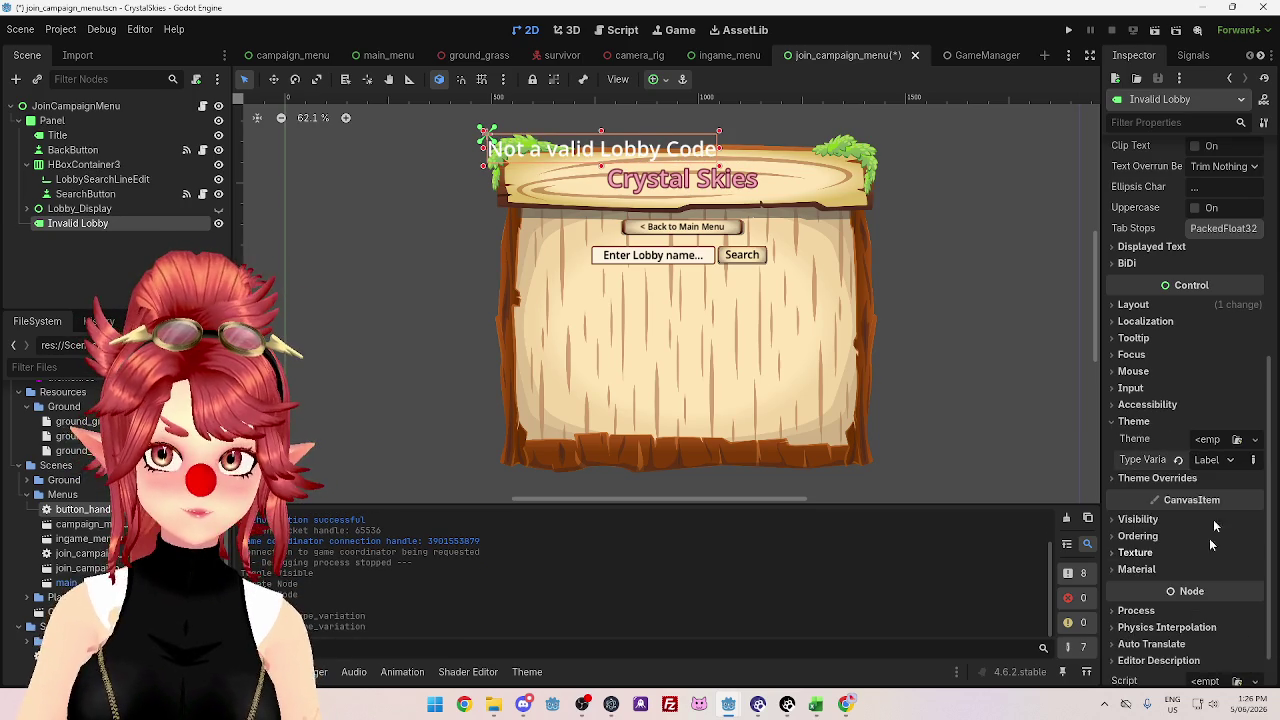
click(1230, 463)
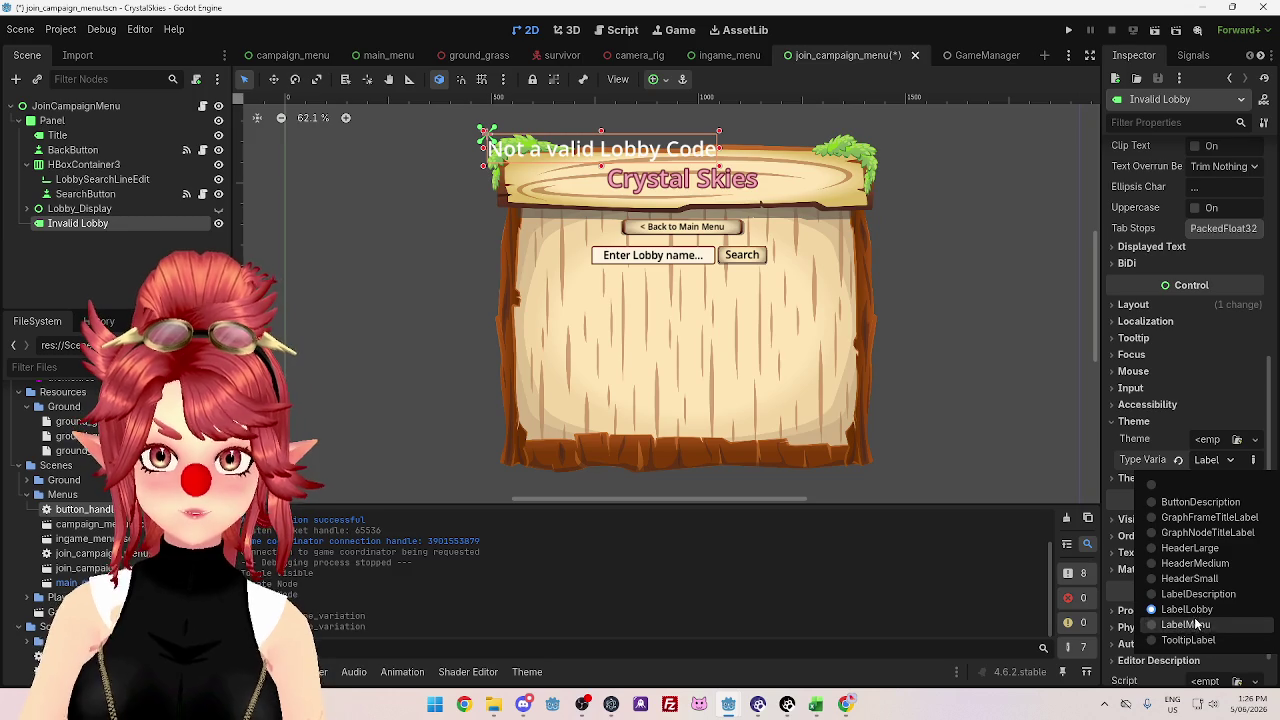
click(1170, 594)
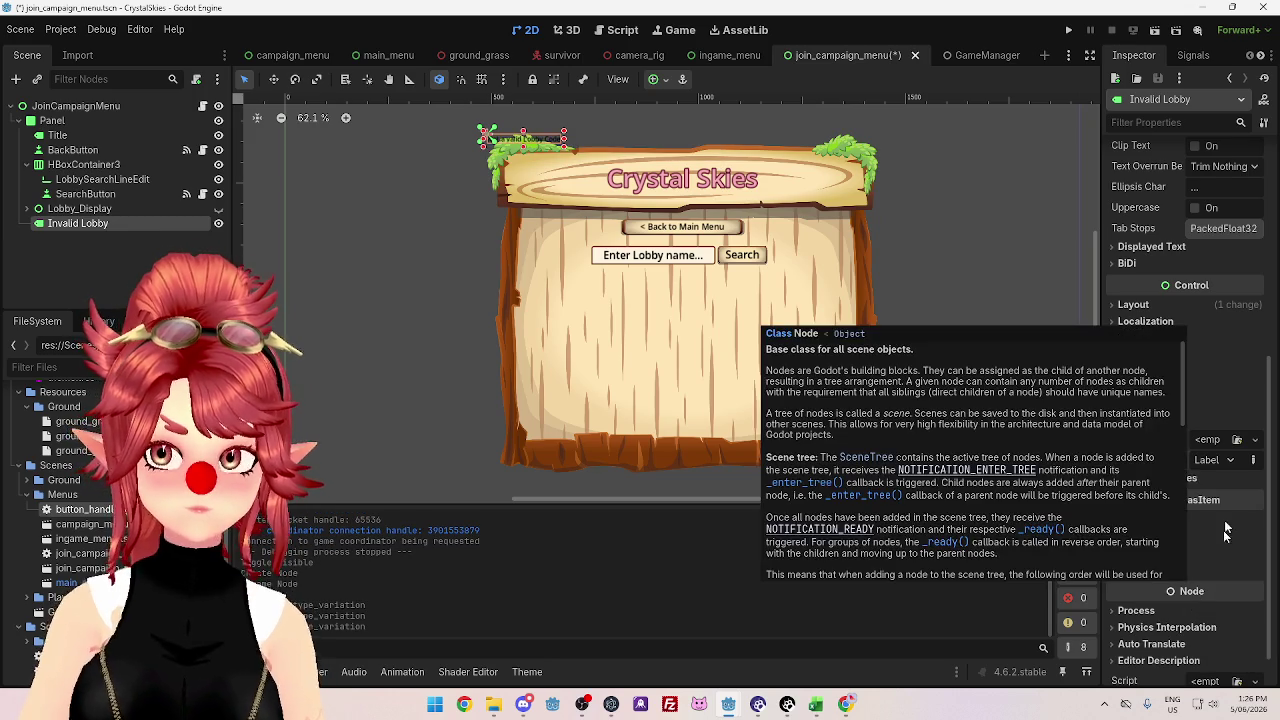
click(1232, 462)
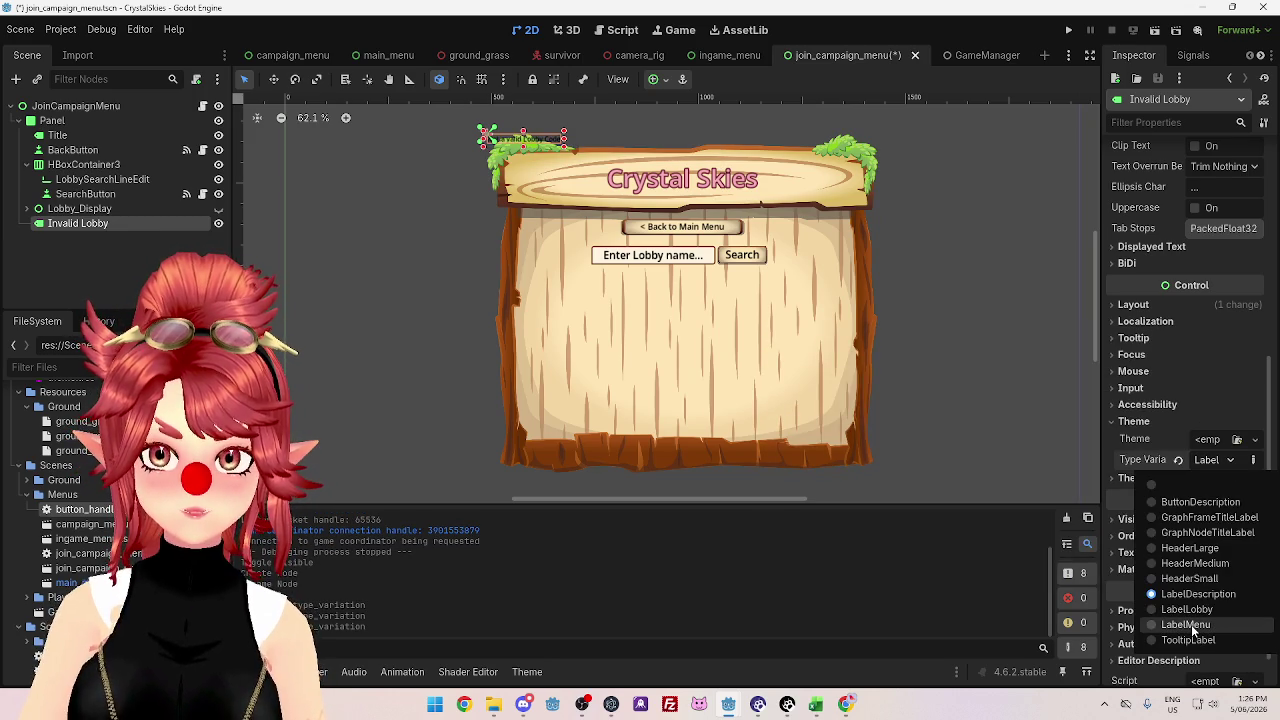
click(1190, 625)
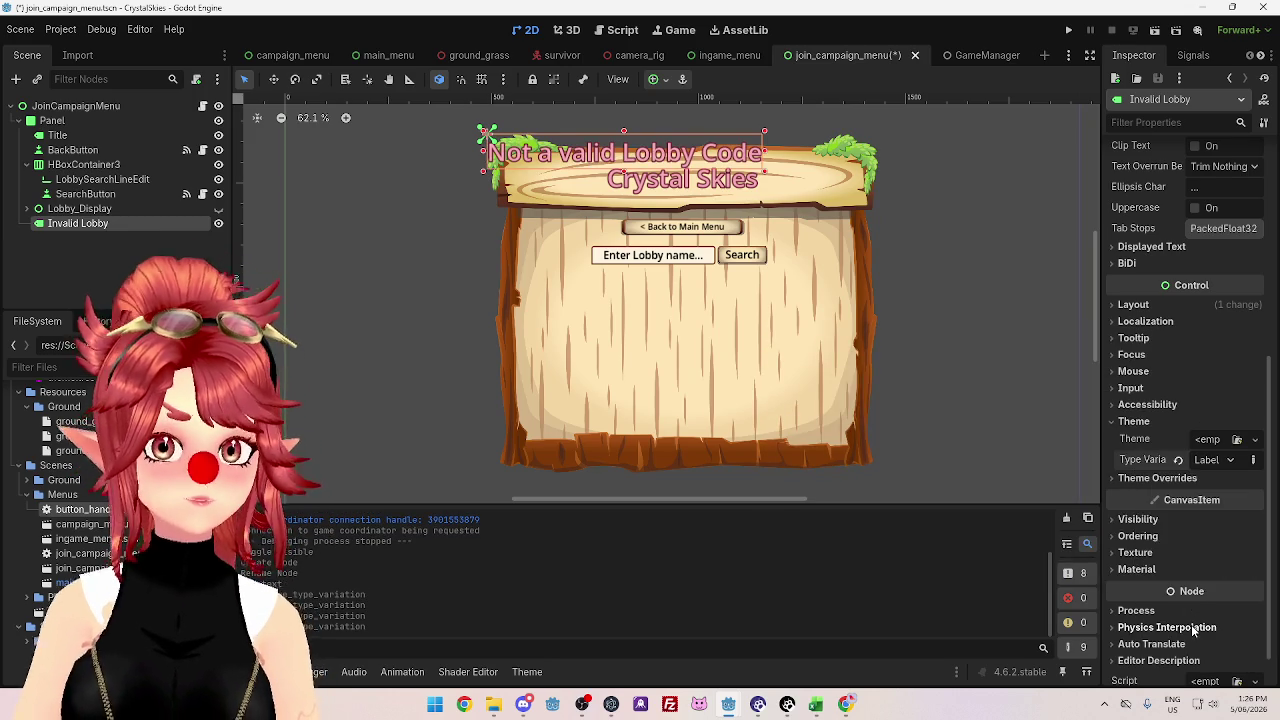
click(1231, 462)
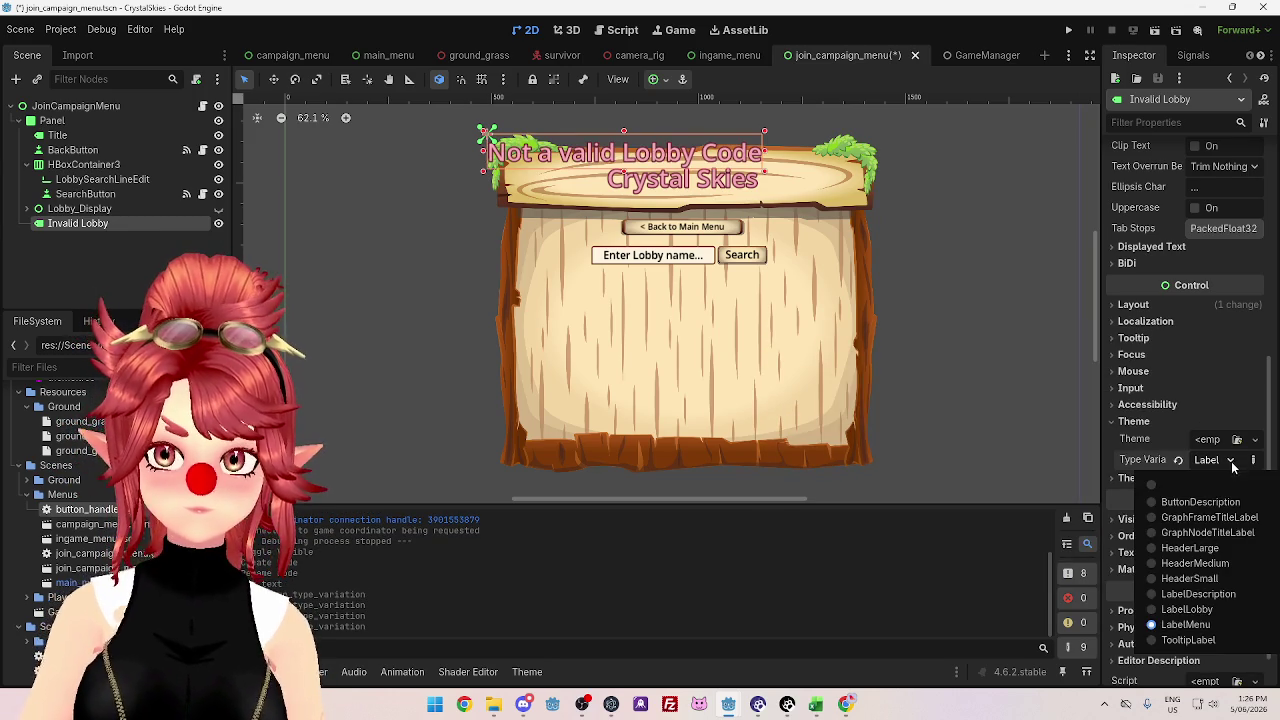
click(1201, 610)
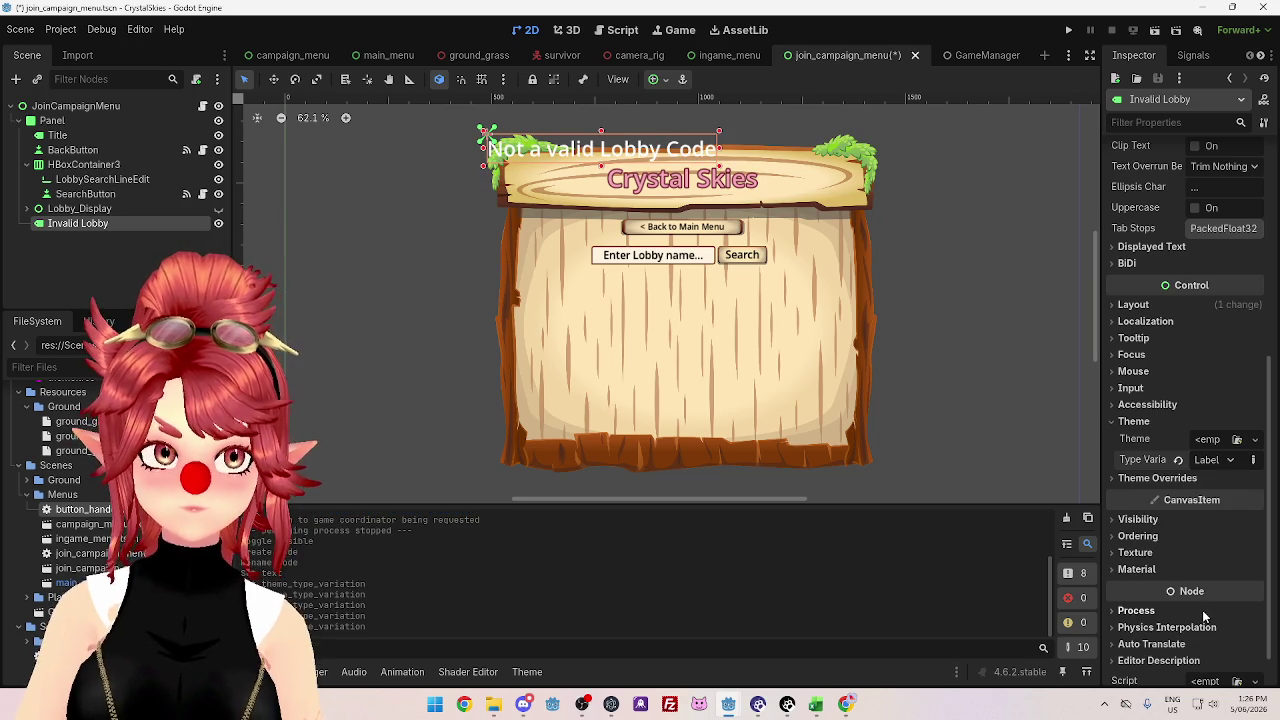
click(1214, 465)
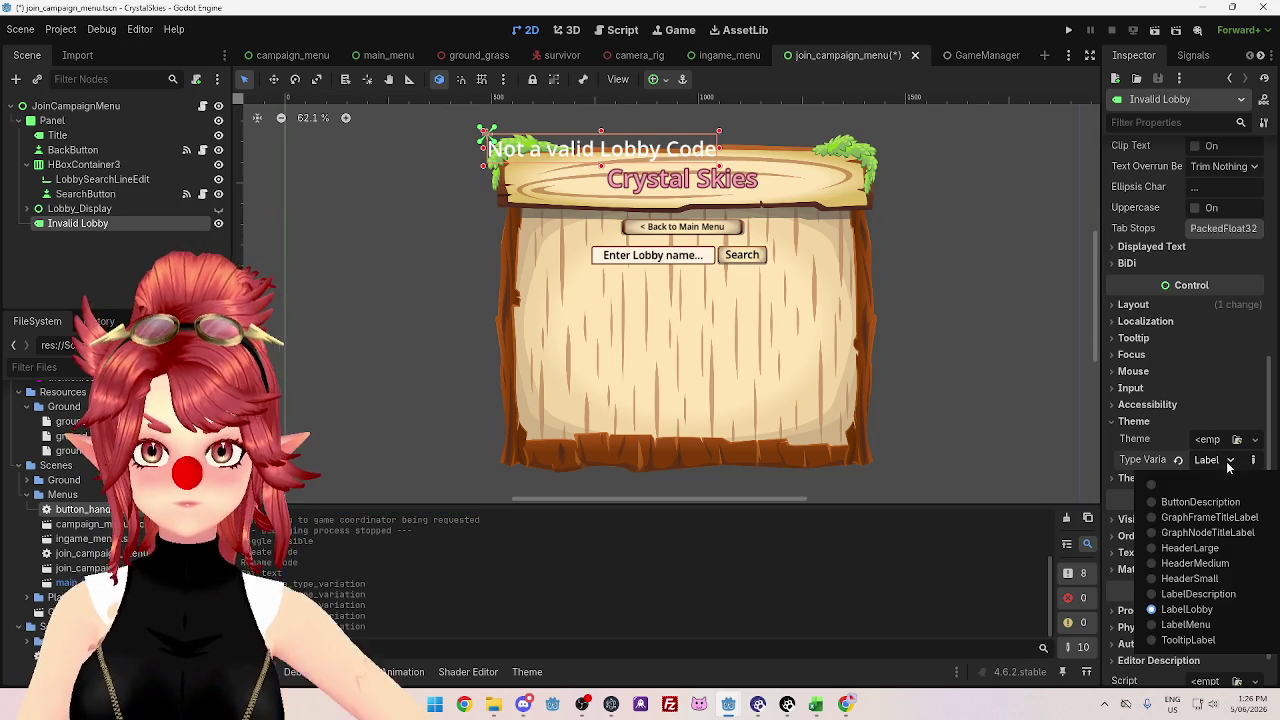
click(1201, 597)
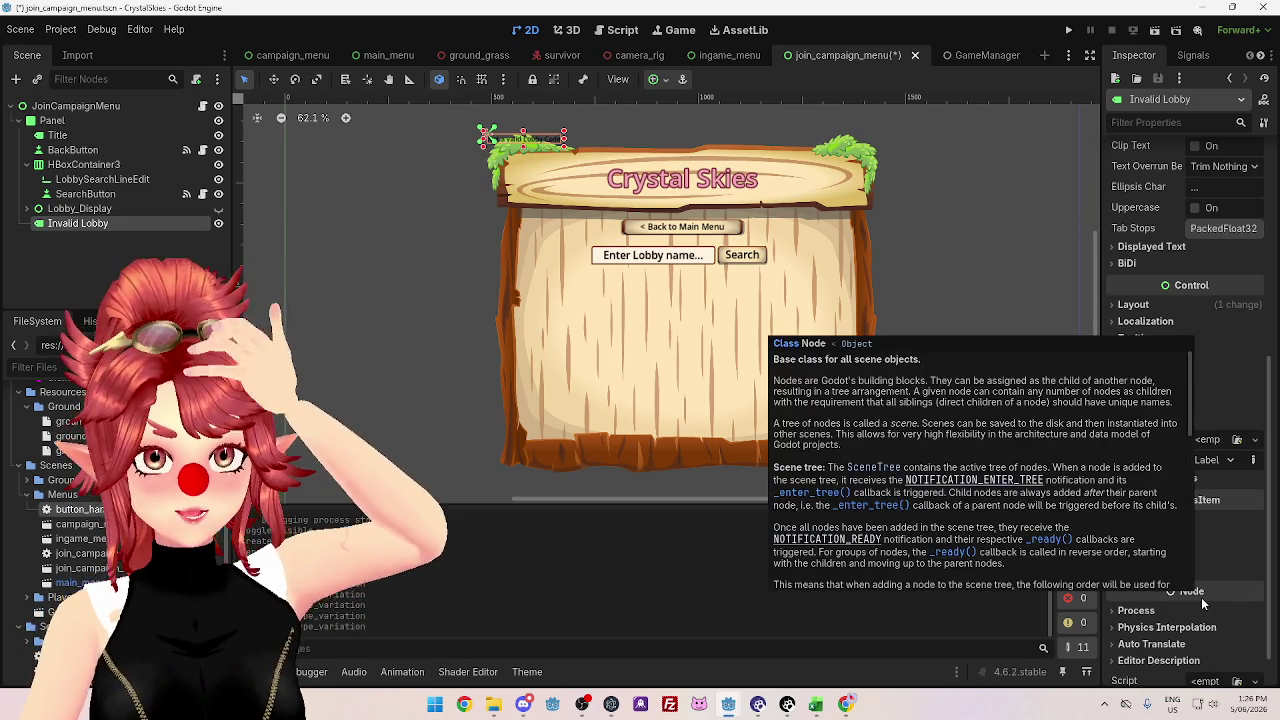
click(1226, 463)
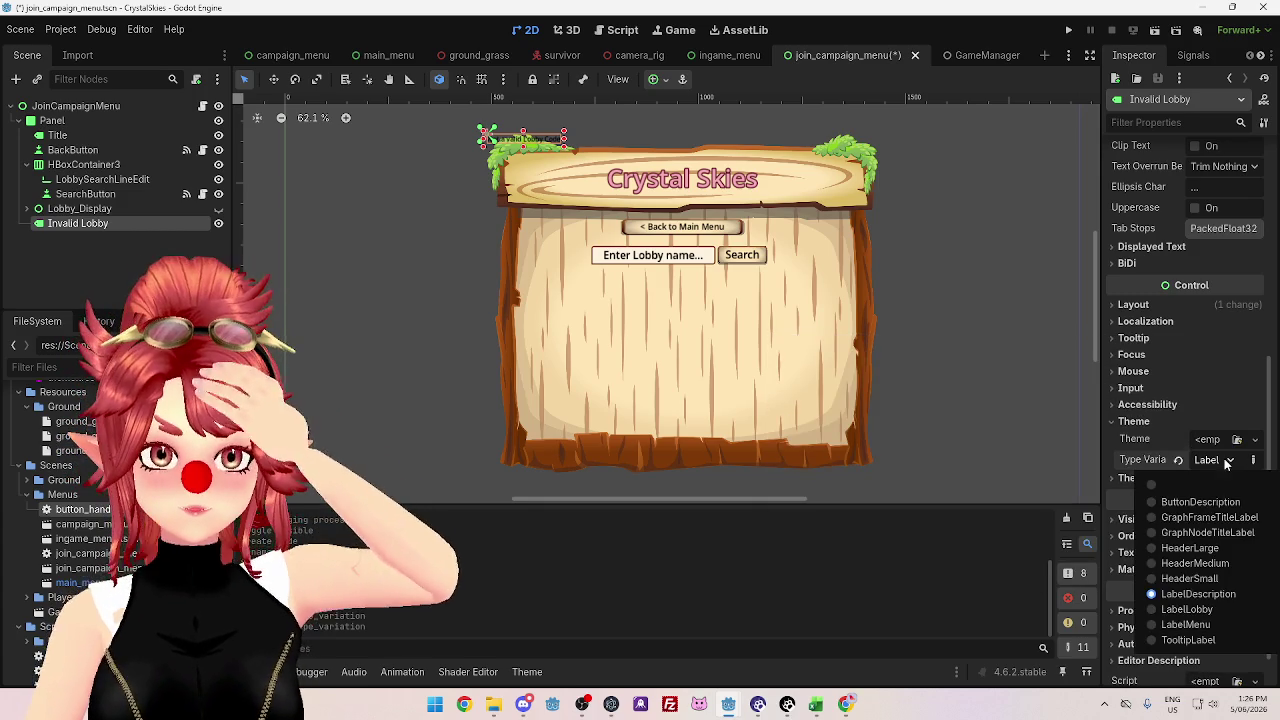
click(1206, 486)
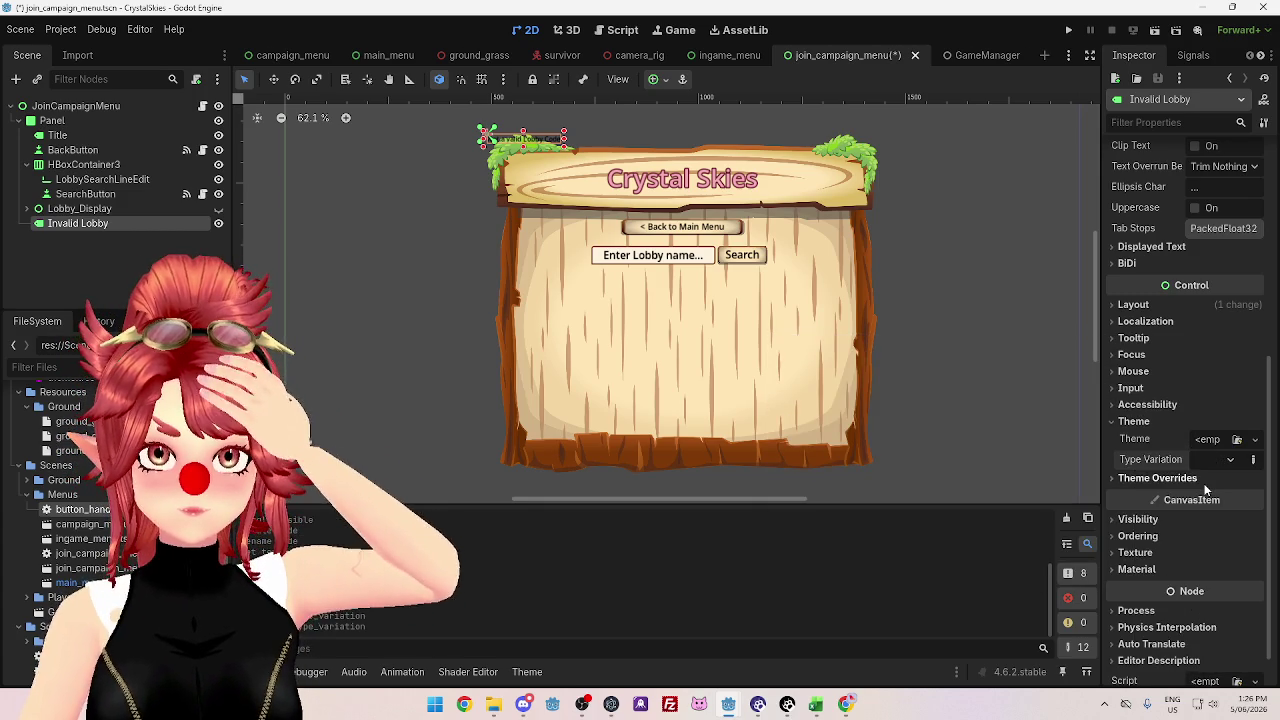
click(1230, 460)
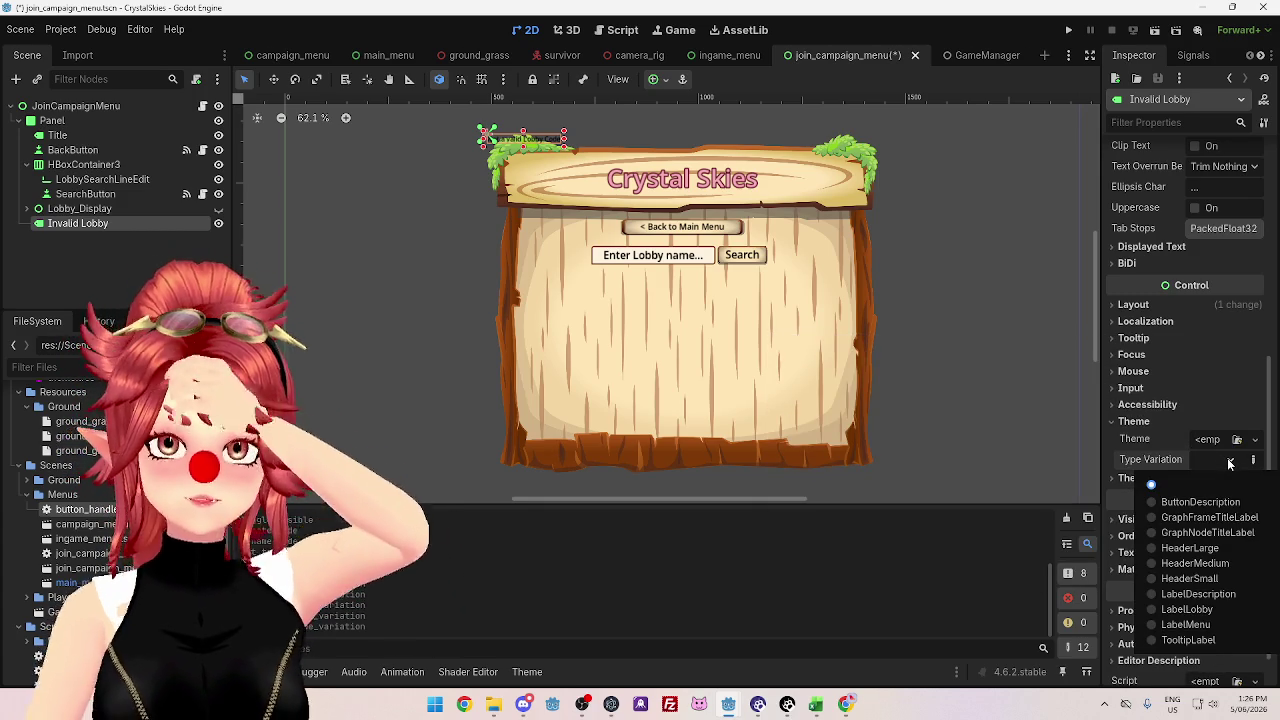
click(1230, 460)
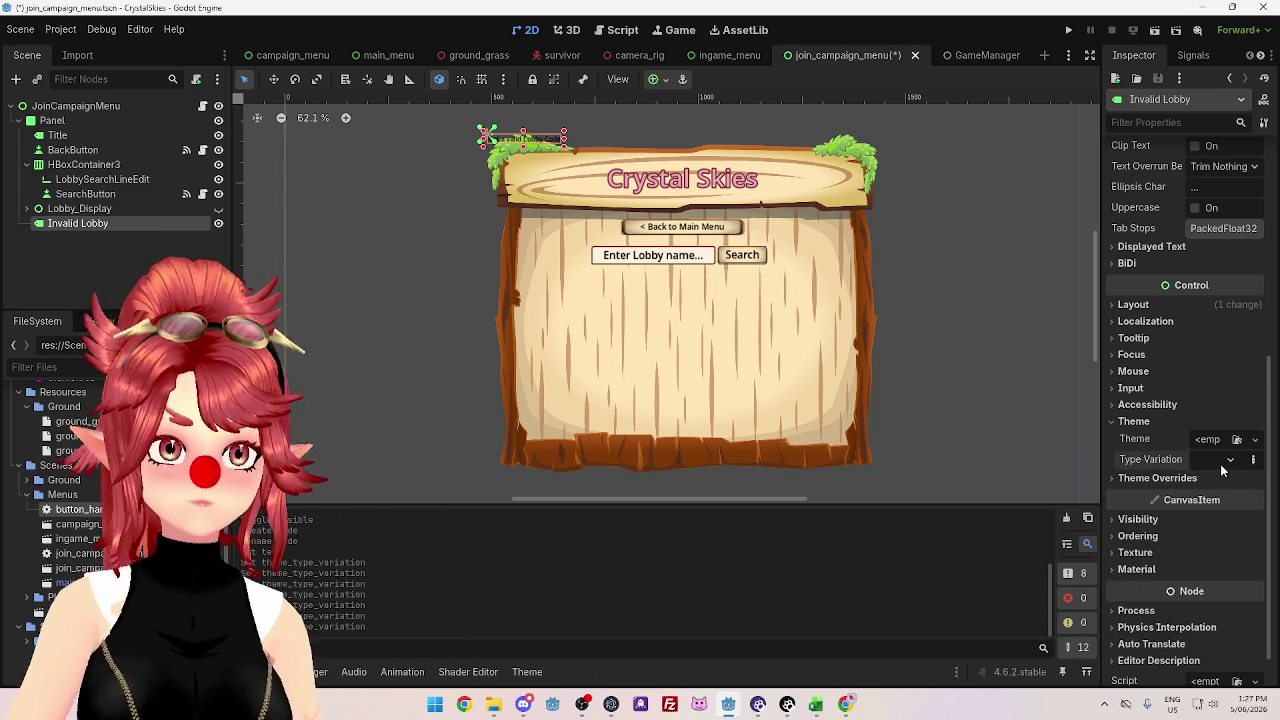
- Open theme.tres in the theme editor and select the Label type, showing its font_size of 16
click(527, 672)
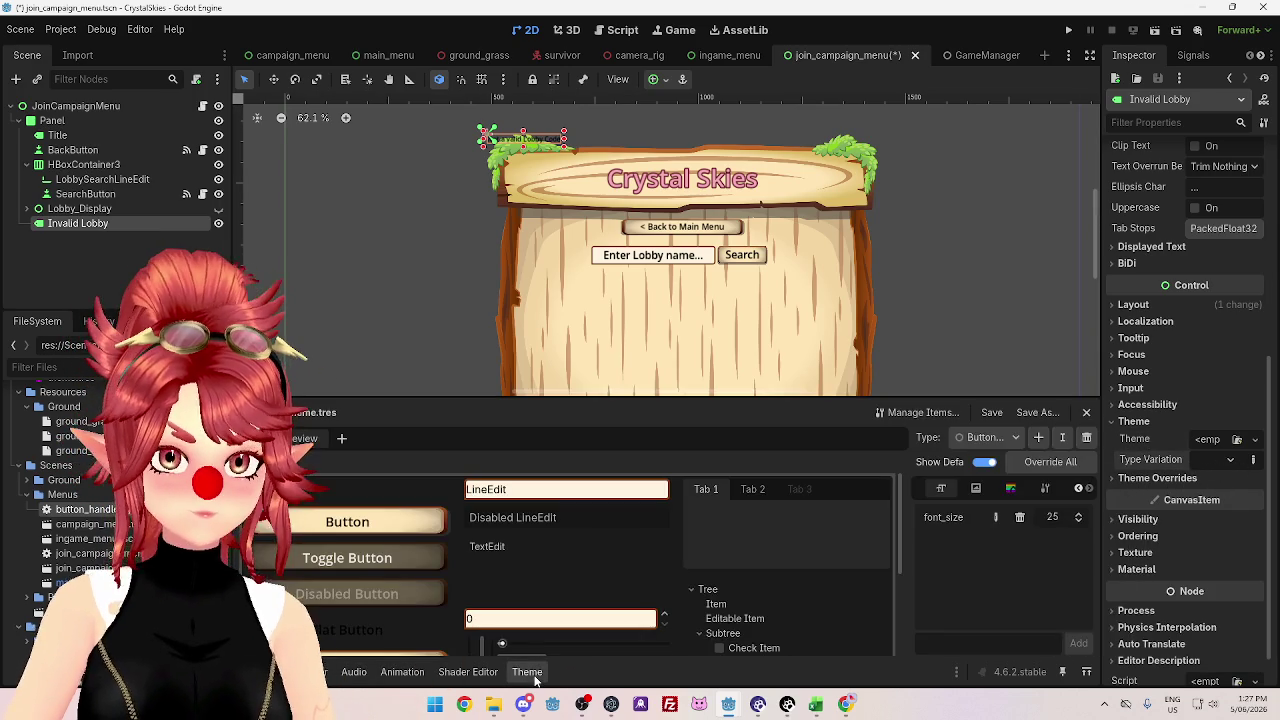
scroll(532, 560, down, 3)
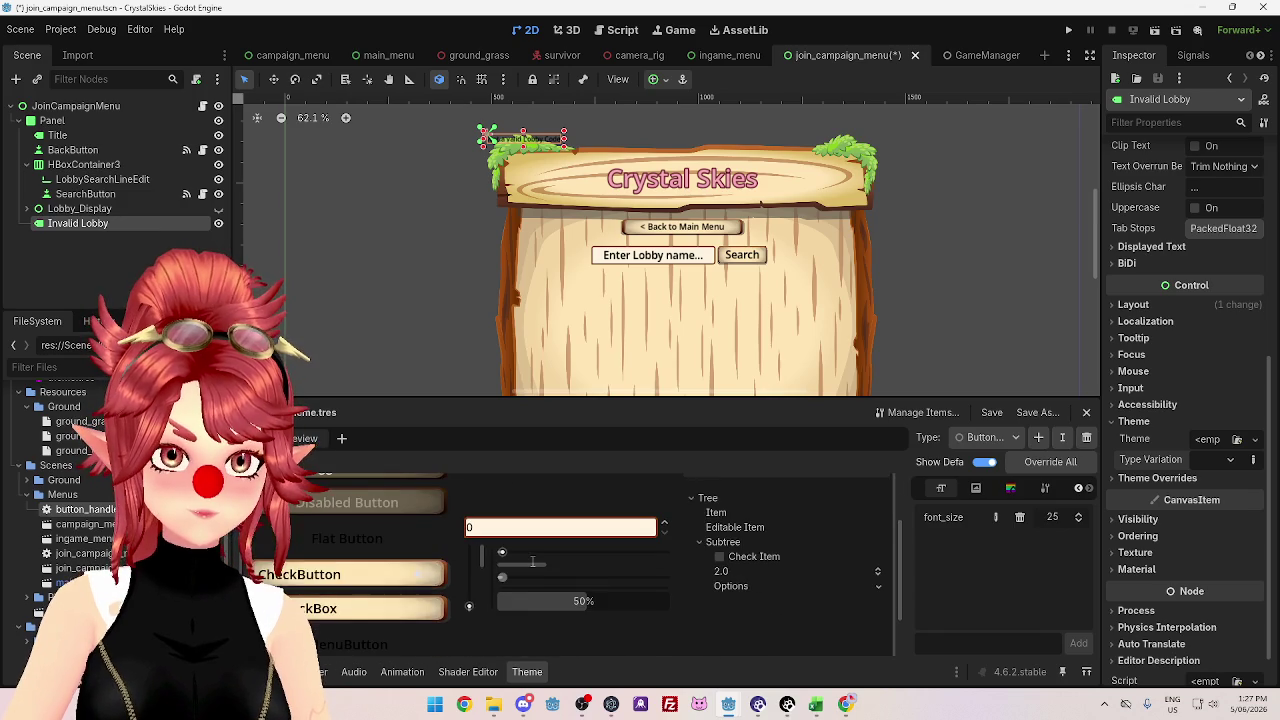
scroll(412, 598, up, 2)
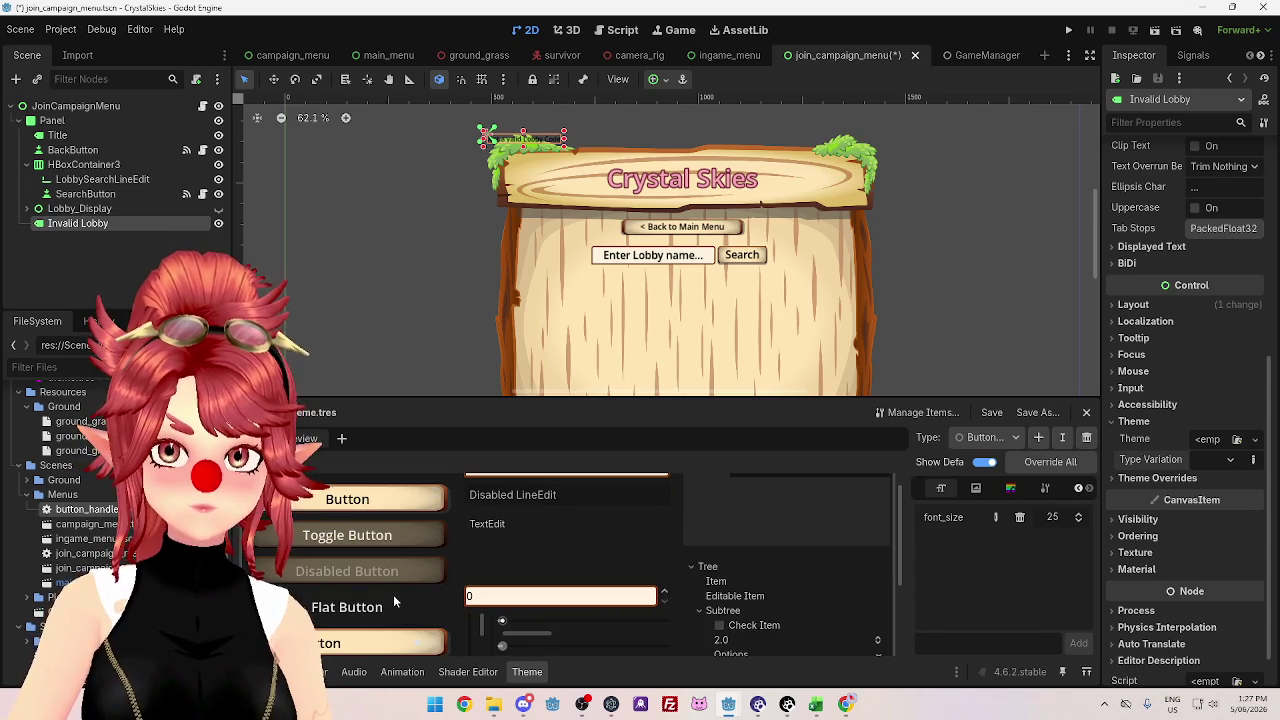
click(989, 440)
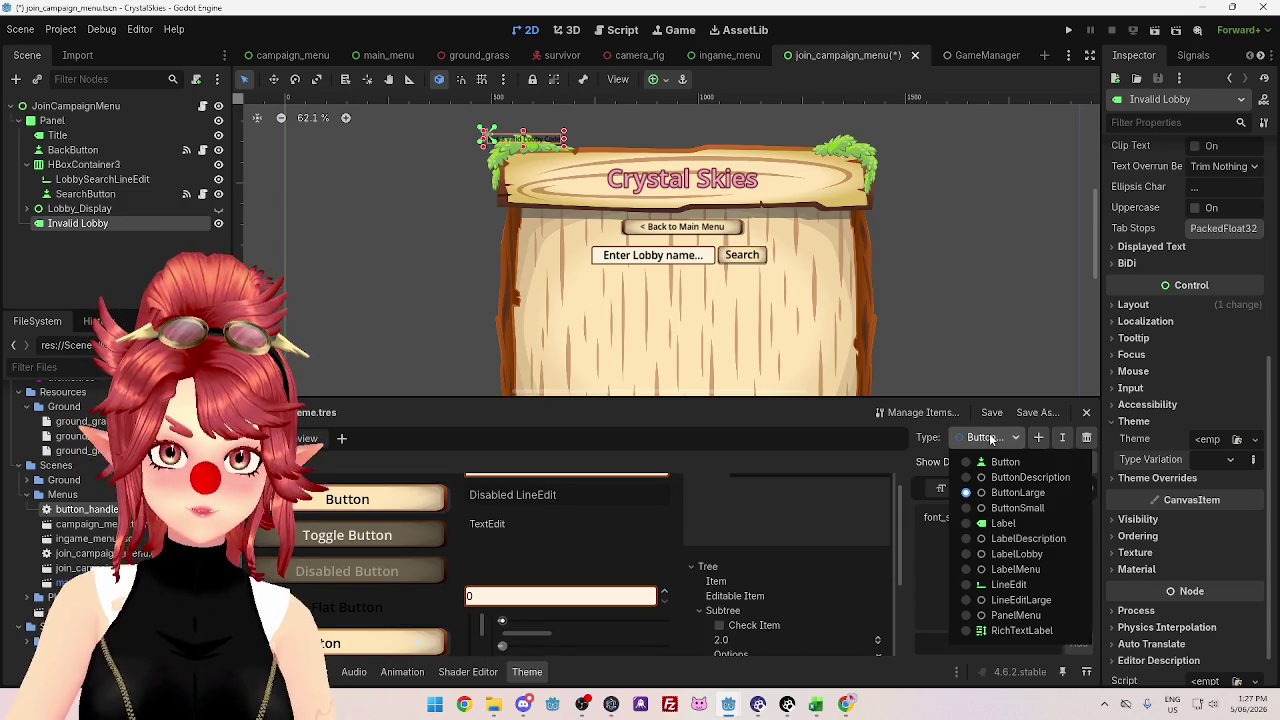
click(1001, 524)
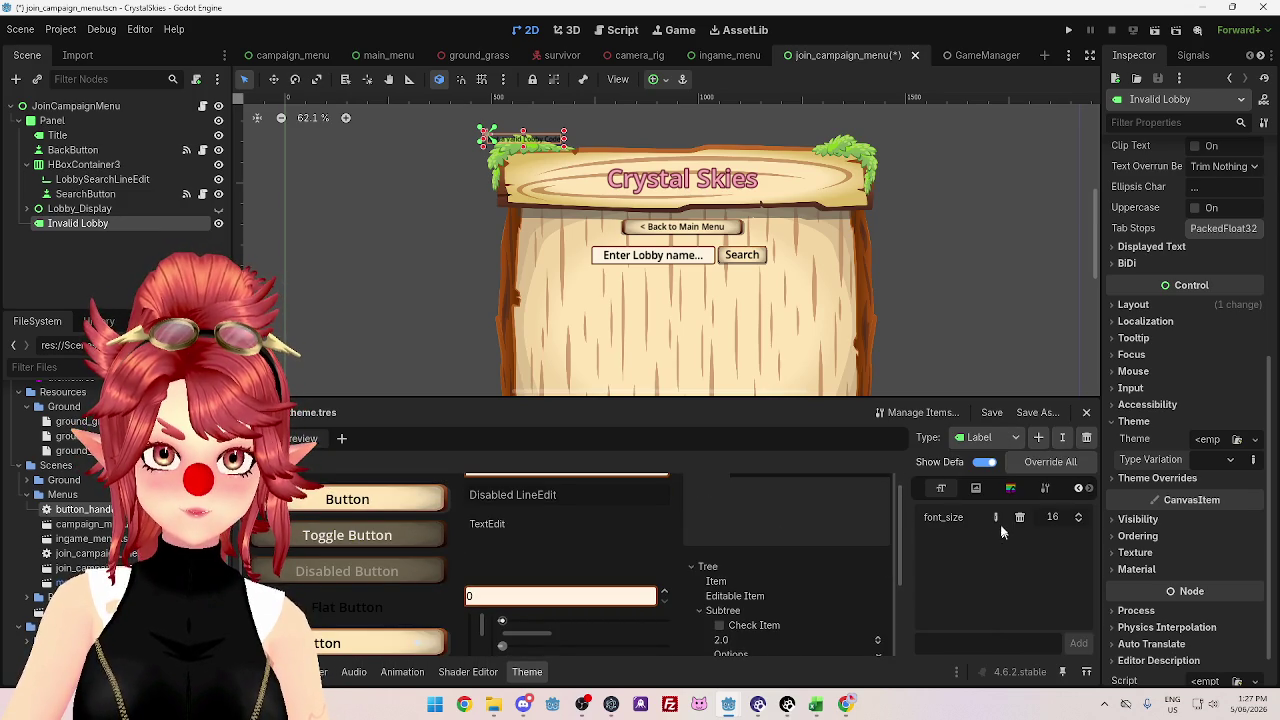
click(978, 437)
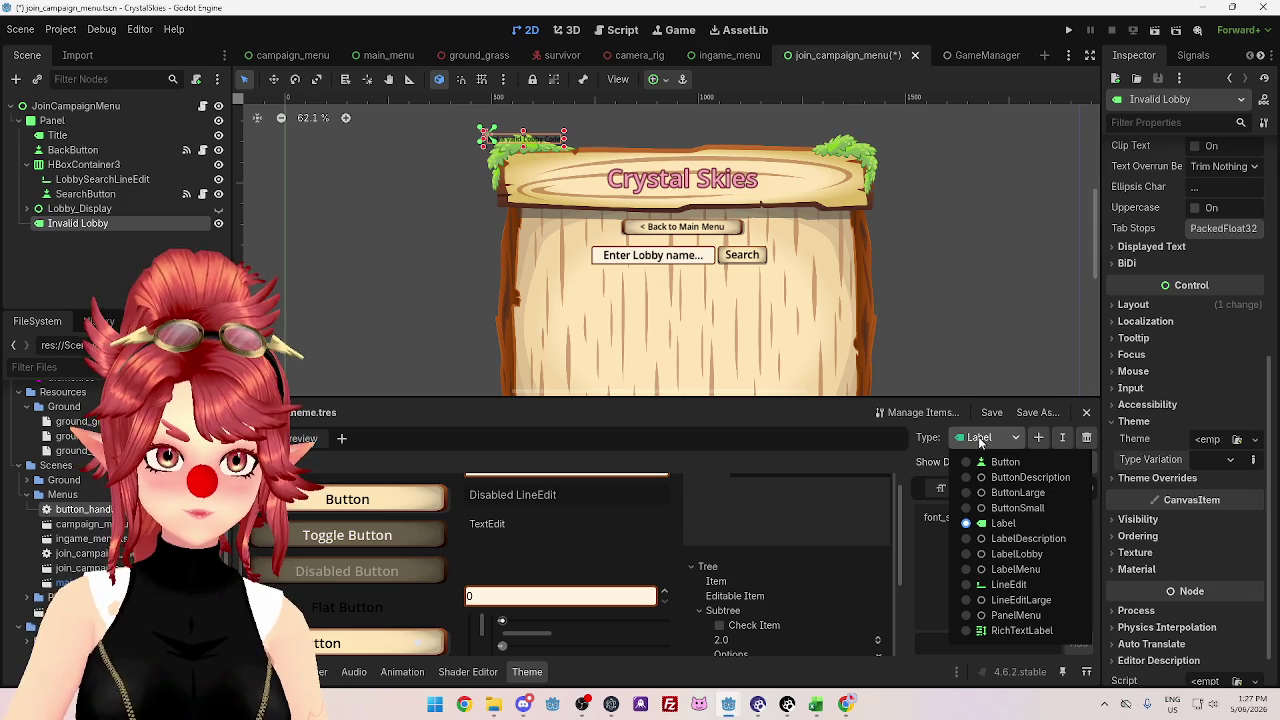
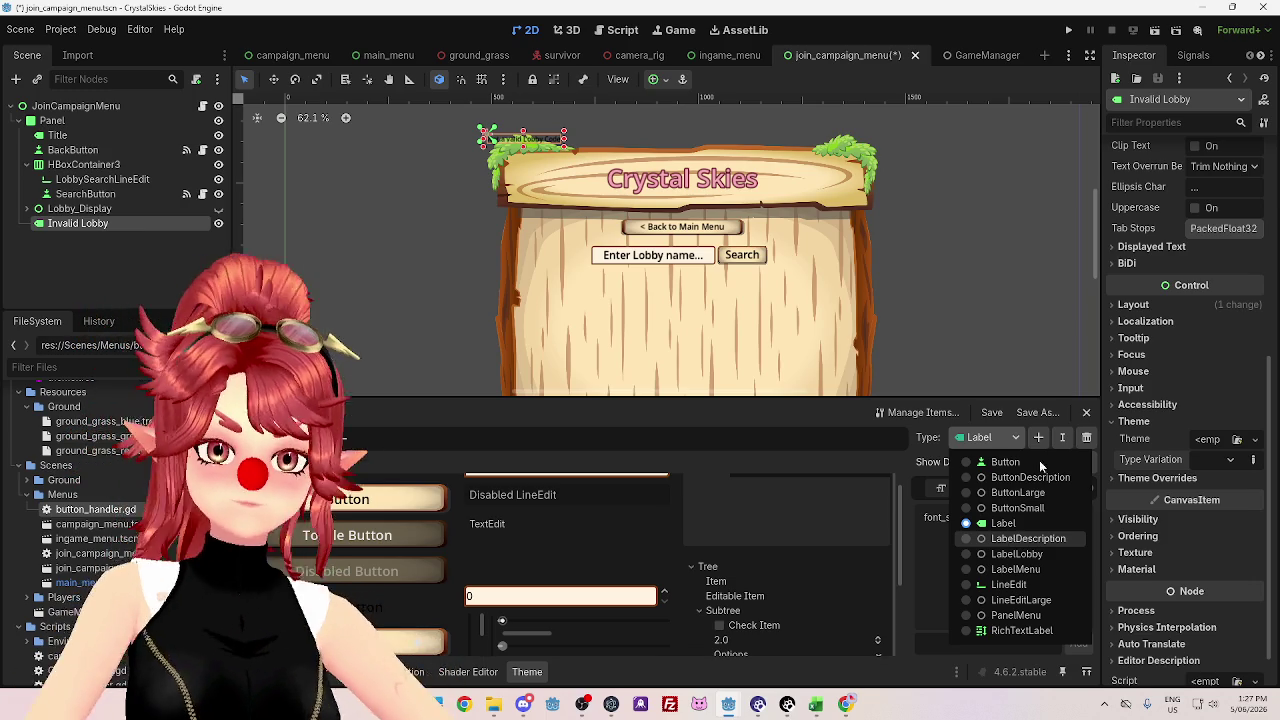
- Add a new theme type named LabelDescriptionLarge in the theme items manager
click(920, 412)
click(920, 413)
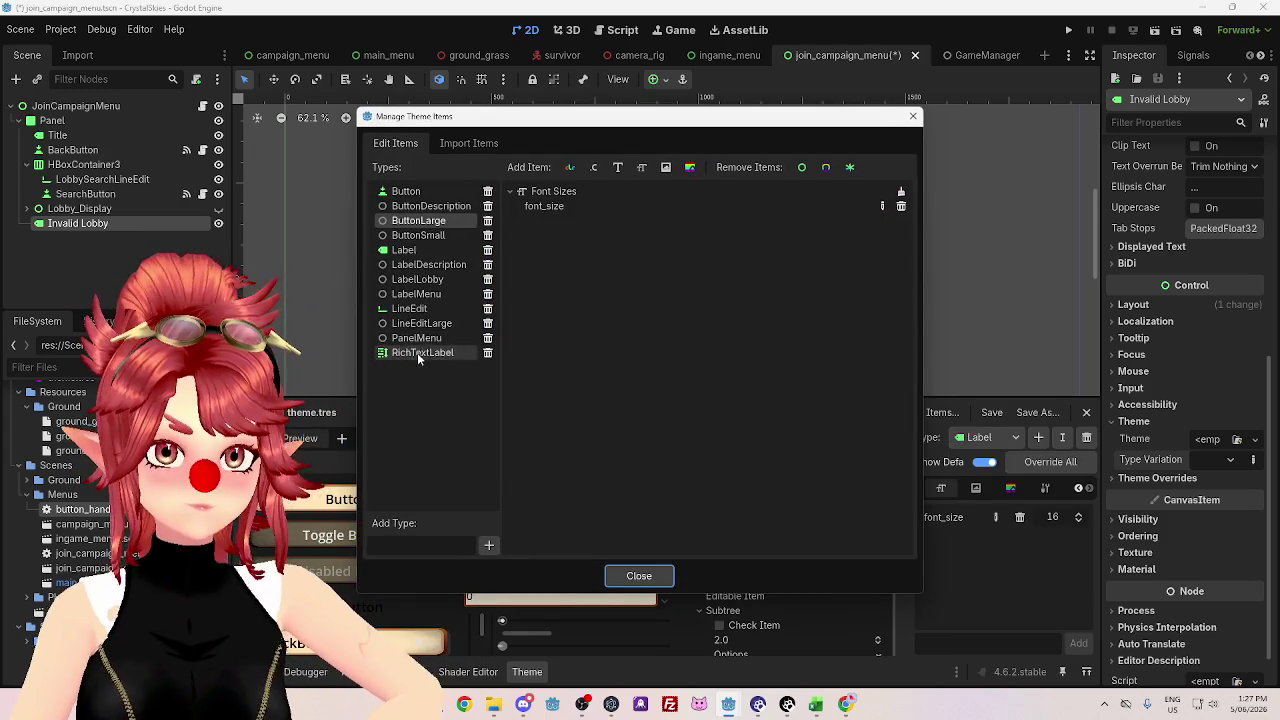
double_click(422, 265)
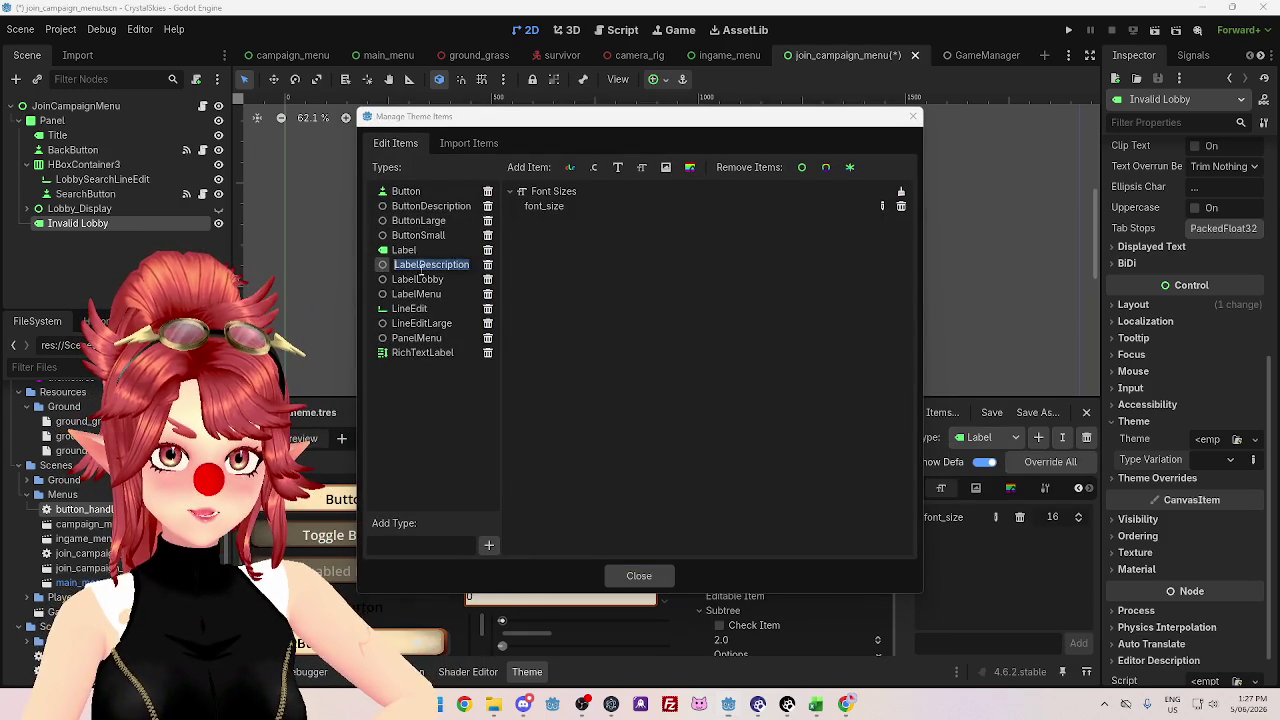
click(403, 547)
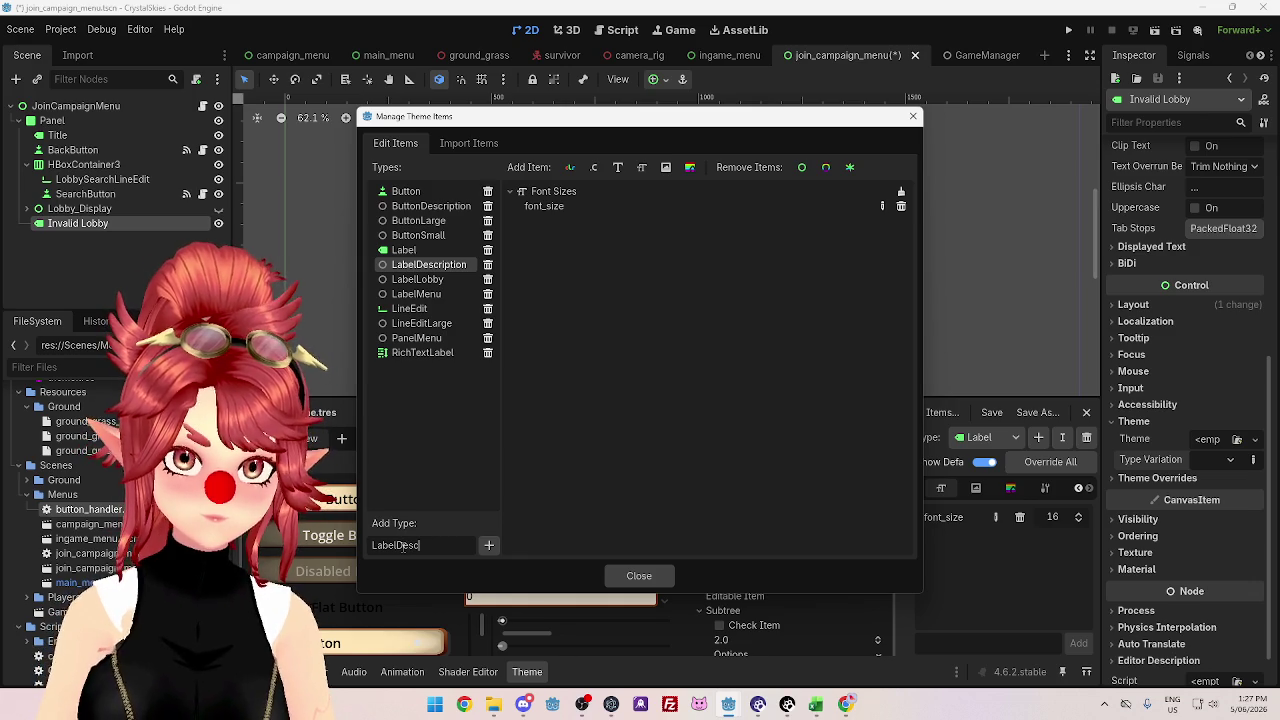
text(LabelDescriptionLarg)
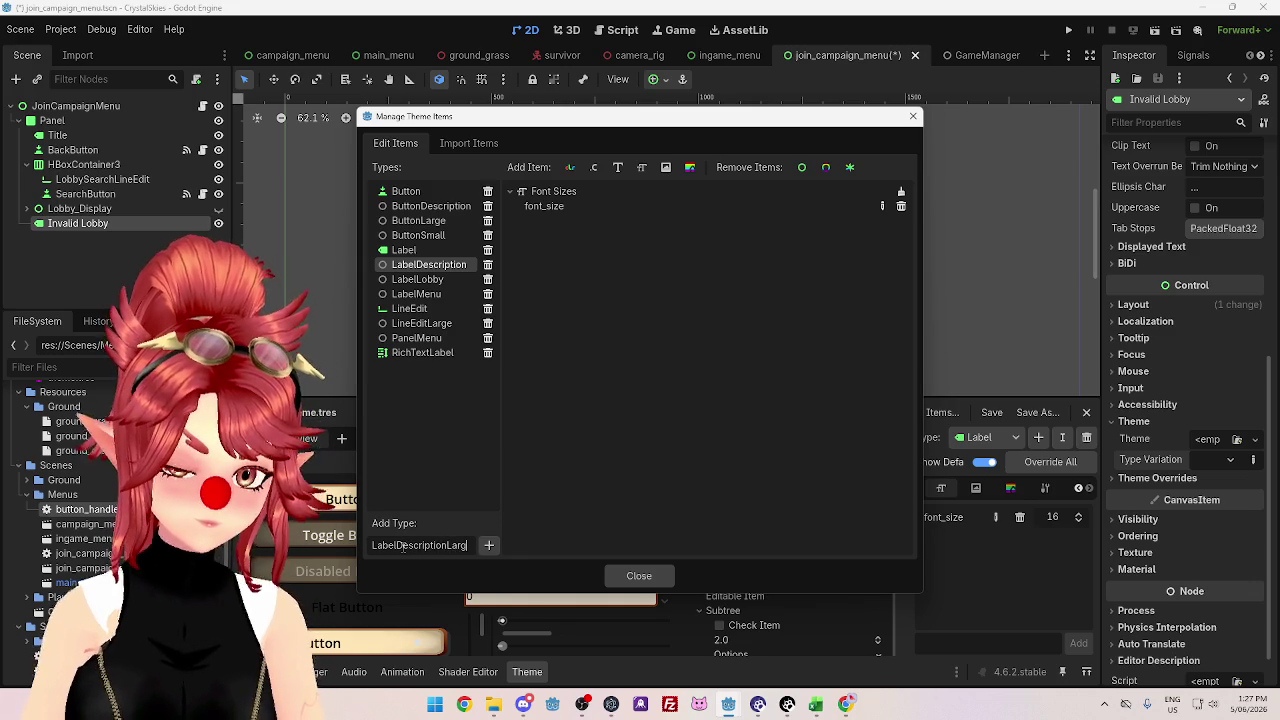
text(e)
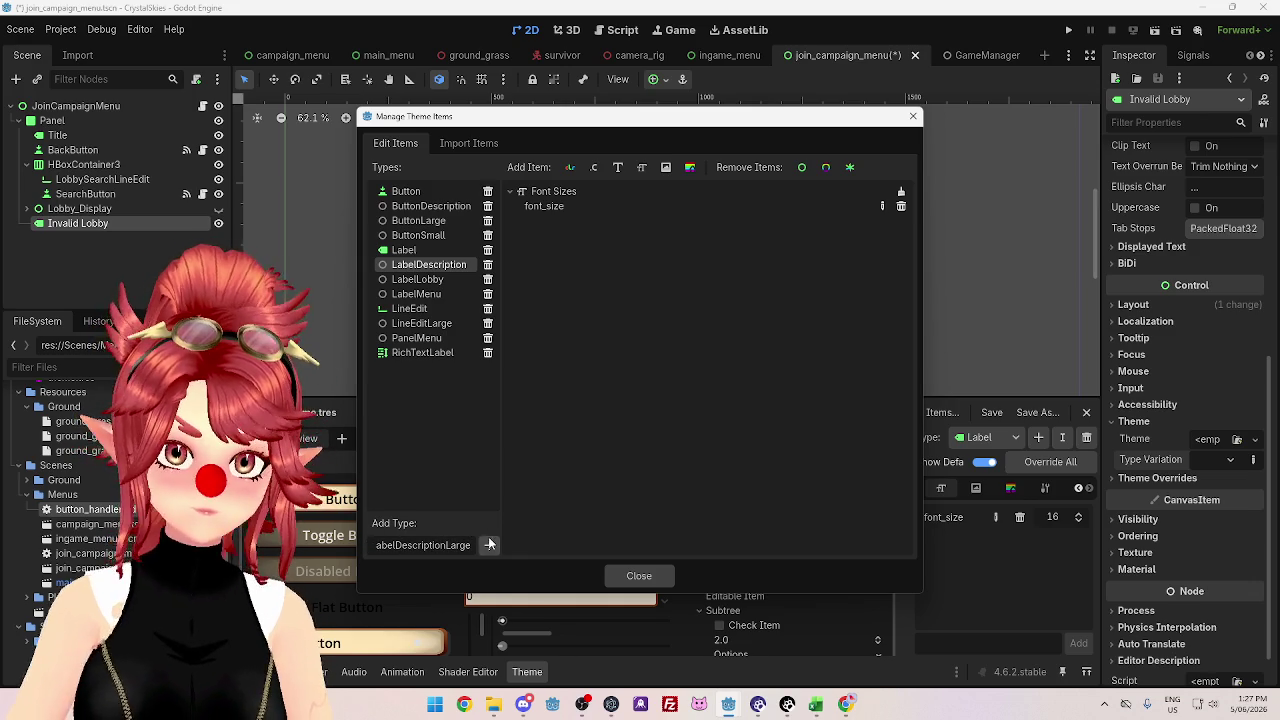
click(490, 544)
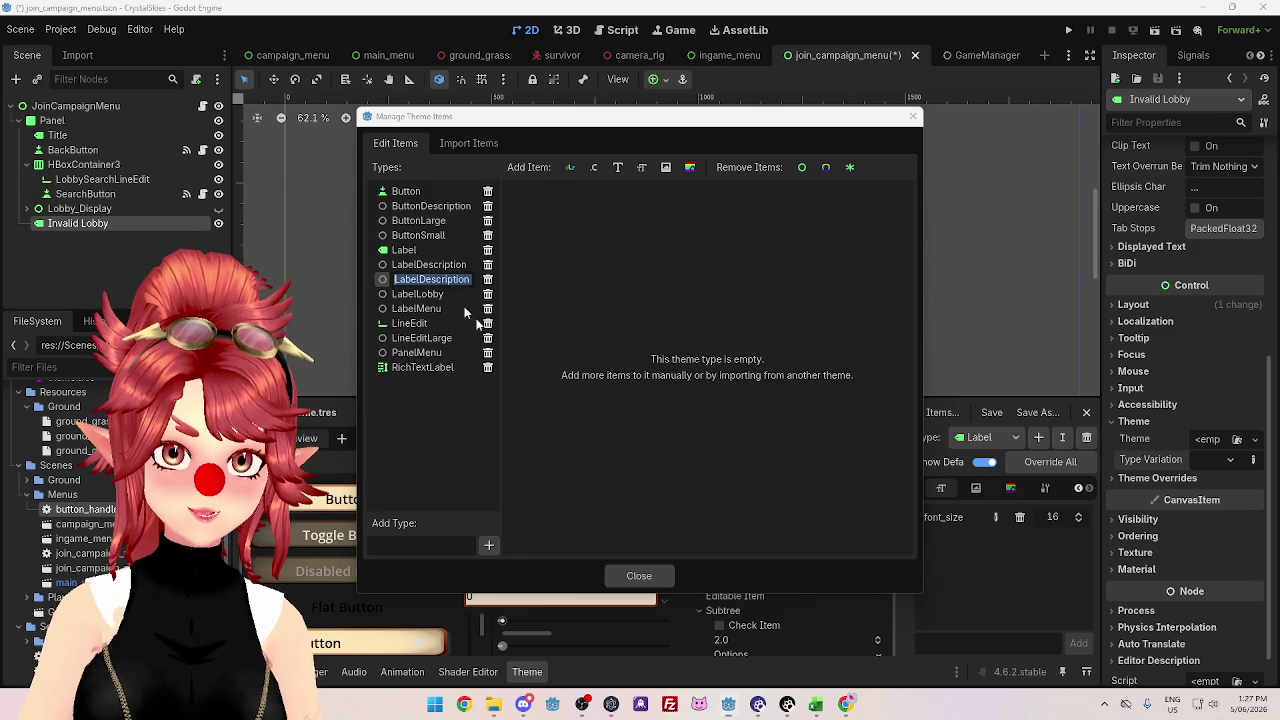
- Delete the mistaken LabelDescriptionLarge type and add LabelDescLarge in its place
click(423, 265)
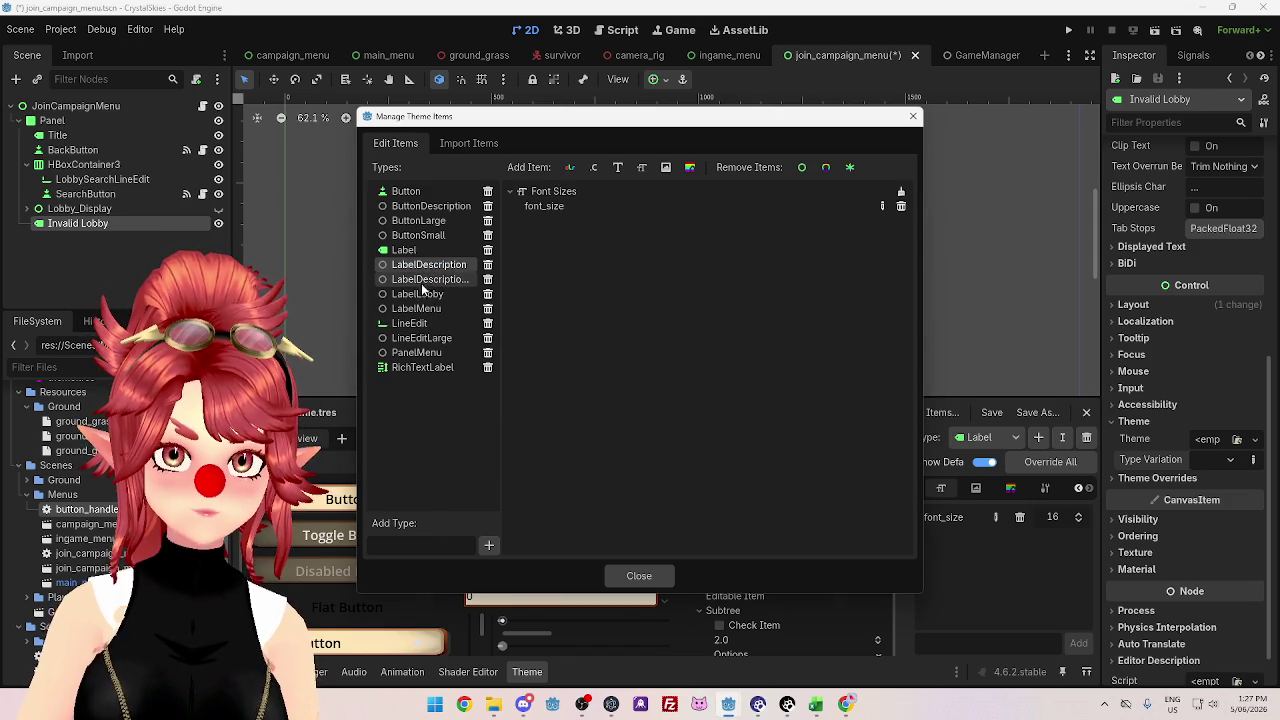
double_click(421, 280)
click(488, 279)
text(LabelDescLarge)
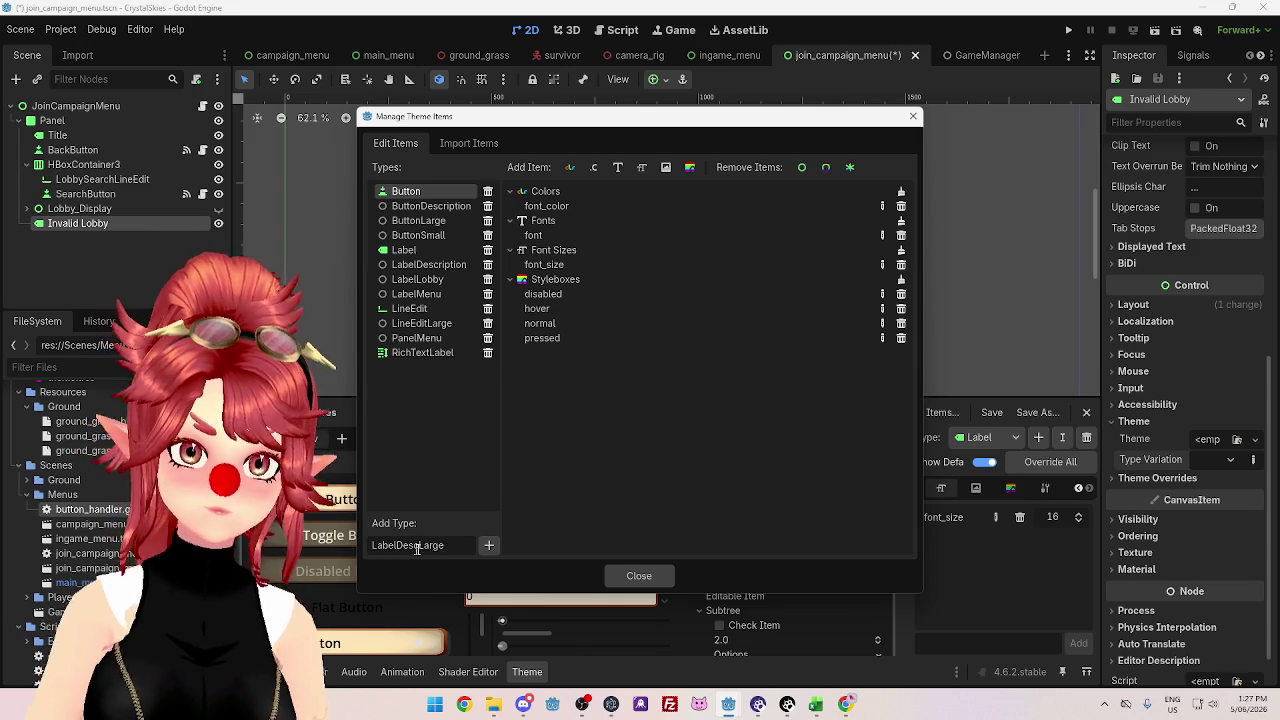
click(490, 545)
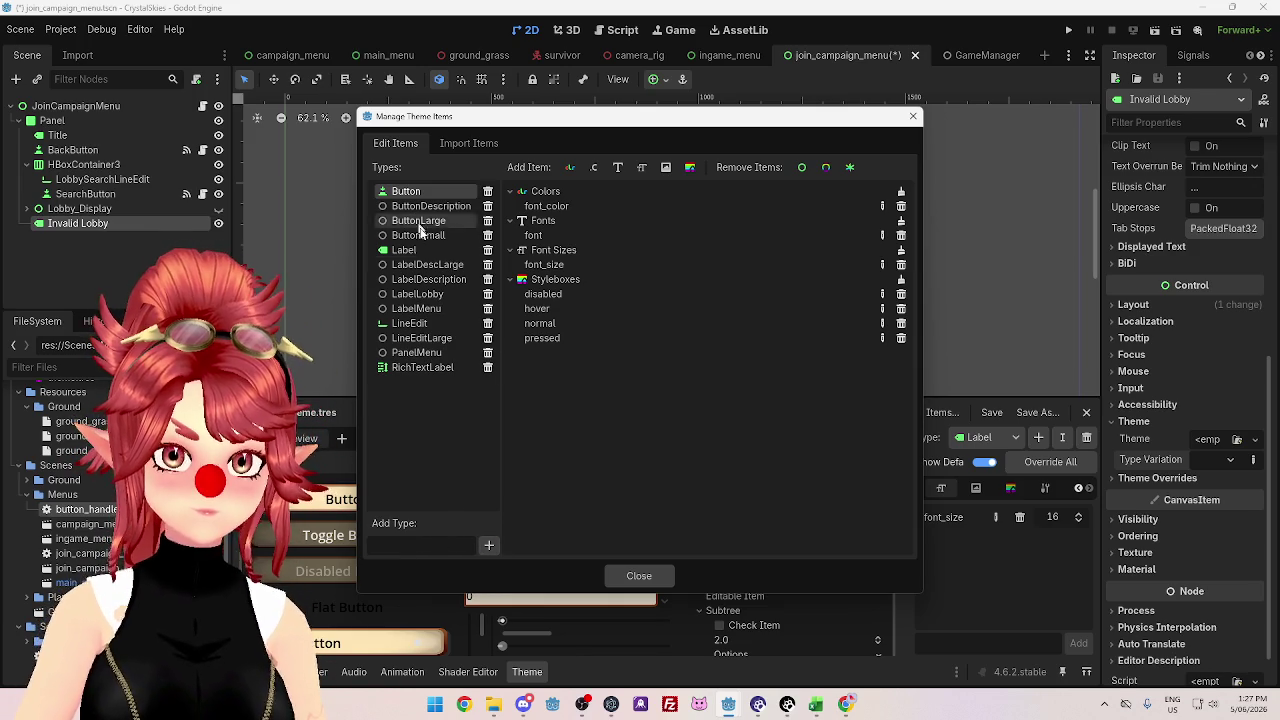
- Compare the empty LabelDescLarge with LabelDescription, drop a font_size item, and close the manager
click(432, 265)
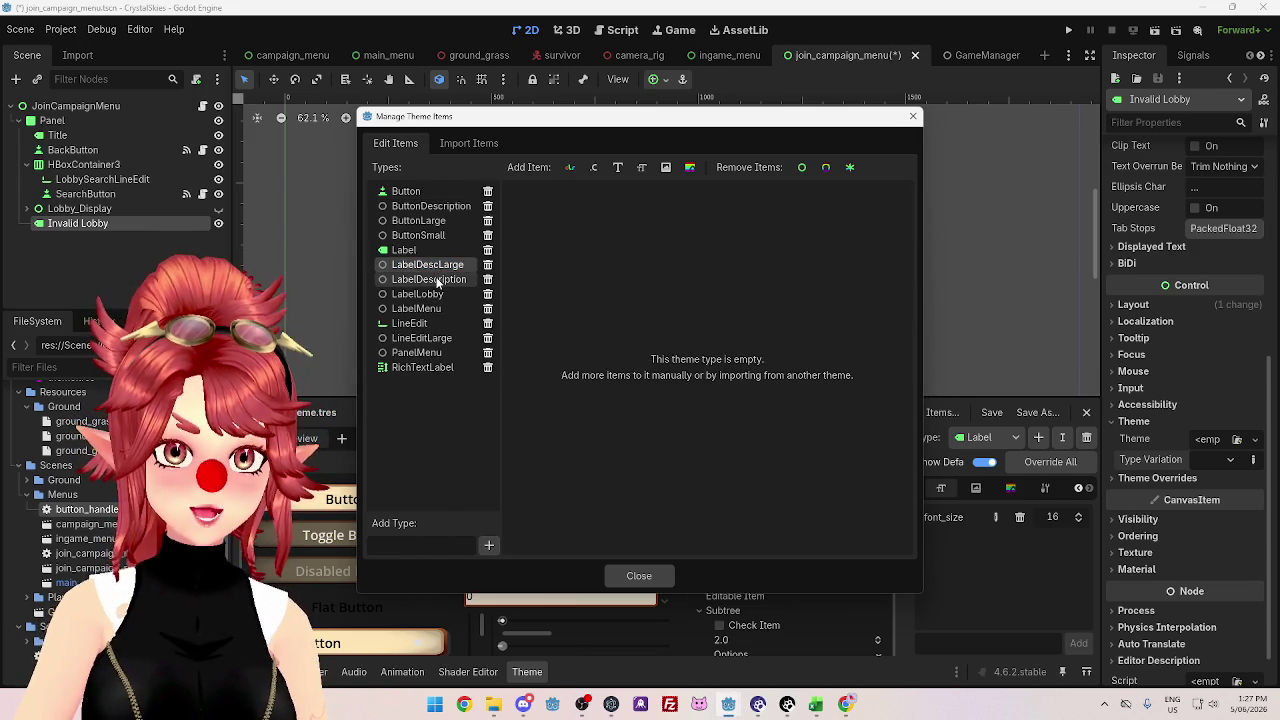
click(432, 280)
click(436, 266)
click(437, 267)
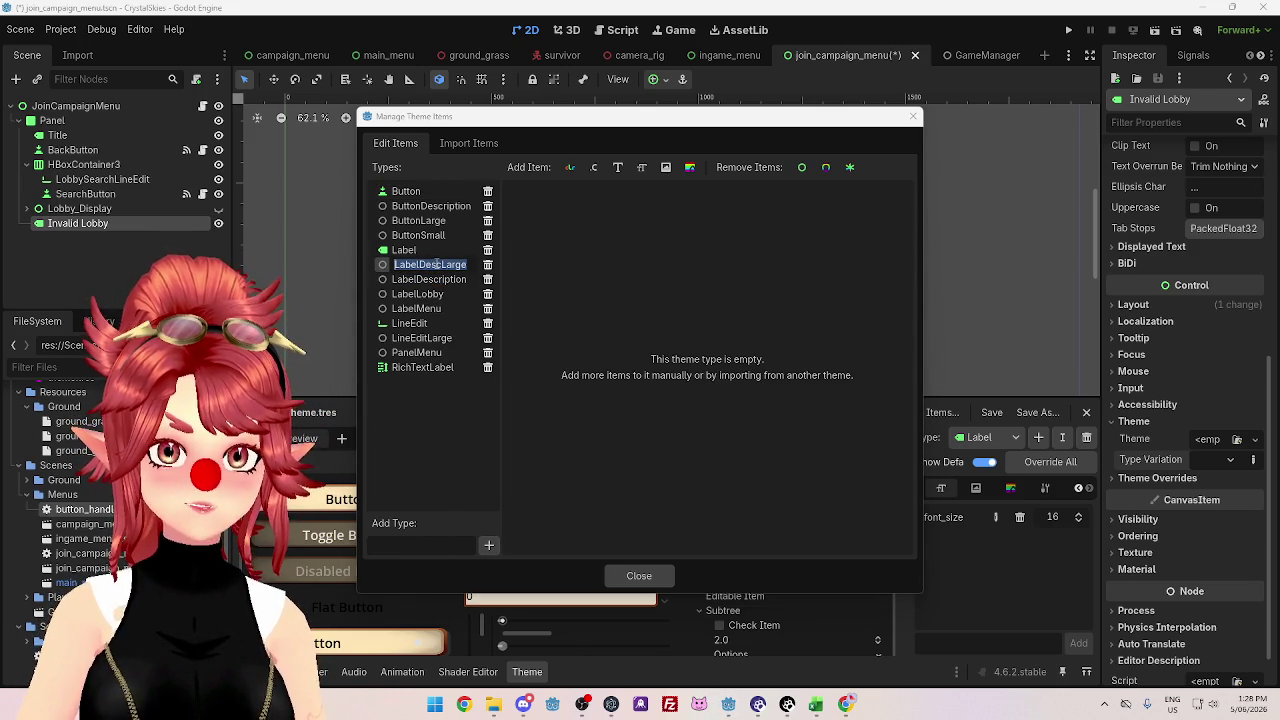
key(Escape)
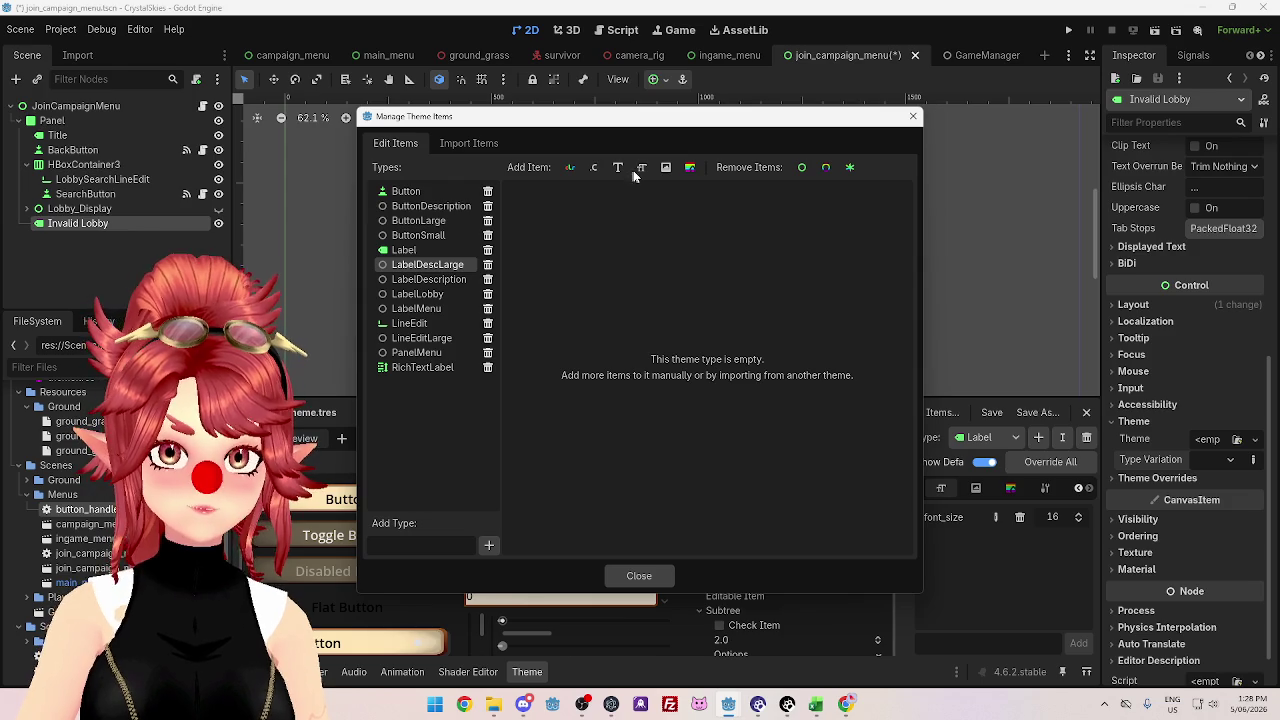
click(642, 168)
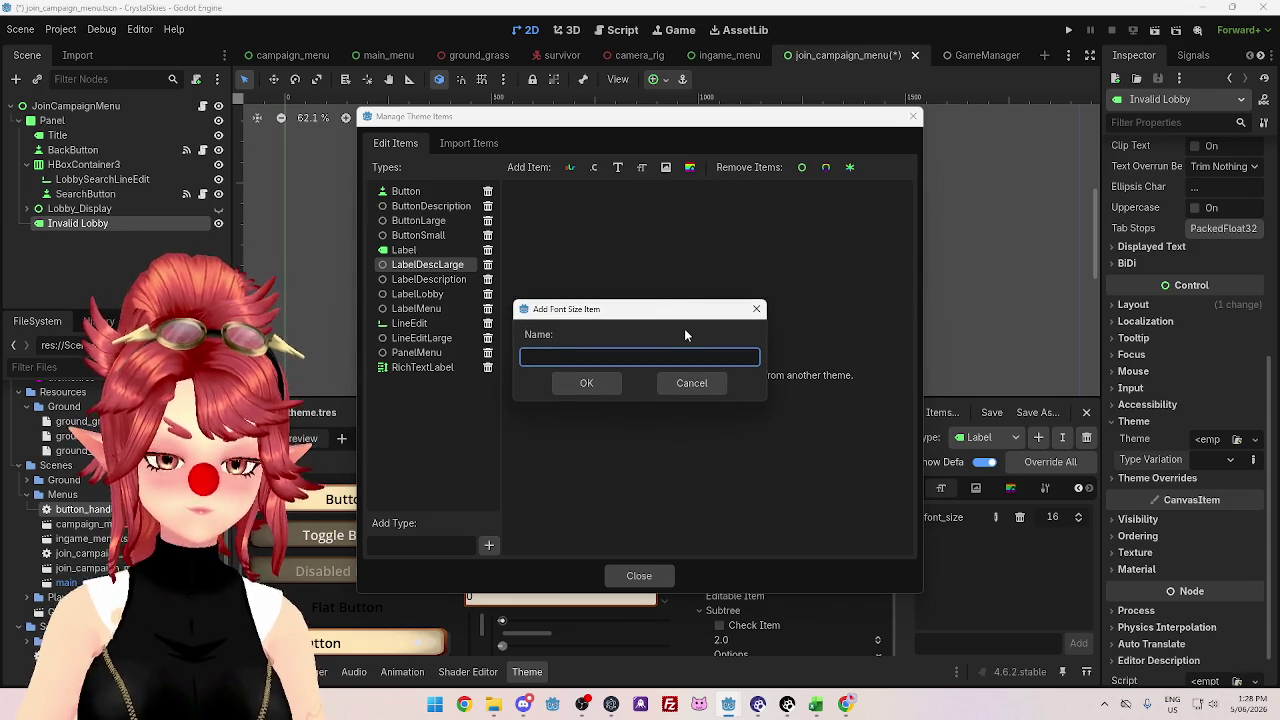
text(font_size)
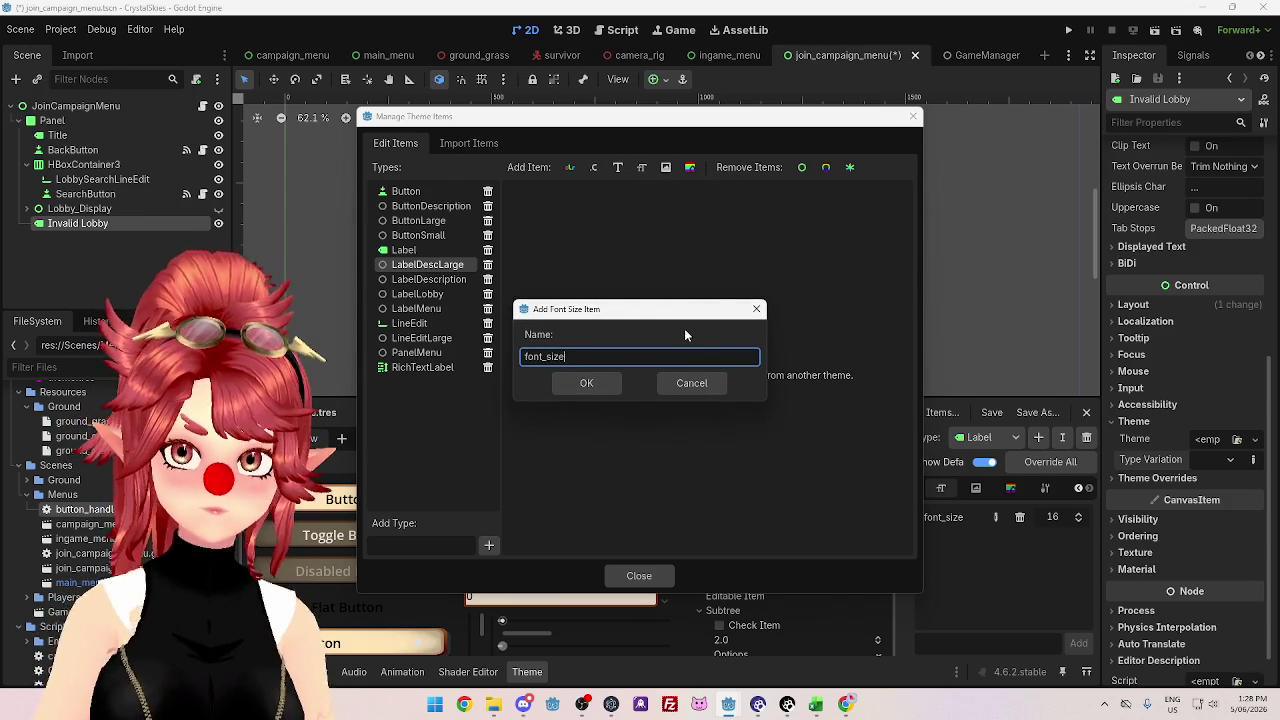
click(690, 384)
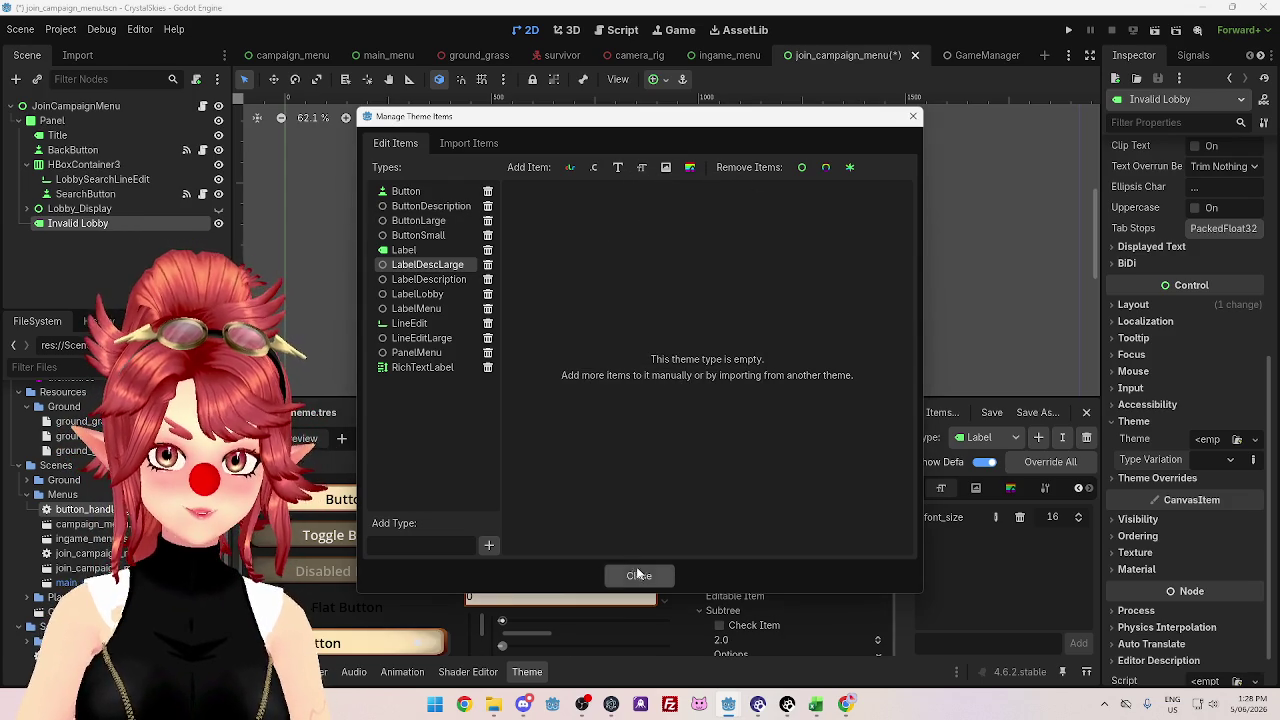
click(639, 575)
click(1000, 436)
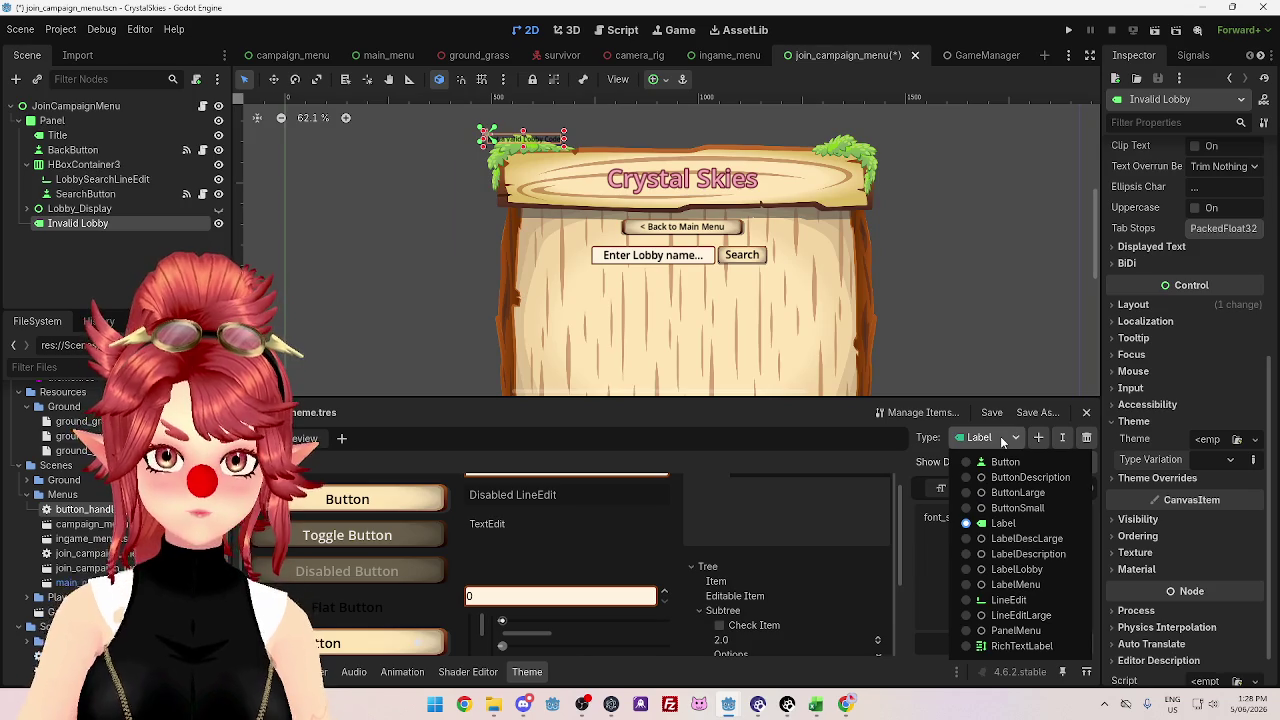
- Base the LabelDescLarge type on Label and add a font_size override of 16
click(1000, 530)
click(1047, 490)
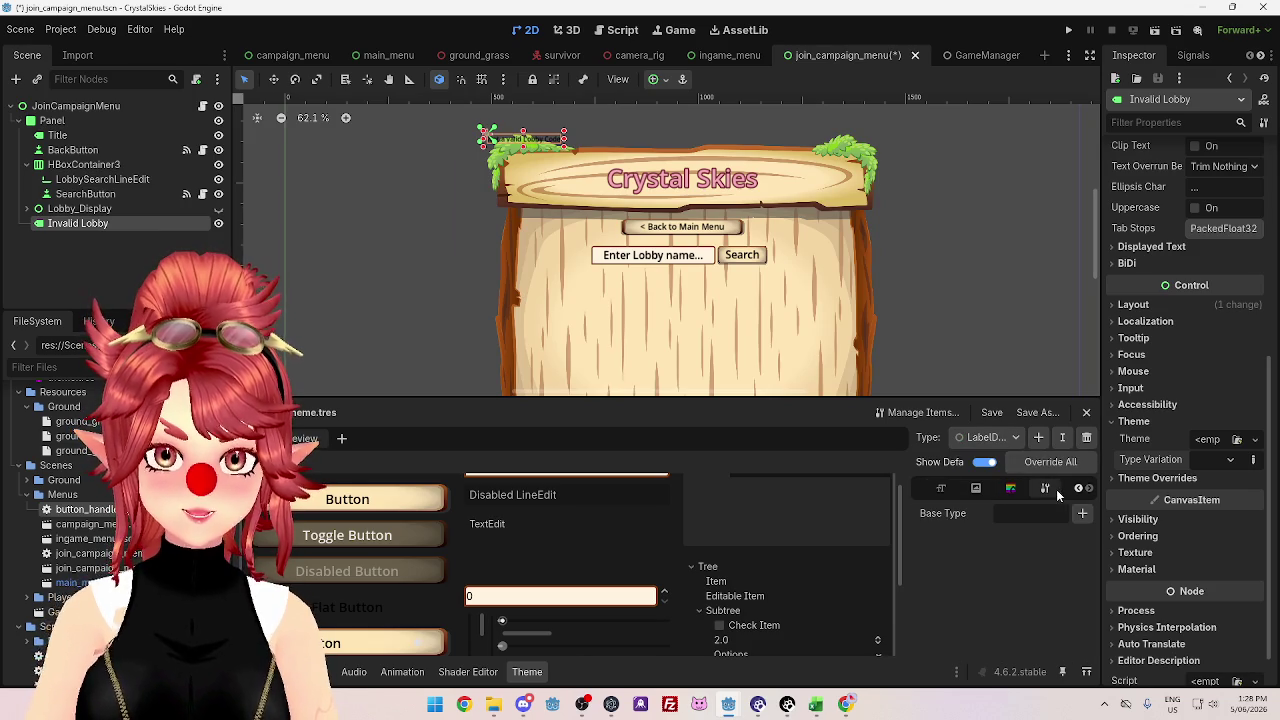
click(1082, 513)
scroll(560, 392, down, 3)
scroll(545, 414, down, 5)
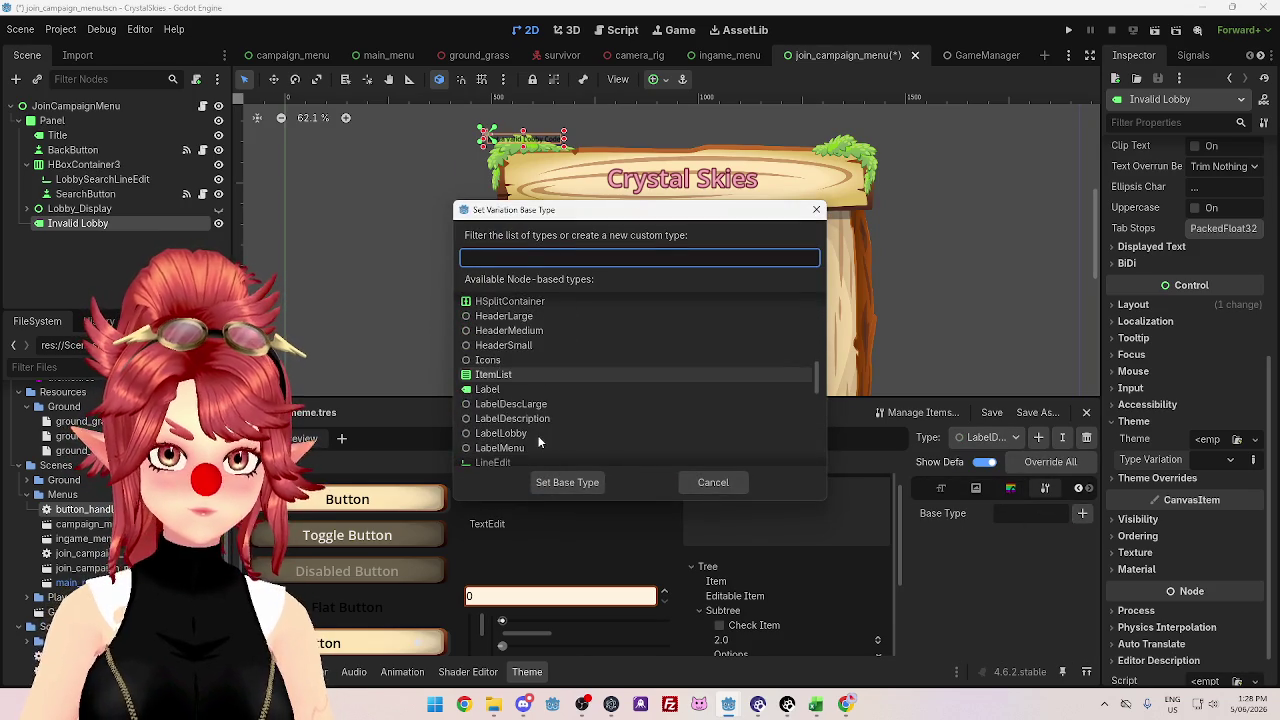
click(509, 388)
click(567, 482)
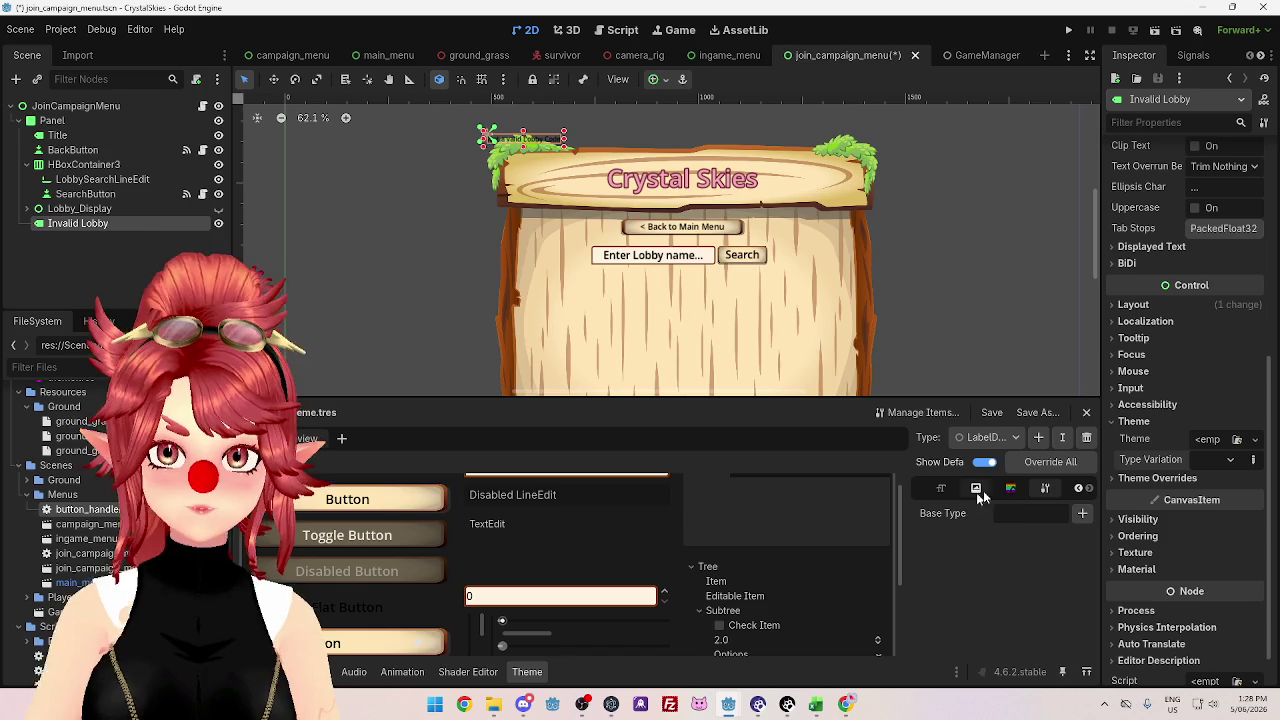
click(941, 490)
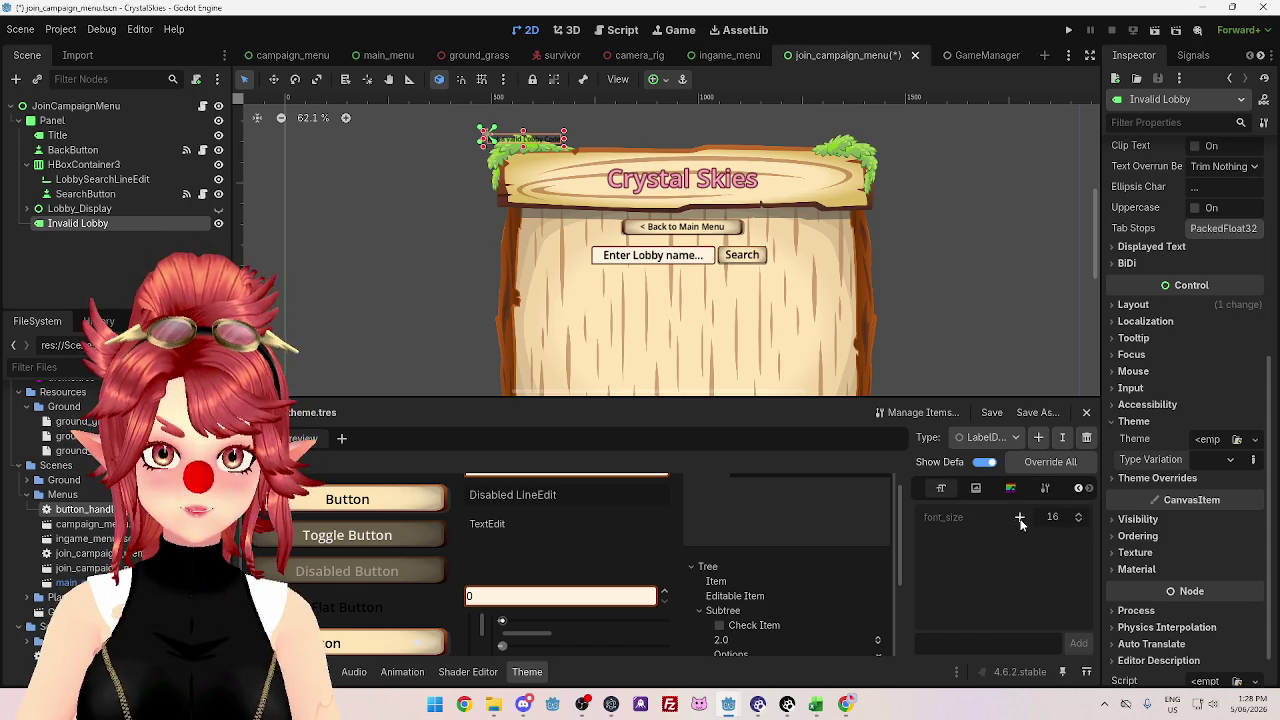
click(1020, 517)
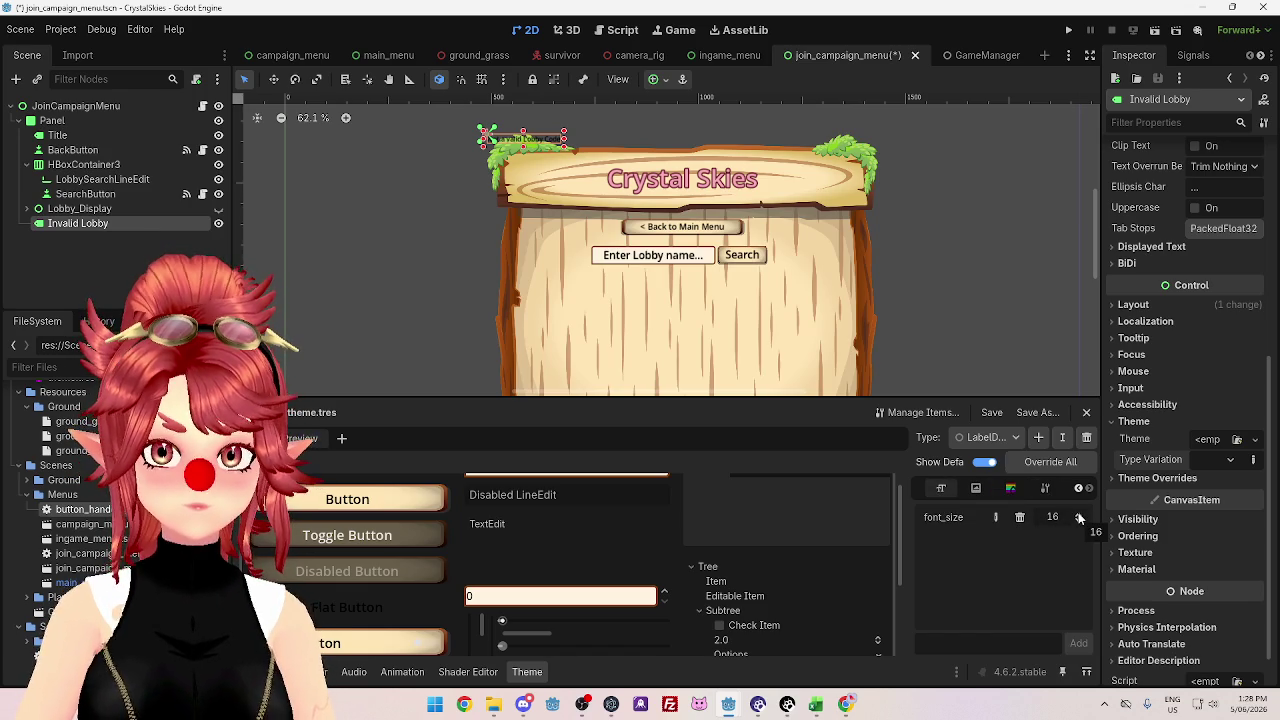
scroll(1189, 535, down, 1)
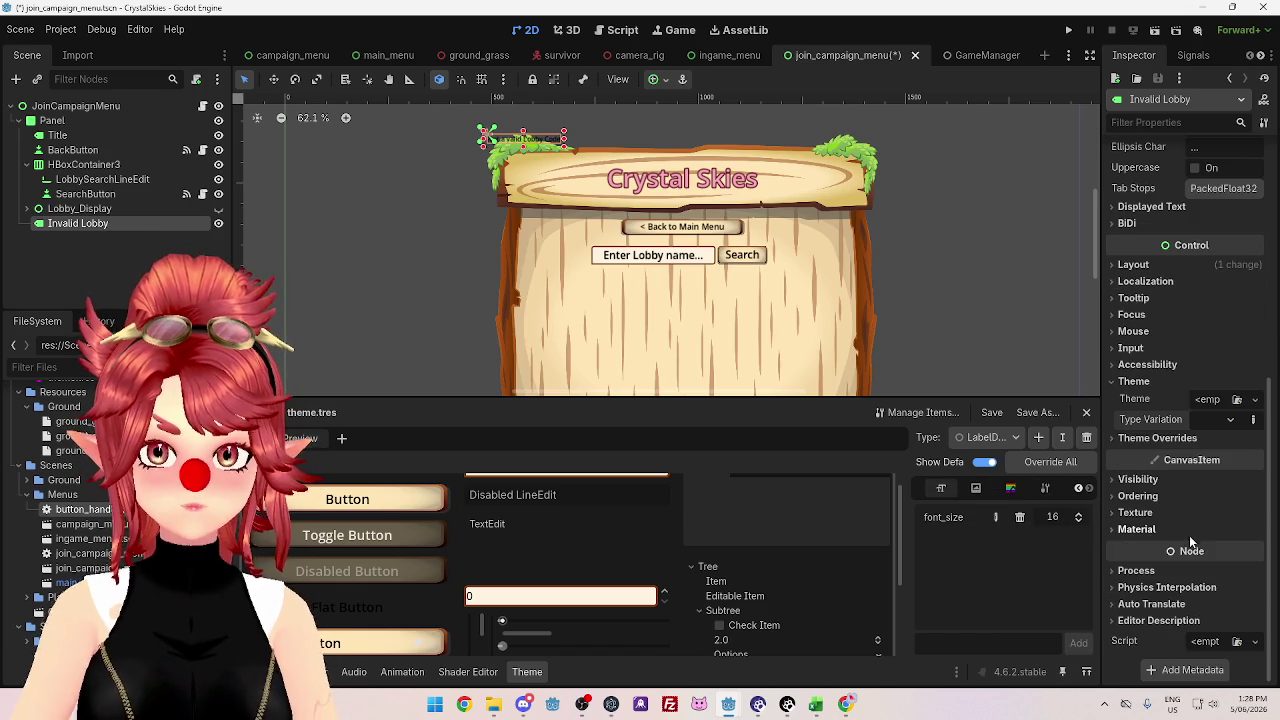
- Keep LabelDescLarge as the type edited in the theme editor
click(1231, 420)
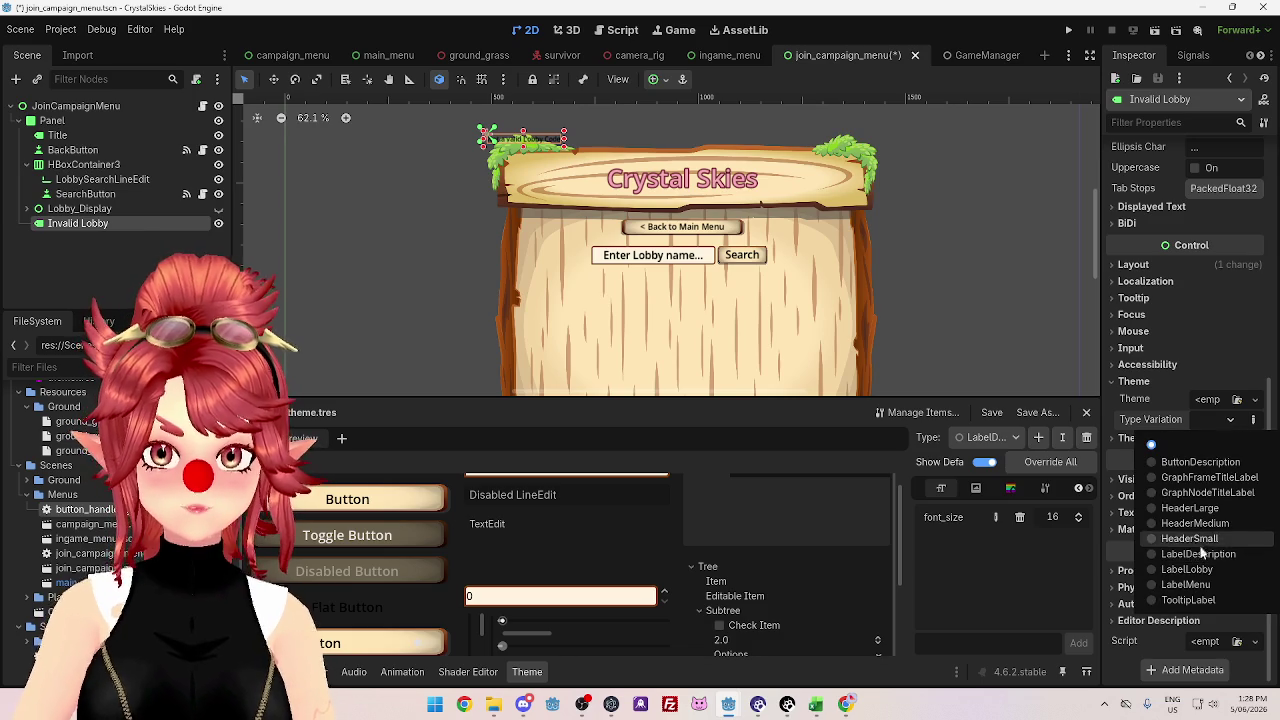
click(987, 437)
click(987, 437)
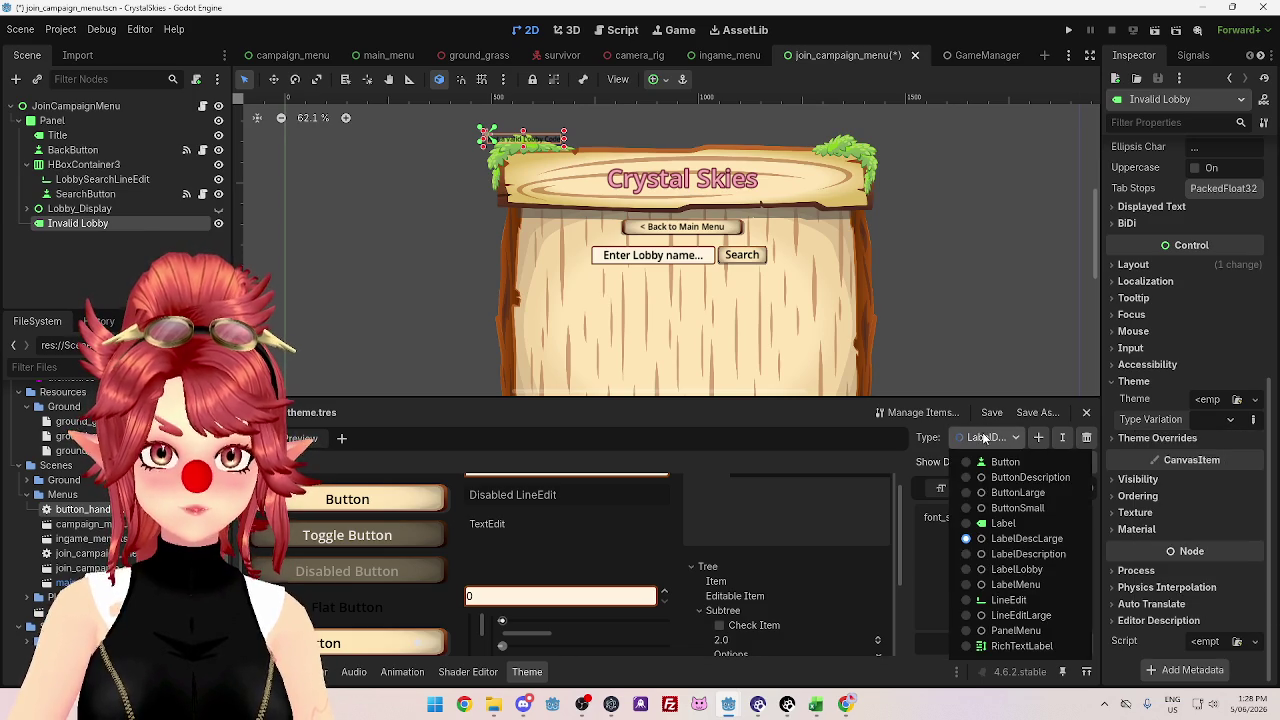
click(1017, 570)
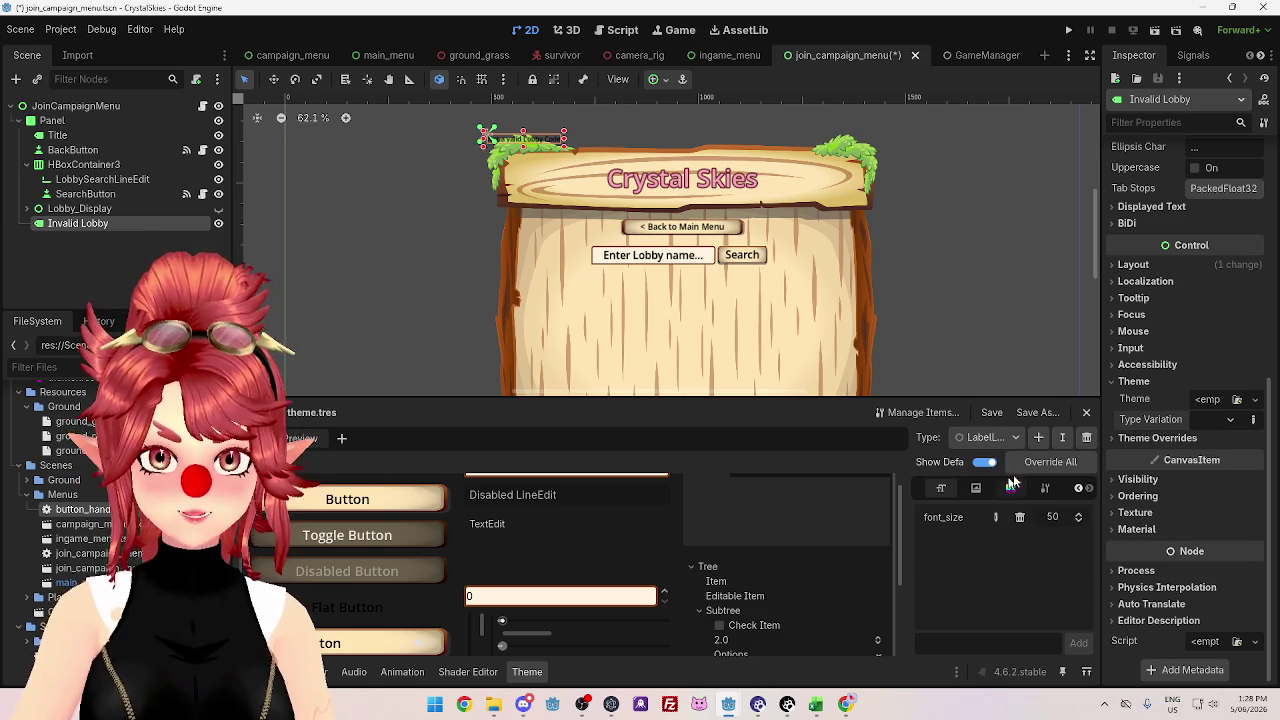
click(987, 437)
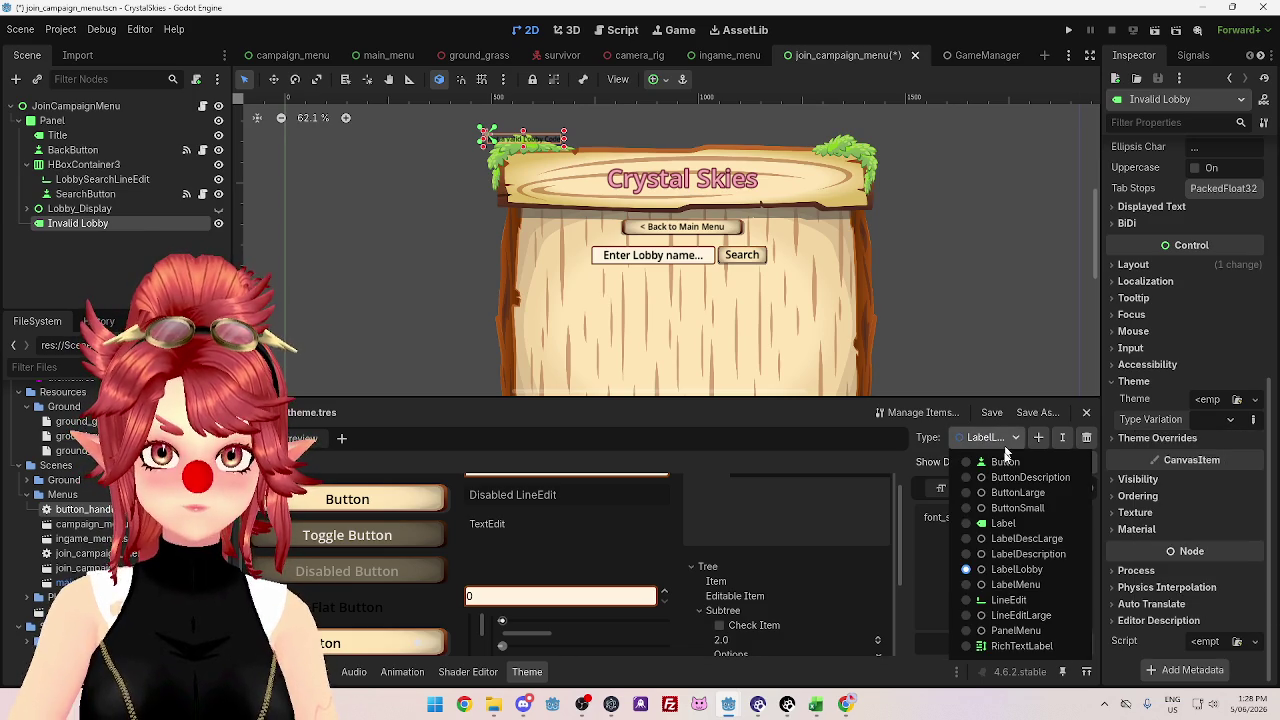
click(1013, 547)
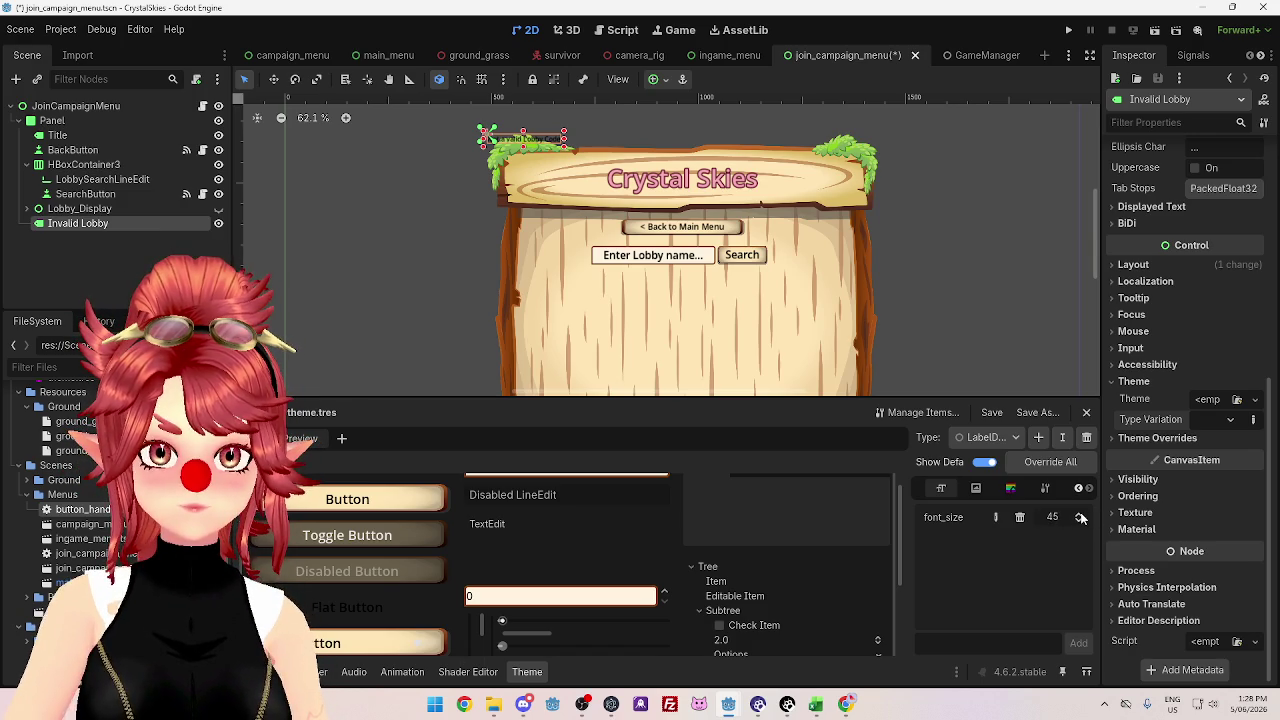
click(1210, 419)
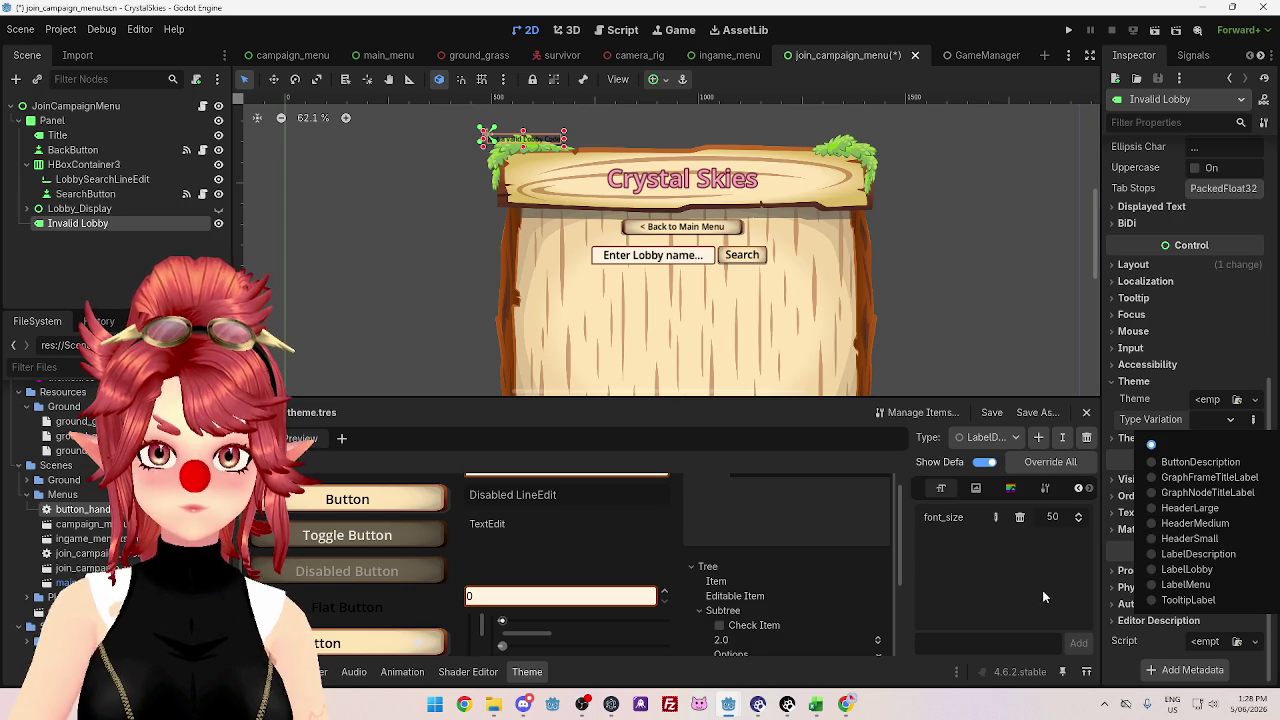
click(1040, 586)
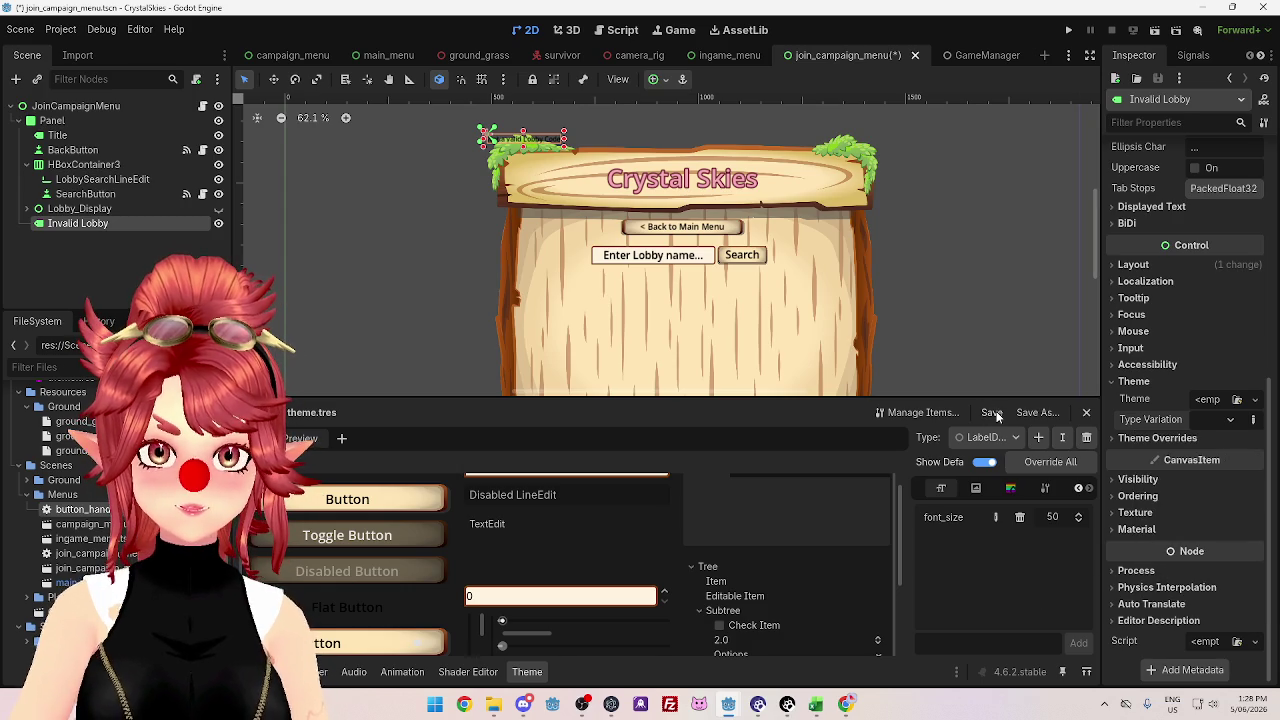
click(1232, 420)
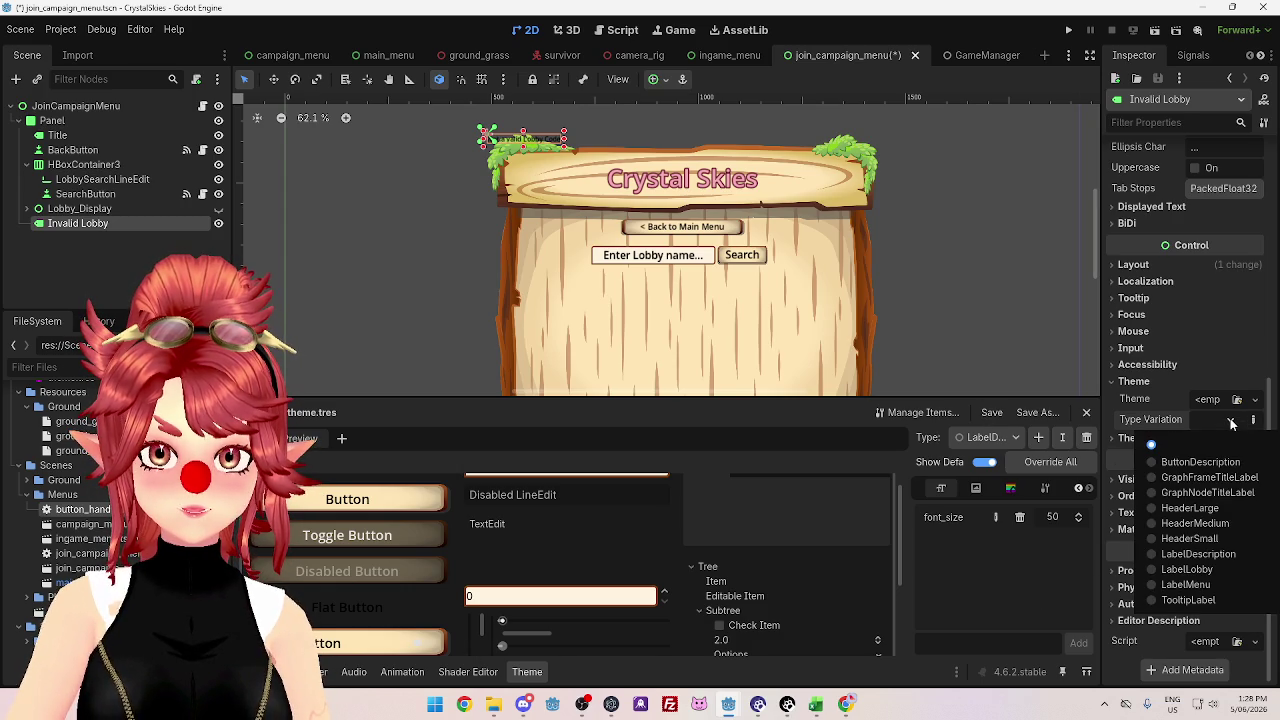
click(1043, 581)
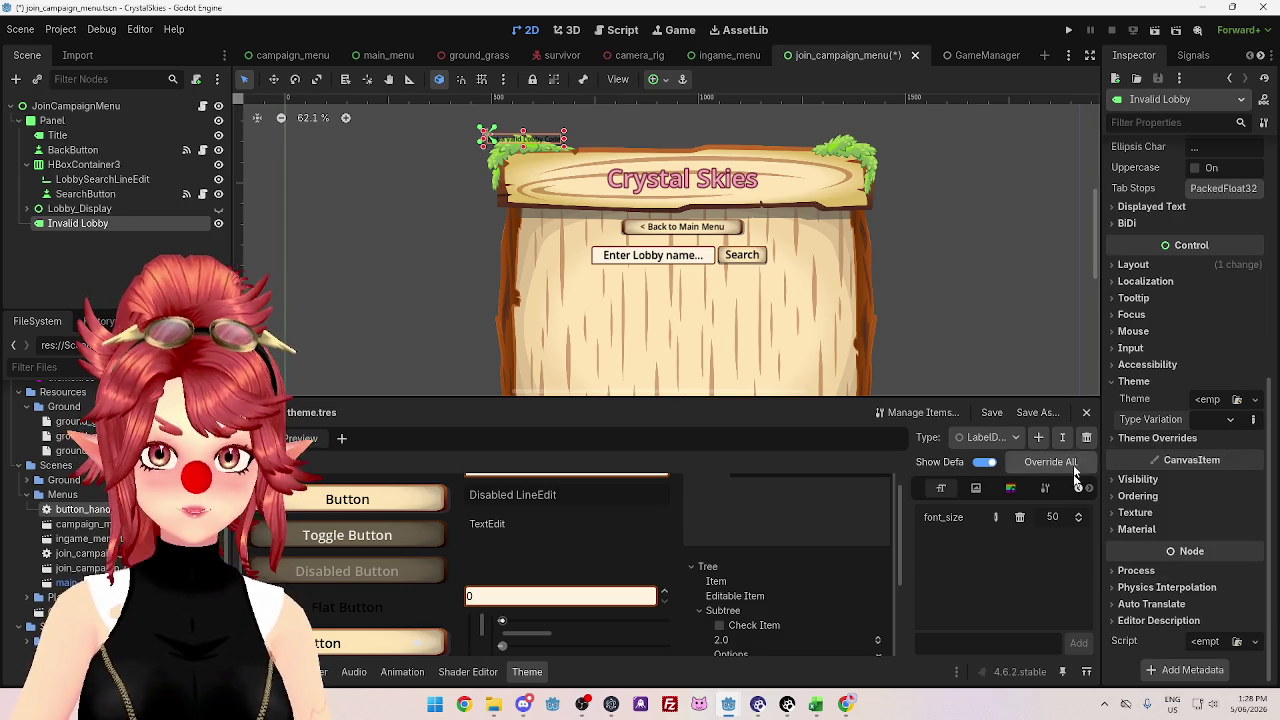
- Set the Invalid Lobby label's Type Variation to LabelDescLarge, after briefly trying LabelDescription
click(1048, 489)
click(940, 488)
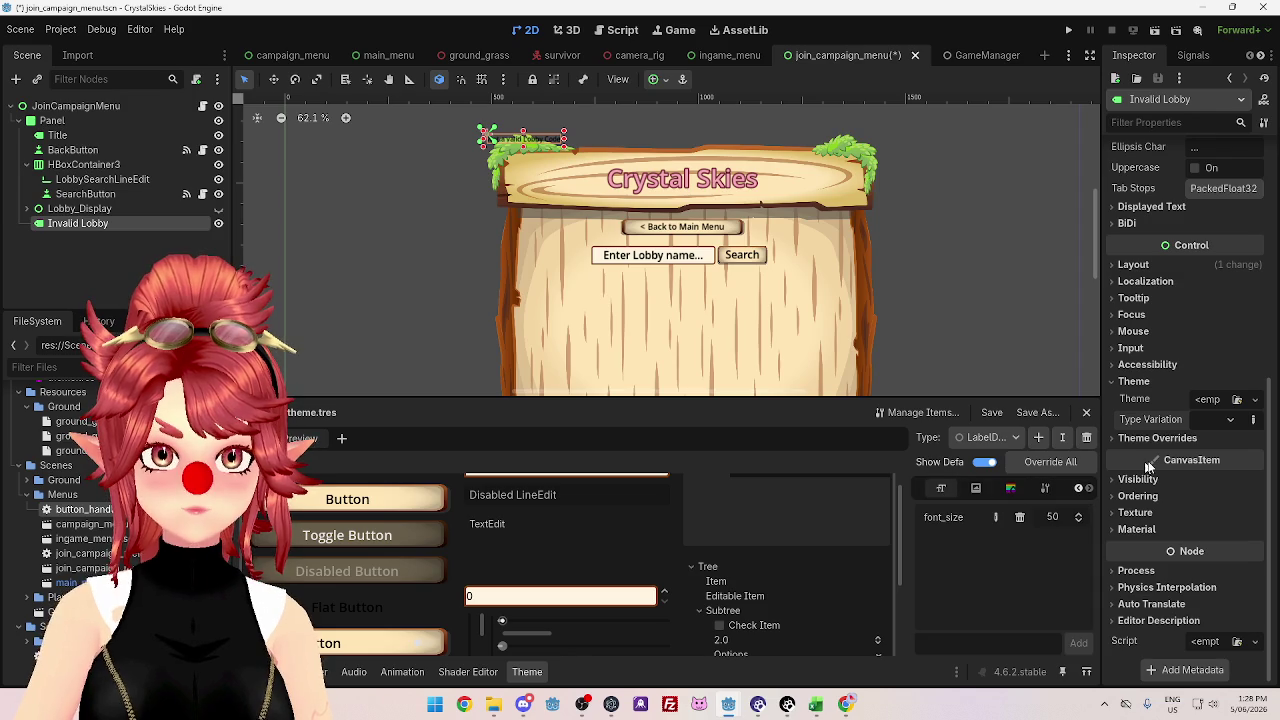
click(1228, 420)
click(1080, 491)
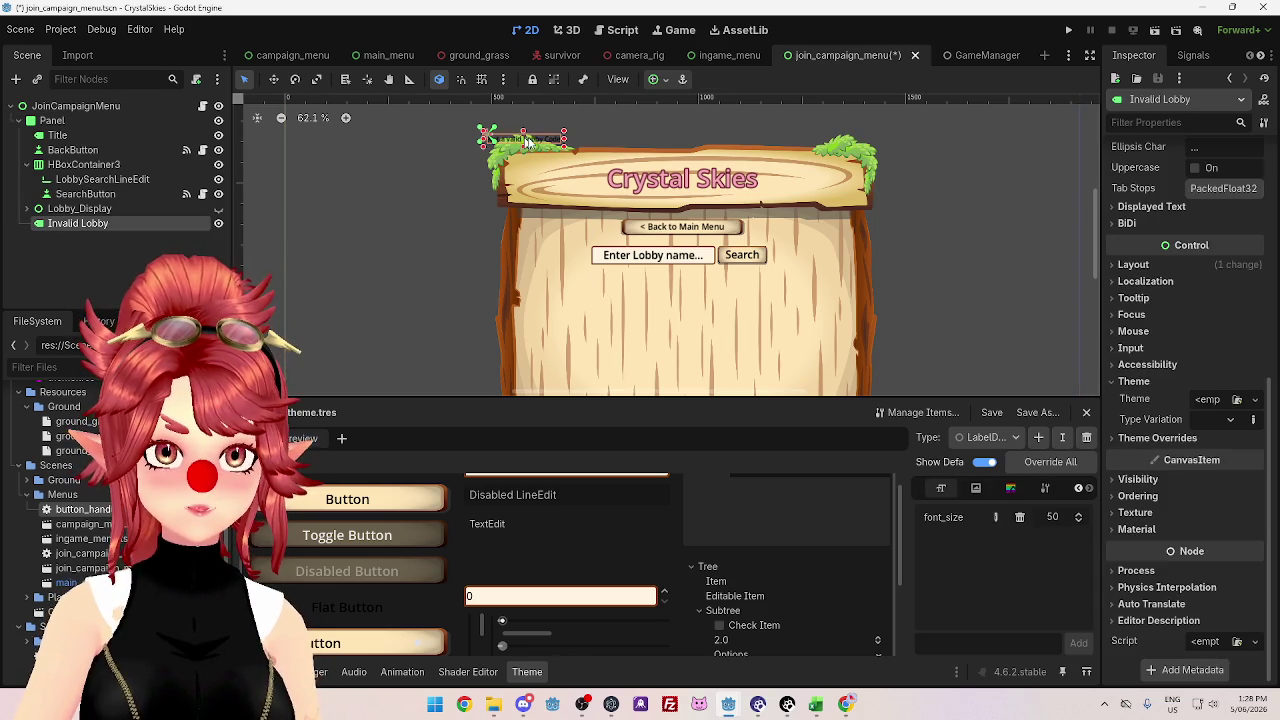
click(1231, 420)
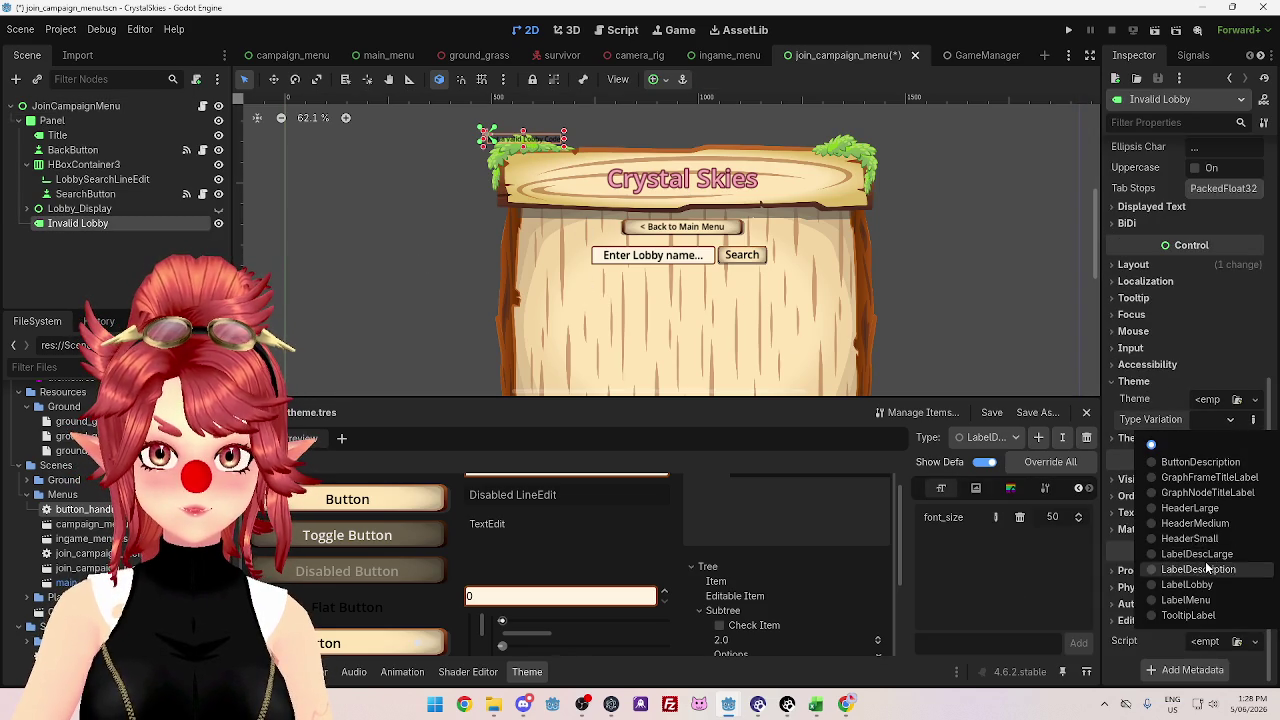
click(1200, 569)
click(1231, 421)
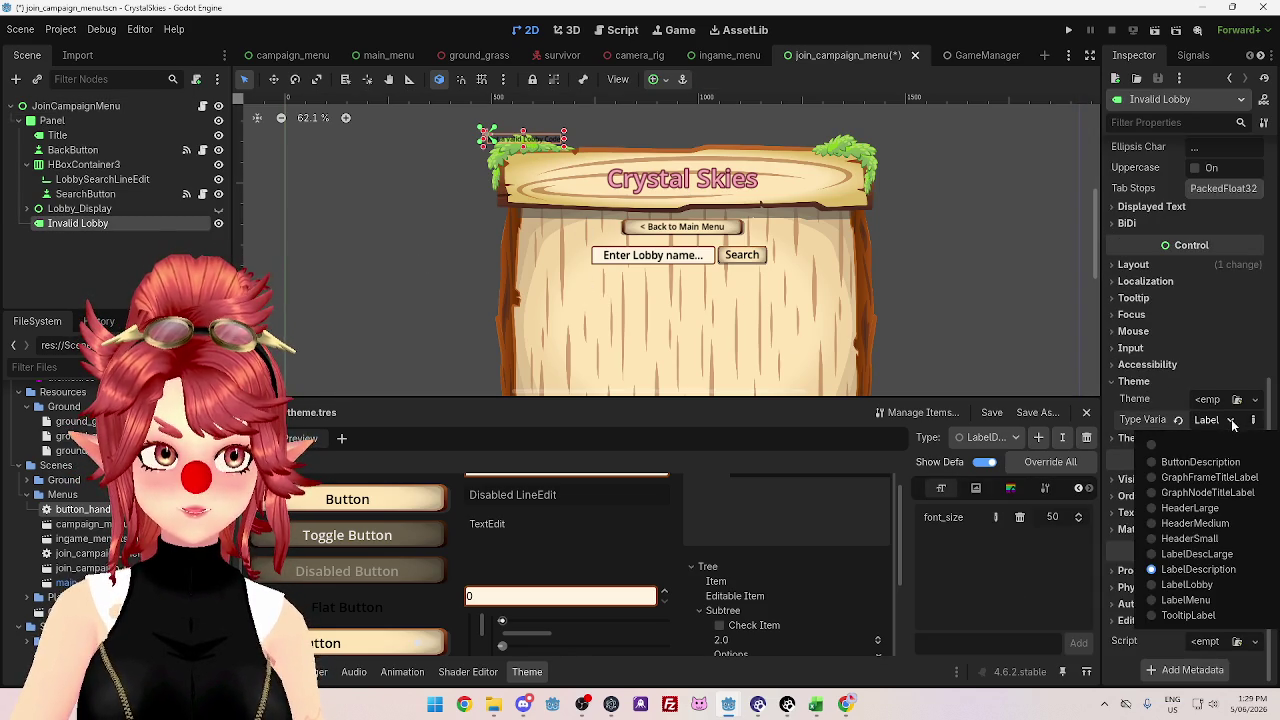
click(1208, 554)
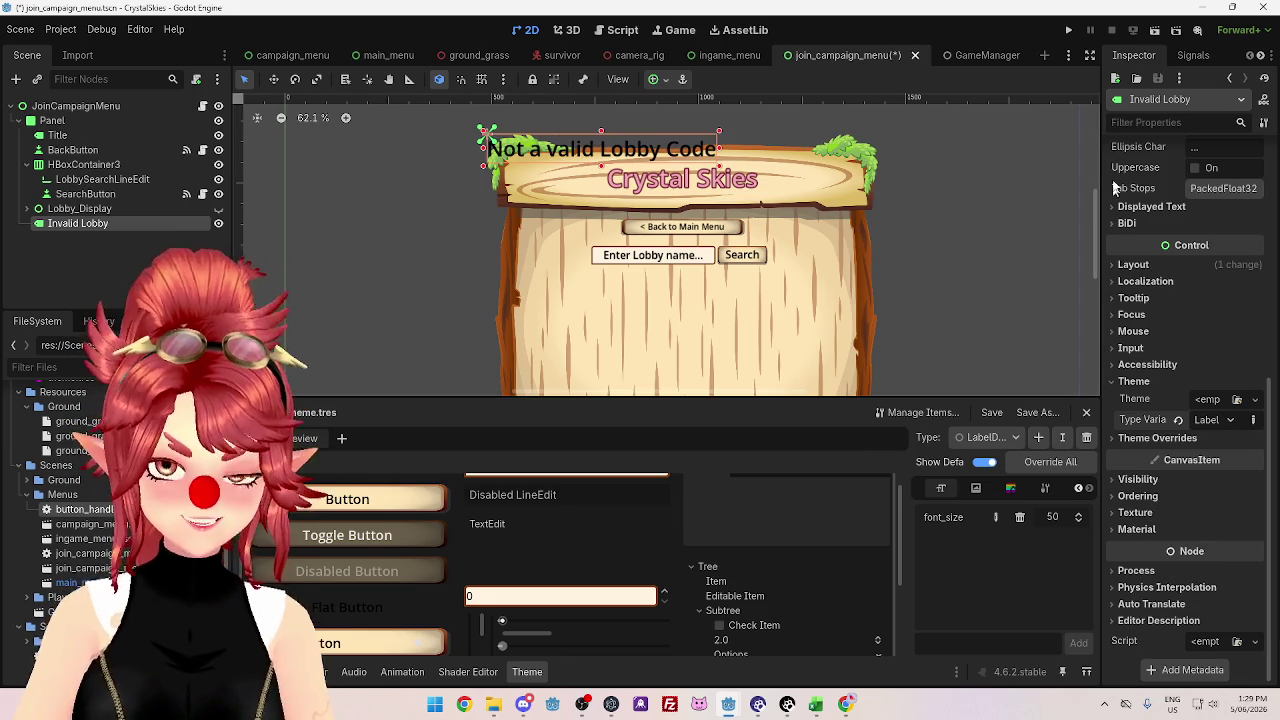
- Expand the Invalid Lobby label's Layout properties in the Inspector
click(1133, 265)
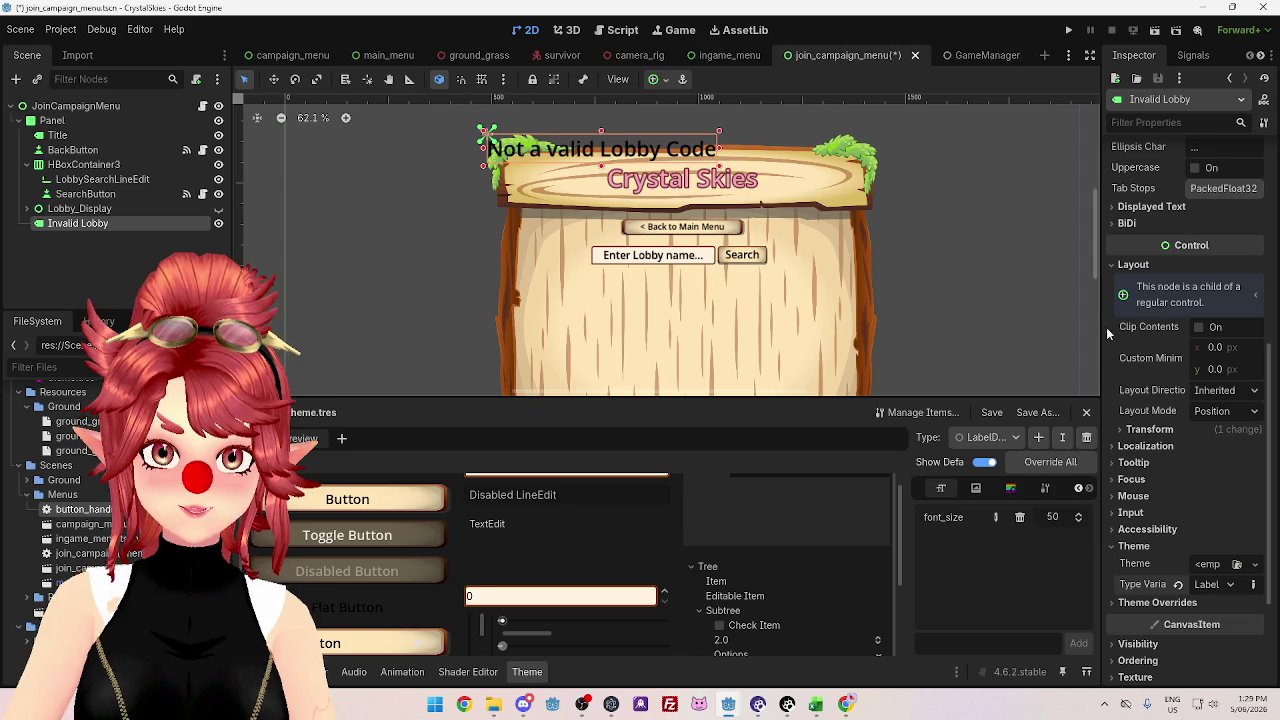
drag(1102, 327, 942, 327)
scroll(1062, 421, up, 10)
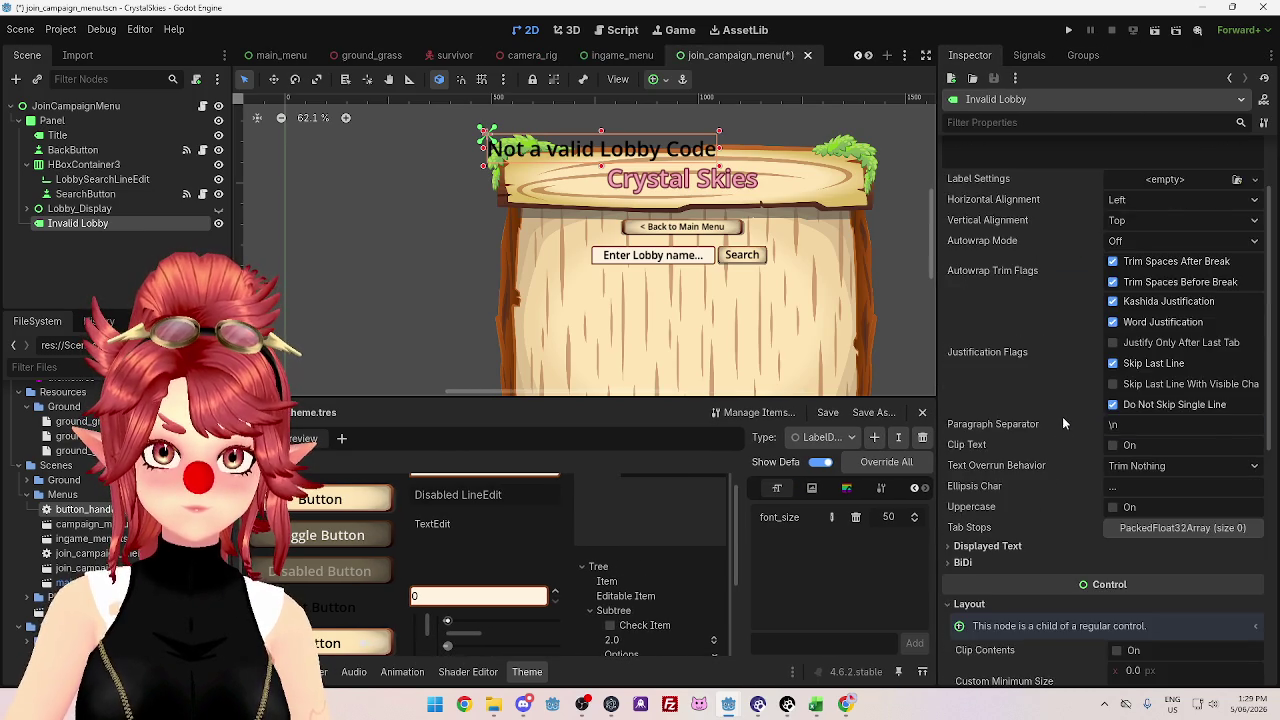
scroll(1064, 419, down, 10)
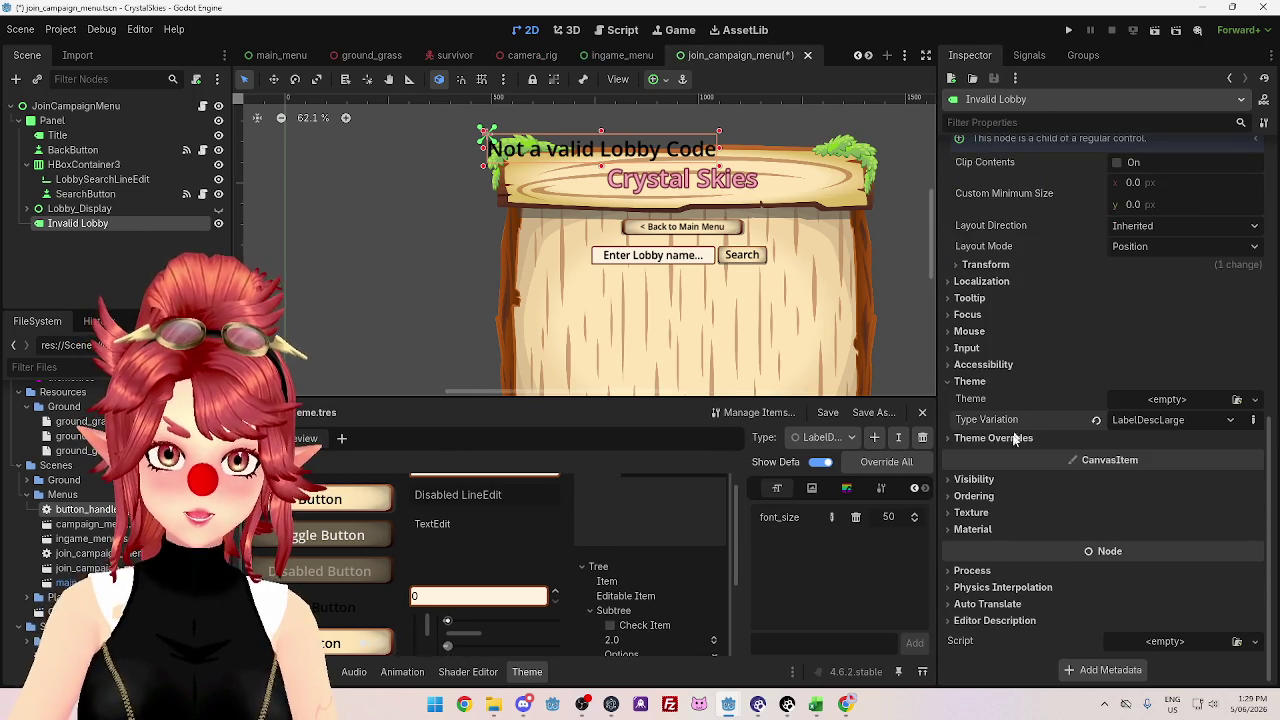
click(982, 264)
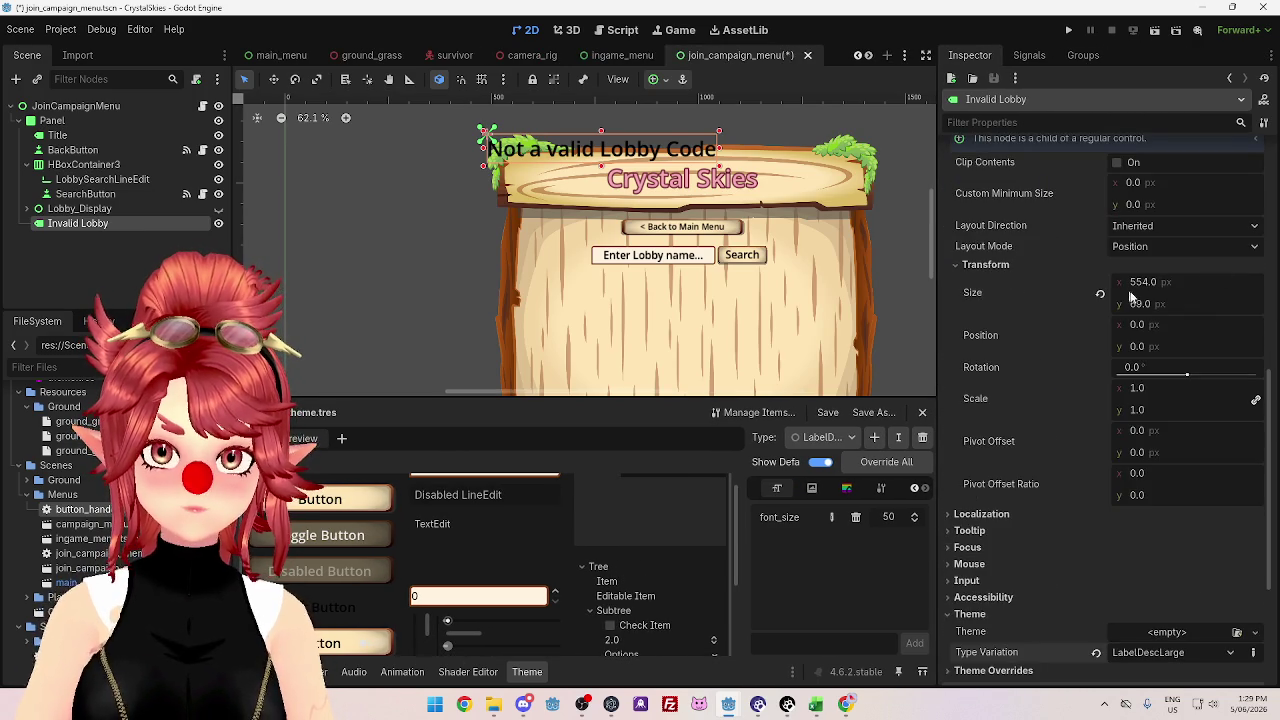
scroll(1119, 284, up, 10)
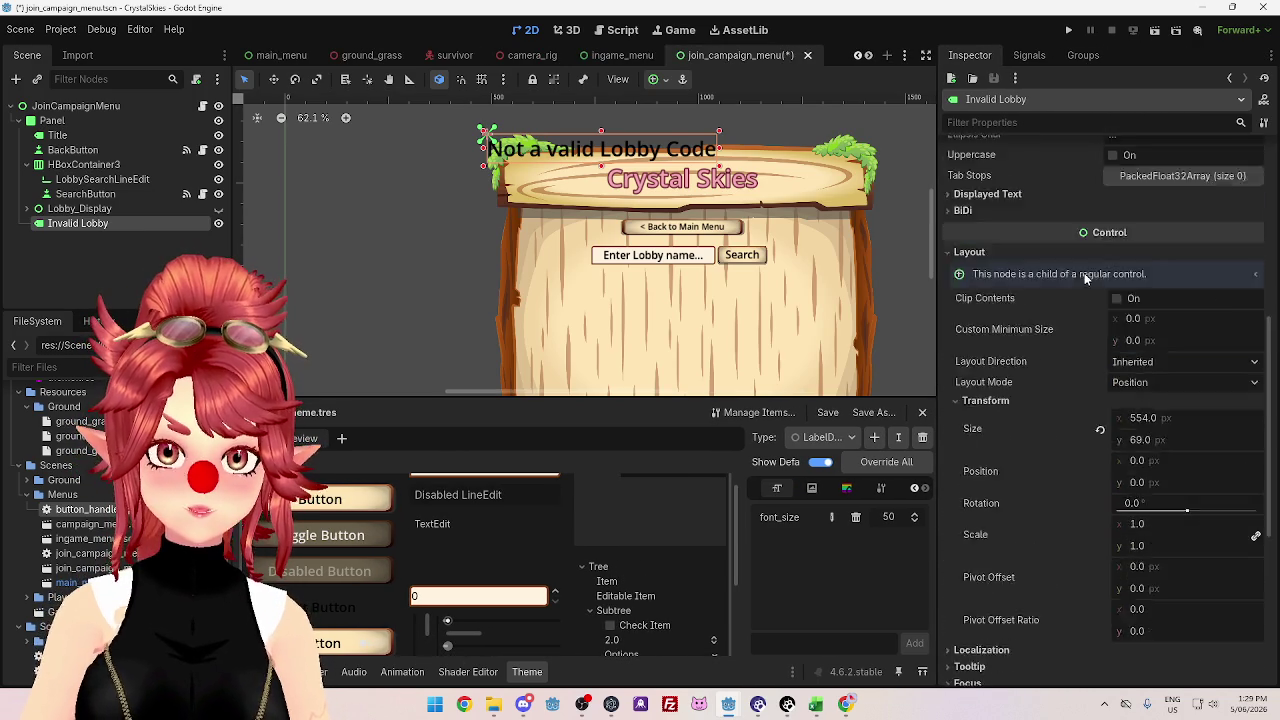
scroll(1131, 283, down, 7)
scroll(1152, 368, up, 7)
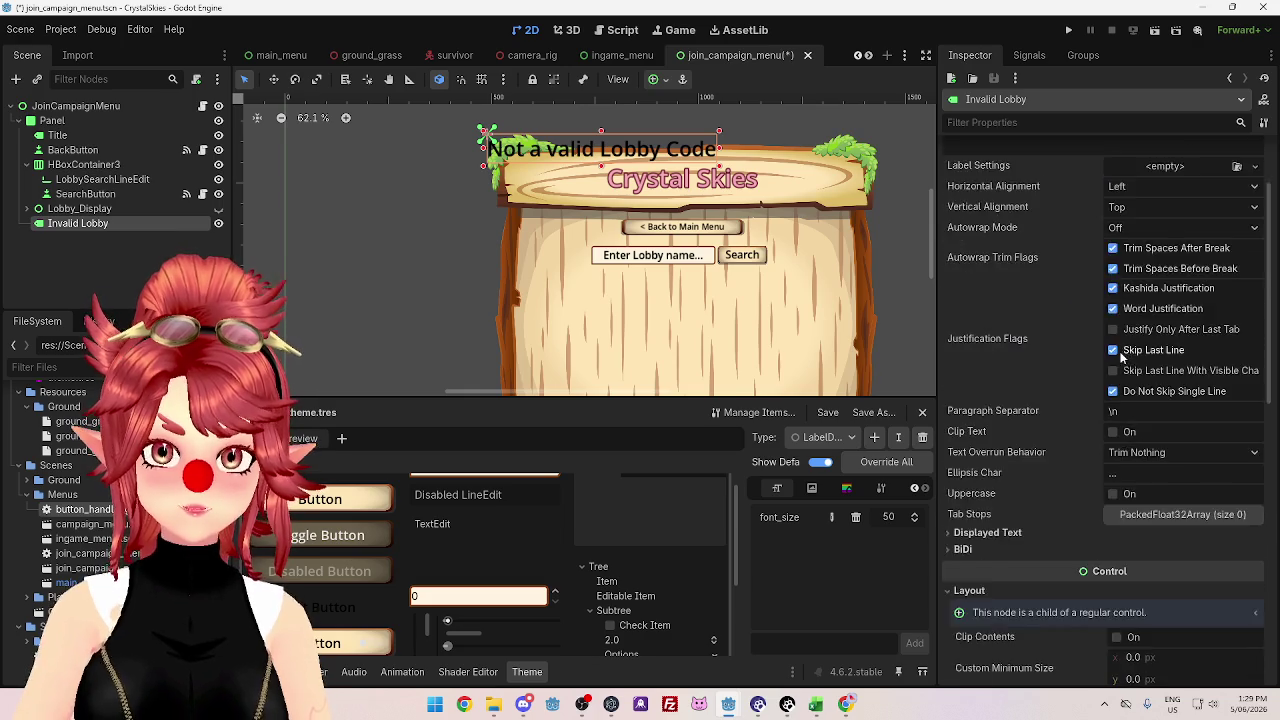
scroll(1036, 258, down, 2)
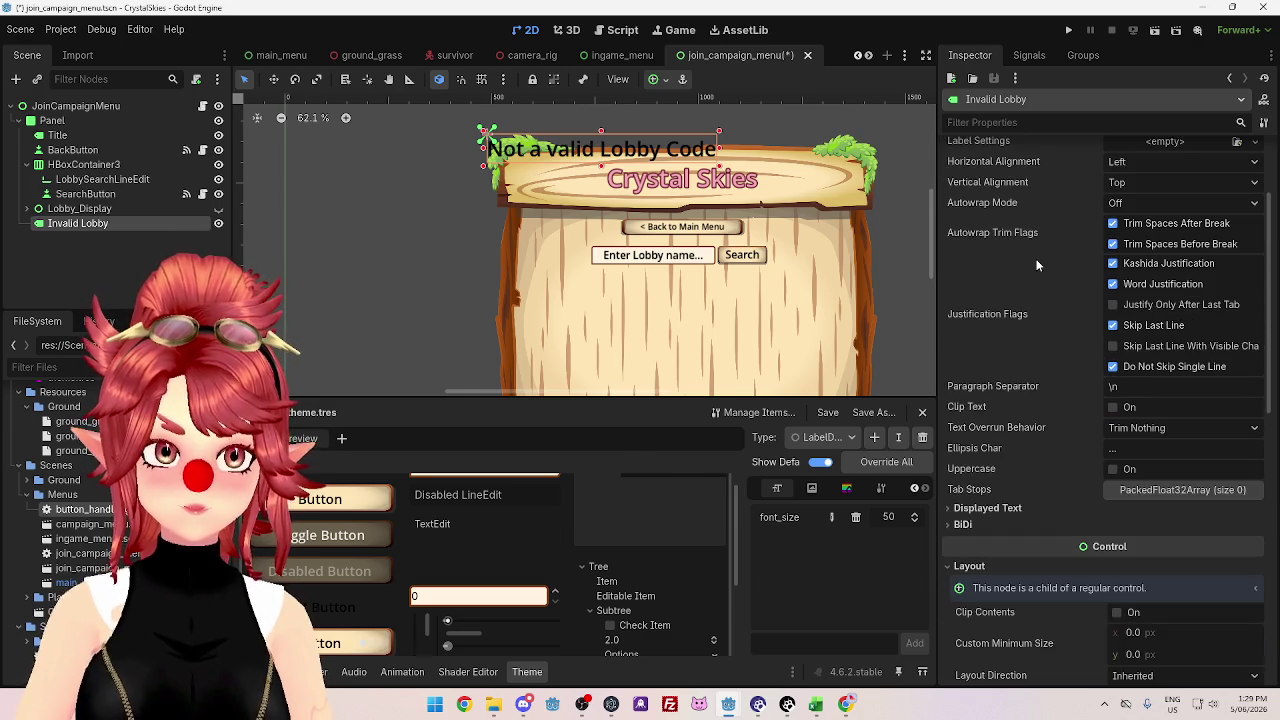
scroll(1116, 521, down, 5)
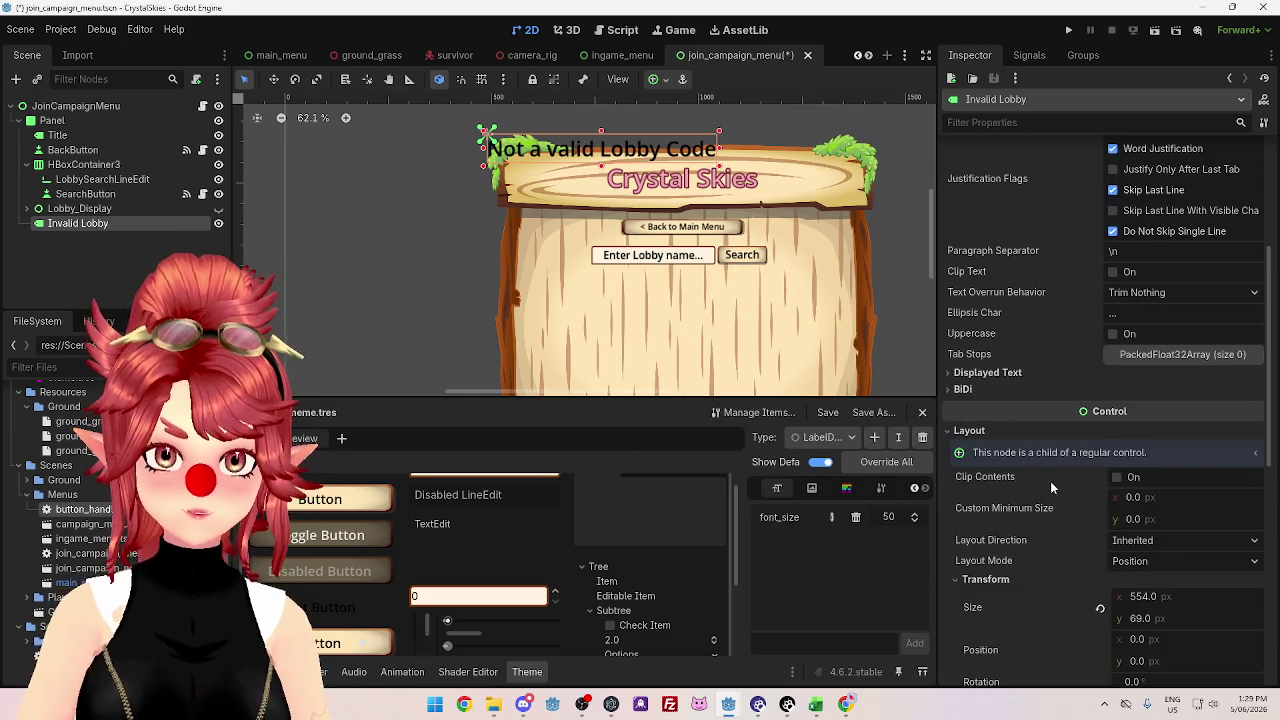
scroll(1050, 481, up, 2)
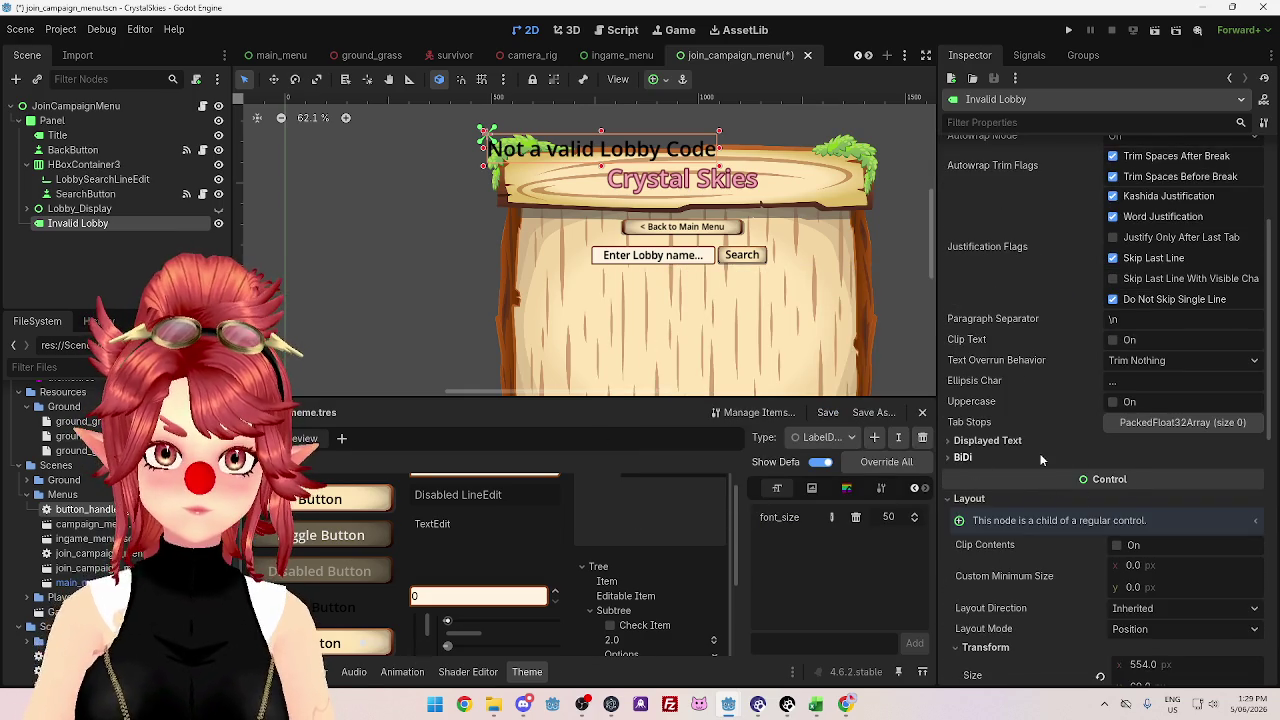
scroll(1065, 370, up, 4)
scroll(1063, 364, up, 2)
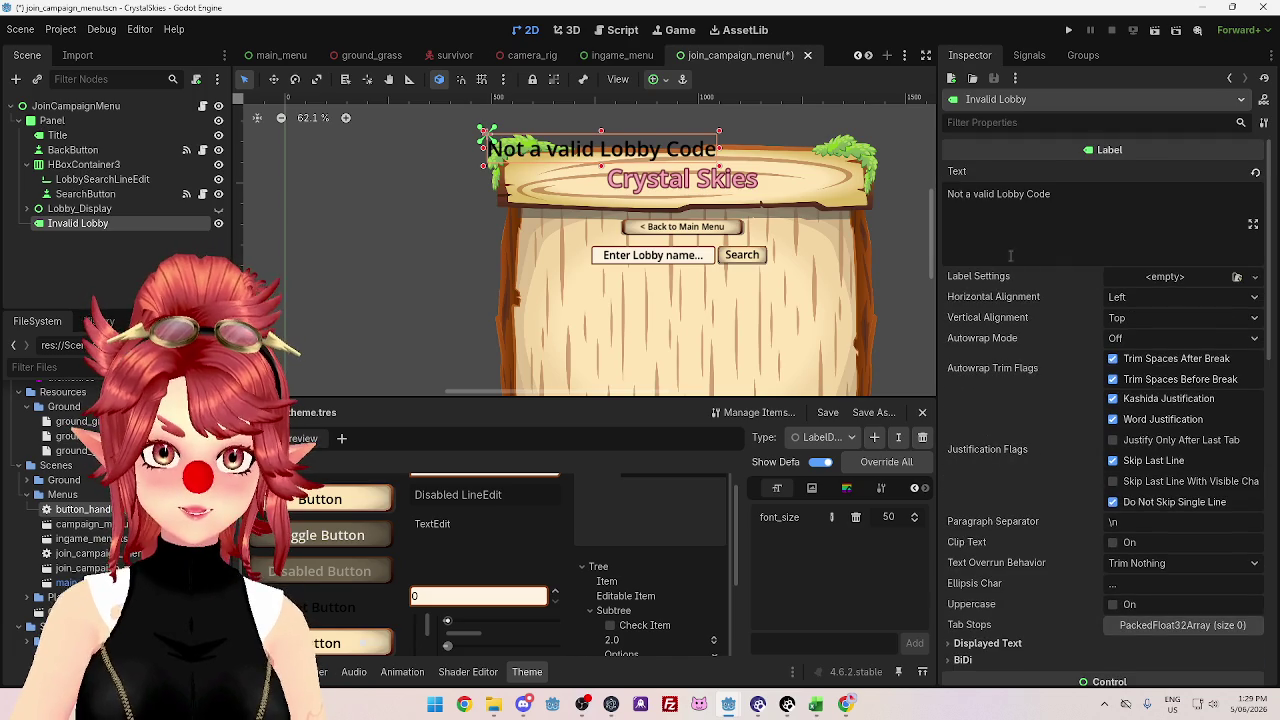
click(1133, 304)
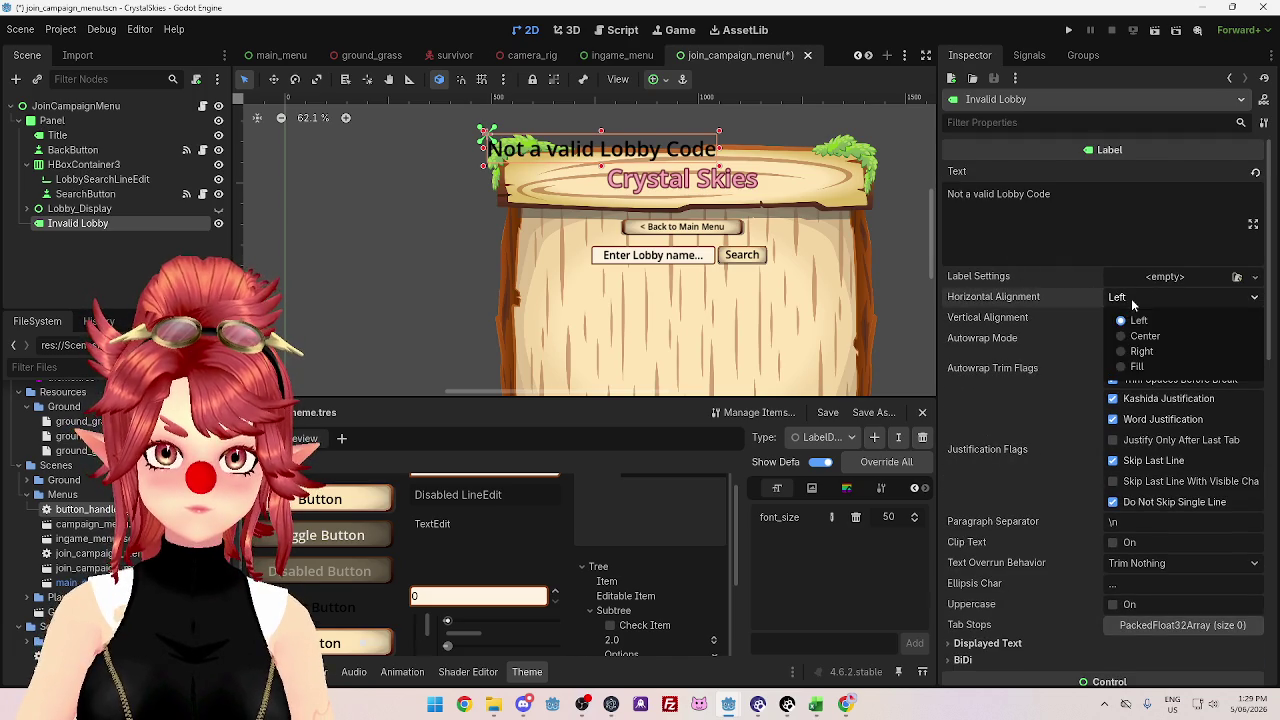
click(1146, 334)
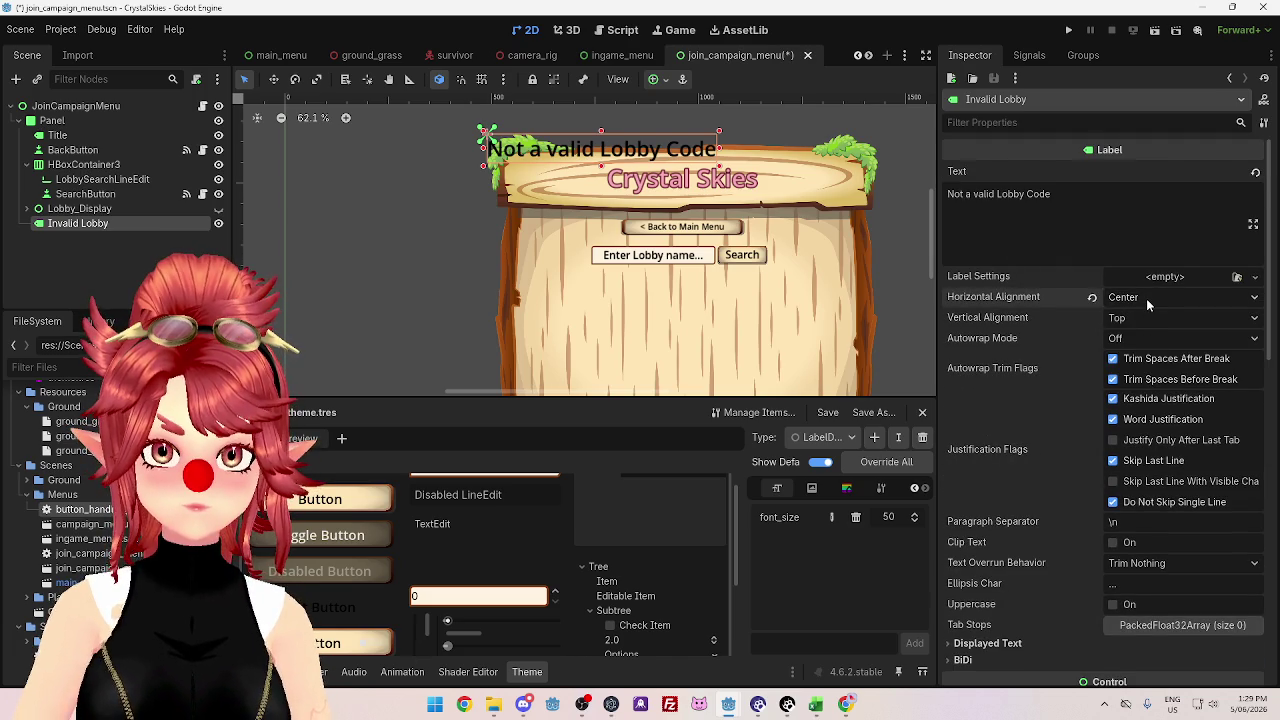
click(1090, 299)
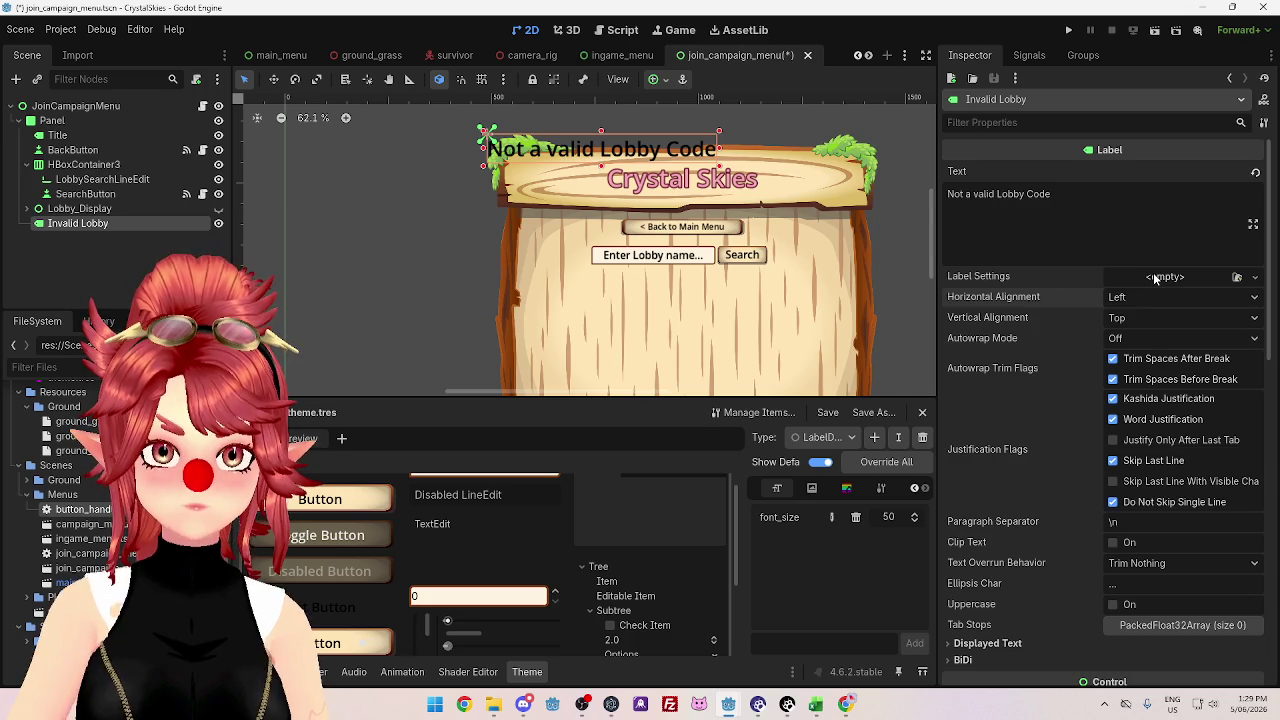
click(115, 181)
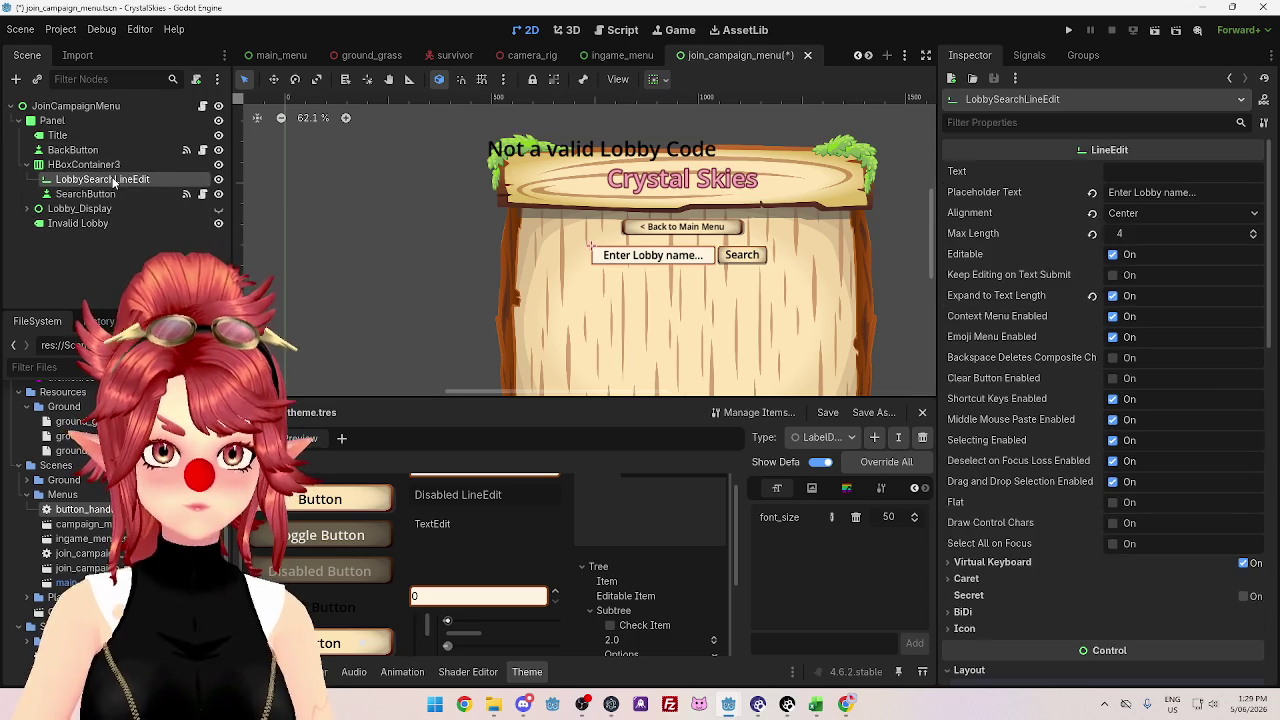
scroll(1045, 405, down, 5)
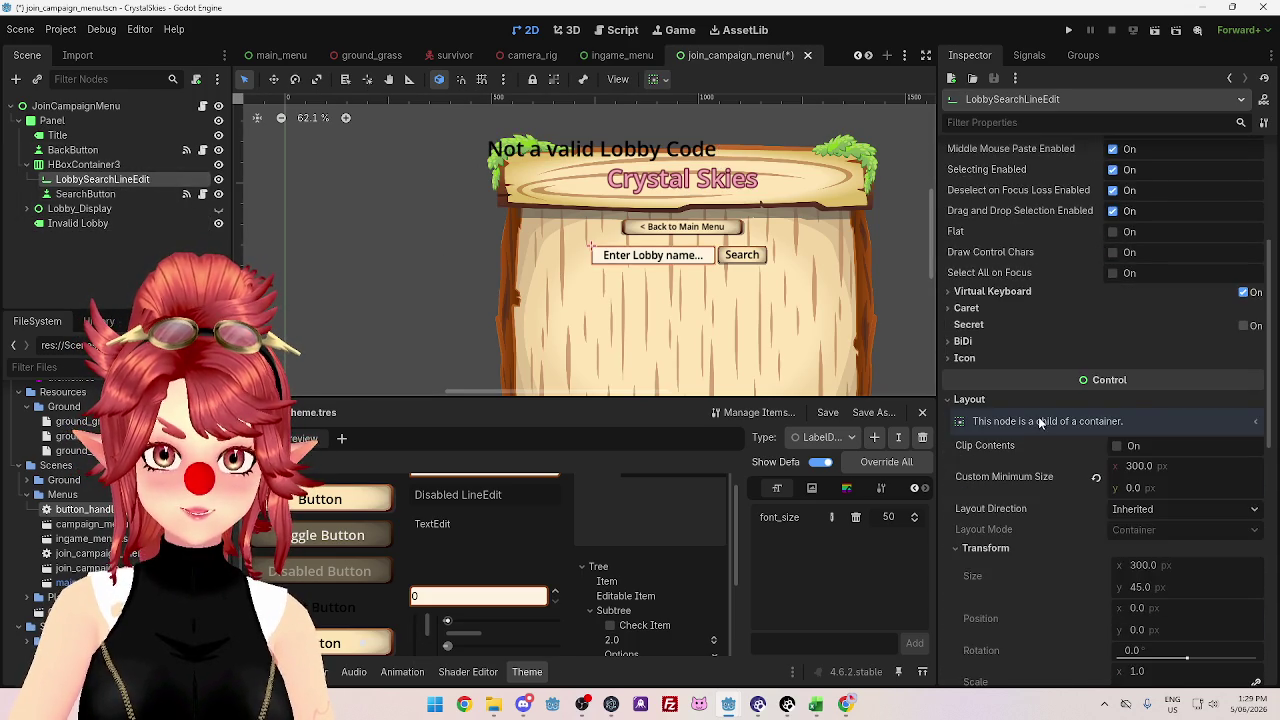
scroll(1038, 418, down, 1)
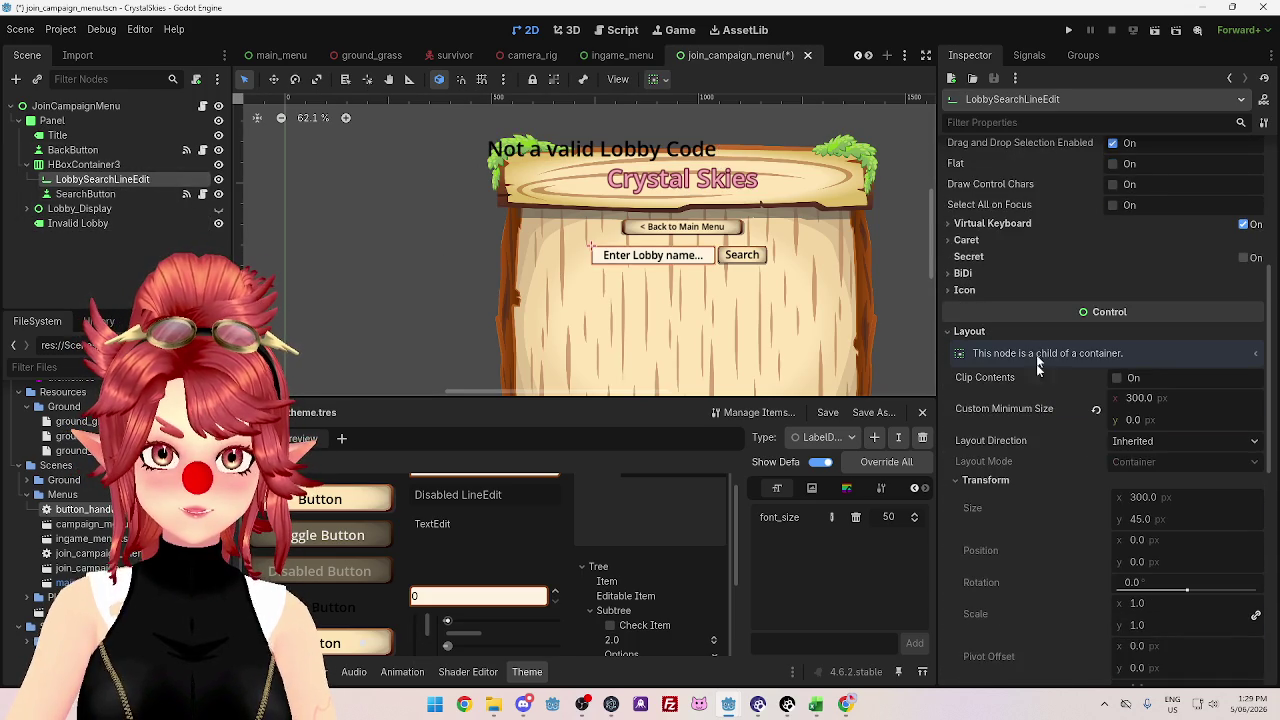
scroll(1037, 430, down, 2)
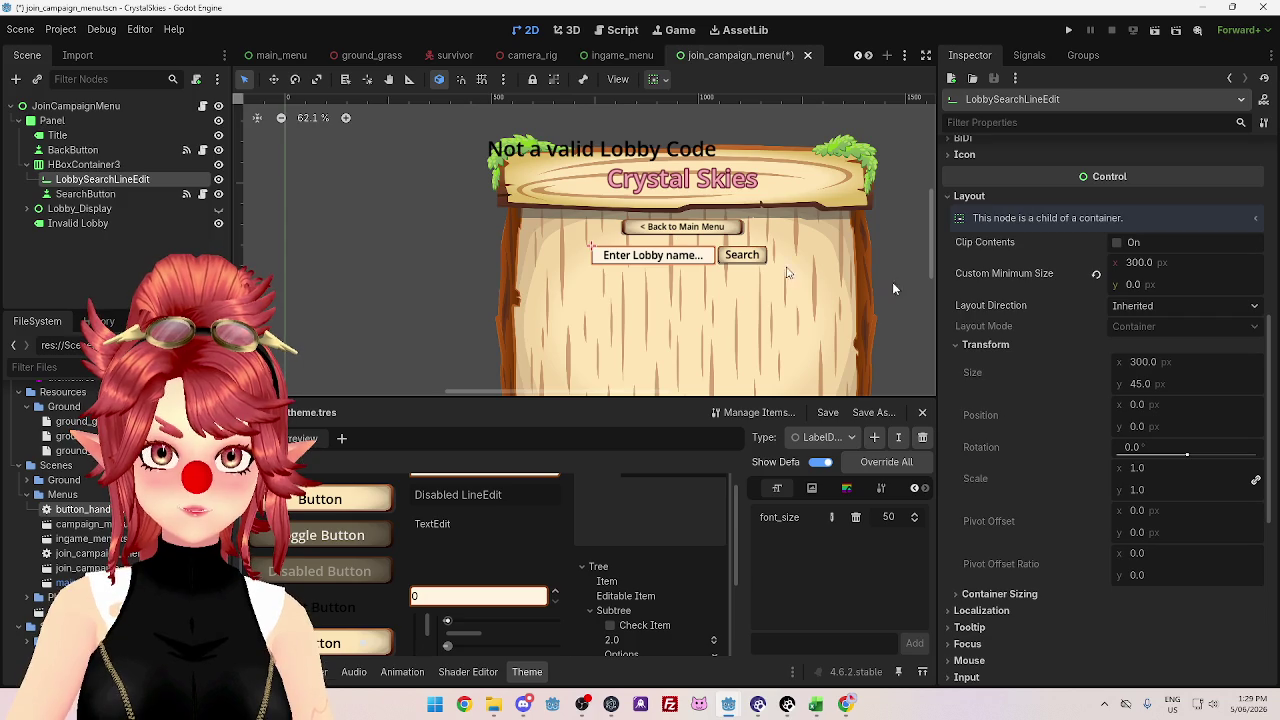
click(77, 223)
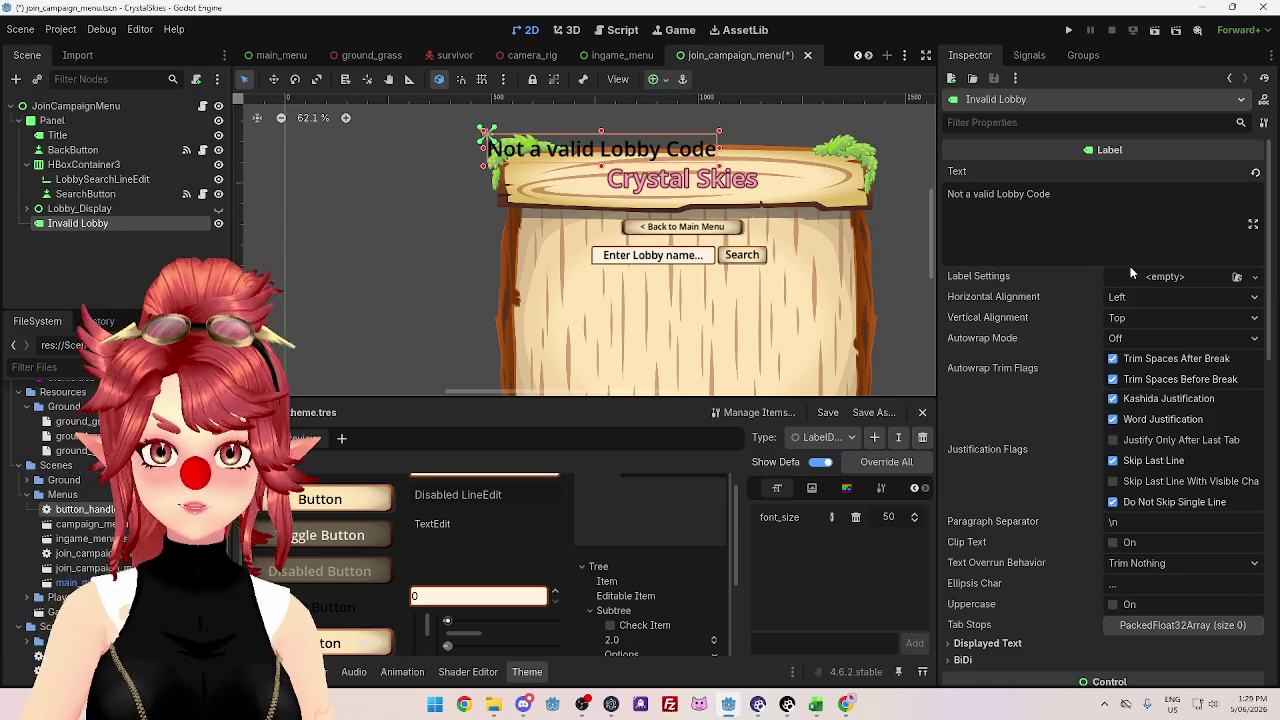
scroll(1068, 305, down, 5)
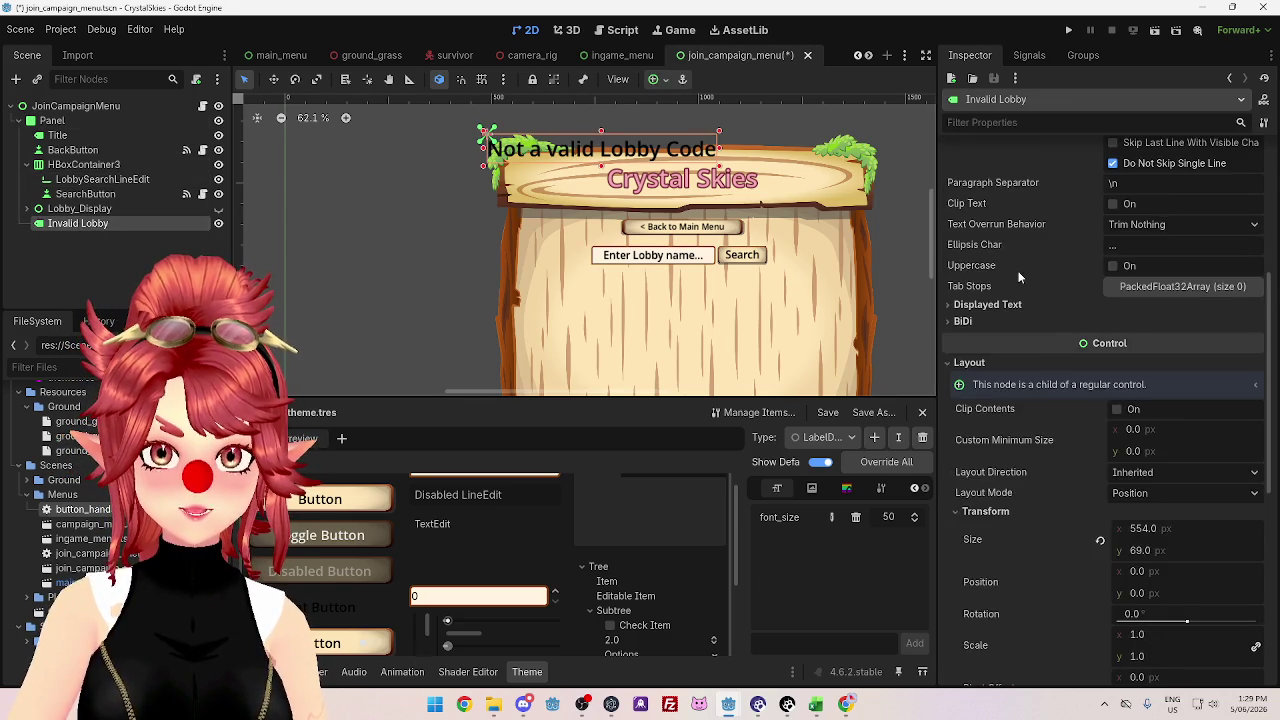
scroll(1020, 277, down, 2)
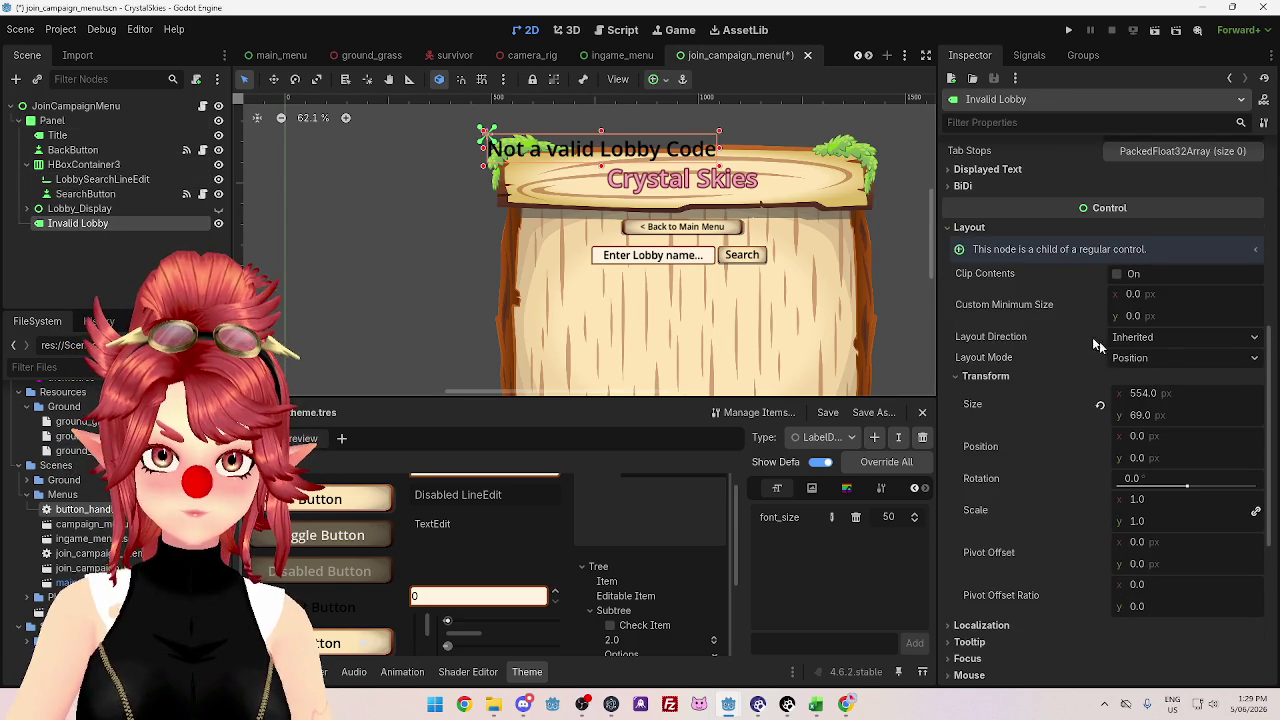
scroll(1097, 376, down, 1)
mouse_move(1144, 326)
mouse_down()
mouse_move(1160, 326)
mouse_move(1140, 326)
mouse_up()
- Move the Invalid Lobby label to position 200, 350, trying y values 400 and 300 first
click(1150, 368)
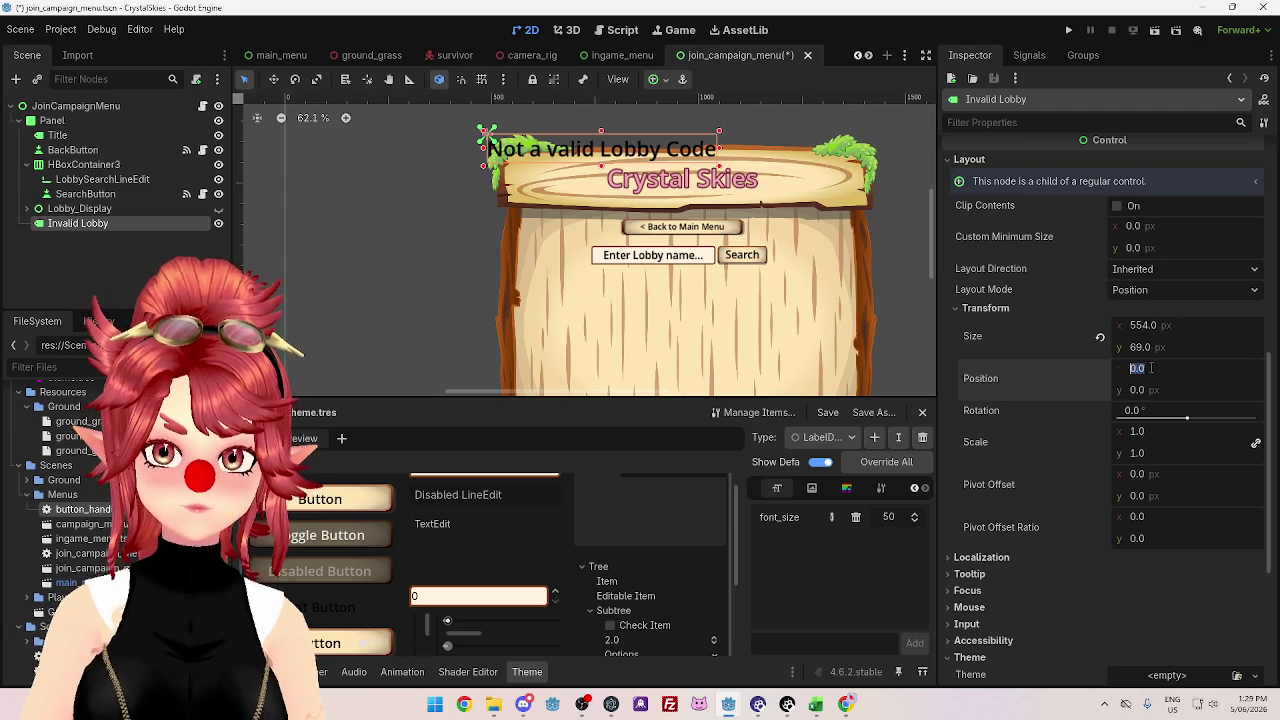
text(200)
key(Tab)
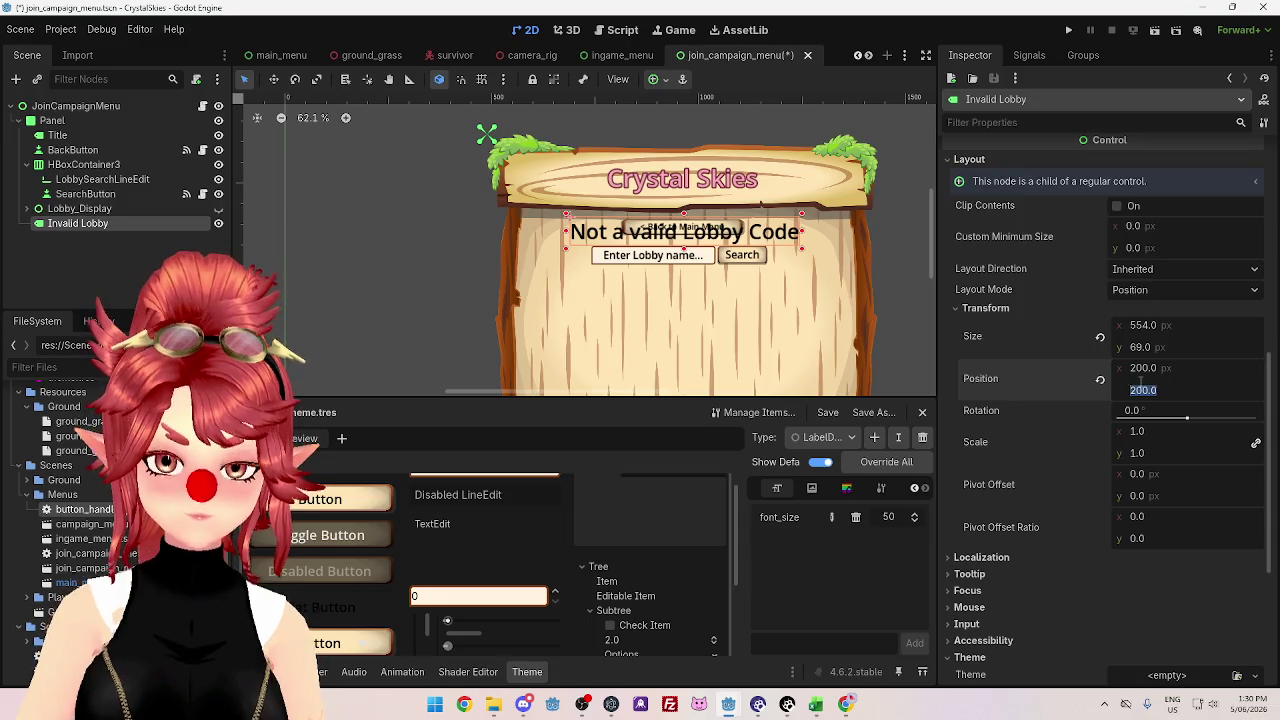
text(500)
key(Return)
click(1142, 389)
text(400)
key(Return)
click(1144, 389)
text(300)
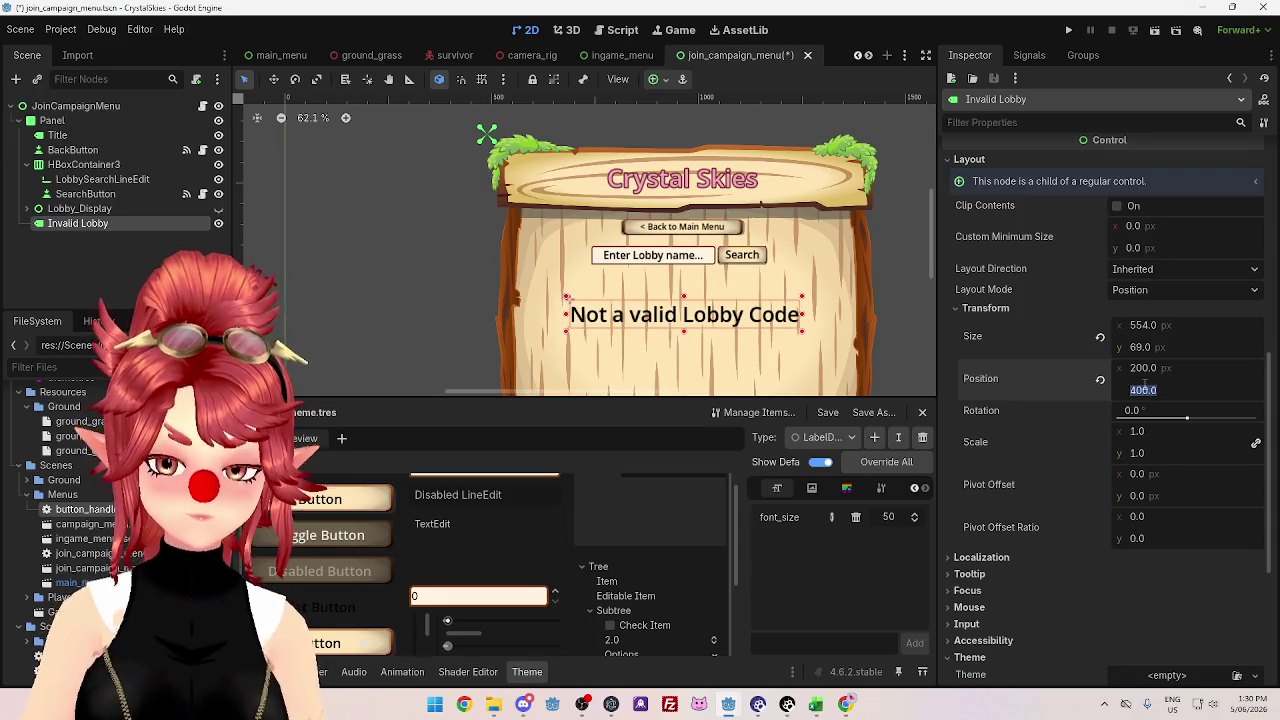
key(Return)
click(1144, 390)
text(350)
key(Return)
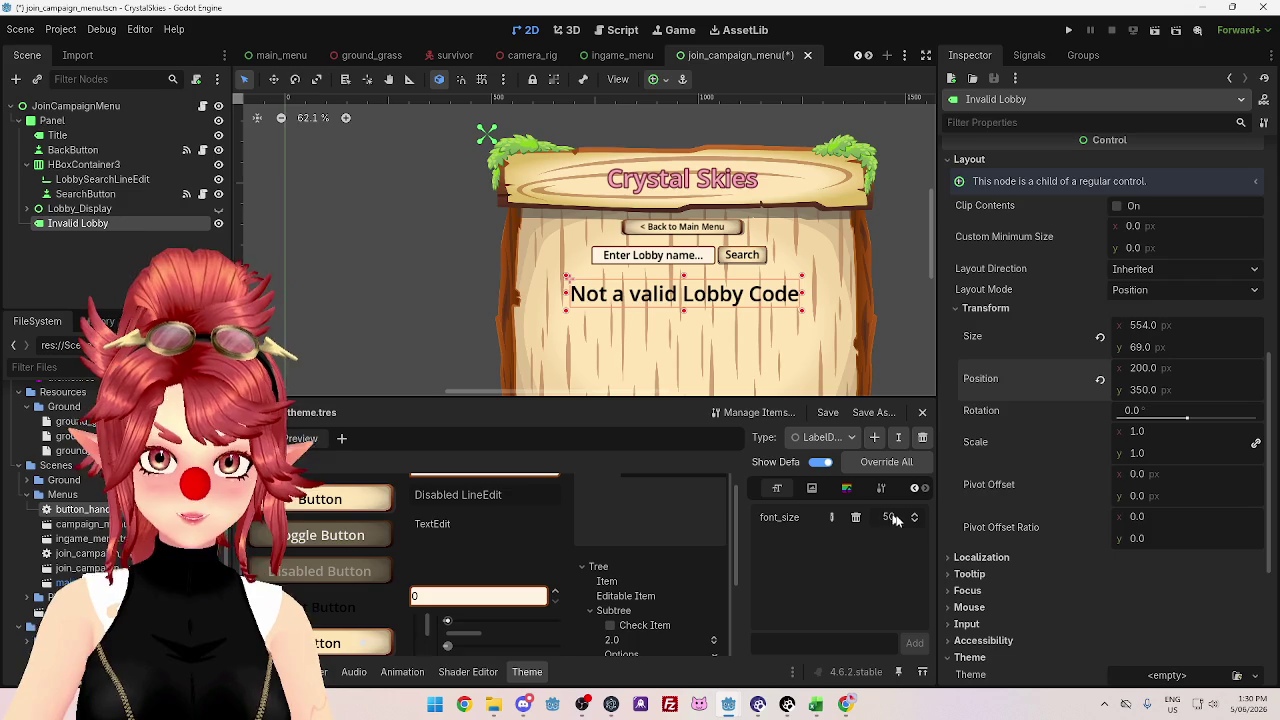
- Set the theme type's font_size to 50
drag(917, 524, 917, 524)
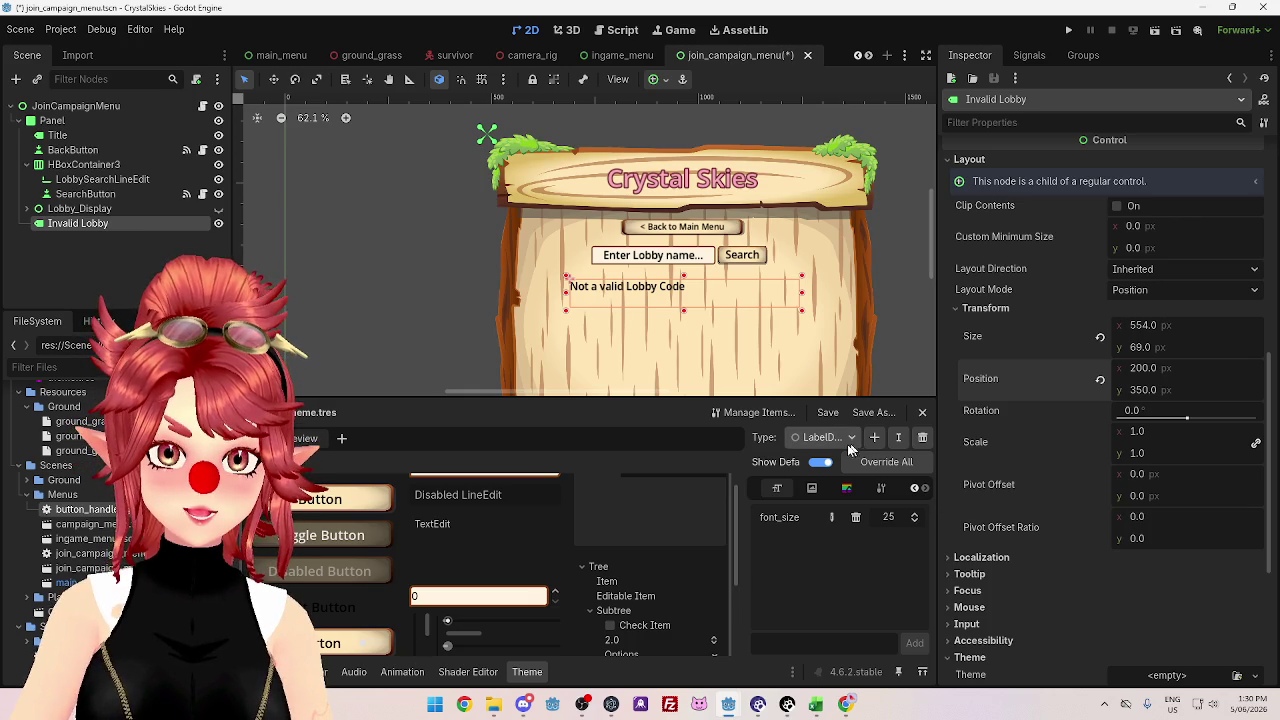
click(884, 516)
text(50)
key(Return)
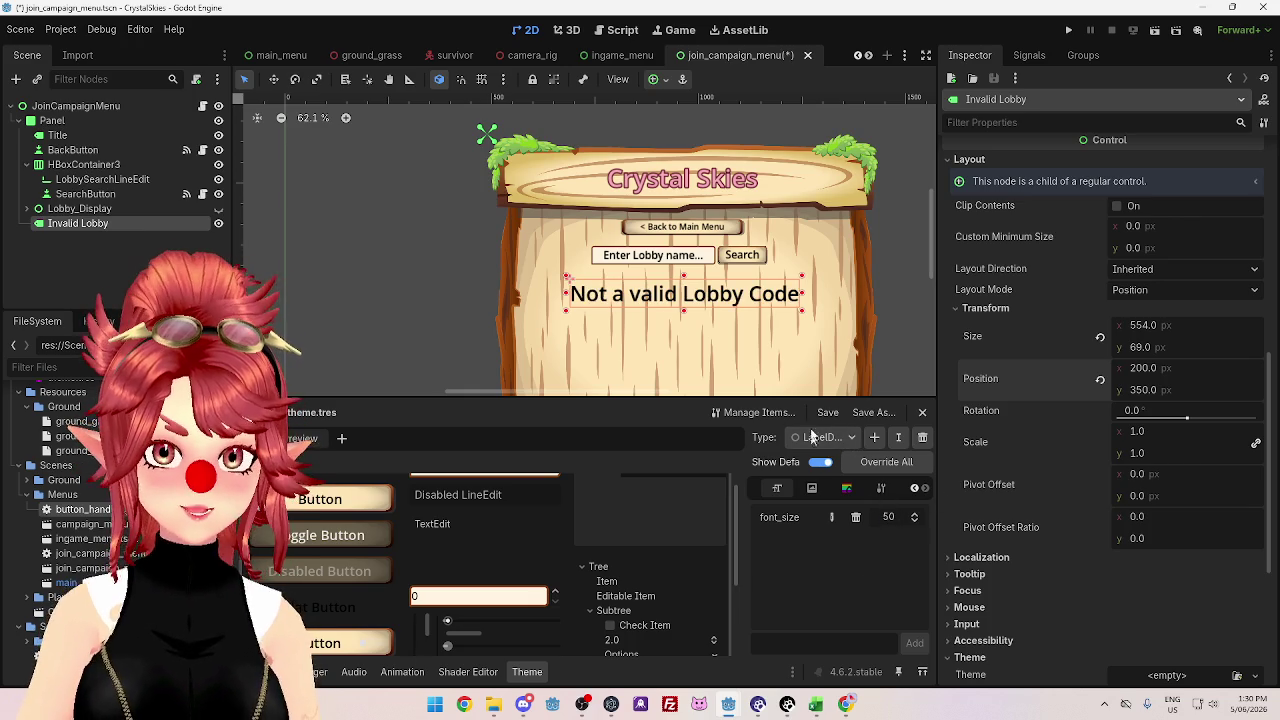
- Add a LabelError type to the theme in the theme items manager
click(762, 412)
click(435, 262)
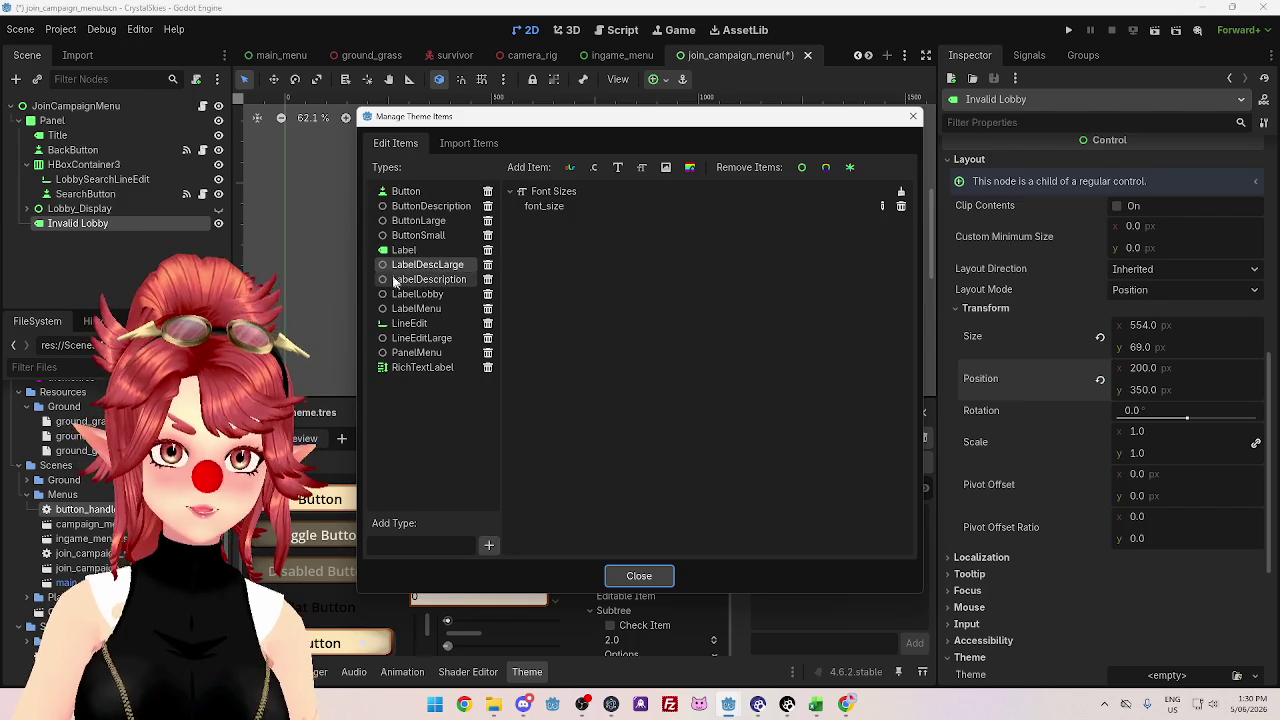
click(417, 545)
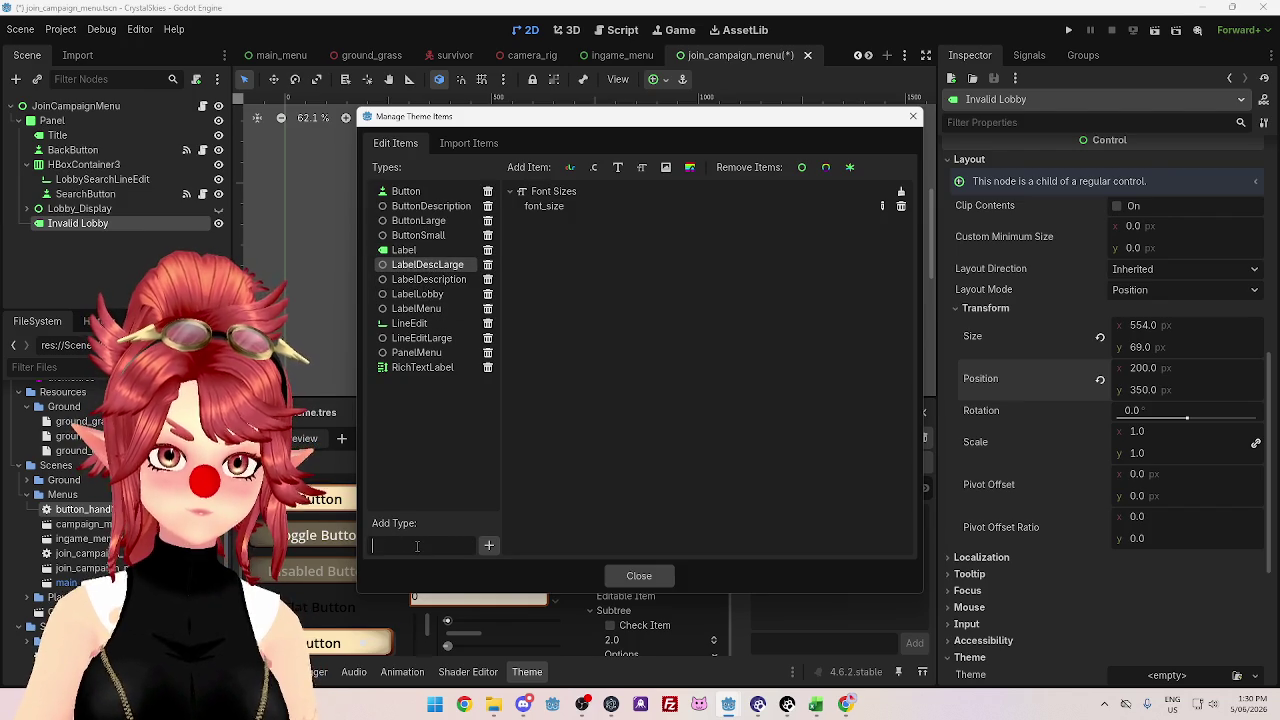
text(LabelError)
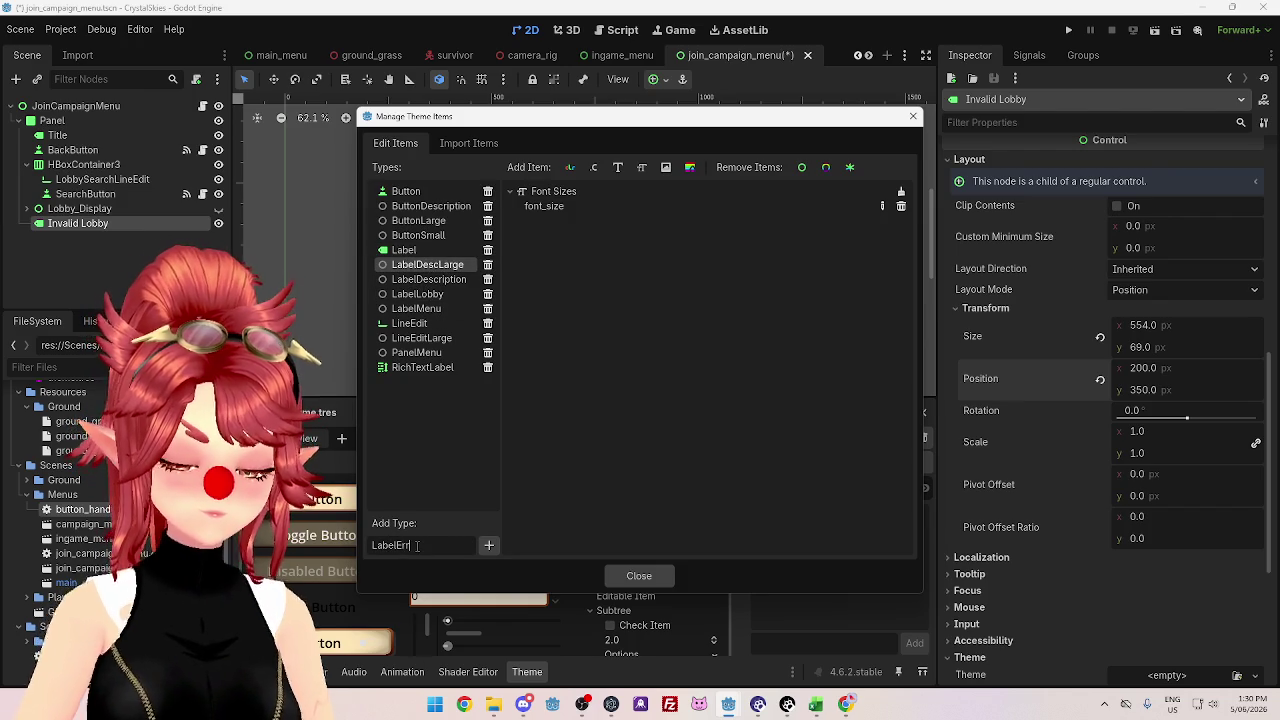
click(490, 545)
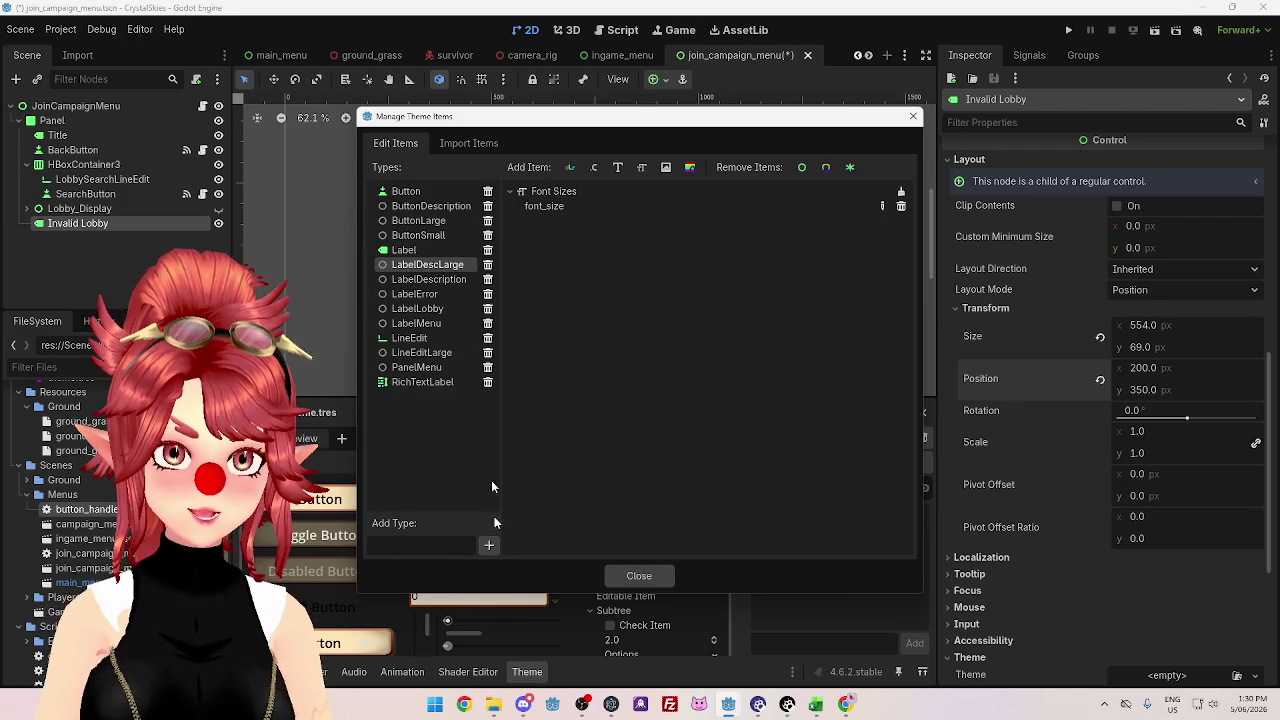
click(618, 574)
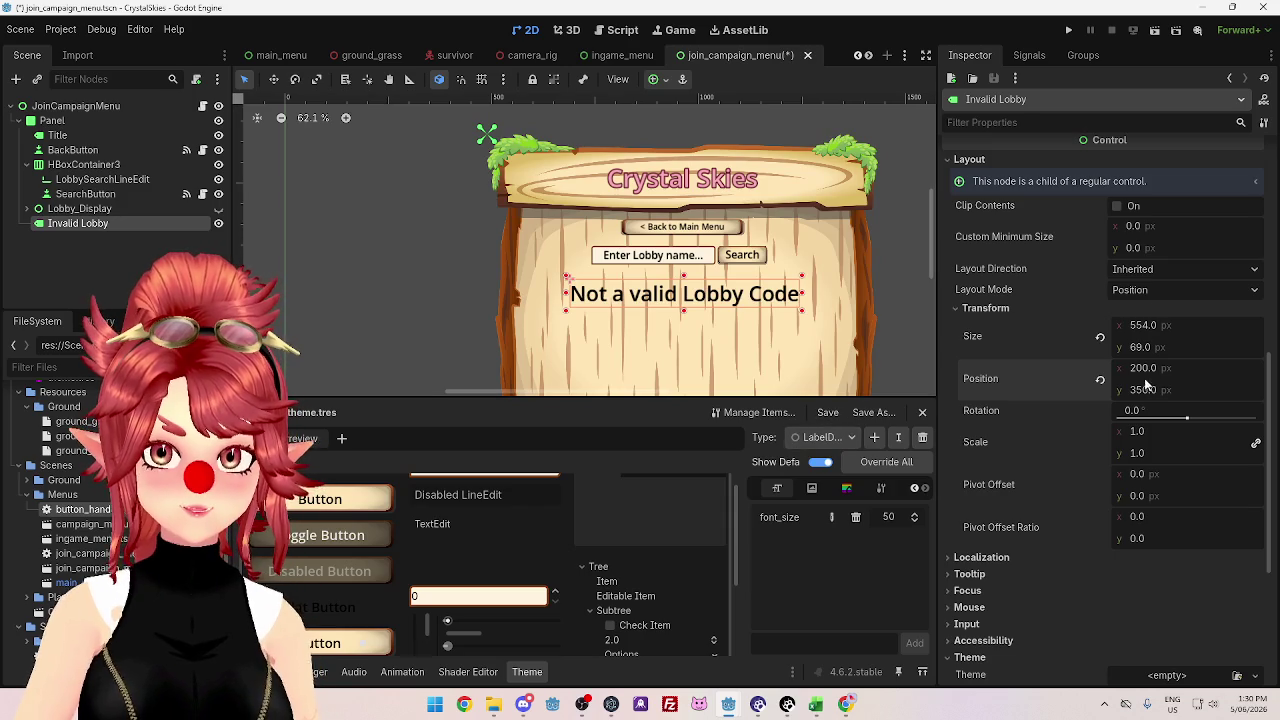
- Check the label's Type Variation choices without changing them
scroll(1100, 400, down, 5)
click(1229, 420)
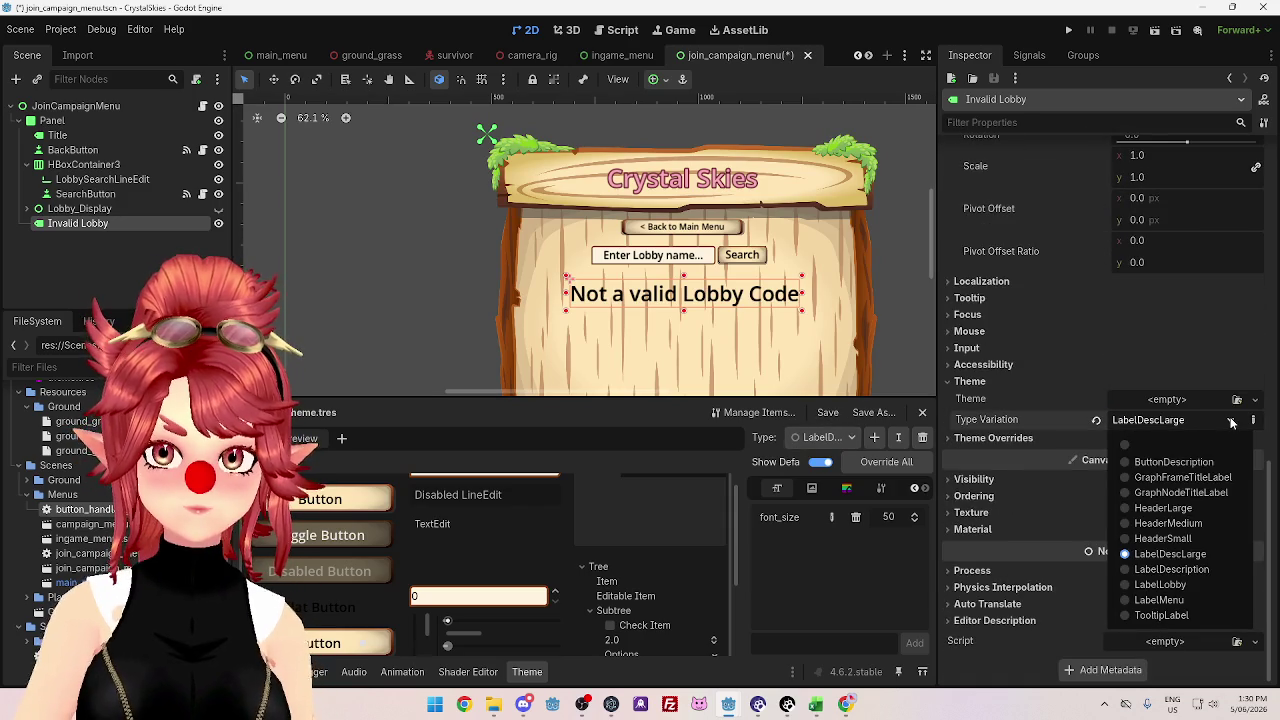
click(1231, 423)
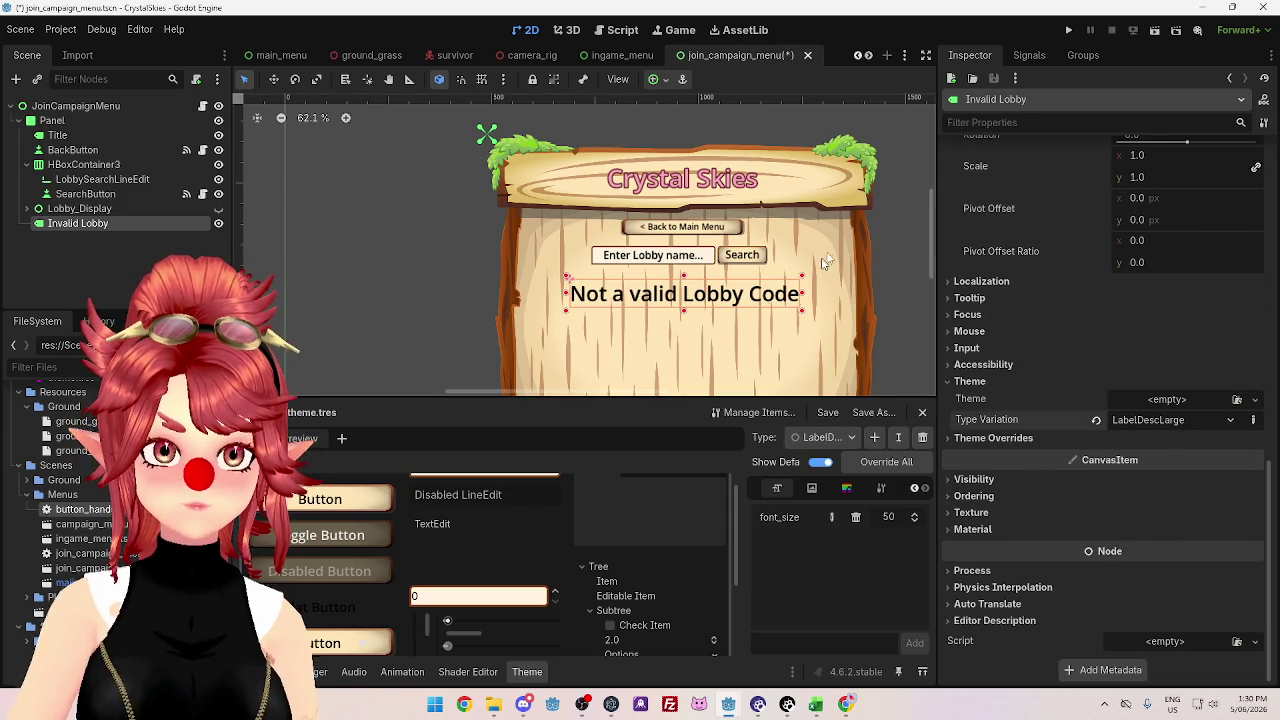
click(1166, 424)
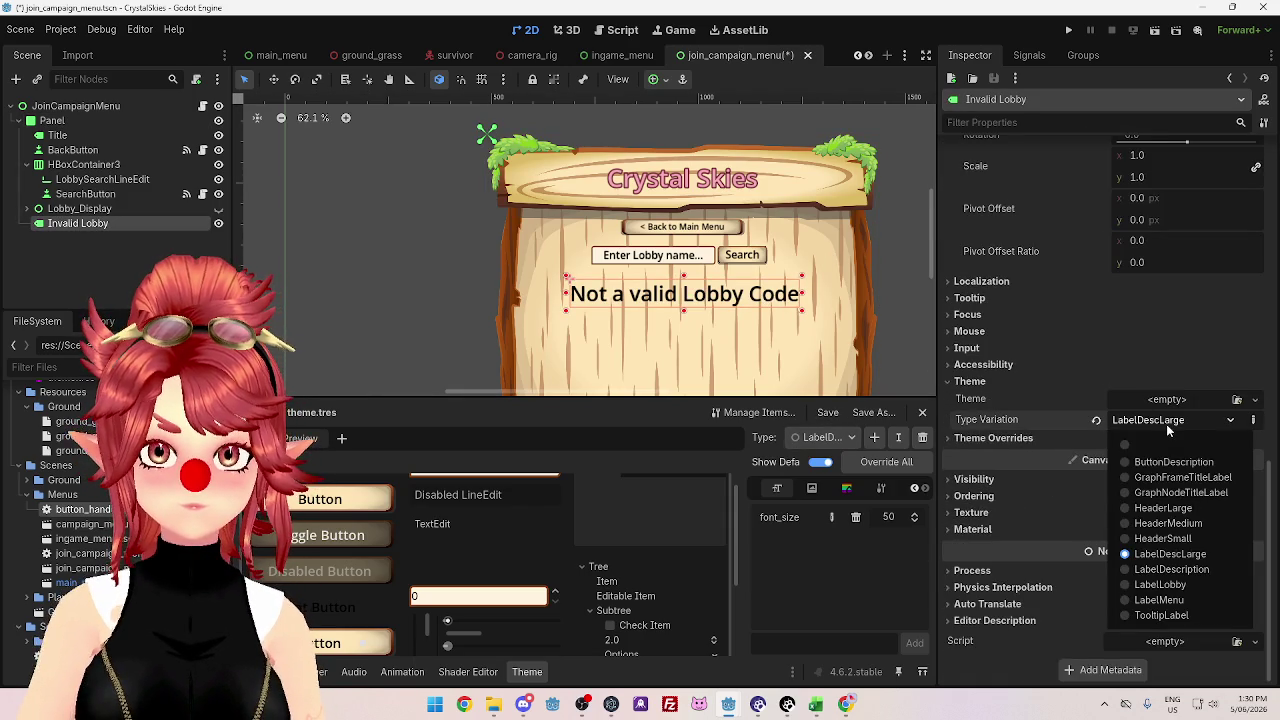
click(1166, 424)
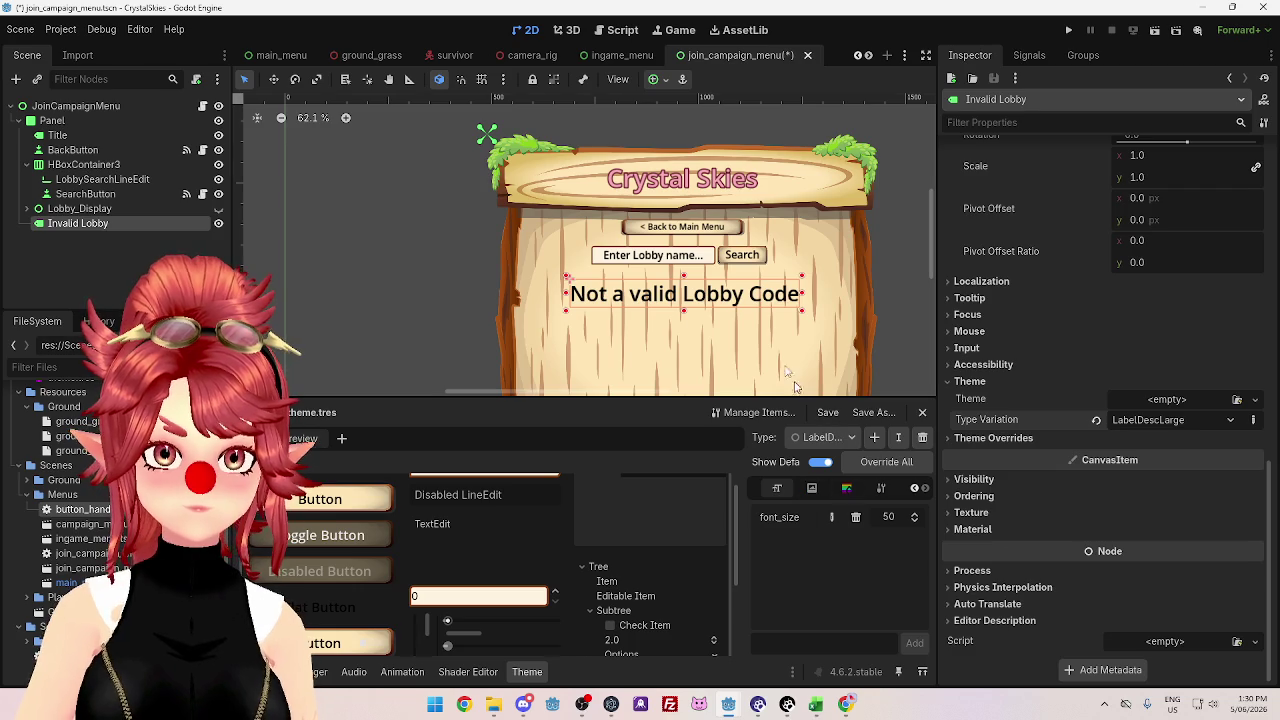
- Set LabelError's base type to Label, then reselect the Invalid Lobby label
click(836, 441)
click(845, 570)
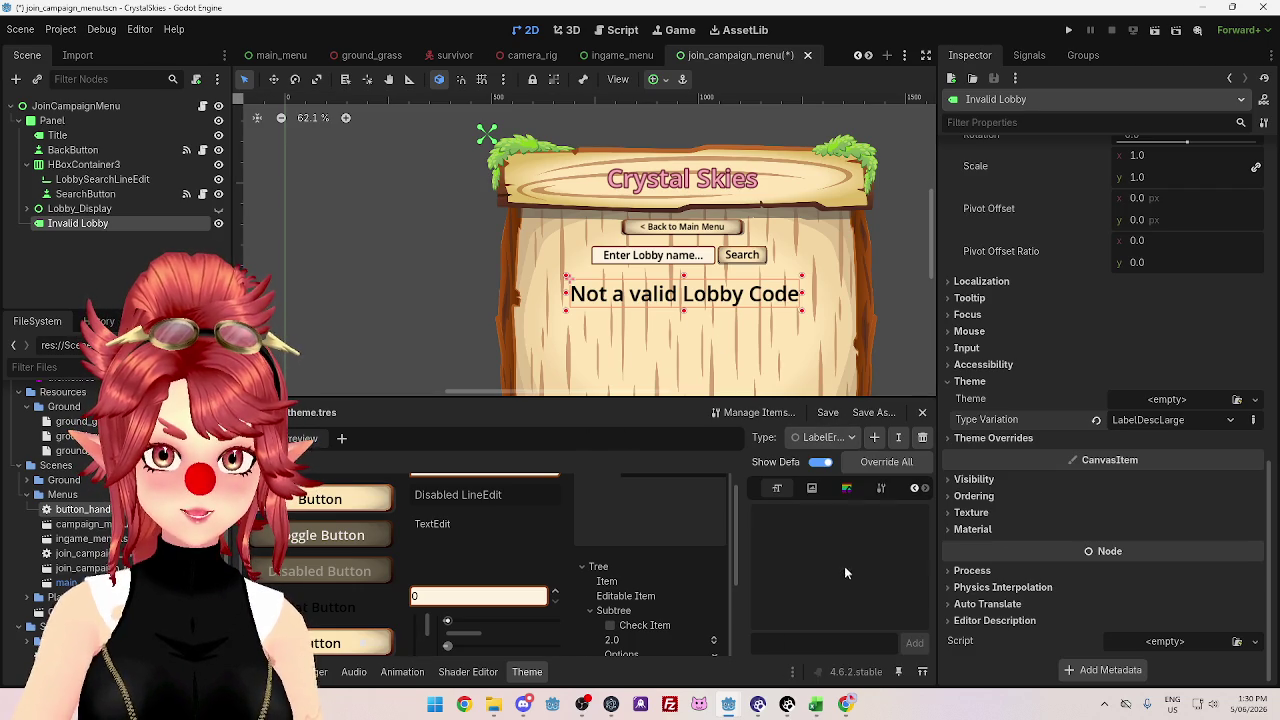
click(918, 487)
click(918, 513)
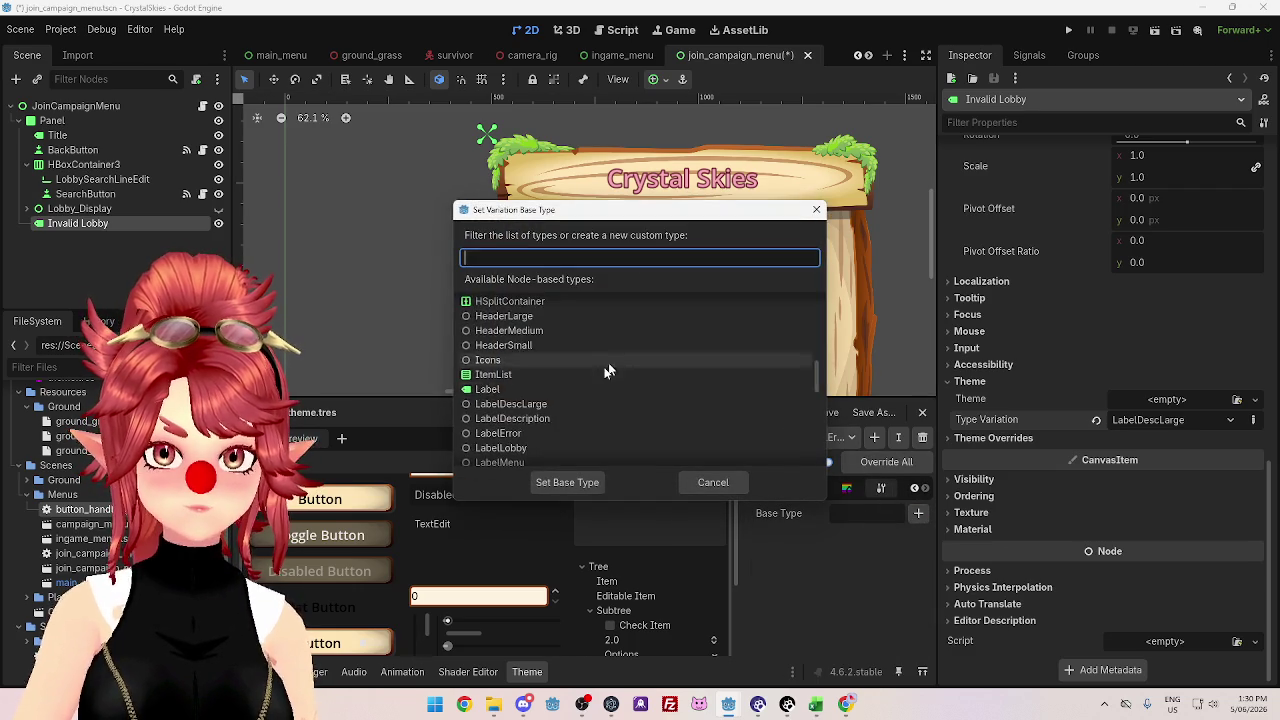
click(512, 369)
click(567, 482)
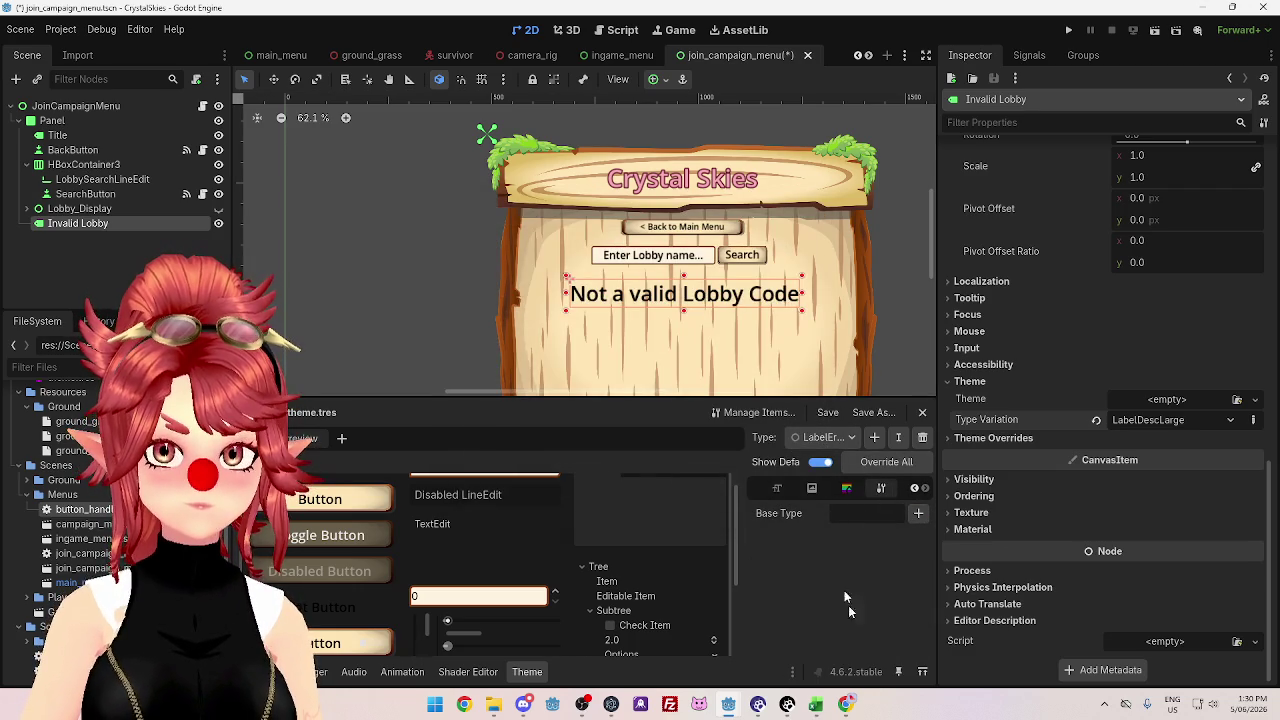
click(692, 264)
click(692, 308)
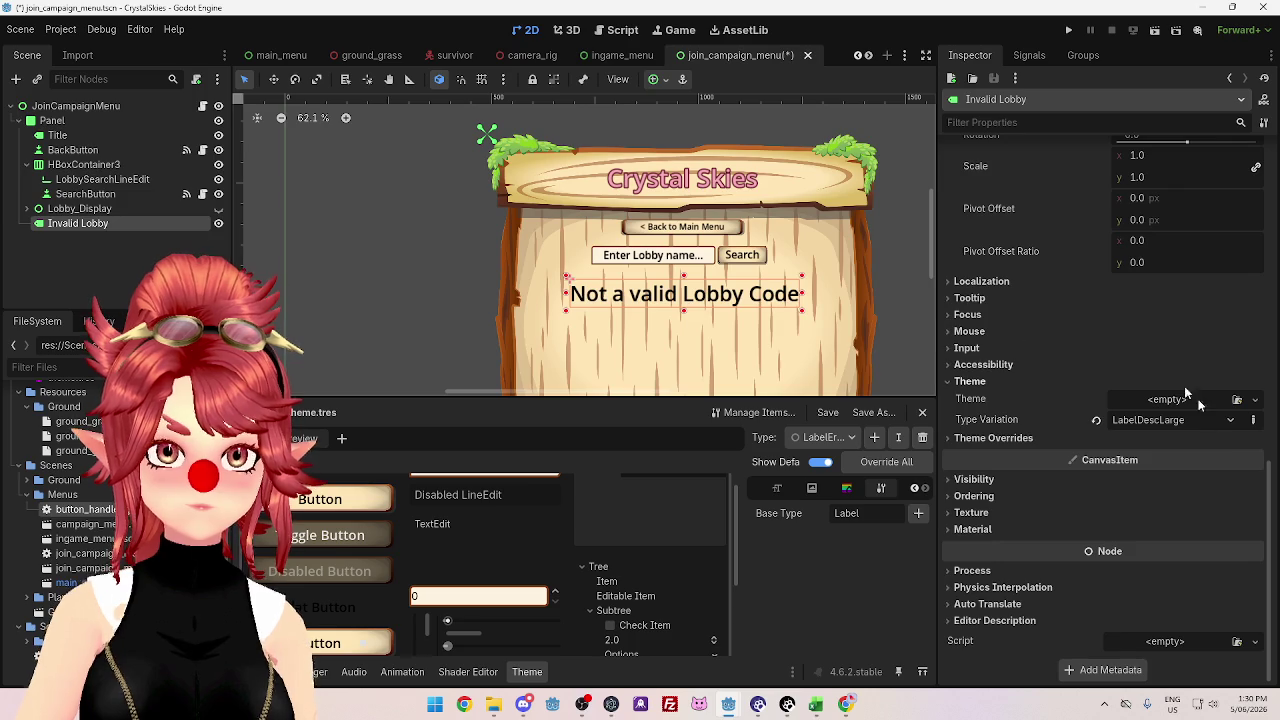
- Apply LabelError to the Invalid Lobby label and override its font_size to 30
click(1194, 419)
click(1157, 584)
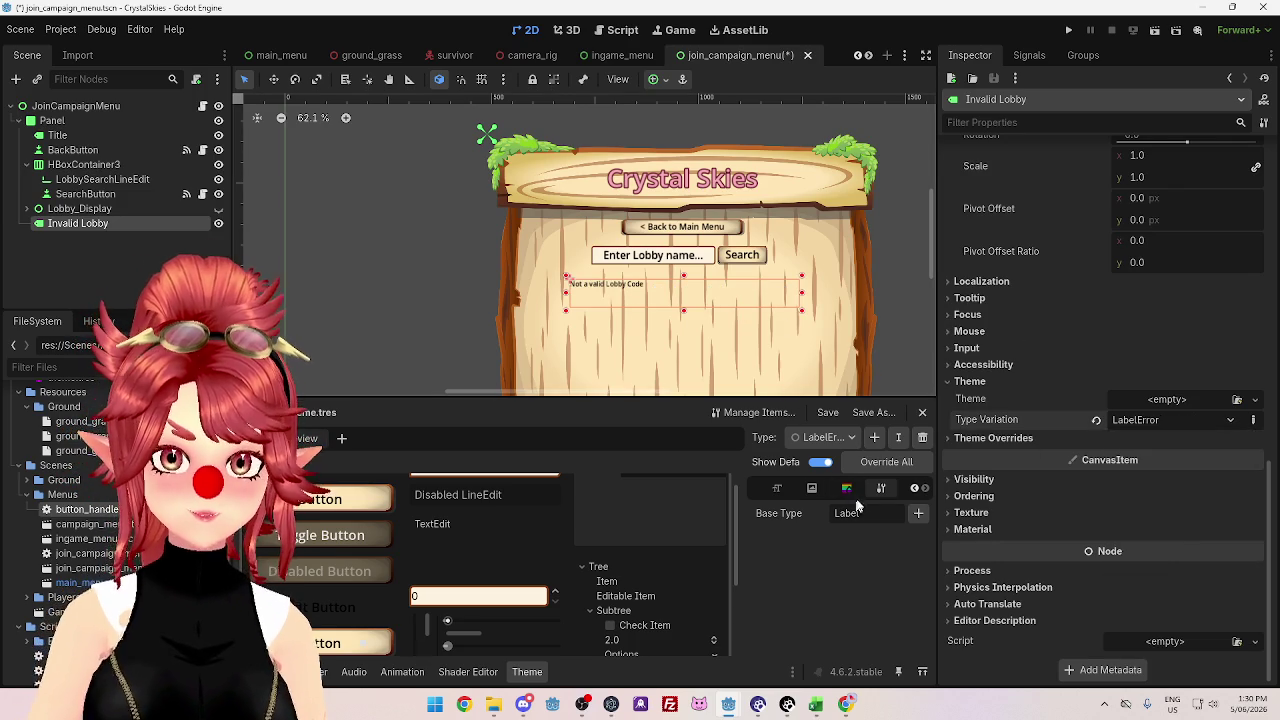
click(780, 490)
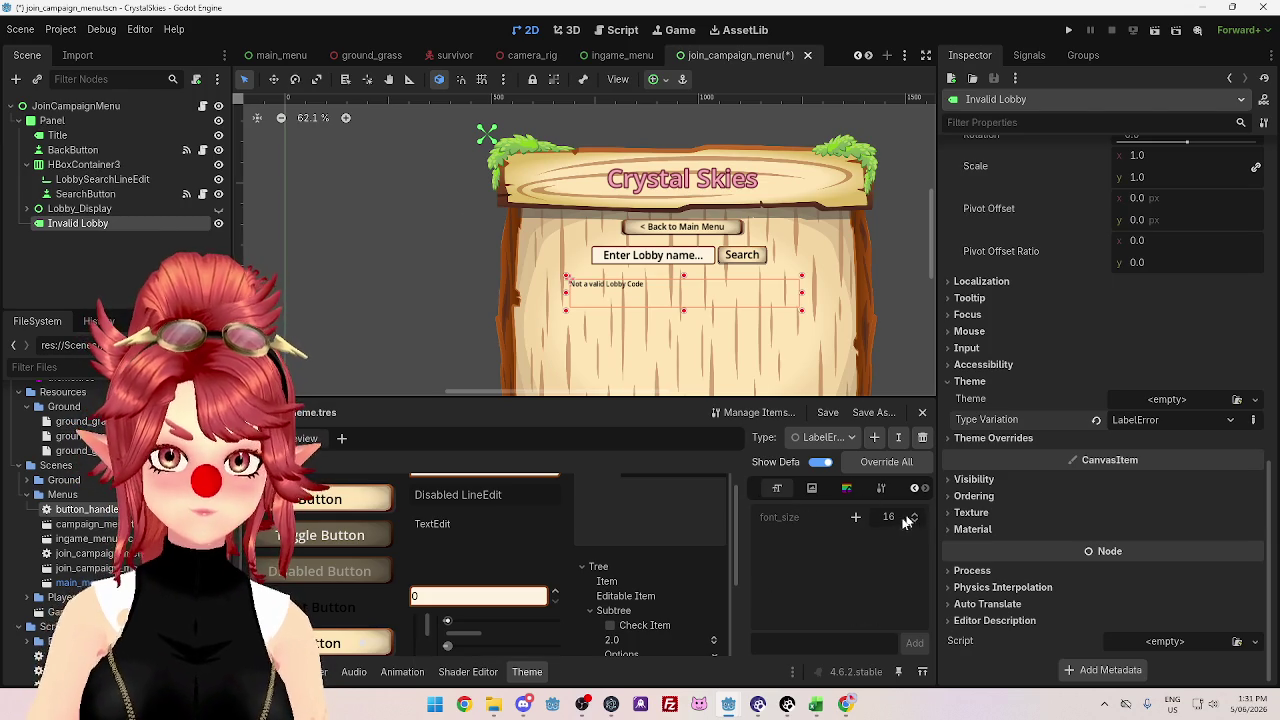
click(855, 516)
click(898, 517)
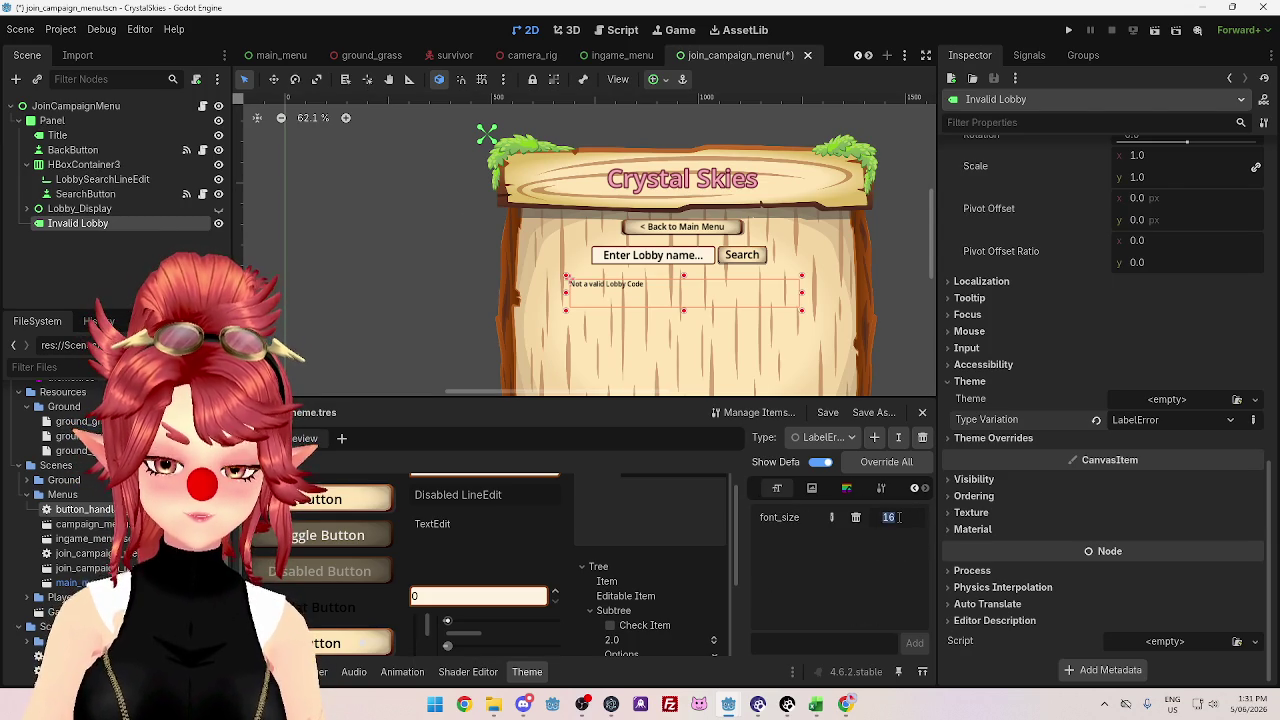
text(30)
key(Return)
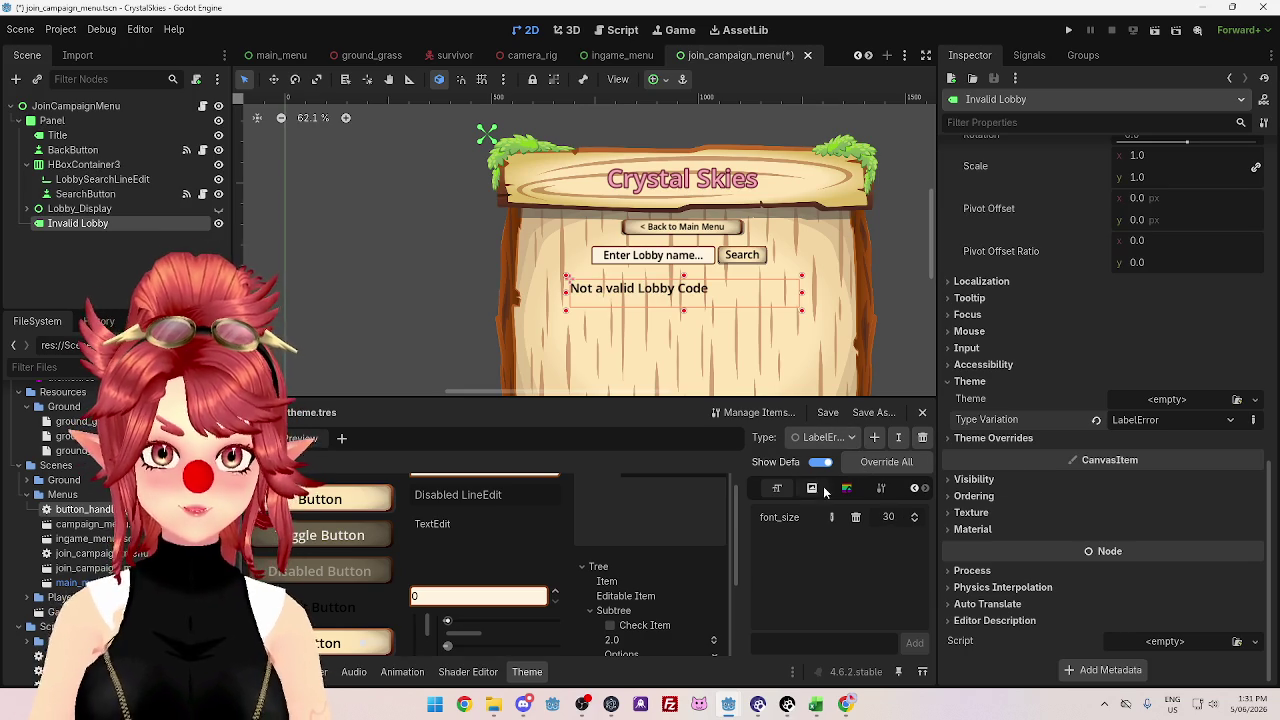
- Add a normal StyleBox override for LabelError, leaving it without a loaded resource
click(847, 488)
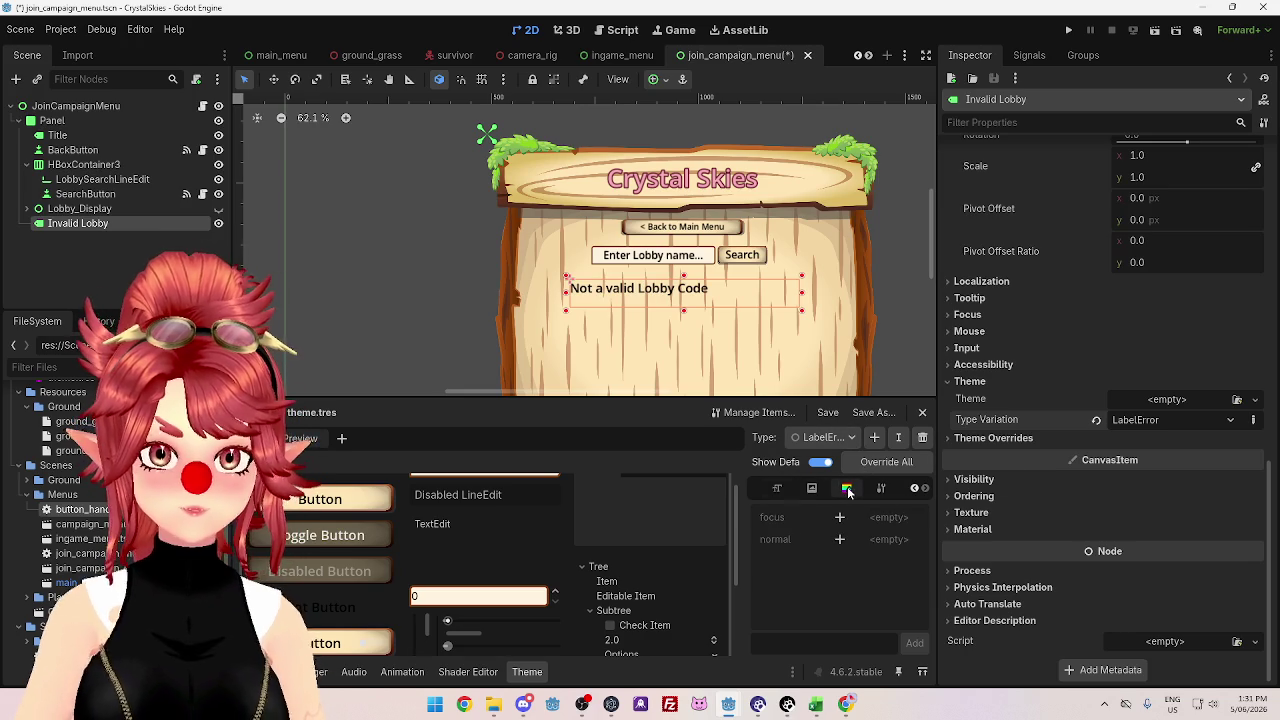
click(840, 542)
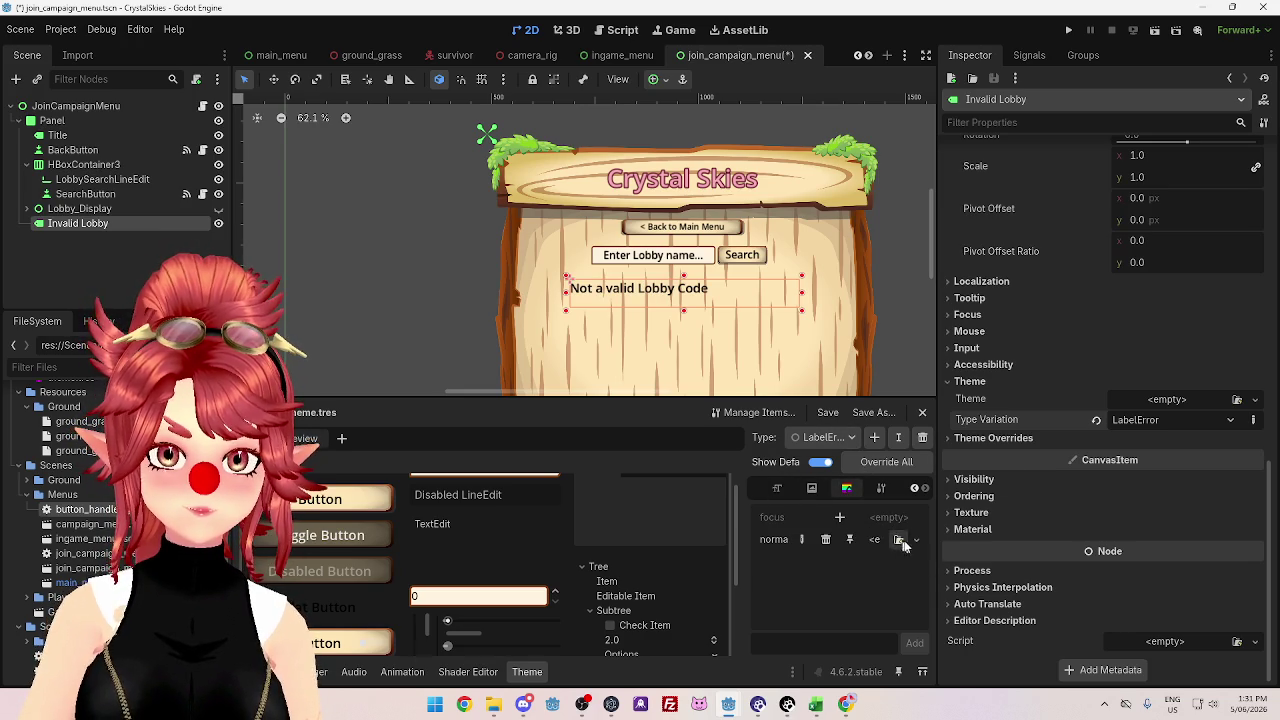
click(899, 541)
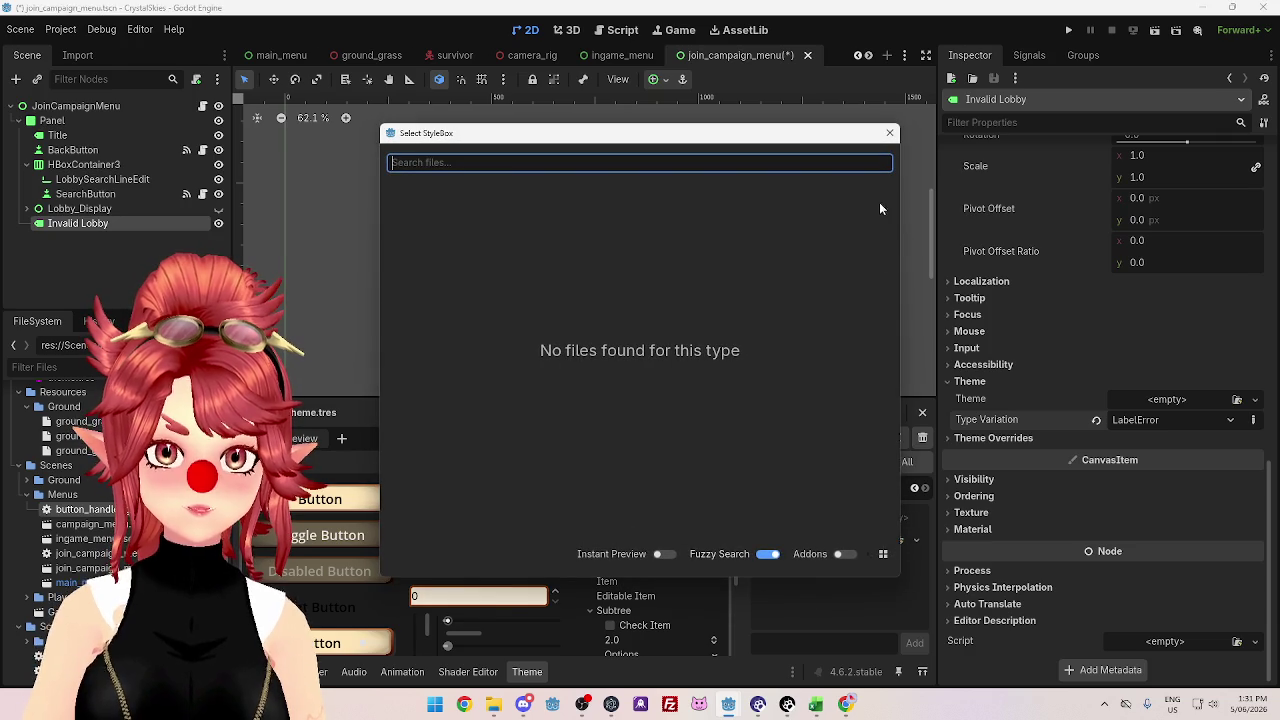
click(889, 132)
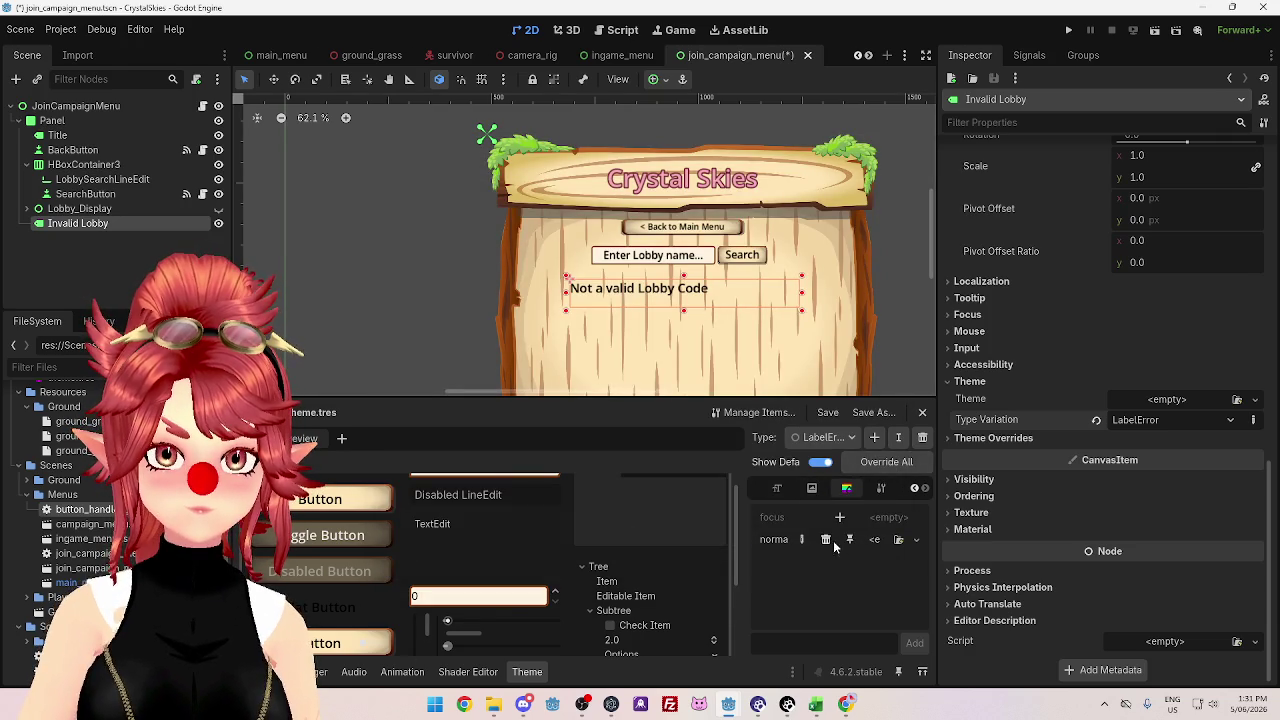
click(915, 540)
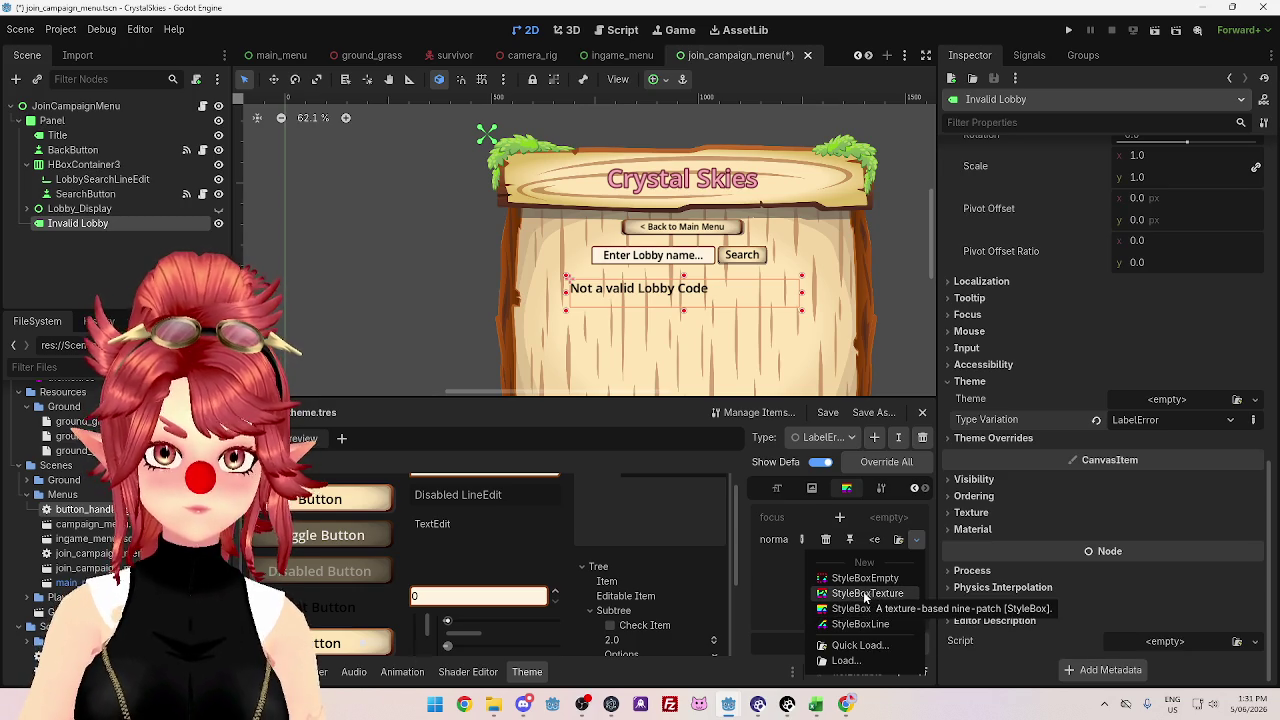
click(783, 582)
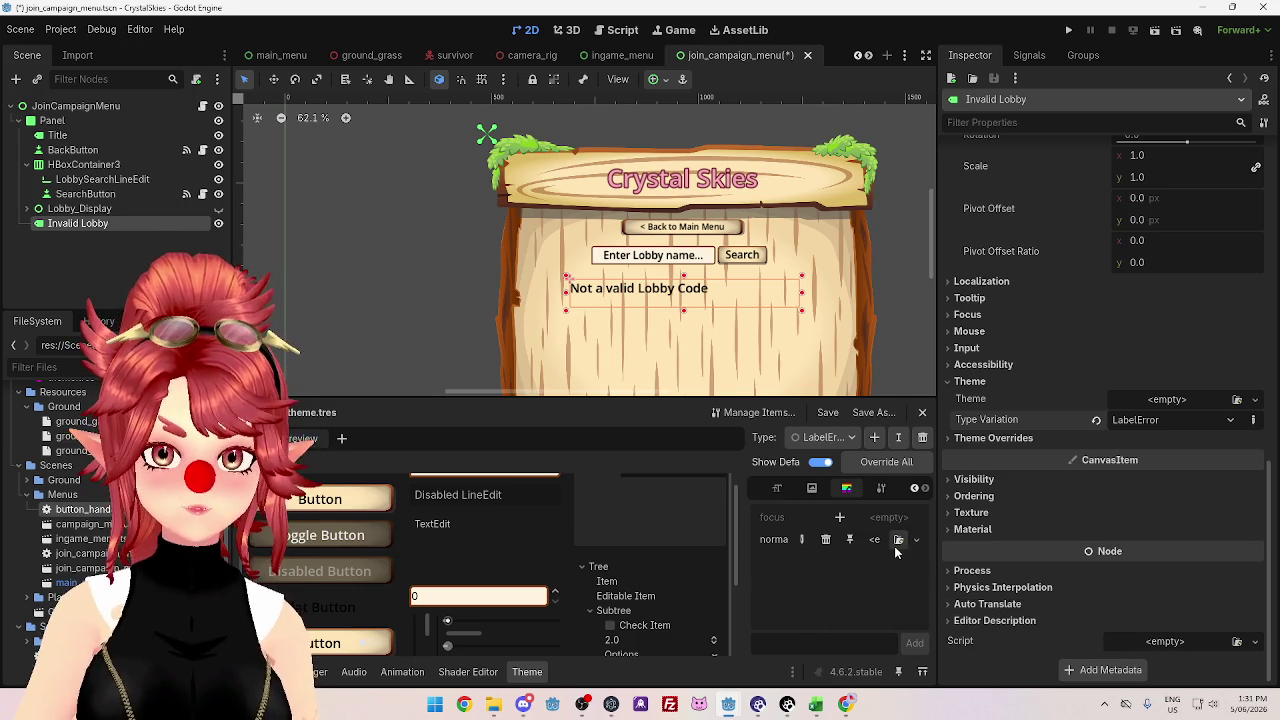
click(778, 489)
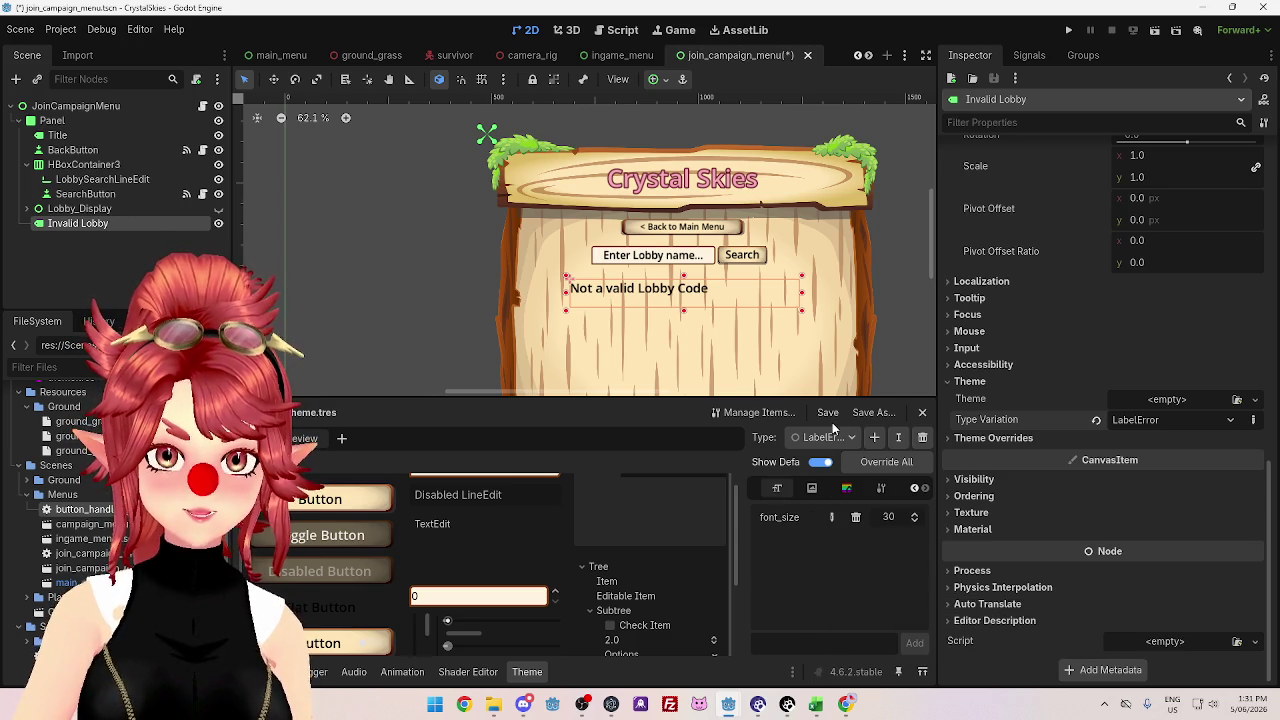
- Add a font_color colour item to the LabelError type in the theme items manager
click(757, 412)
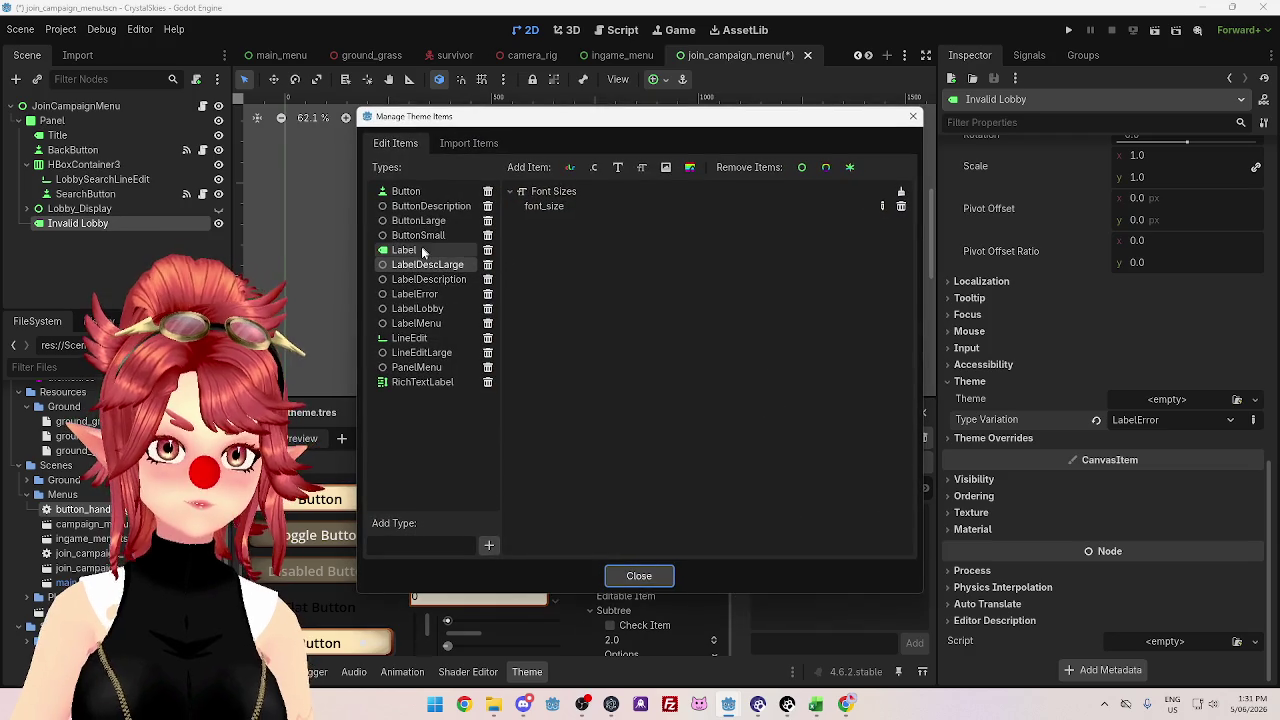
click(428, 309)
click(428, 309)
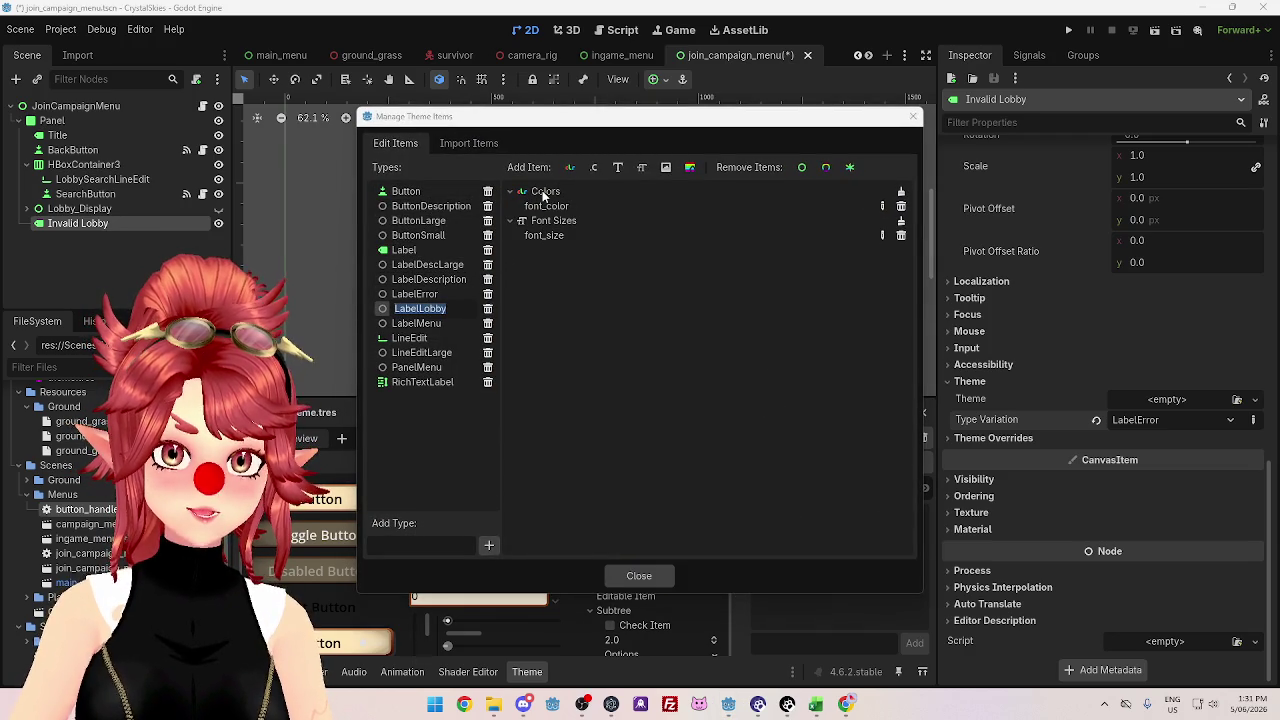
click(418, 295)
click(418, 297)
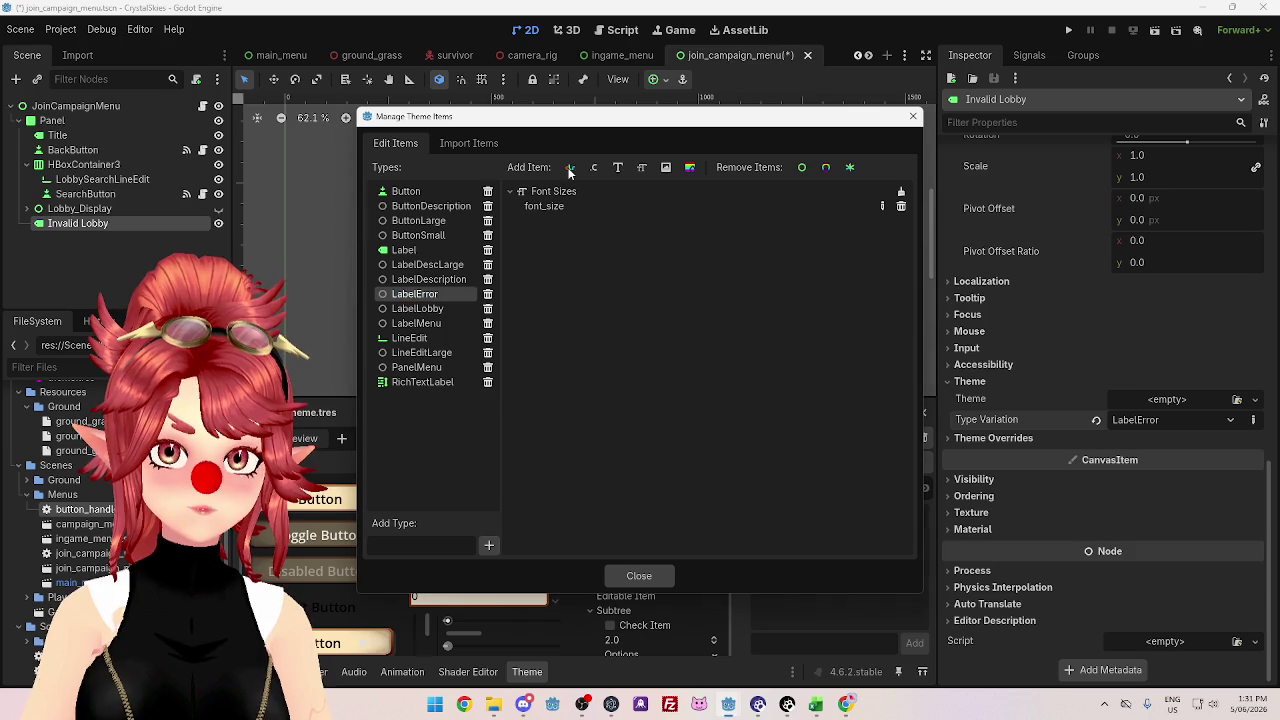
click(566, 167)
text(font_color)
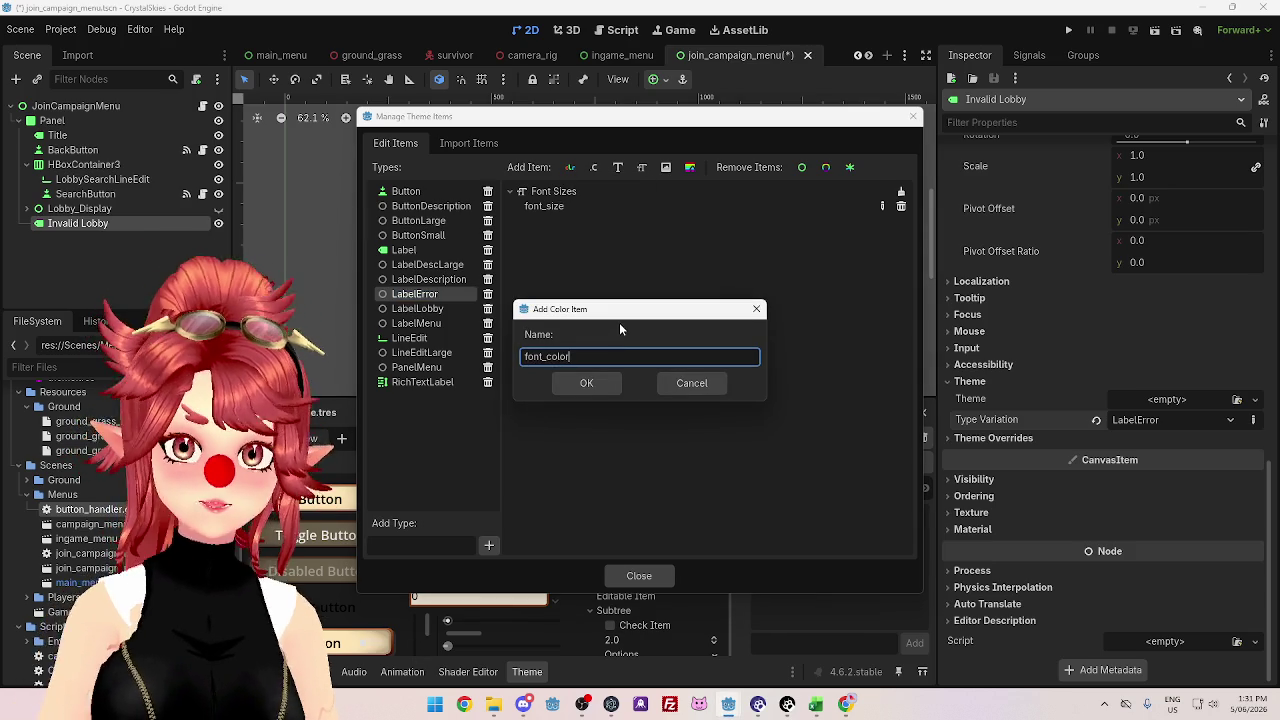
click(590, 384)
key(Escape)
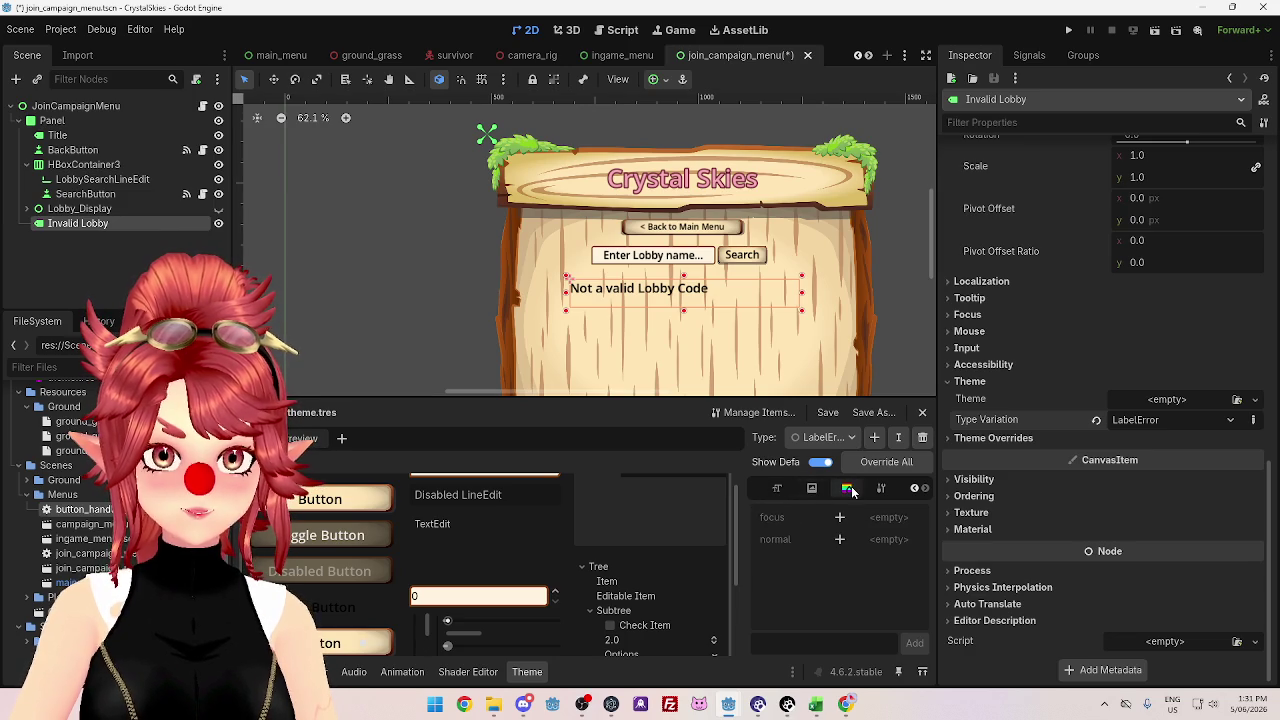
- Override LabelError's font_color with the dark red b90000
click(776, 490)
click(776, 490)
scroll(765, 488, up, 3)
click(777, 489)
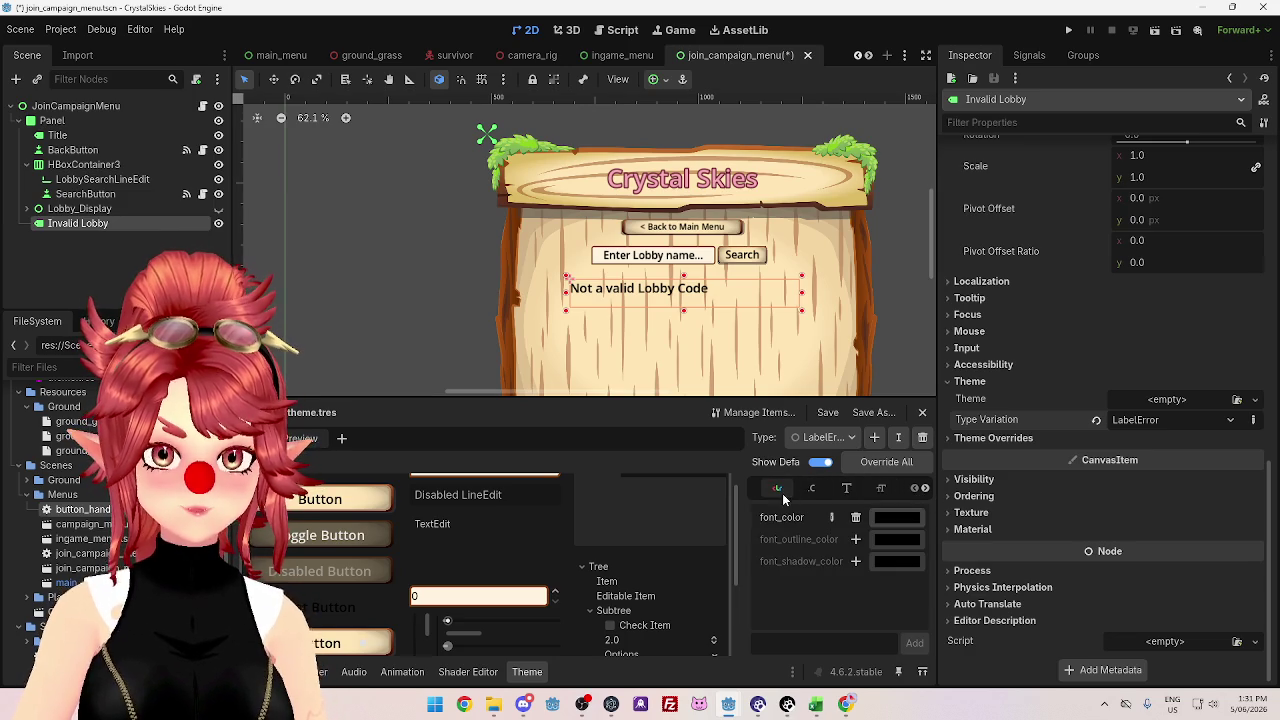
click(836, 440)
click(836, 446)
click(855, 517)
click(897, 517)
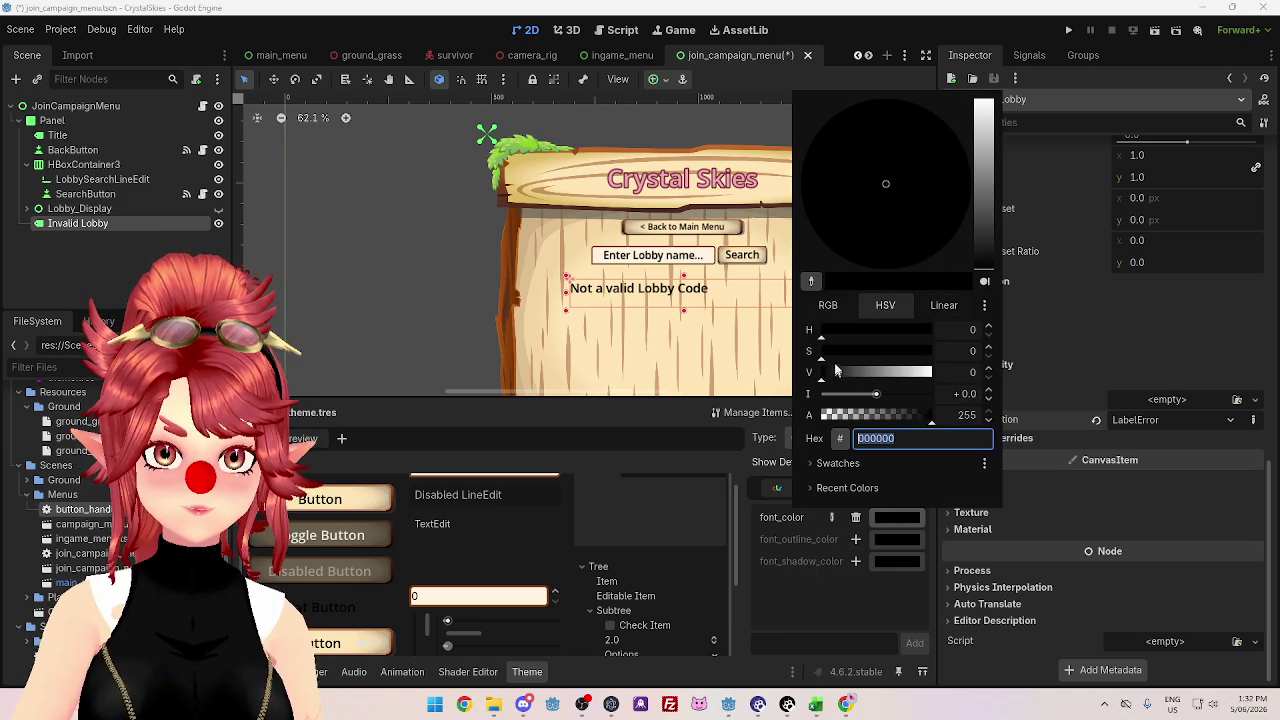
drag(838, 352, 1016, 368)
drag(838, 372, 1012, 336)
mouse_move(986, 208)
mouse_down()
mouse_move(982, 239)
mouse_move(986, 185)
mouse_up()
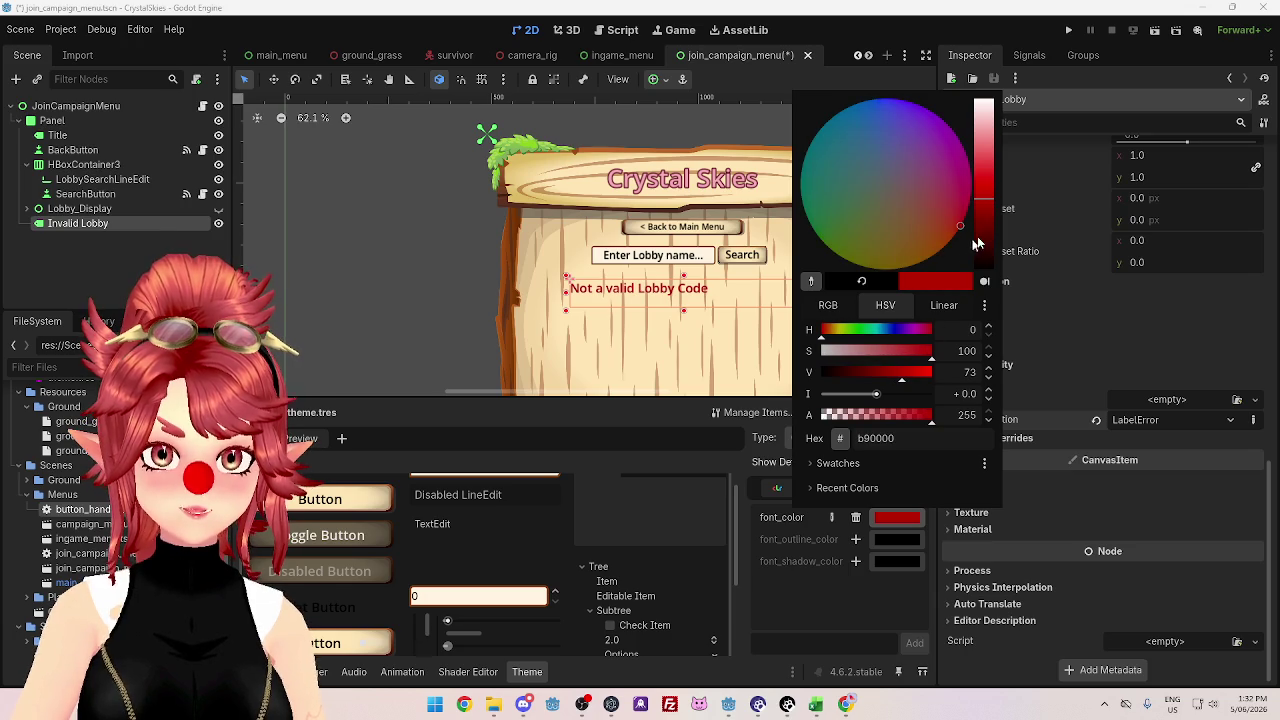
click(987, 225)
click(848, 612)
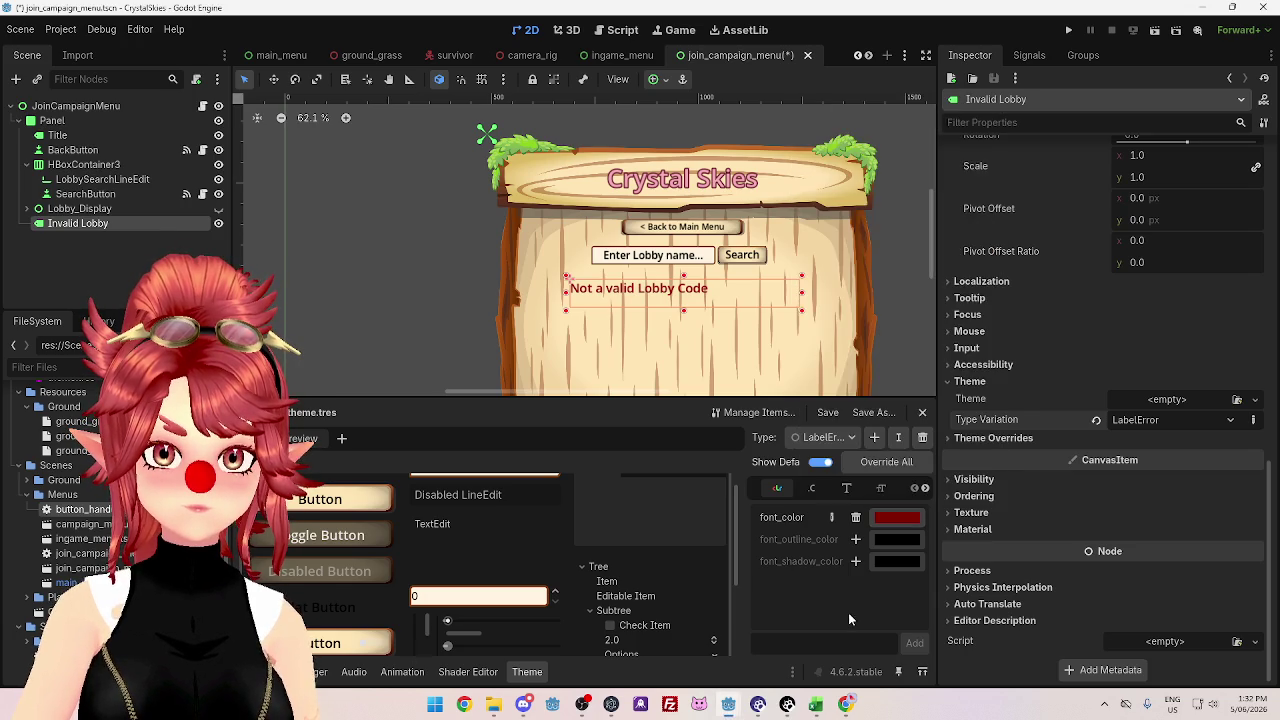
- Set the Invalid Lobby label's Horizontal Alignment to Center and preview it from JoinCampaignMenu
scroll(1063, 528, up, 5)
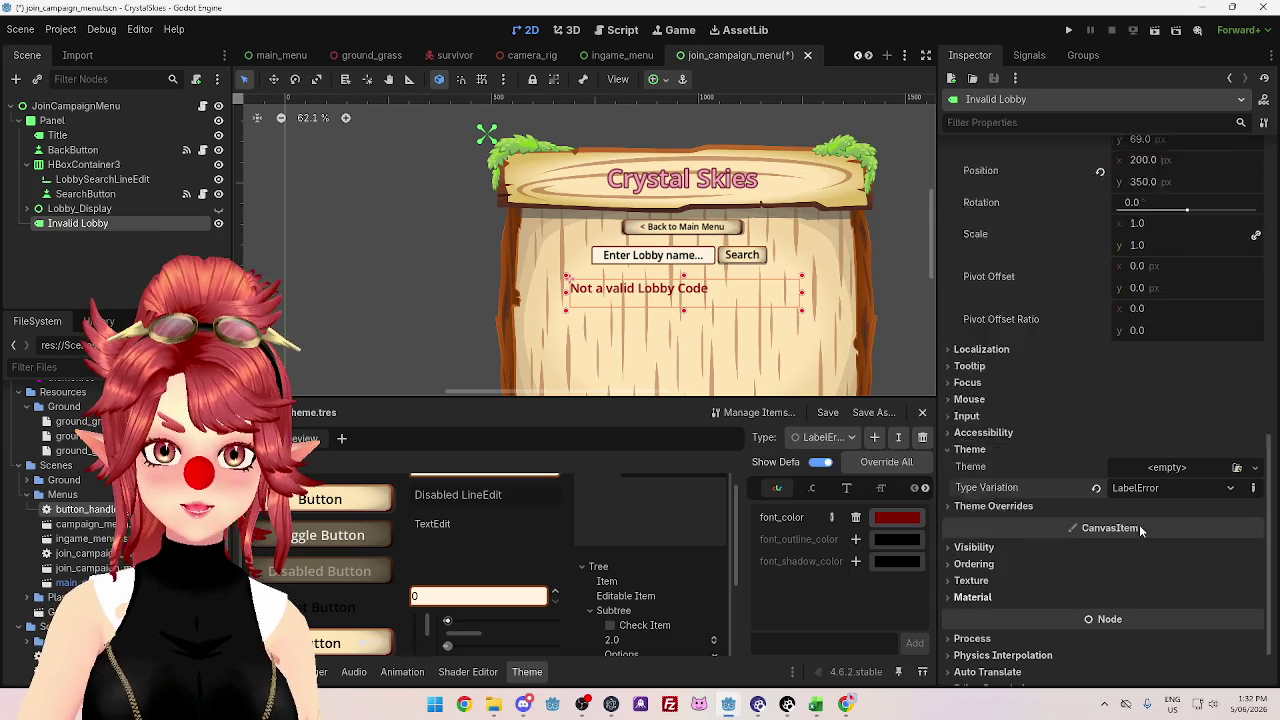
scroll(1109, 478, up, 6)
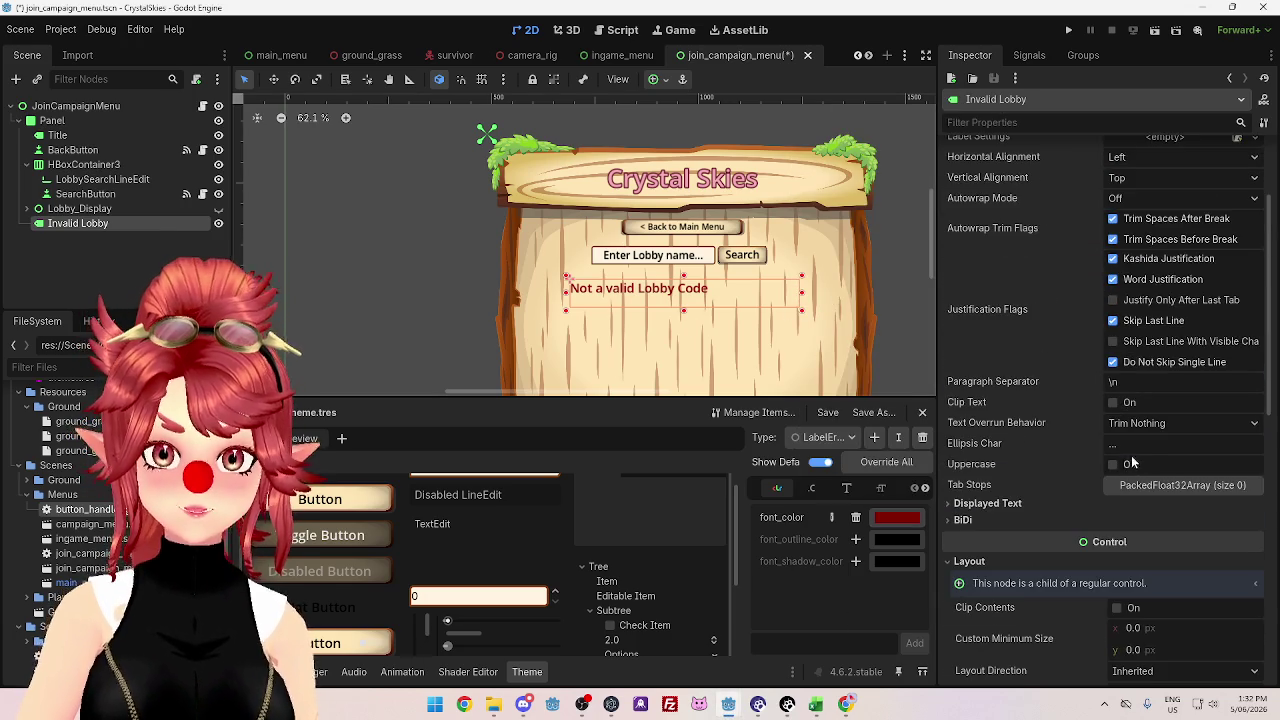
scroll(1072, 328, up, 1)
scroll(1130, 452, down, 2)
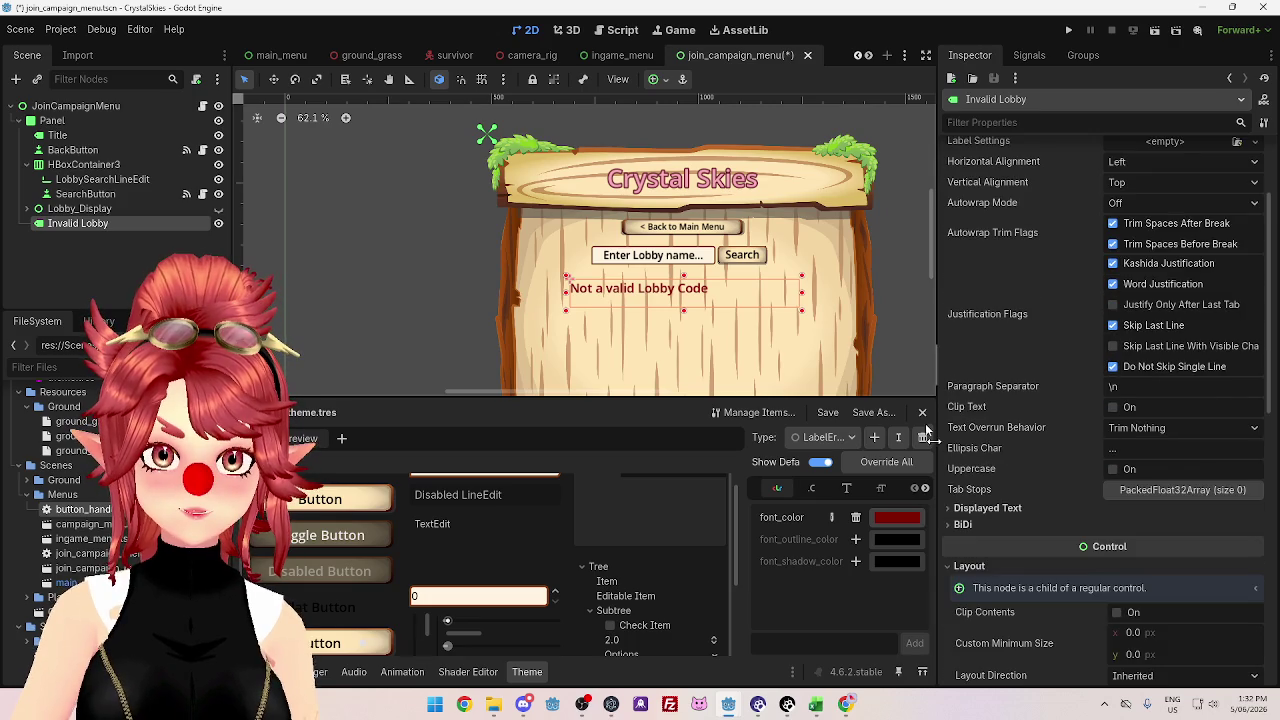
scroll(1083, 449, up, 2)
click(1148, 297)
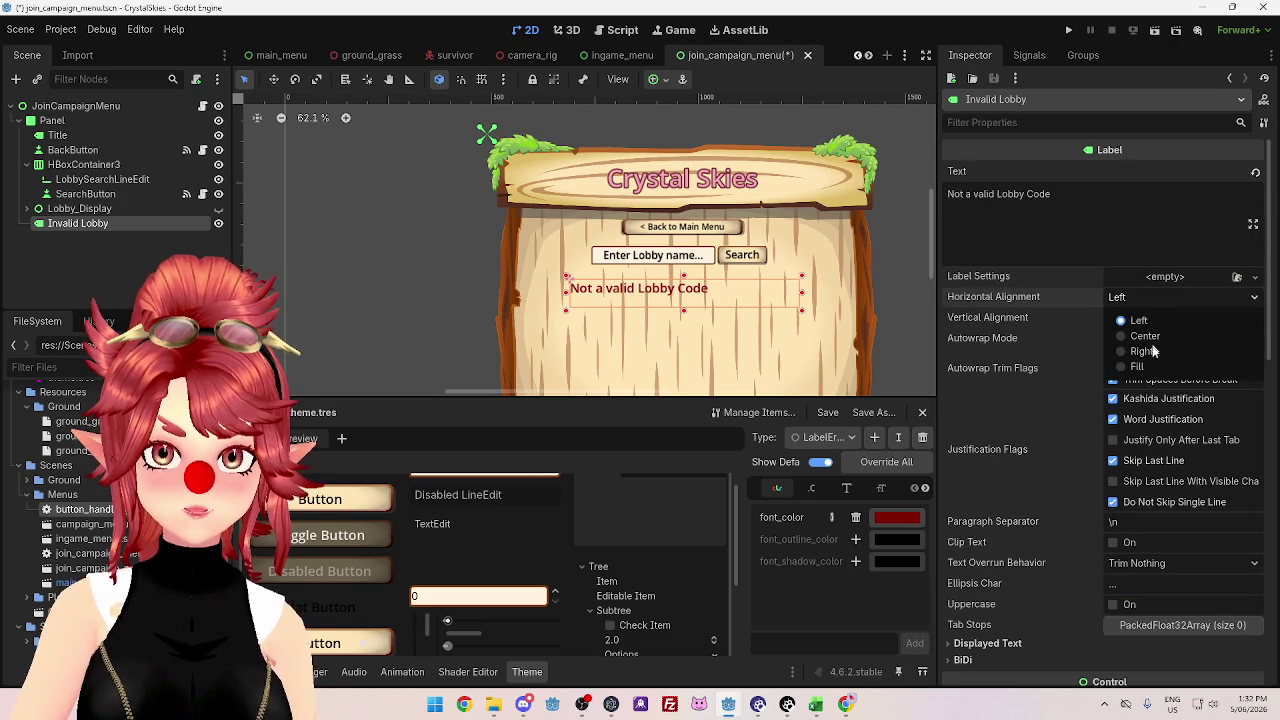
click(1146, 336)
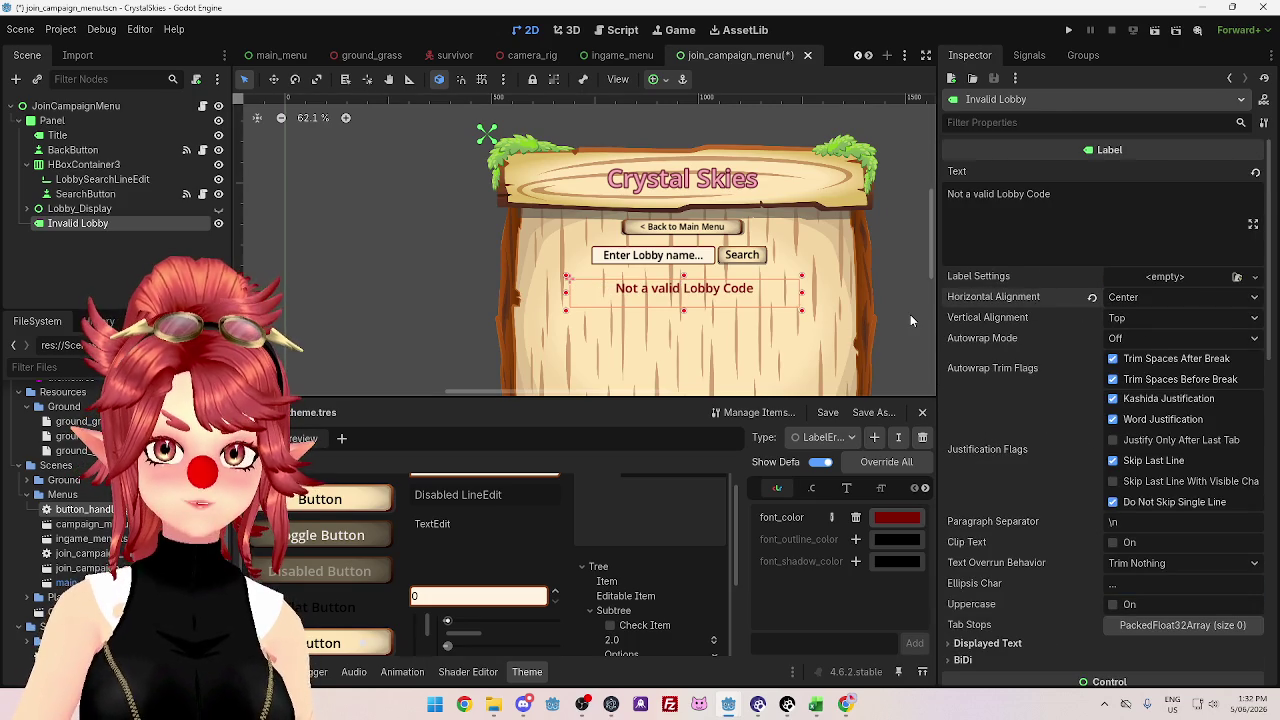
click(910, 314)
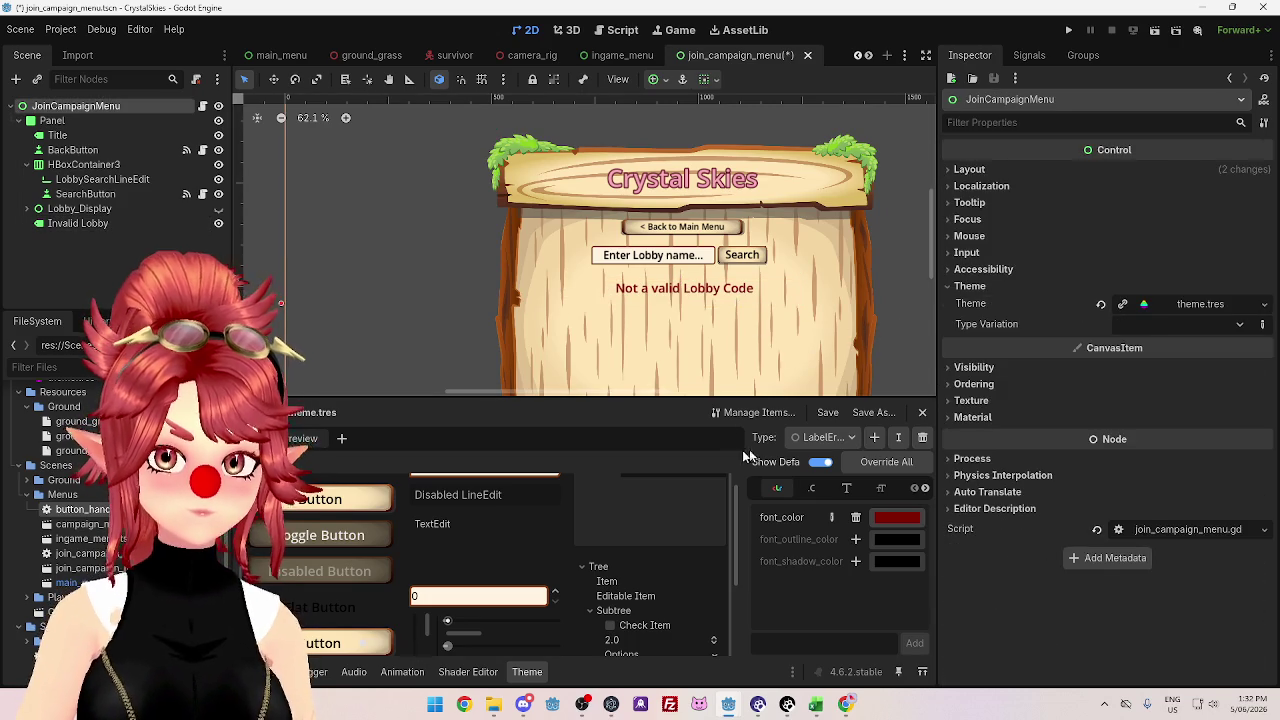
click(695, 290)
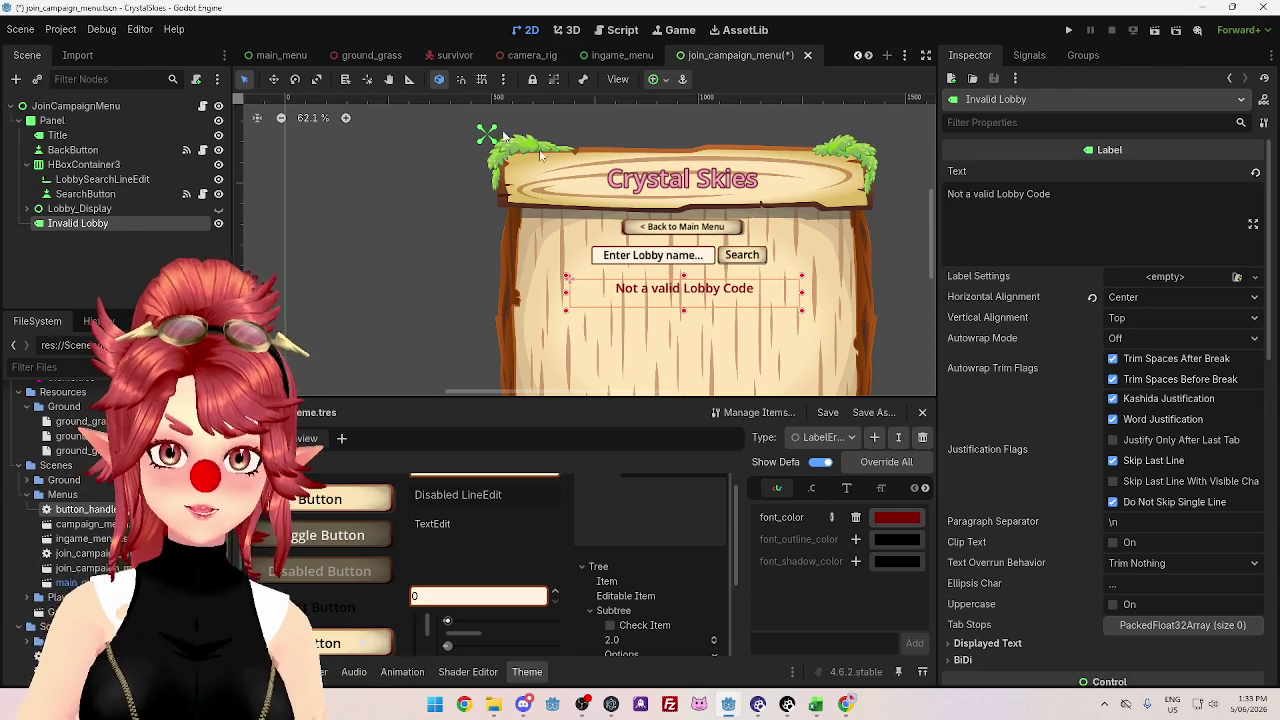
- Add an empty indented line below the 'Not a valid lobby code' print in PacketManager.gd
click(621, 31)
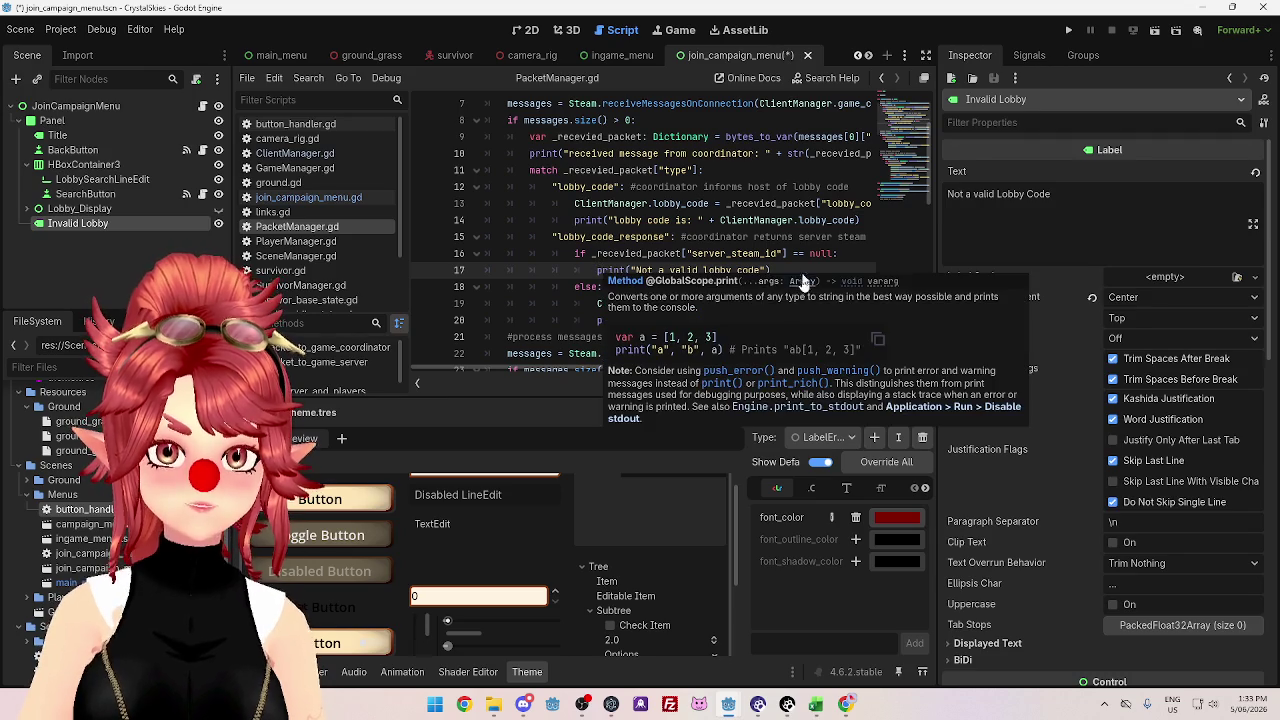
key(Return)
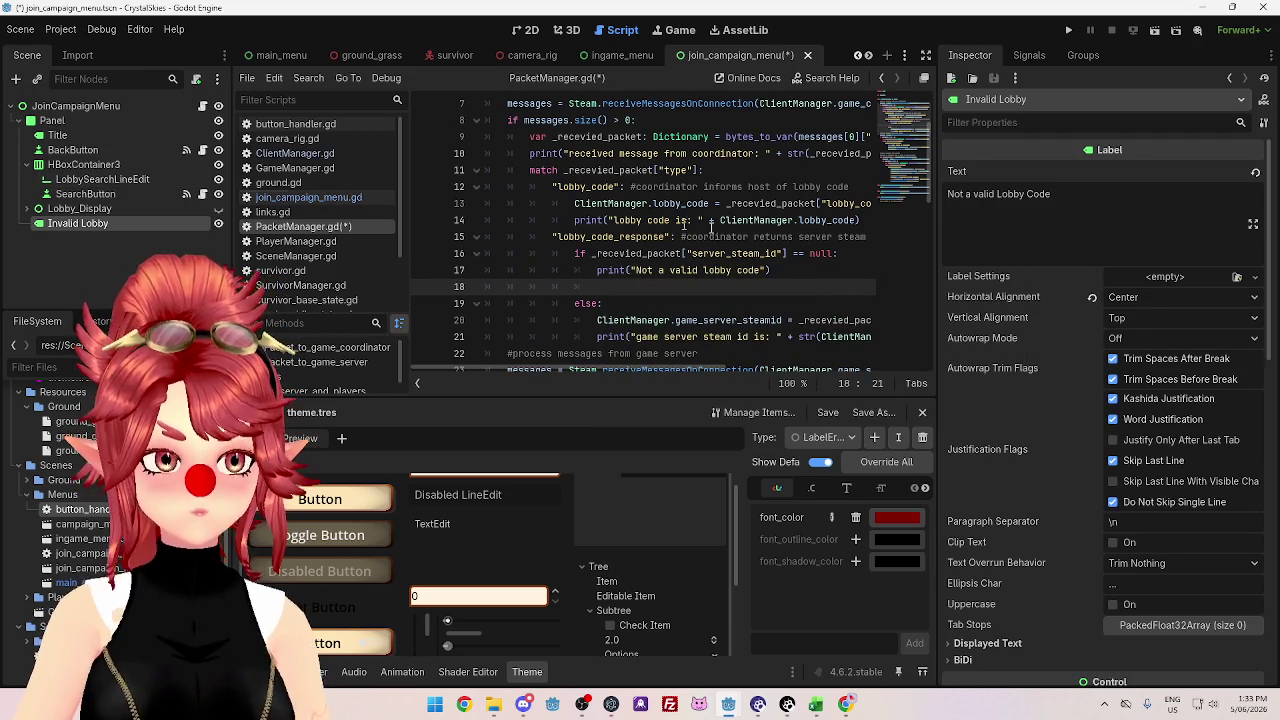
scroll(765, 283, up, 2)
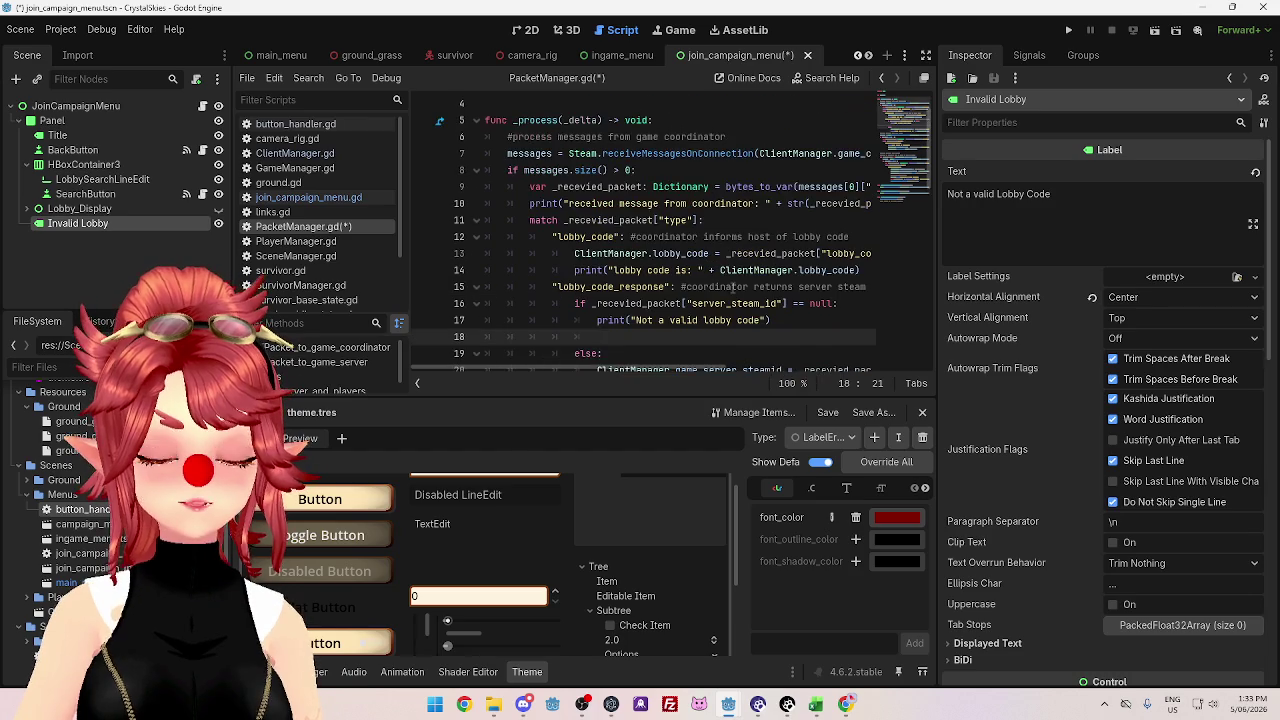
scroll(725, 295, down, 4)
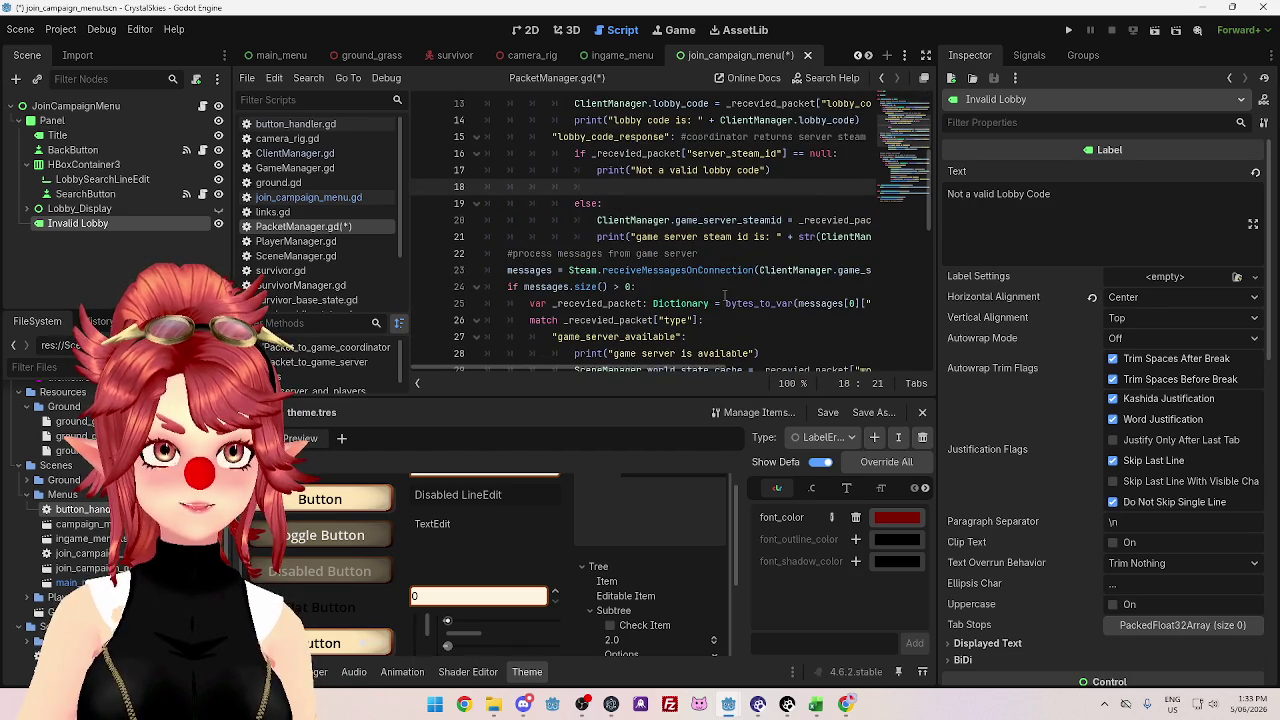
scroll(725, 295, up, 1)
scroll(724, 295, up, 1)
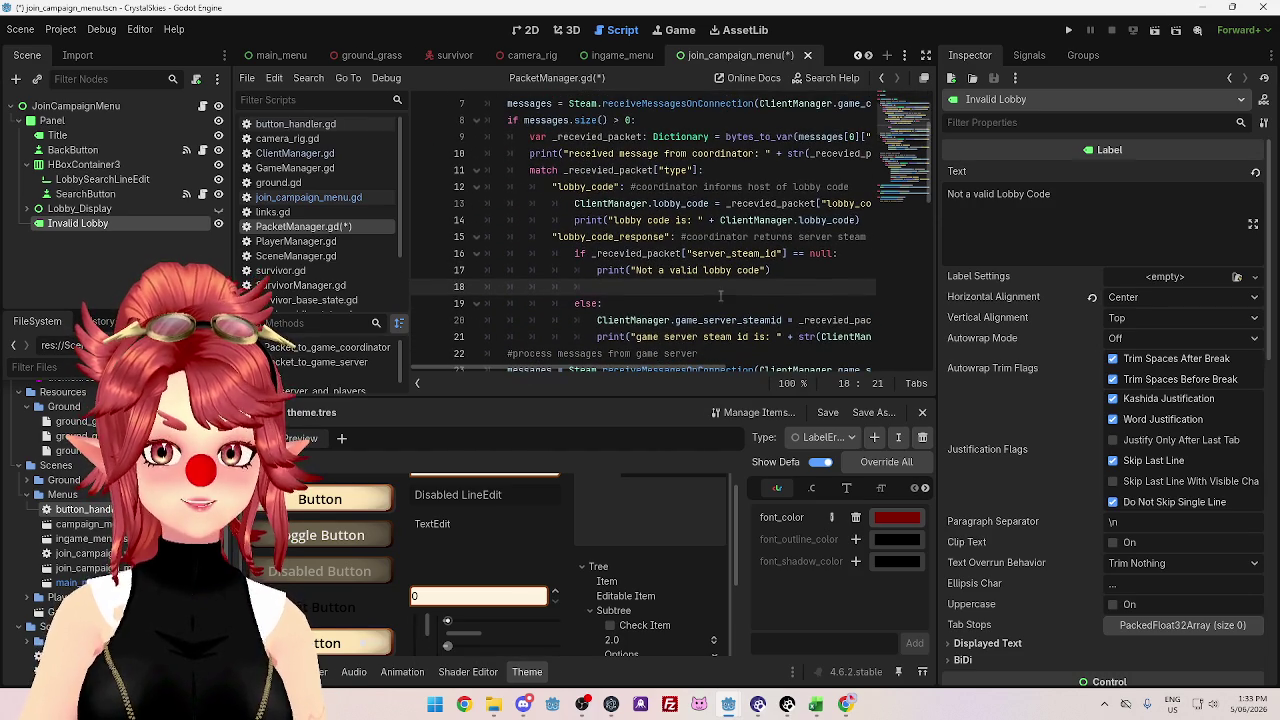
- Widen the script editor by dragging the Inspector split narrower
drag(940, 352, 1048, 350)
scroll(697, 271, up, 2)
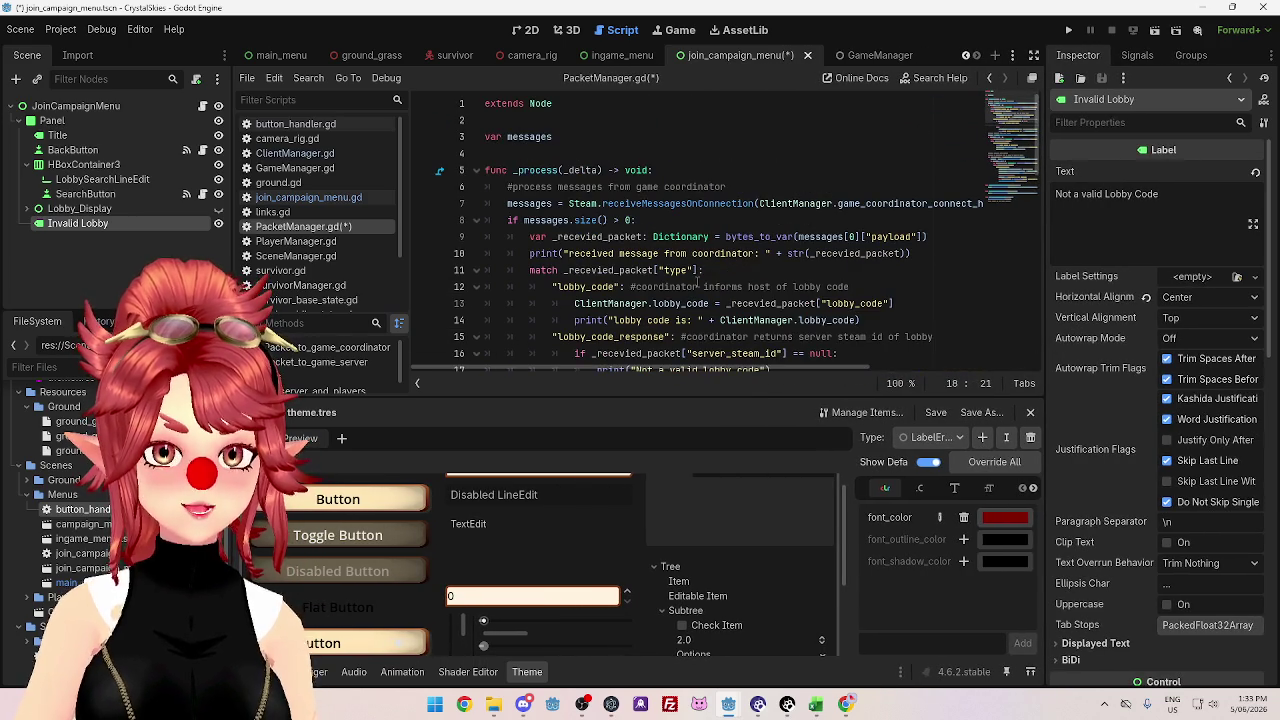
scroll(697, 285, down, 1)
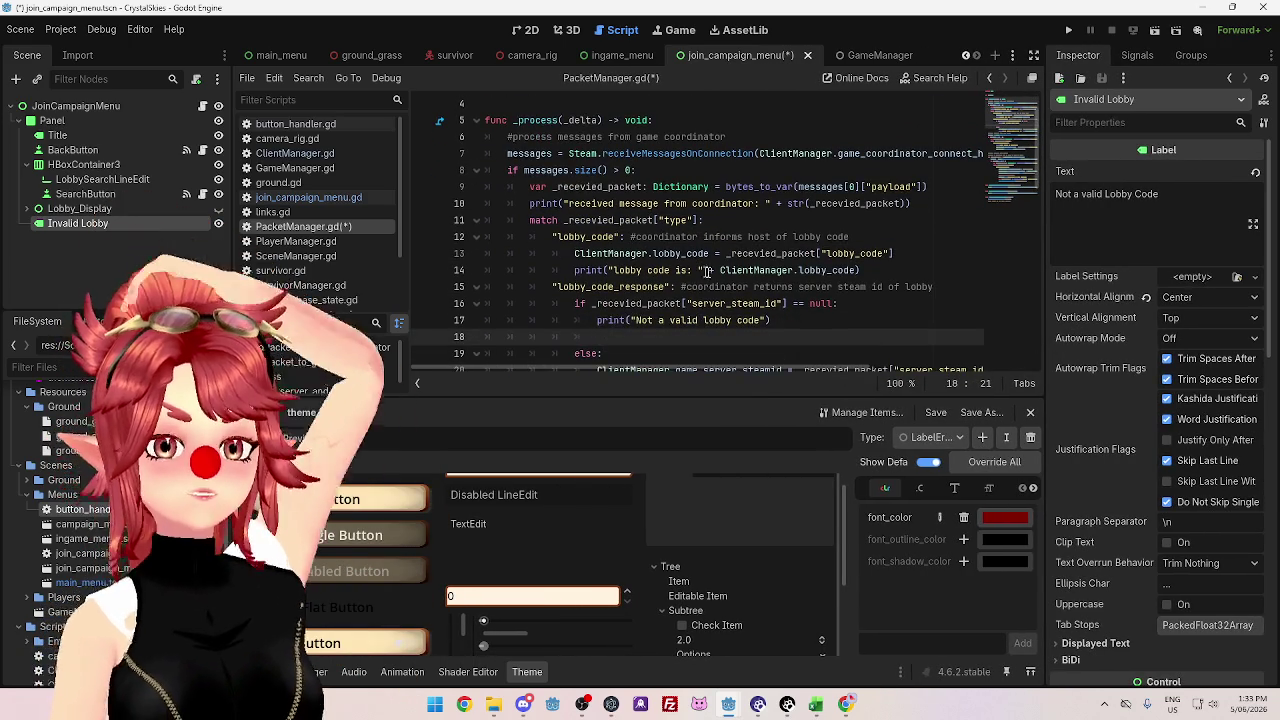
scroll(720, 276, down, 1)
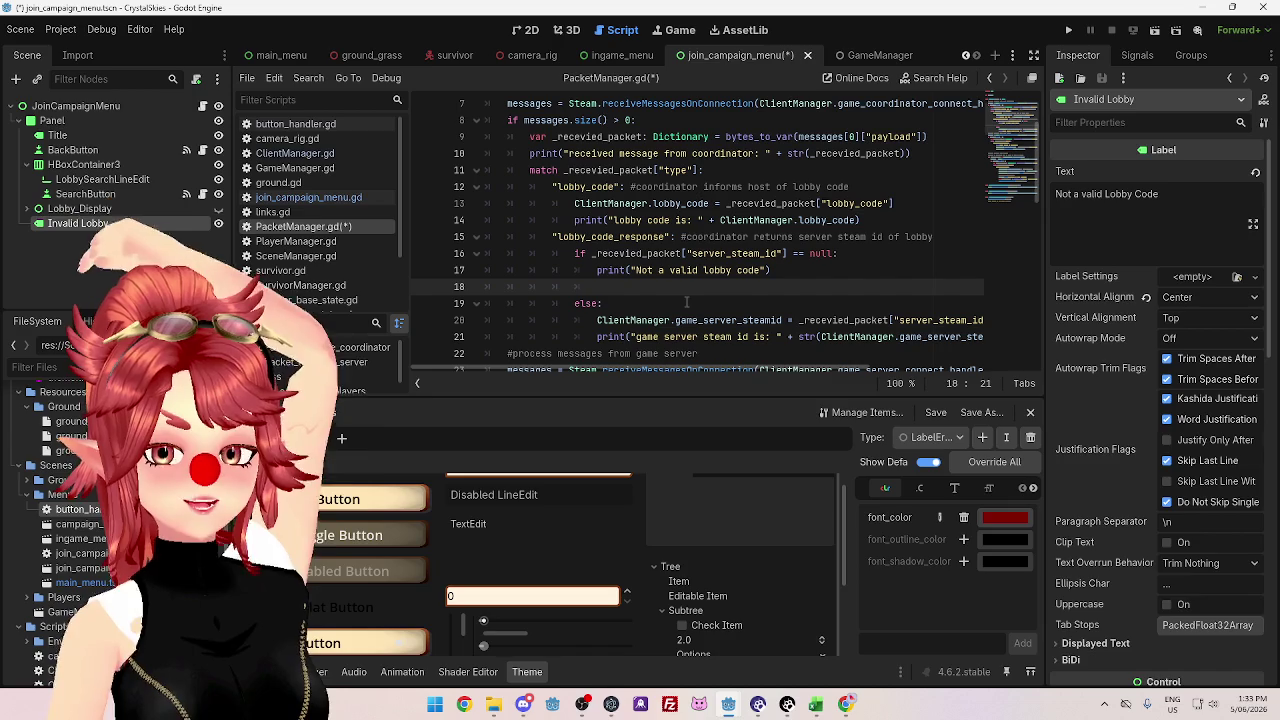
scroll(686, 301, up, 2)
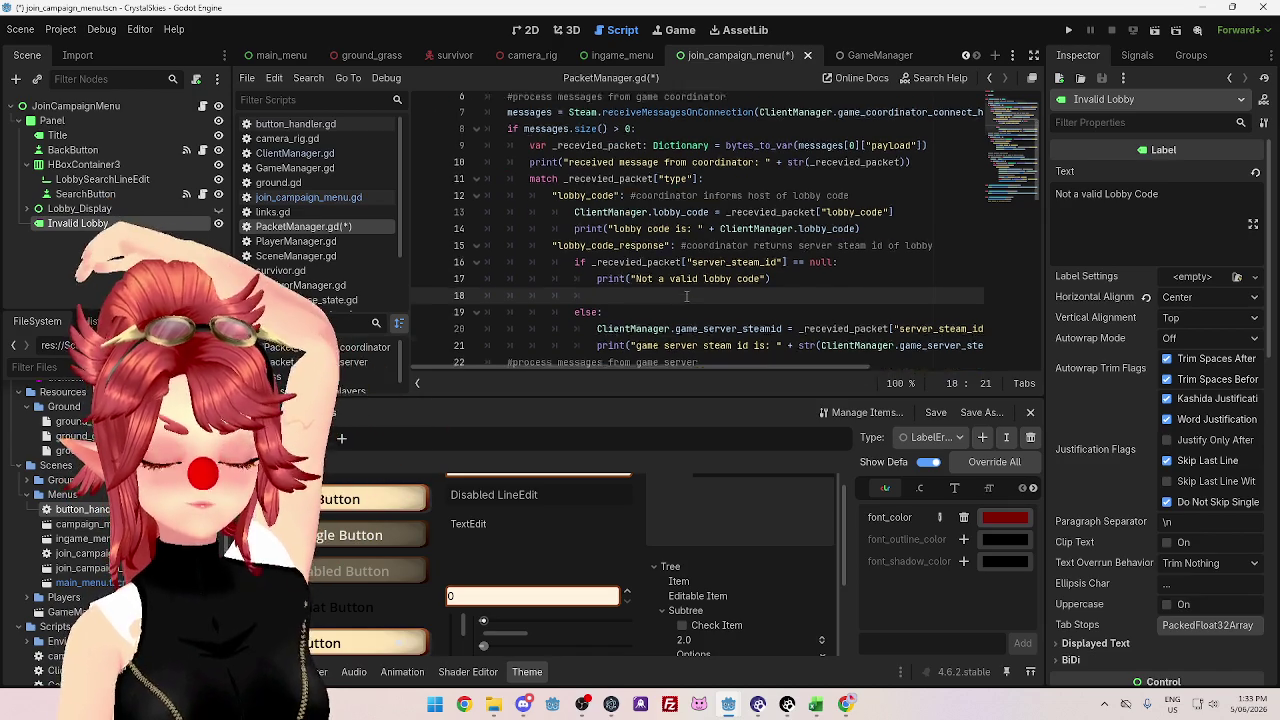
scroll(686, 290, down, 4)
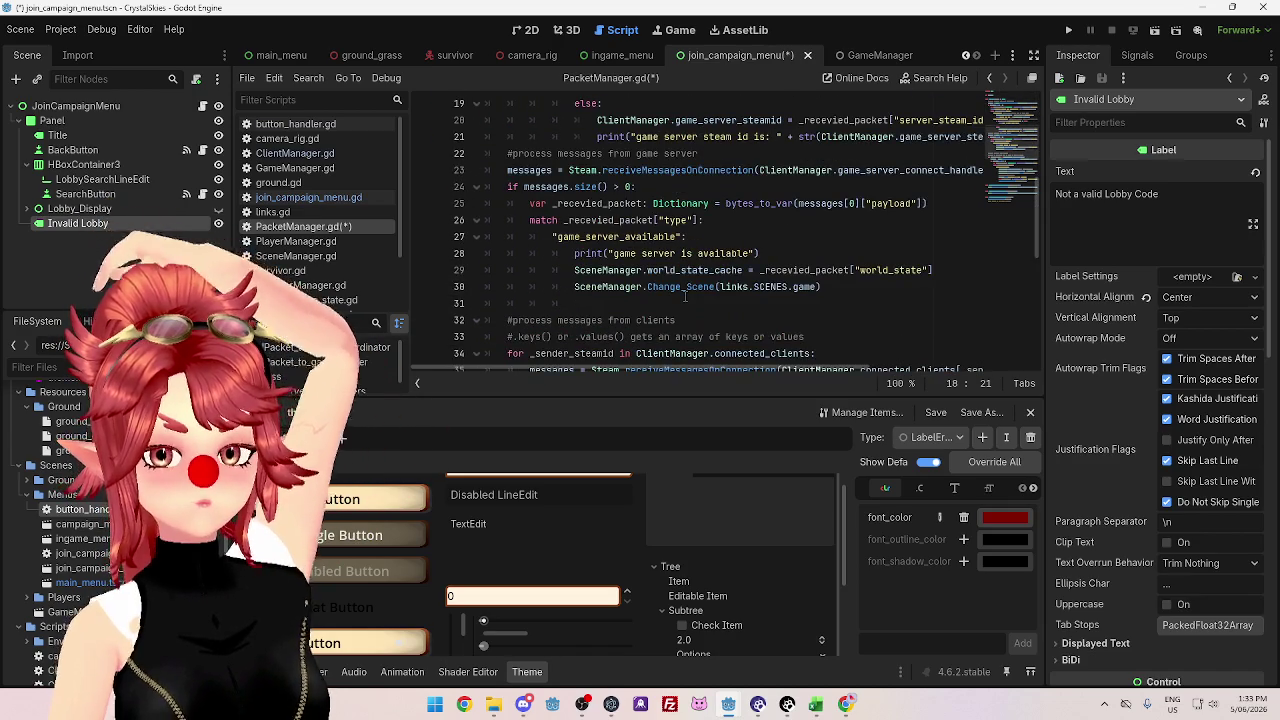
scroll(685, 296, down, 3)
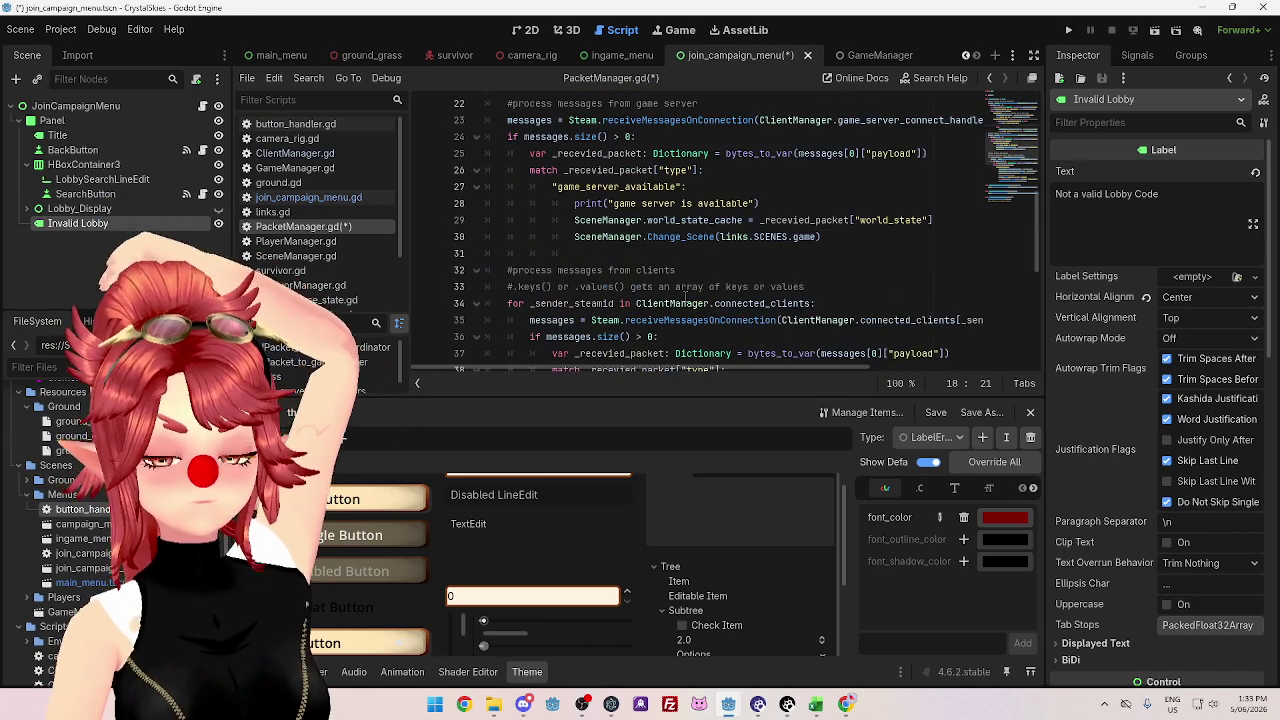
scroll(686, 294, down, 4)
scroll(686, 296, up, 6)
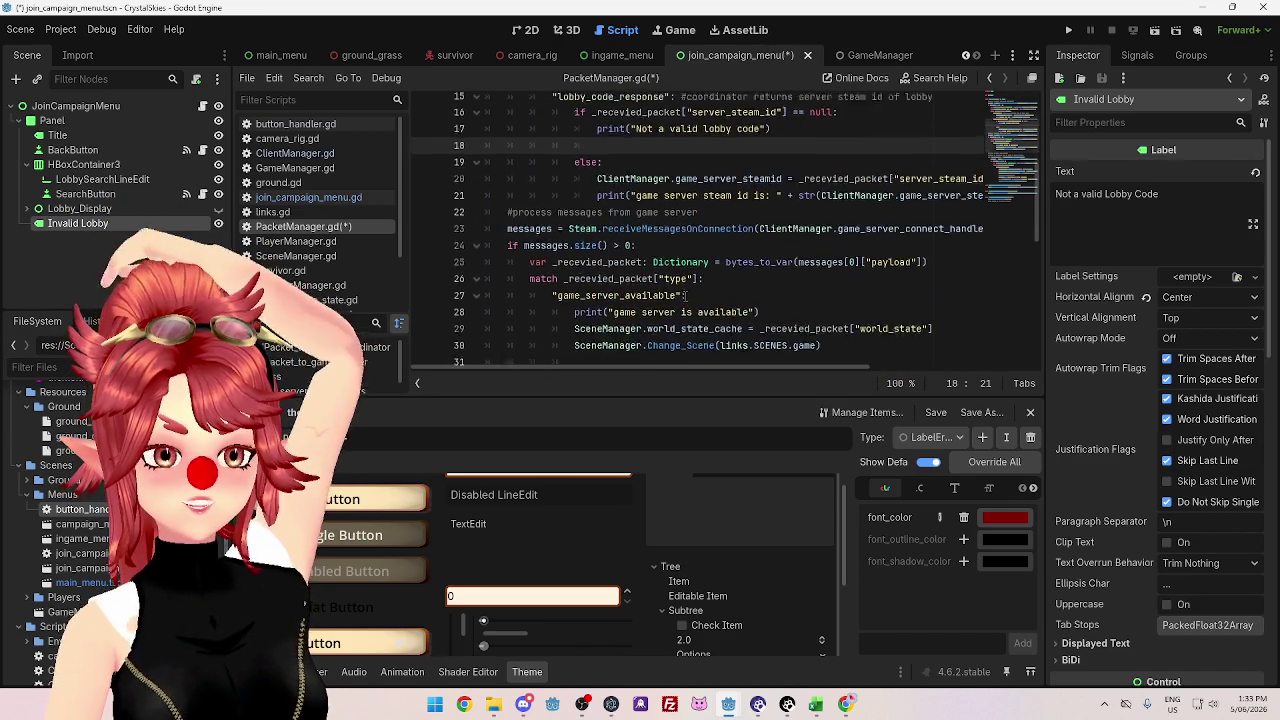
scroll(686, 296, up, 2)
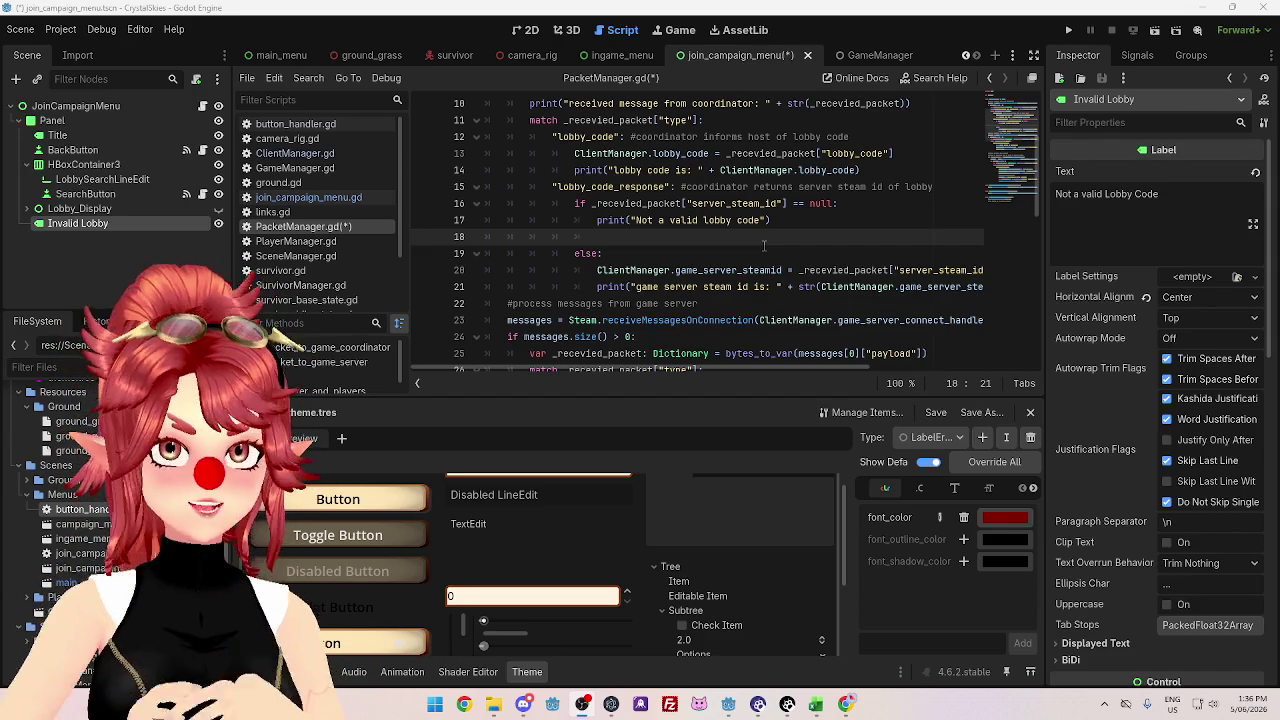
click(761, 239)
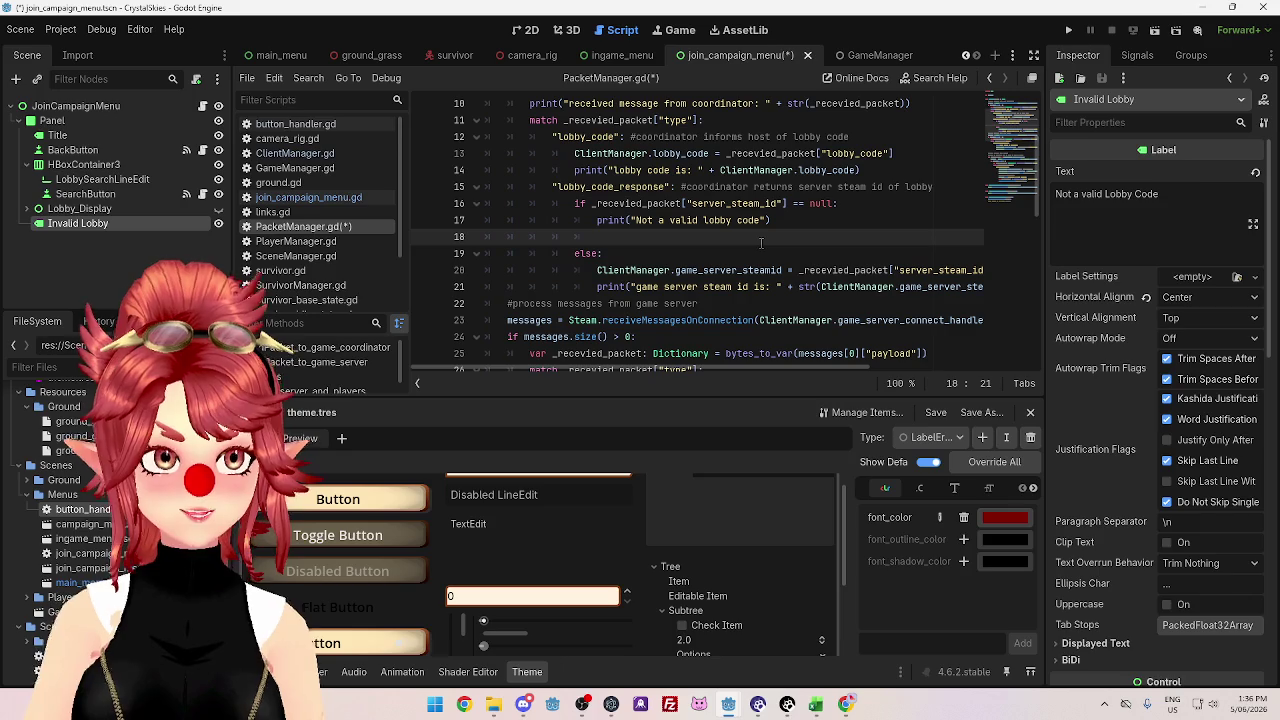
click(807, 223)
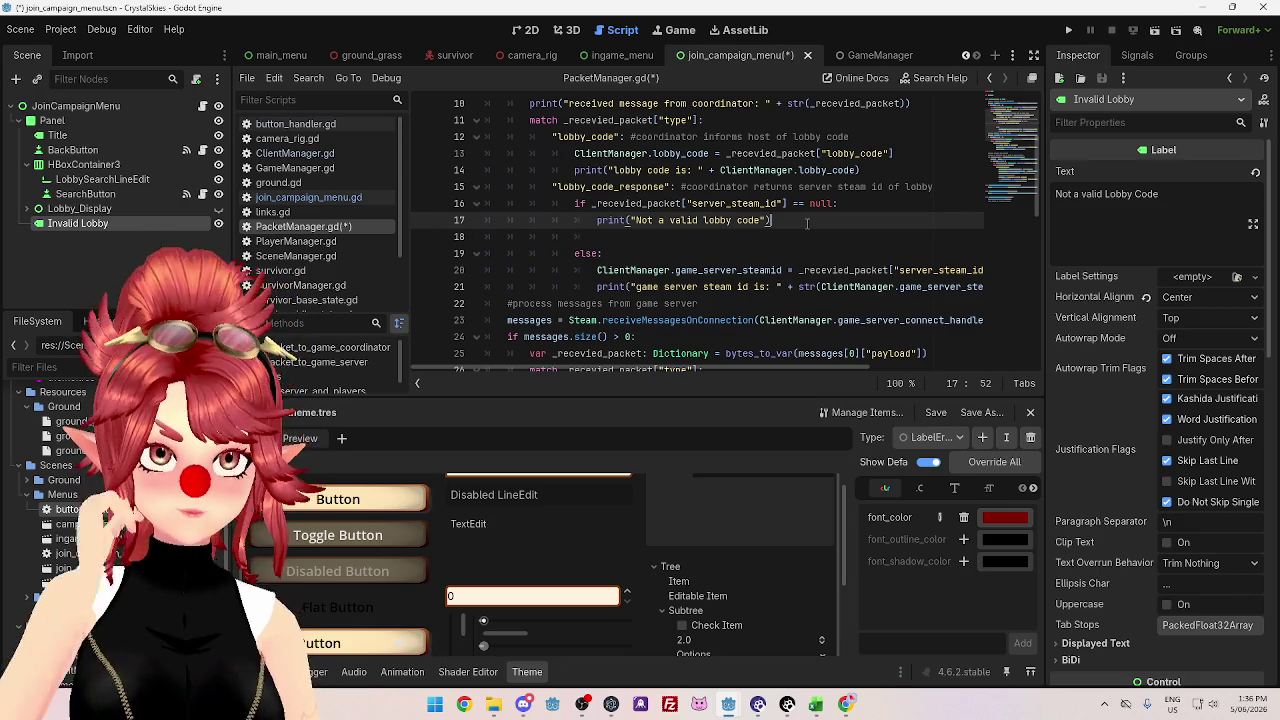
click(764, 236)
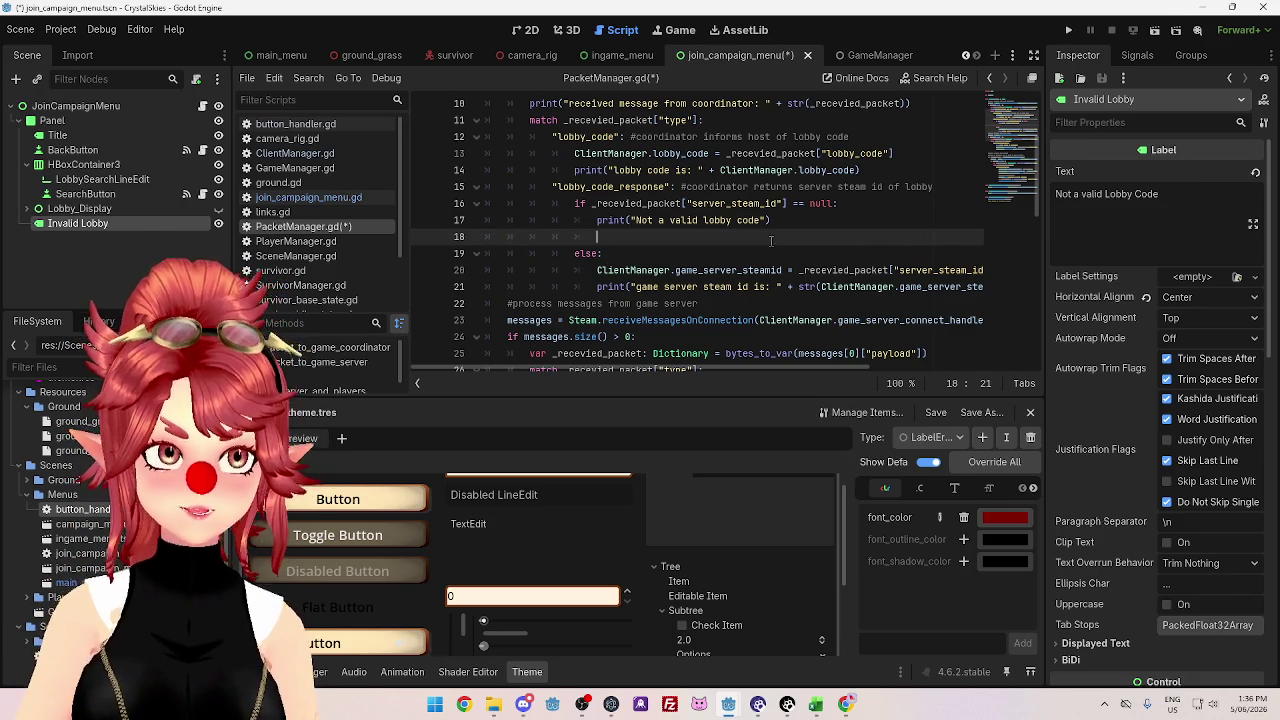
click(796, 226)
click(731, 246)
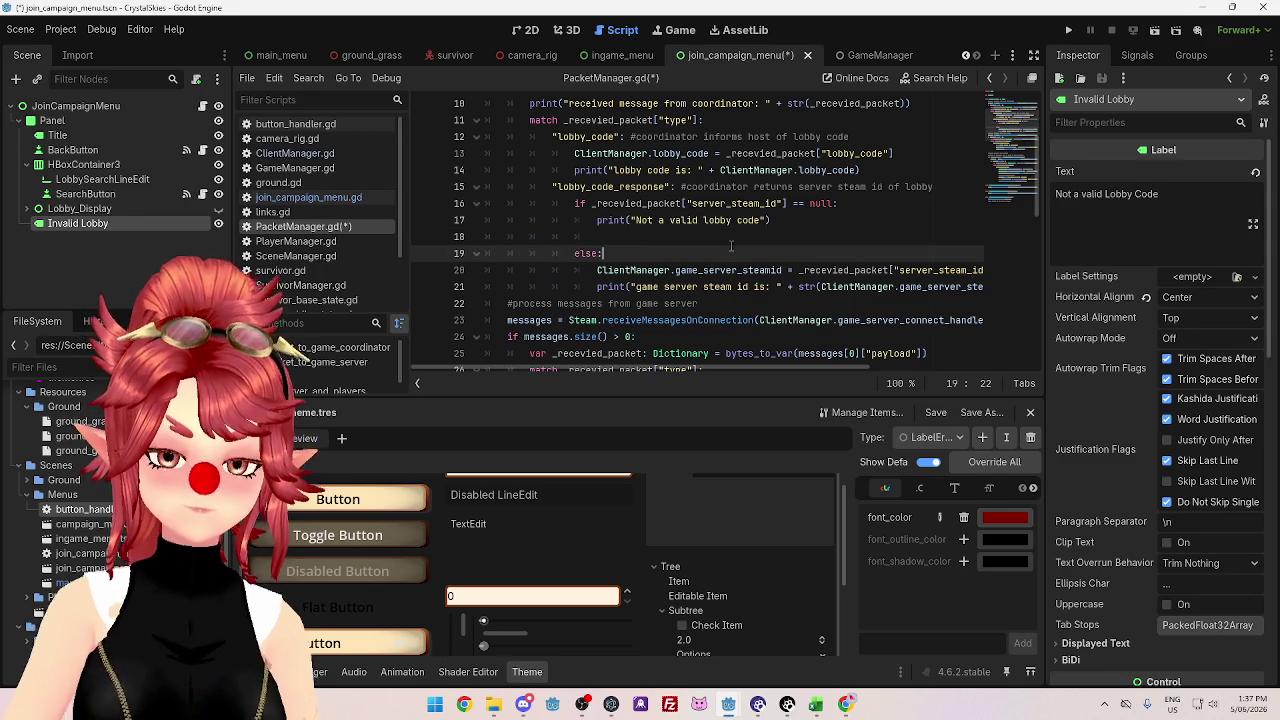
click(731, 239)
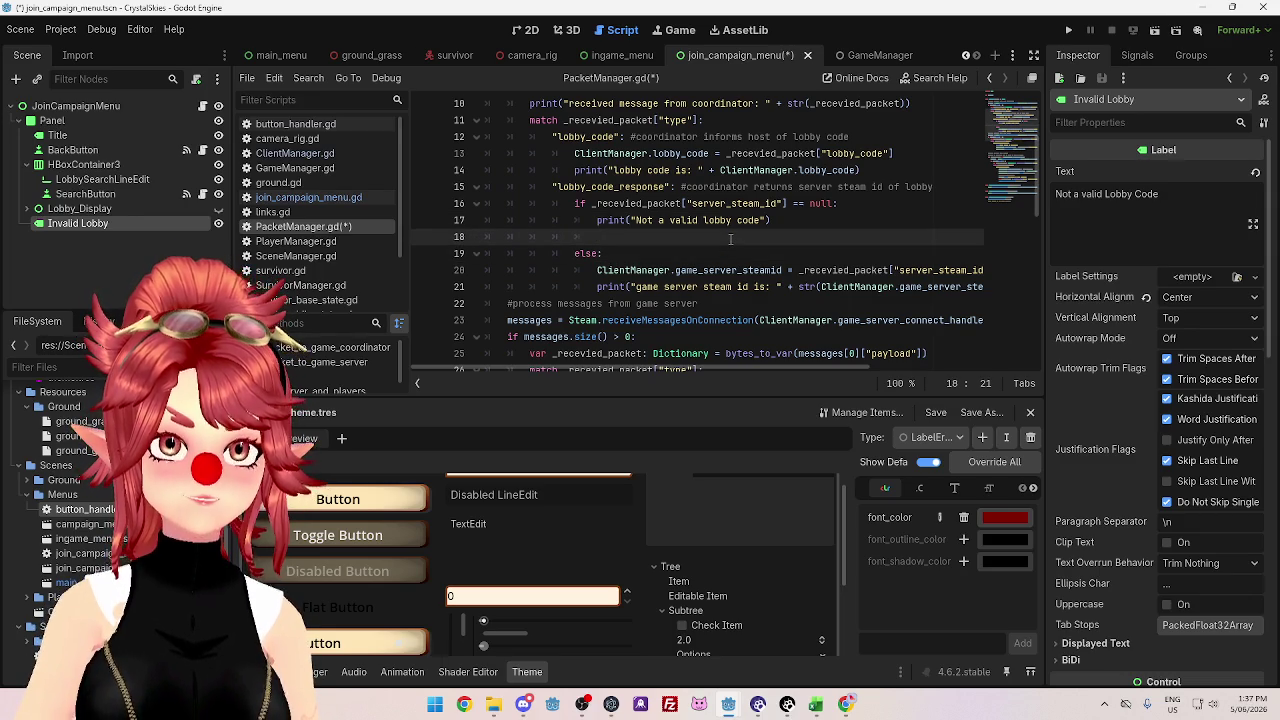
click(810, 222)
click(789, 241)
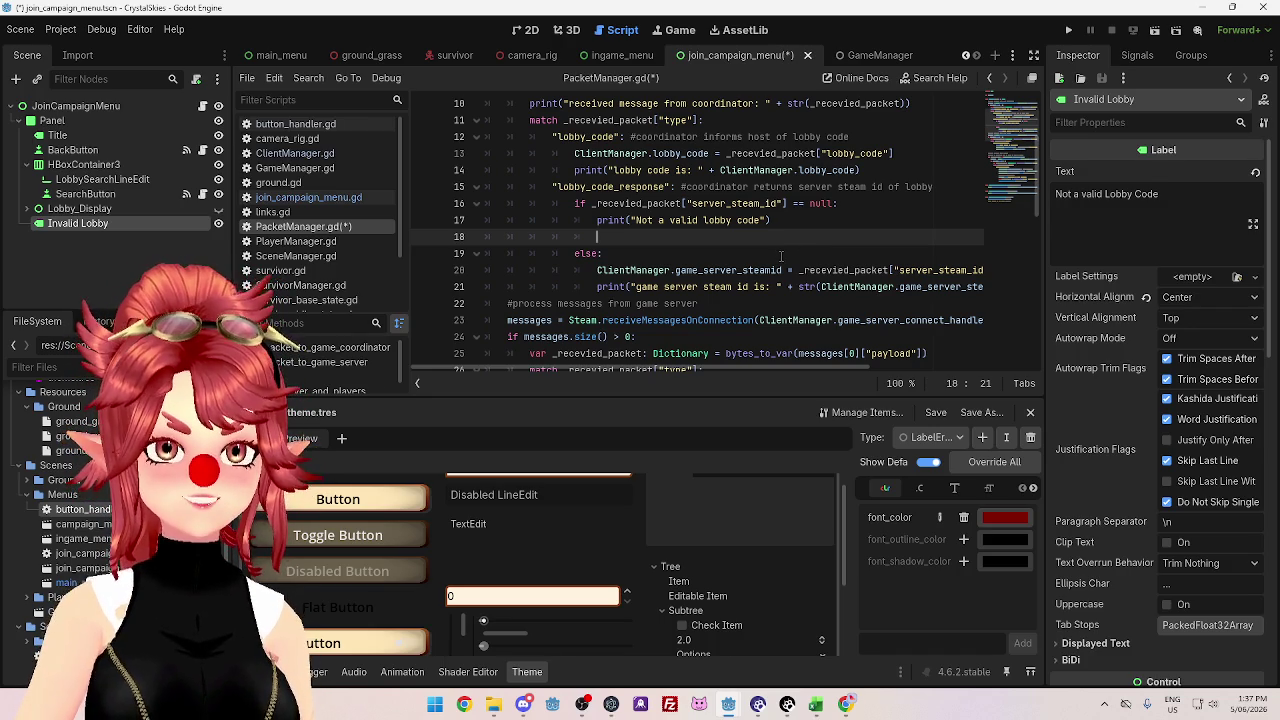
click(792, 219)
click(774, 237)
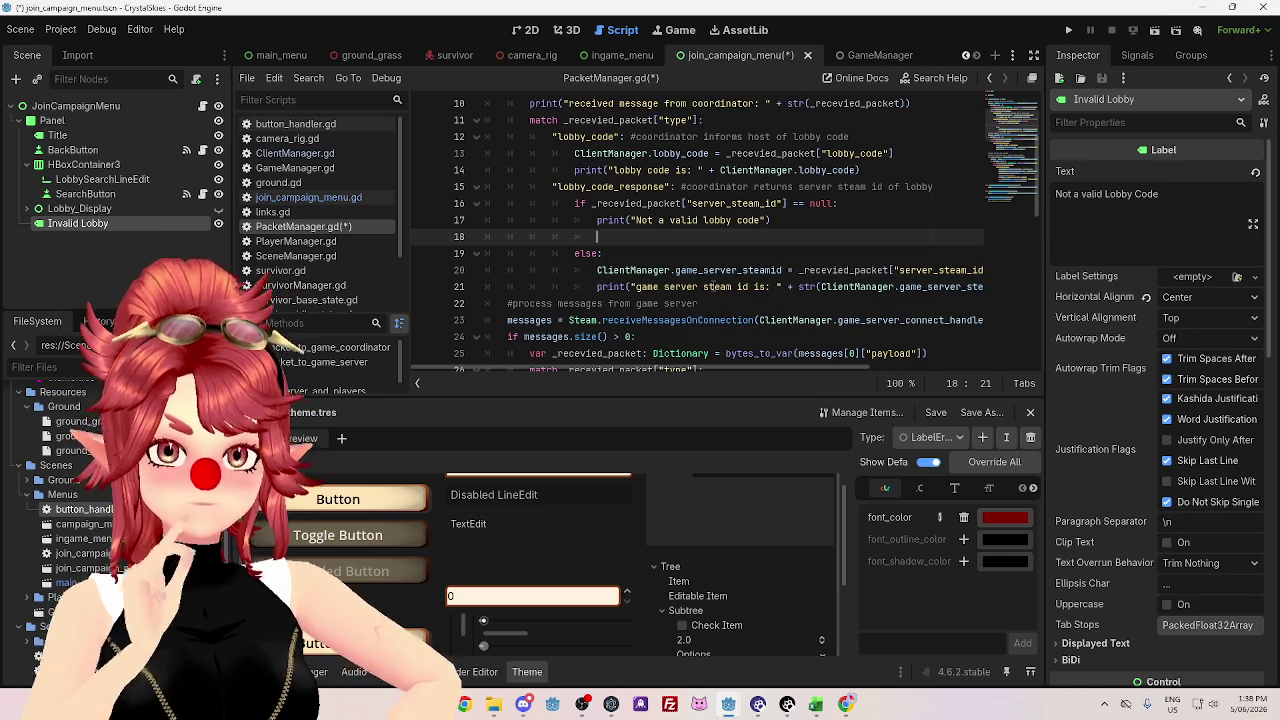
scroll(741, 281, down, 3)
scroll(790, 285, up, 6)
scroll(812, 288, down, 13)
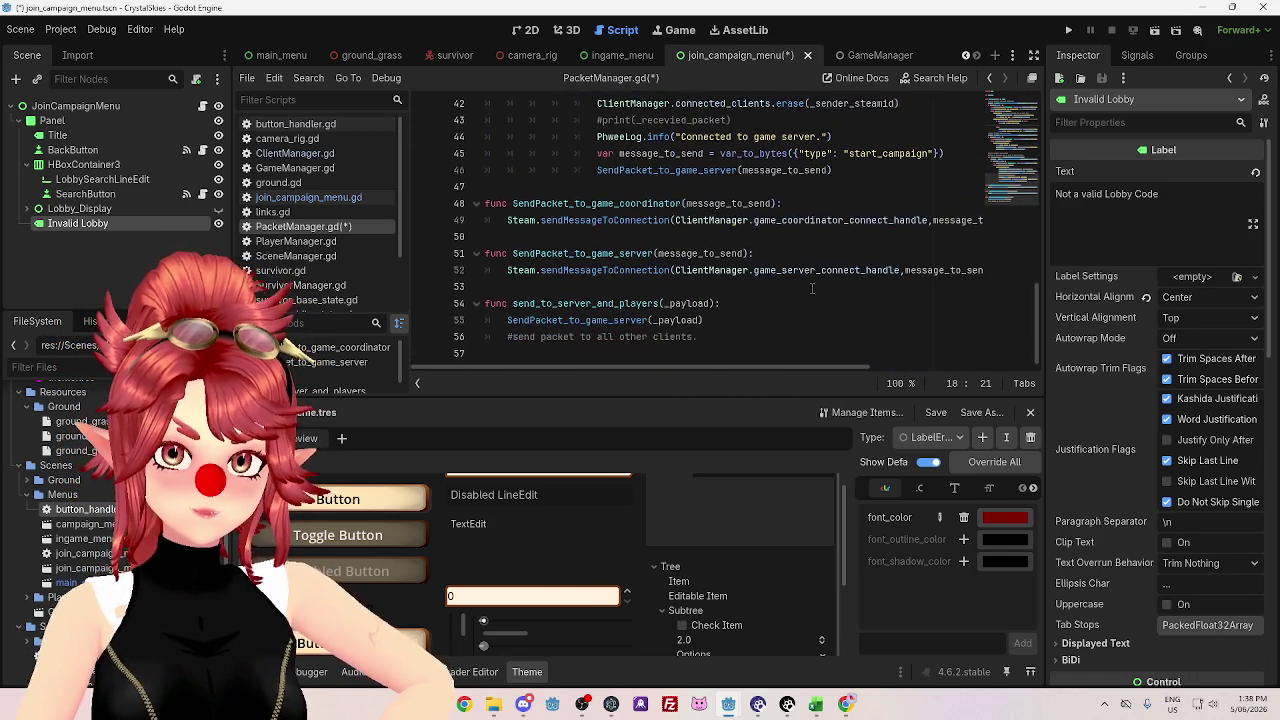
scroll(812, 288, up, 2)
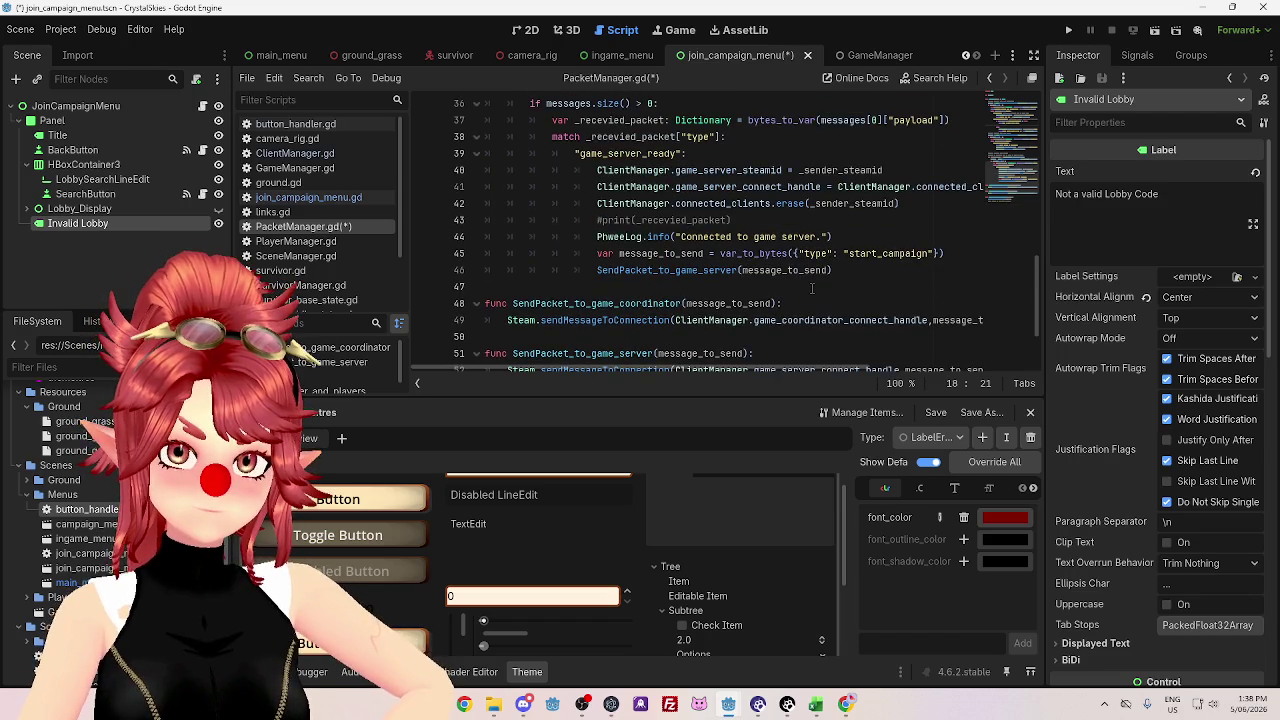
scroll(812, 288, up, 4)
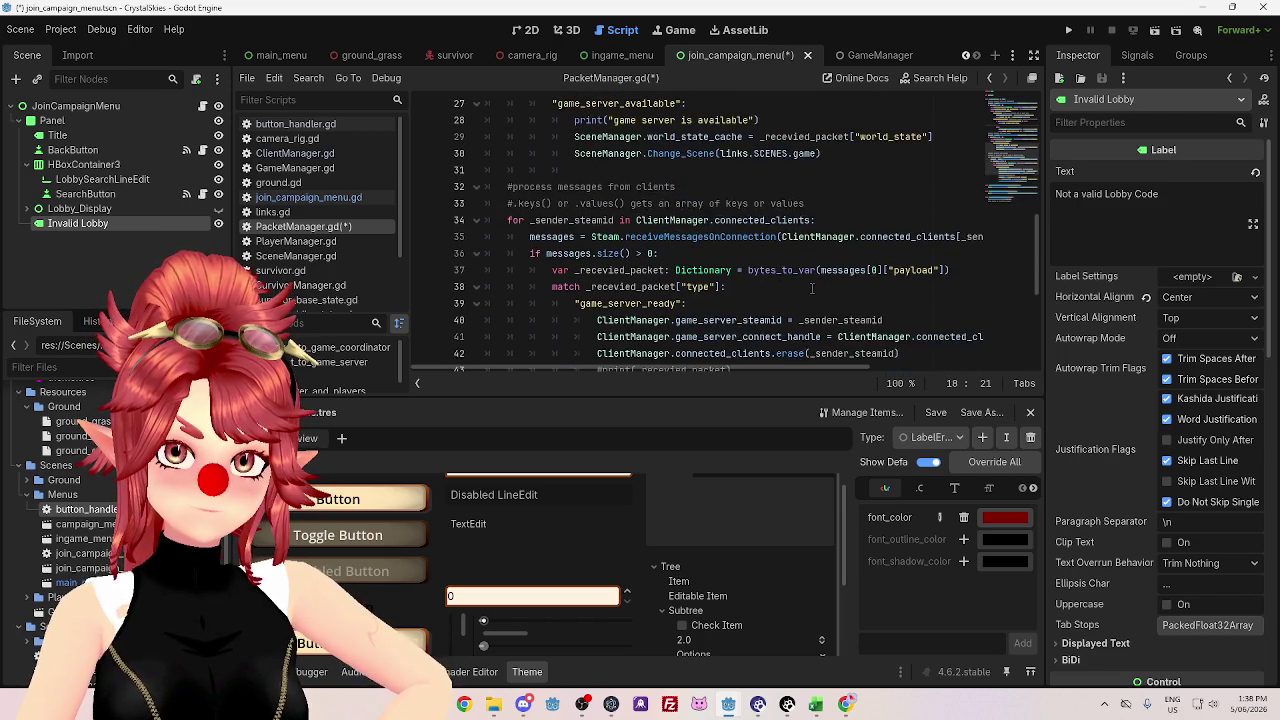
scroll(812, 288, up, 3)
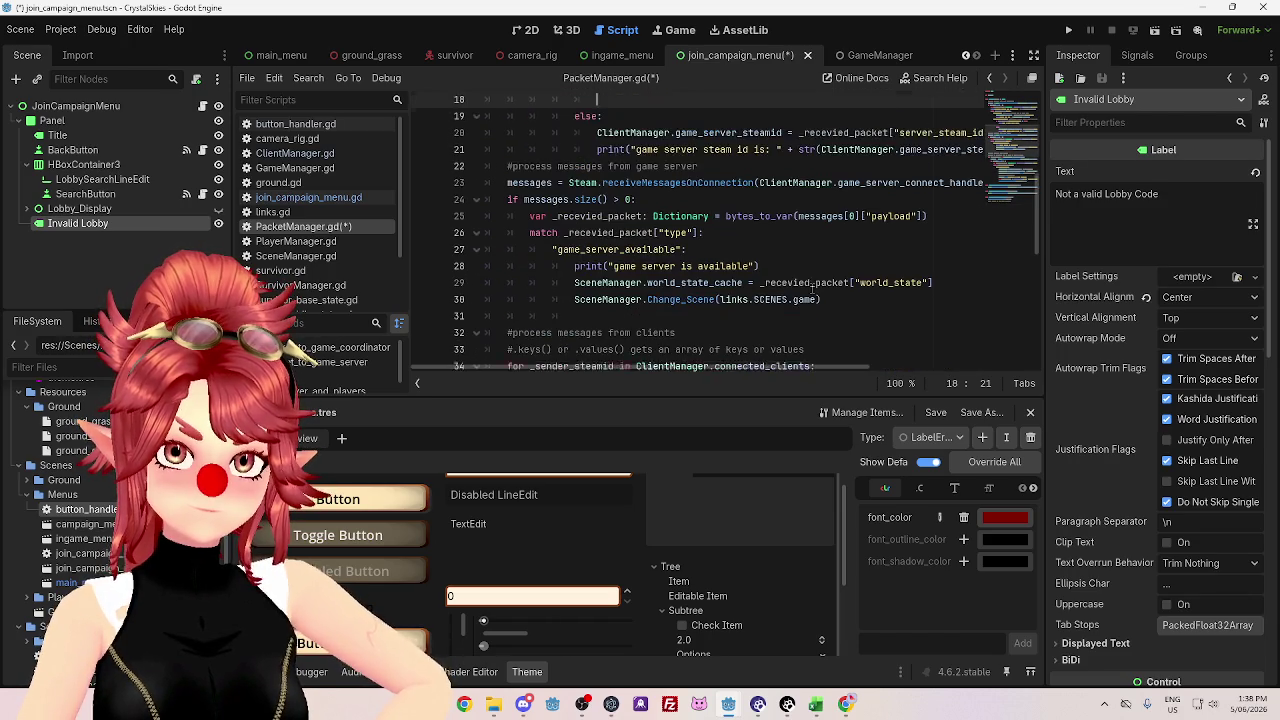
scroll(812, 288, up, 1)
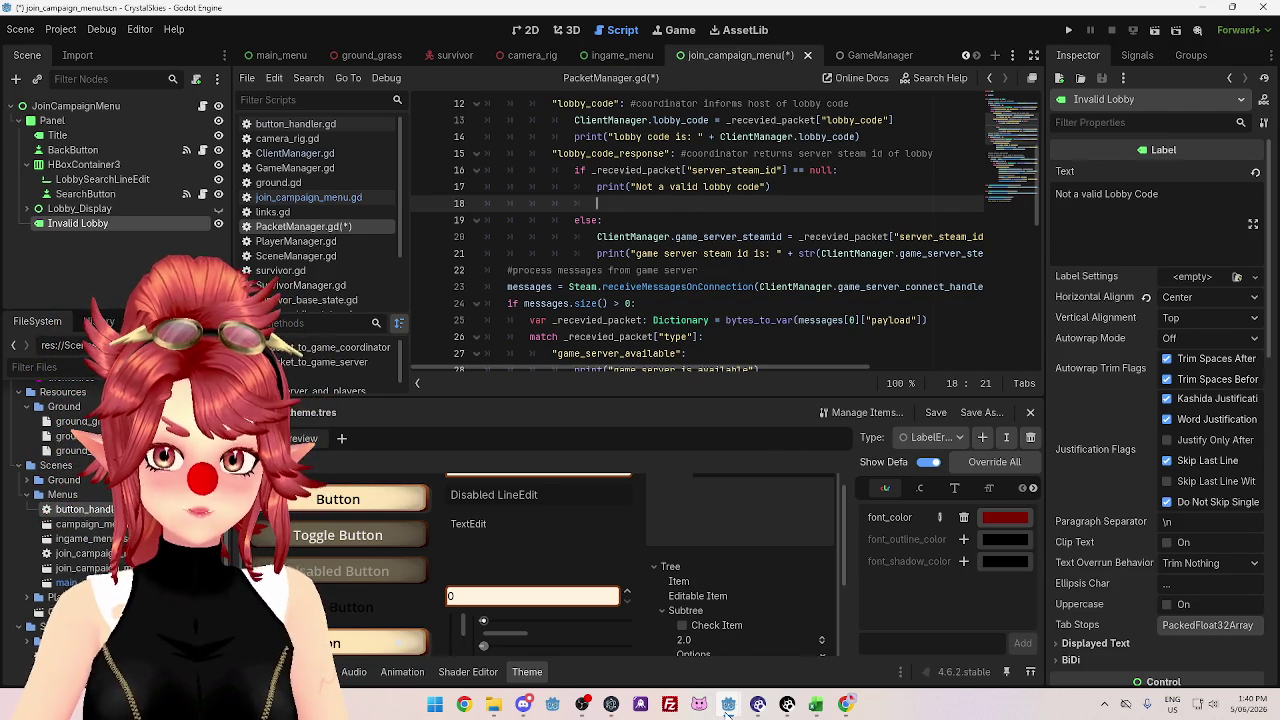
mouse_move(727, 712)
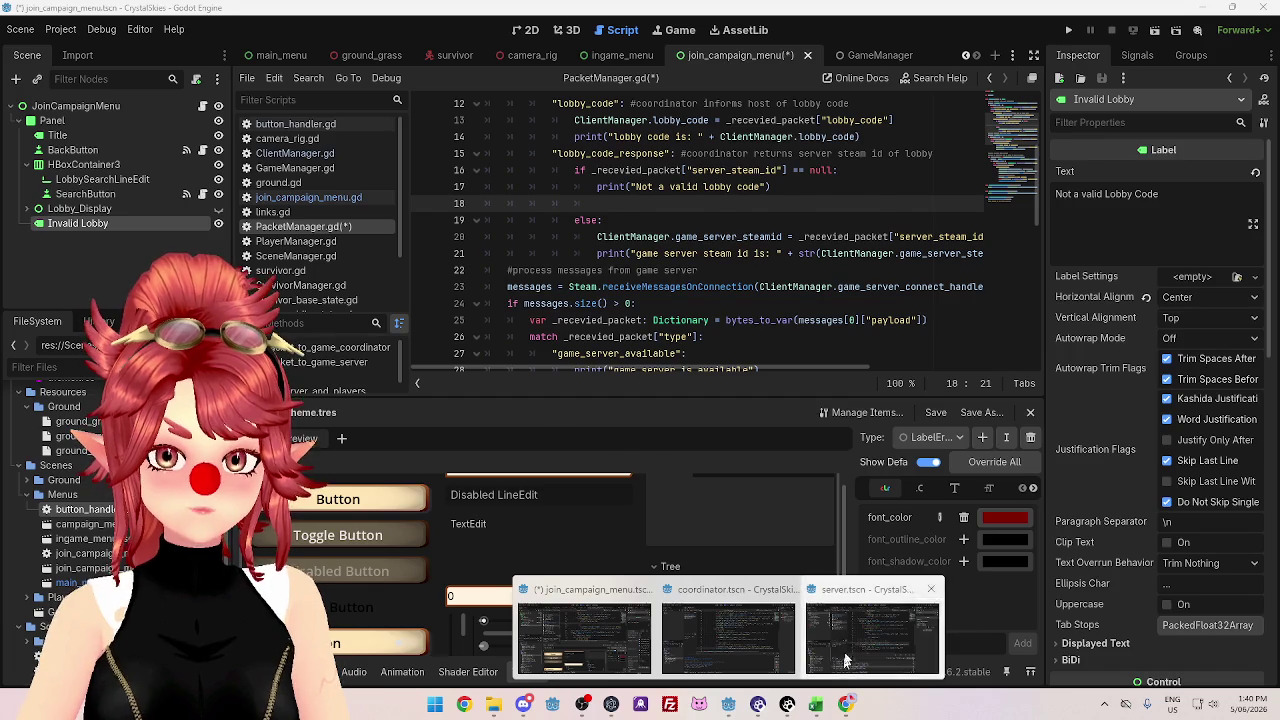
- Open the server project's home scene and pick the red MeshInstance3D3 block in the GridMap palette
click(845, 661)
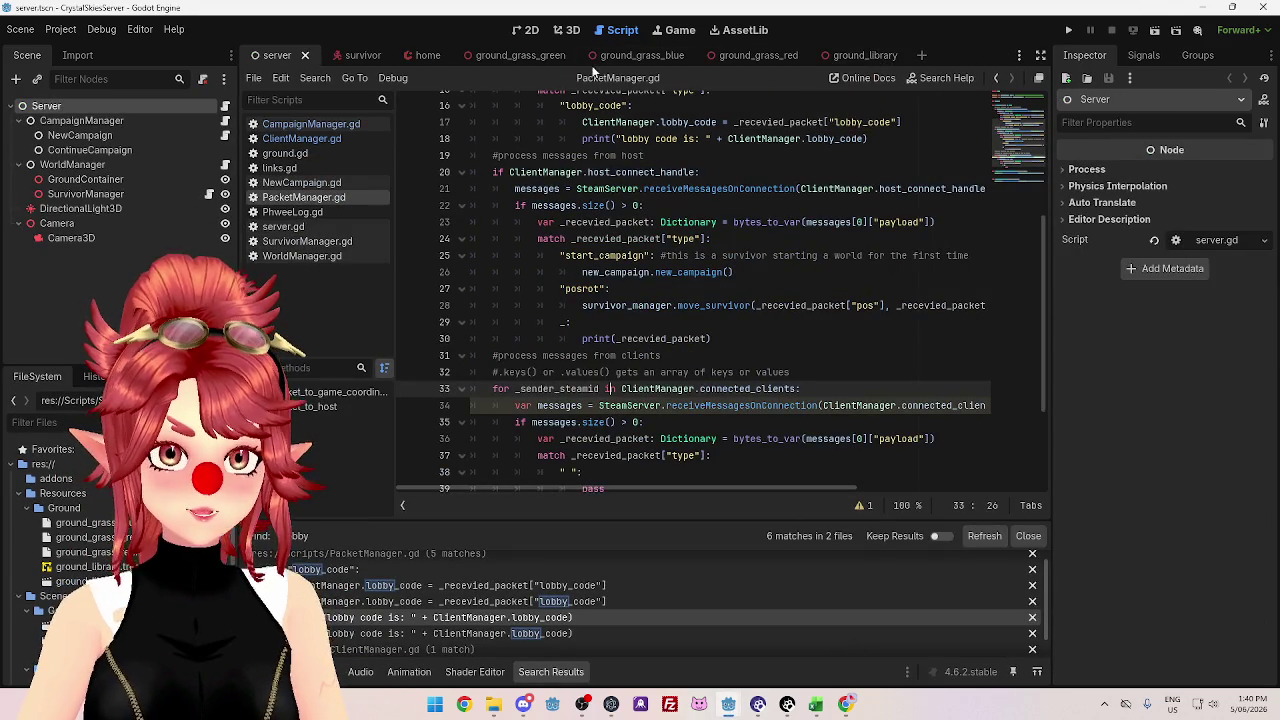
click(406, 56)
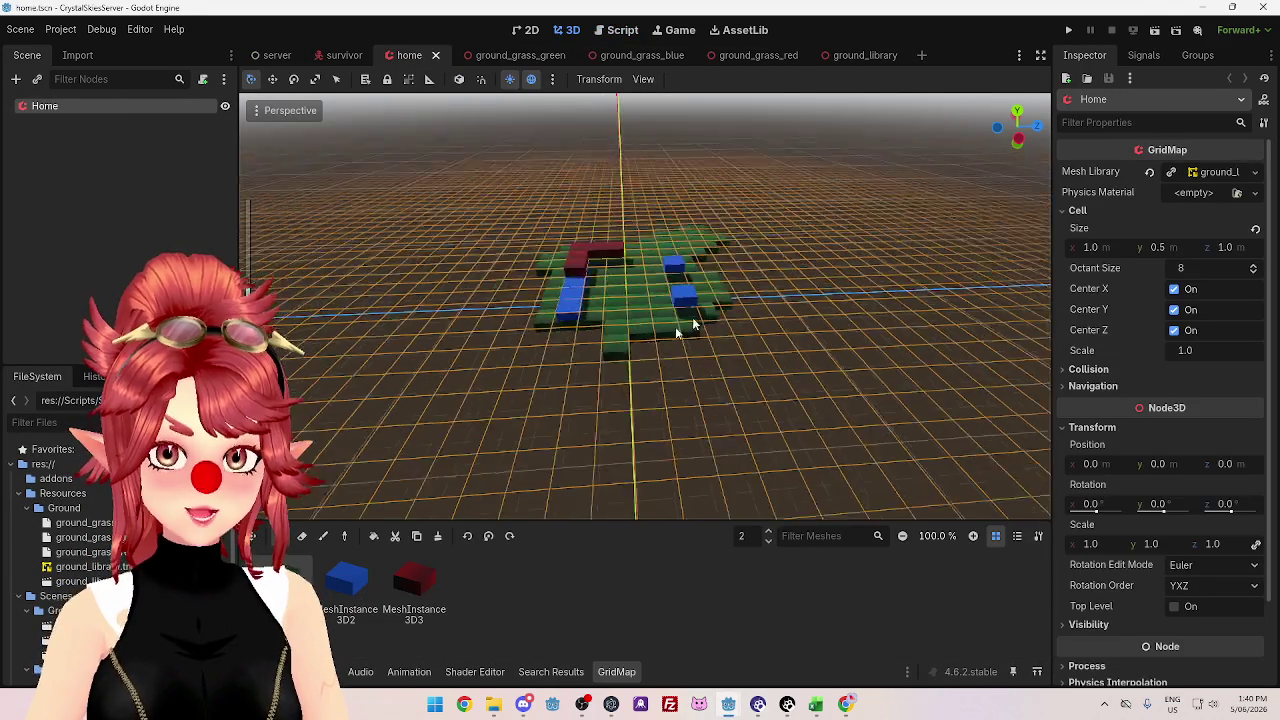
scroll(693, 325, up, 3)
click(414, 585)
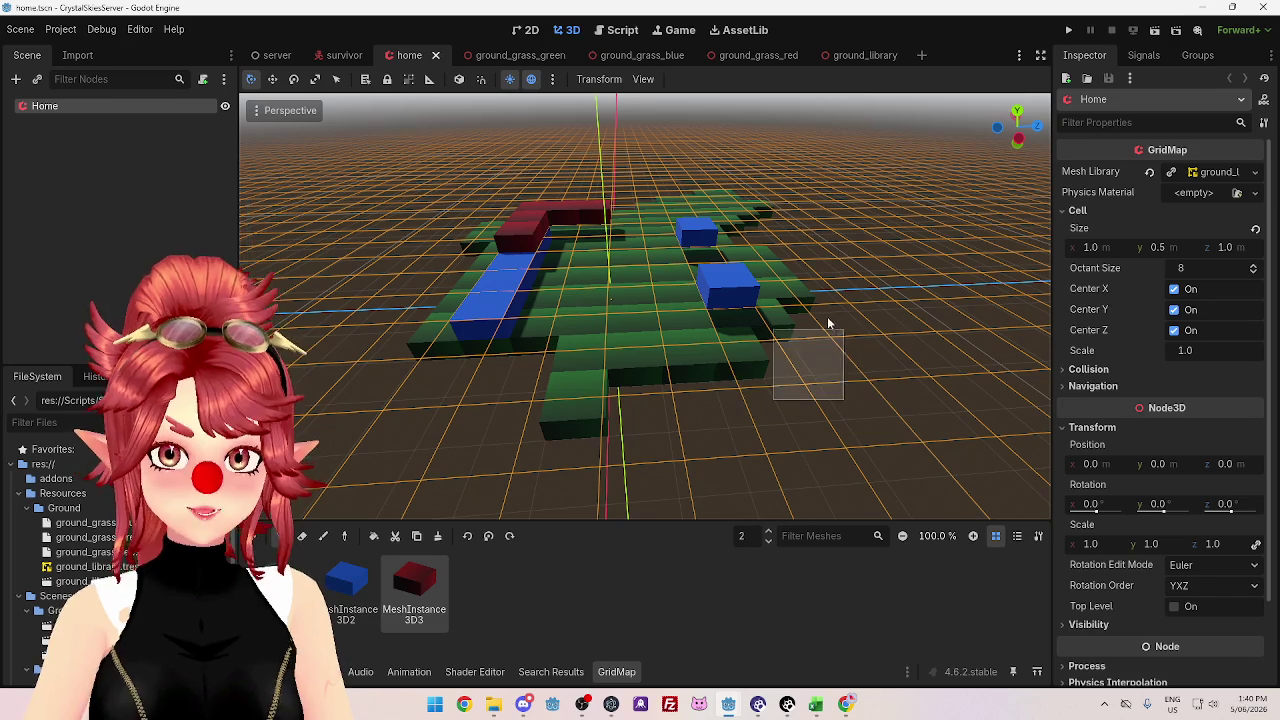
click(775, 416)
click(424, 540)
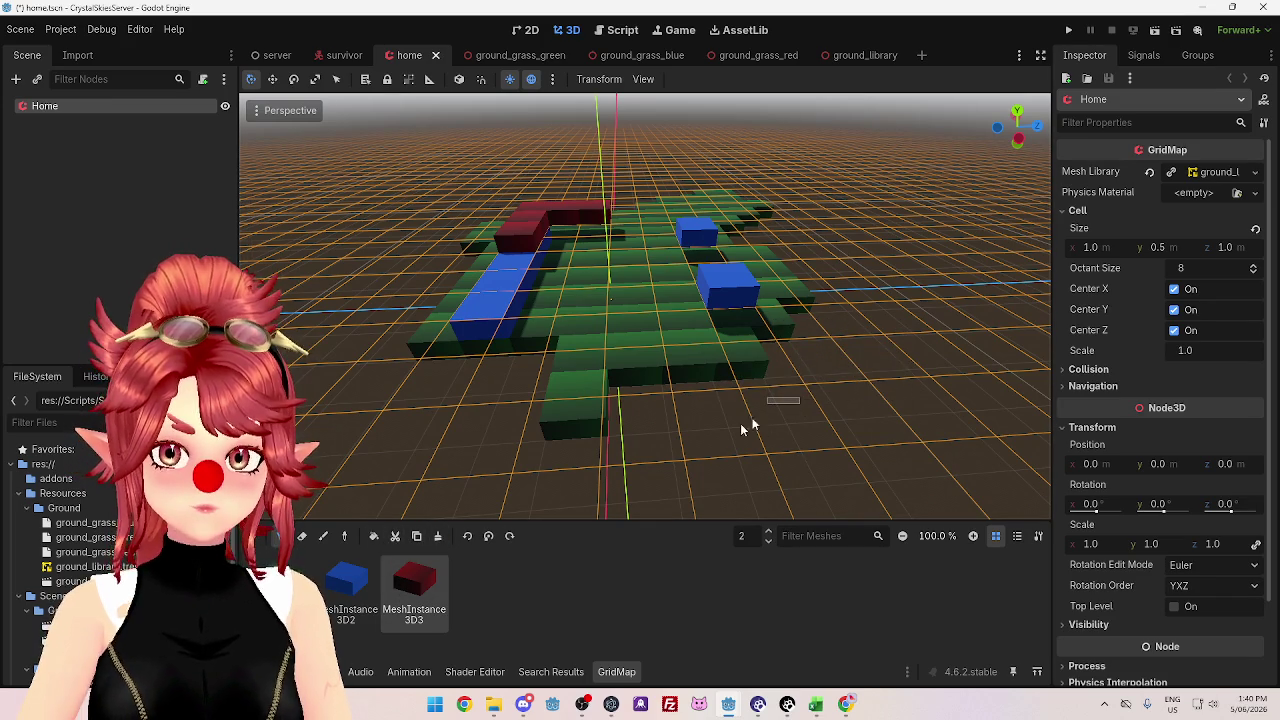
- Paint red blocks to the right of the green platform with the Paint tool
key(e)
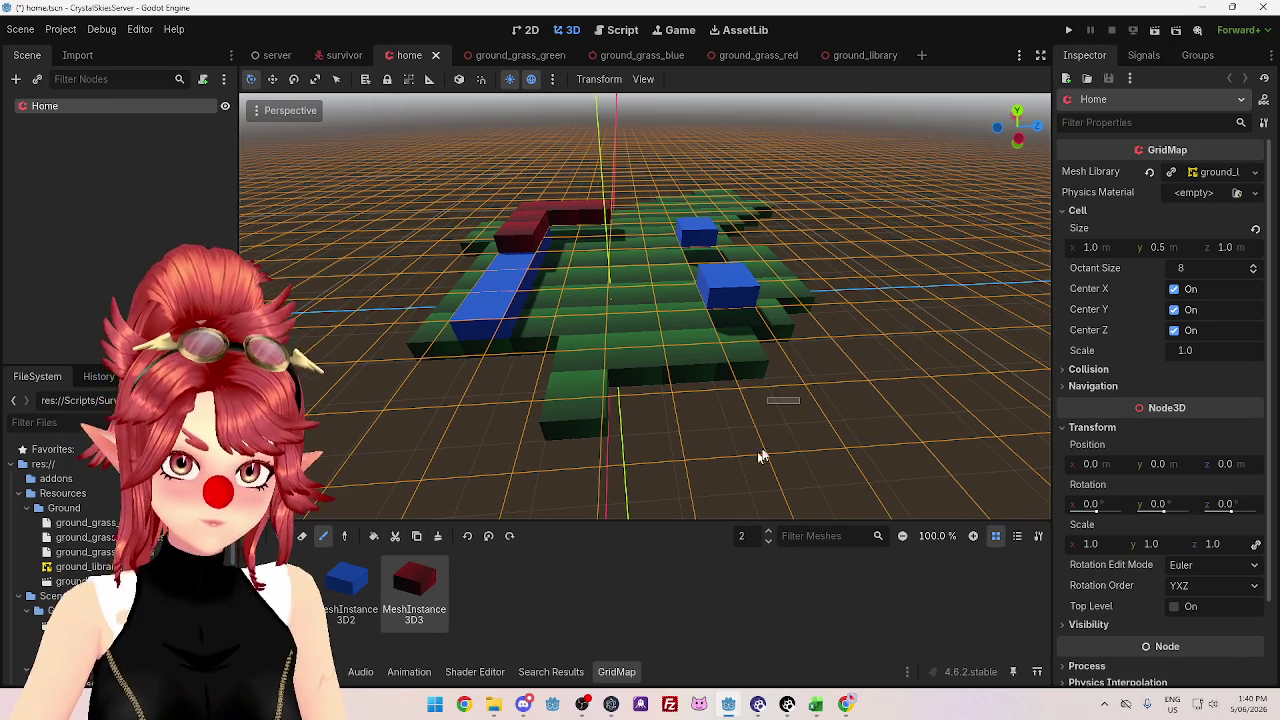
key(Escape)
scroll(868, 333, up, 2)
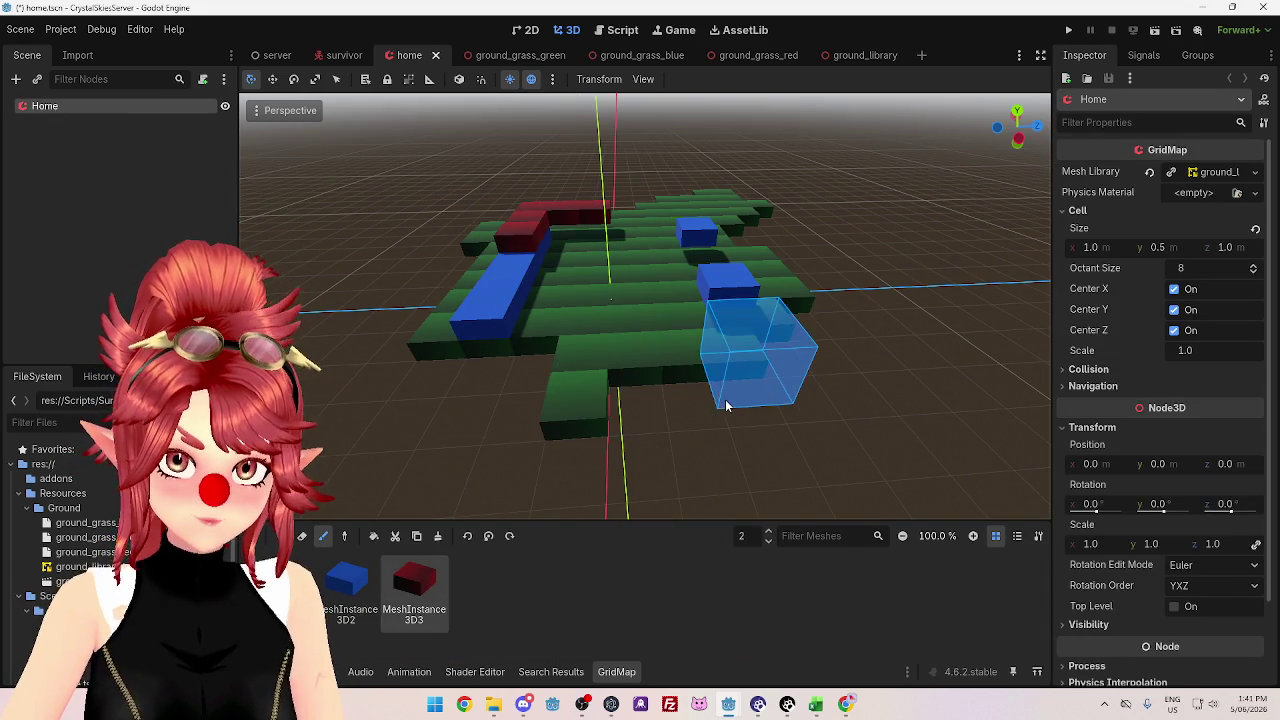
click(725, 405)
click(845, 310)
click(940, 400)
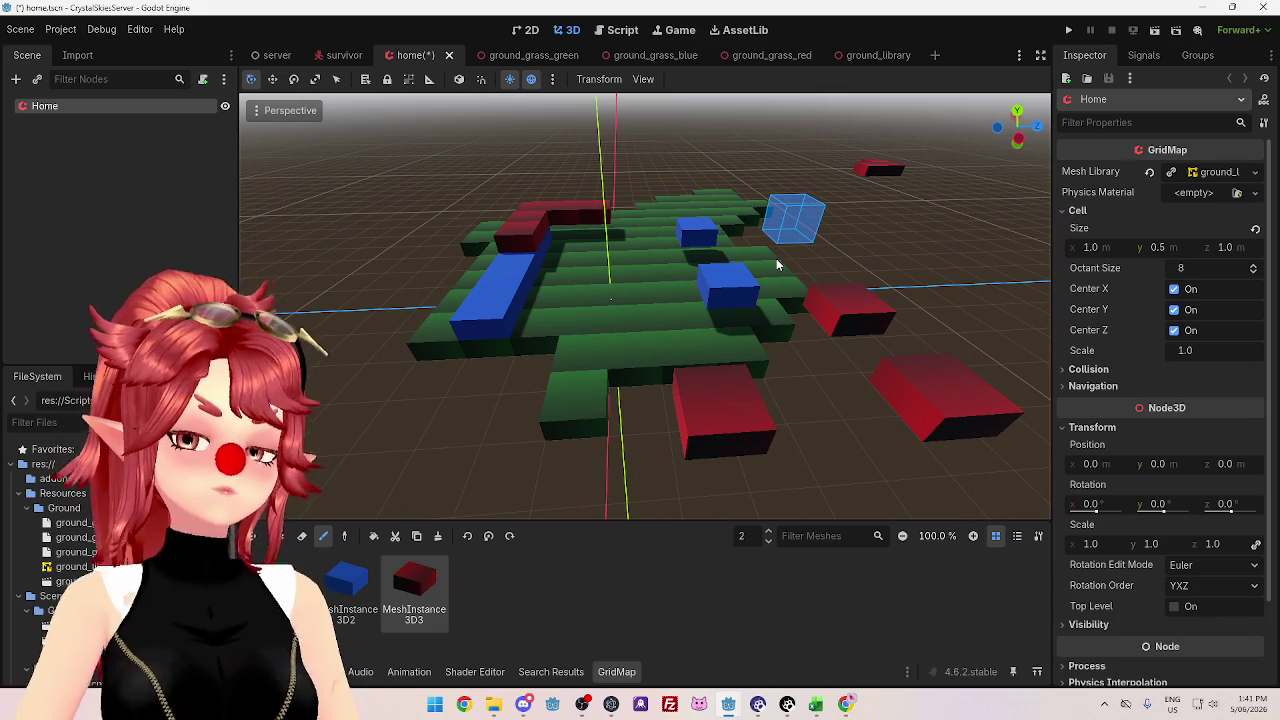
mouse_move(766, 363)
mouse_down()
mouse_move(820, 323)
mouse_move(854, 334)
mouse_move(752, 346)
mouse_move(808, 349)
mouse_move(714, 374)
mouse_up()
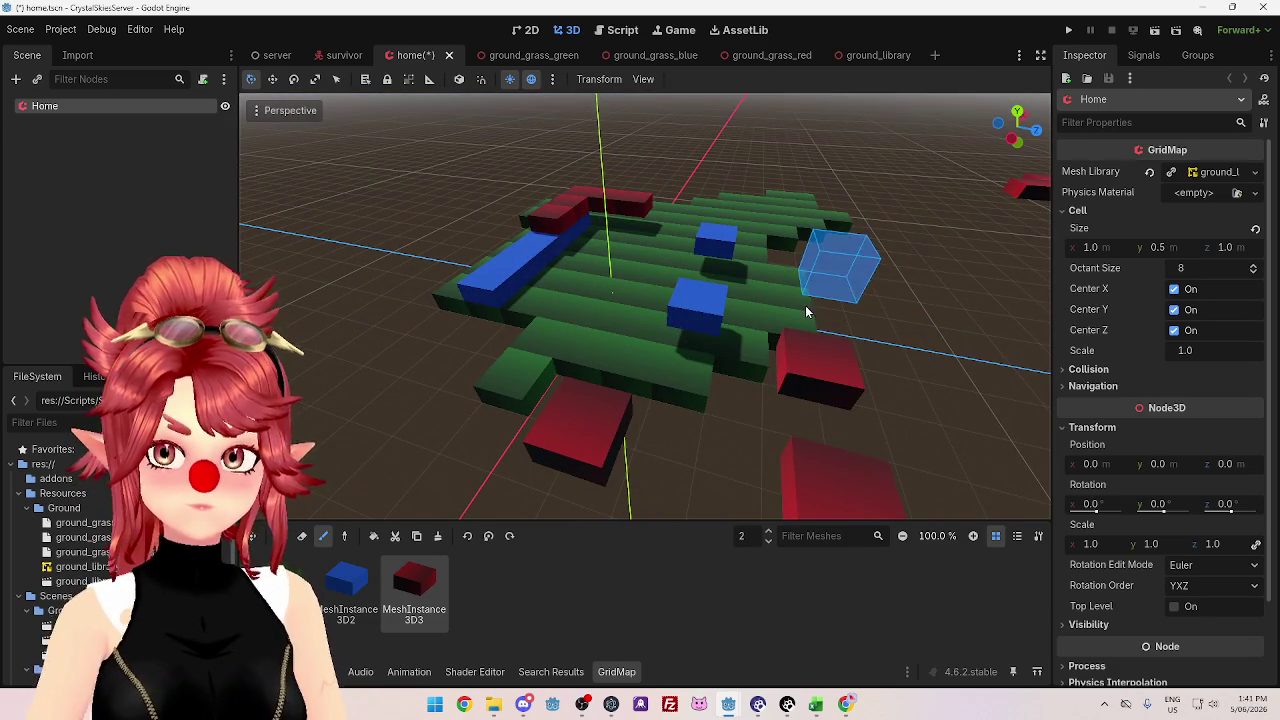
drag(643, 329, 614, 191)
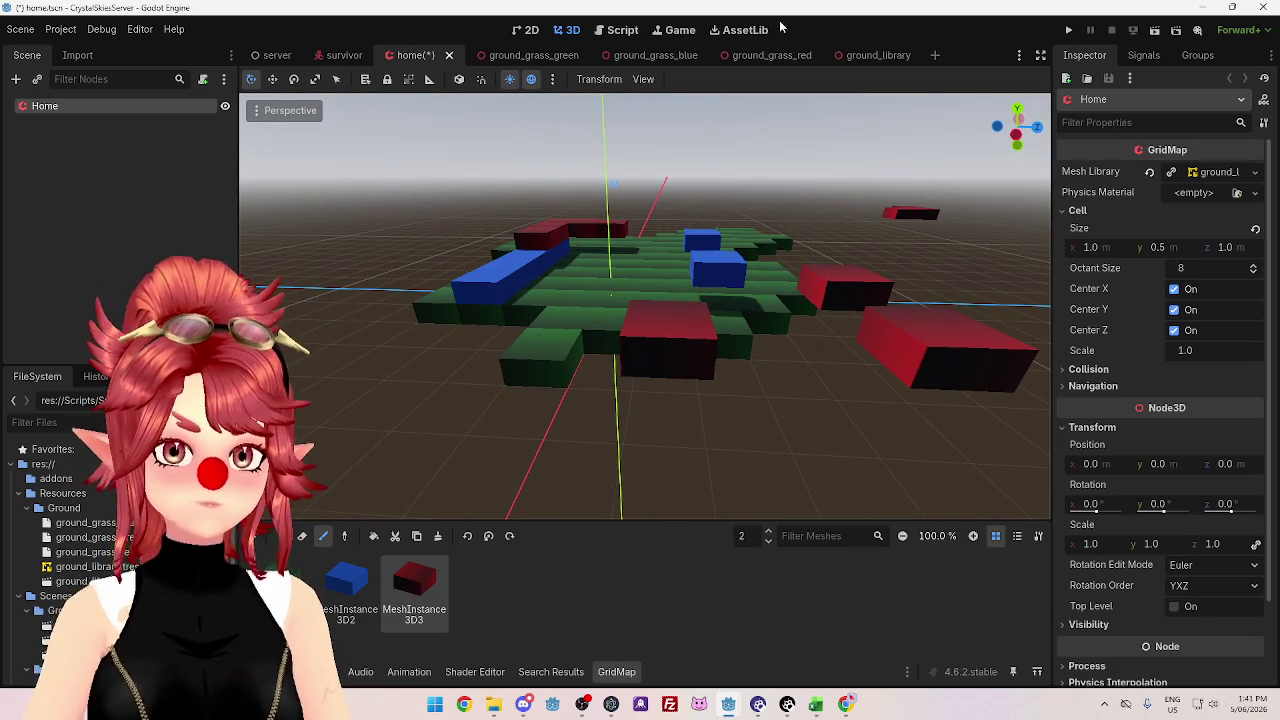
- Return to the join_campaign_menu window showing PacketManager.gd with its invalid-code check
click(1204, 8)
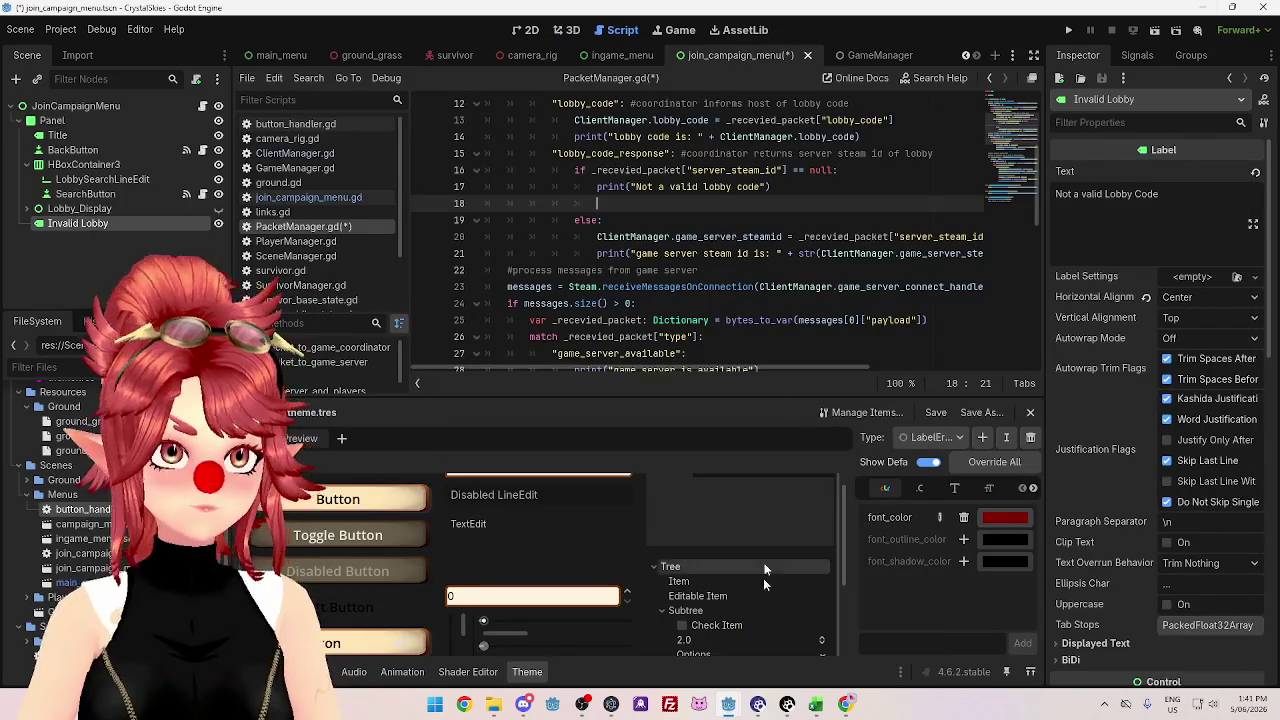
mouse_move(728, 704)
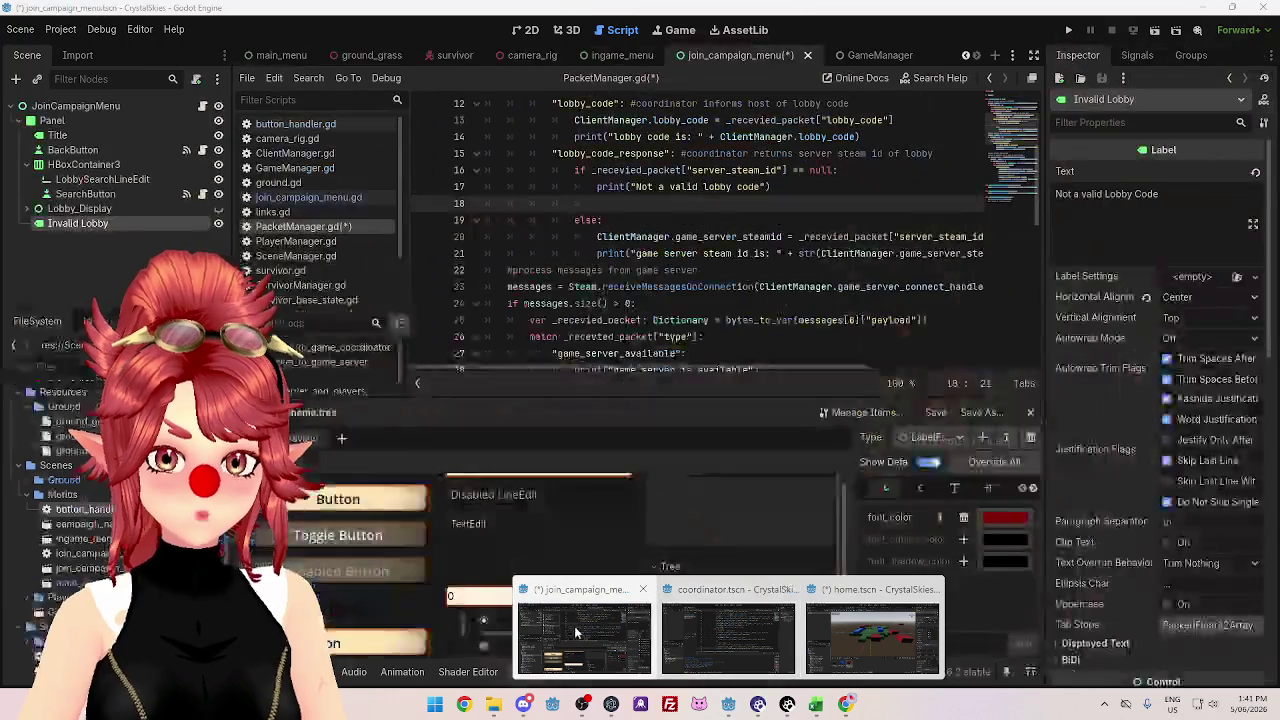
click(575, 632)
scroll(657, 265, up, 1)
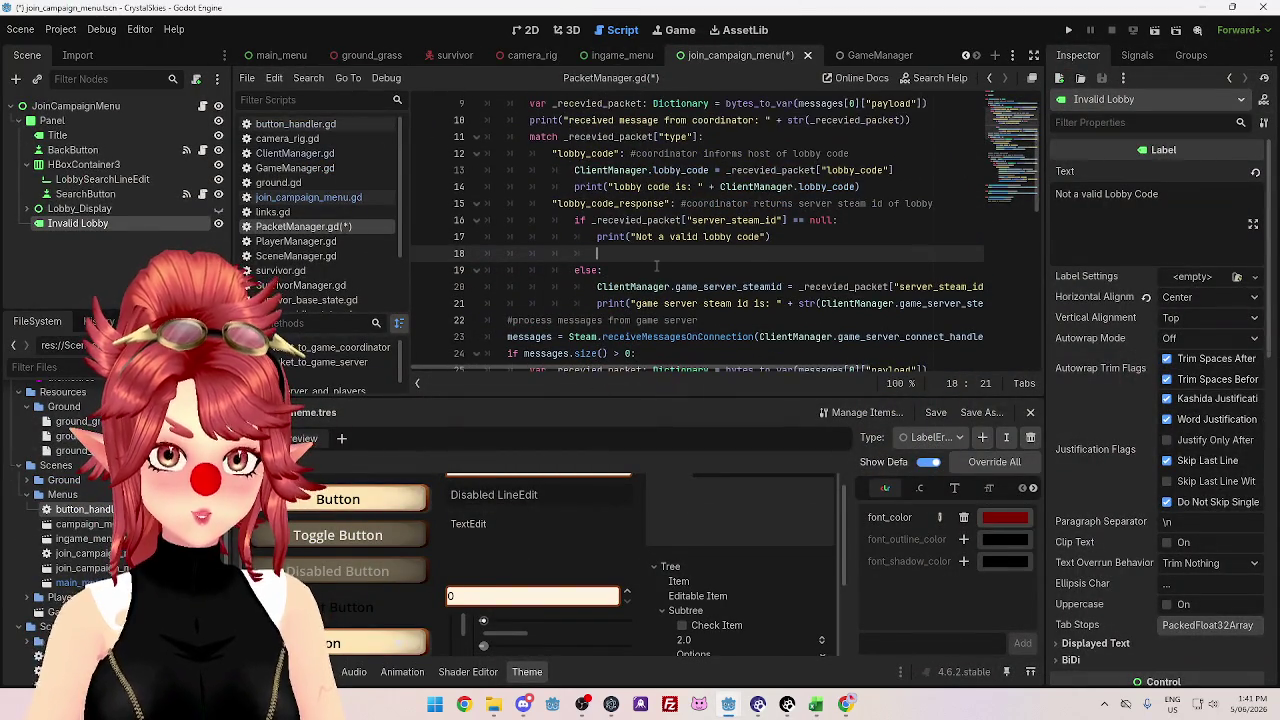
scroll(798, 318, down, 1)
scroll(795, 327, up, 1)
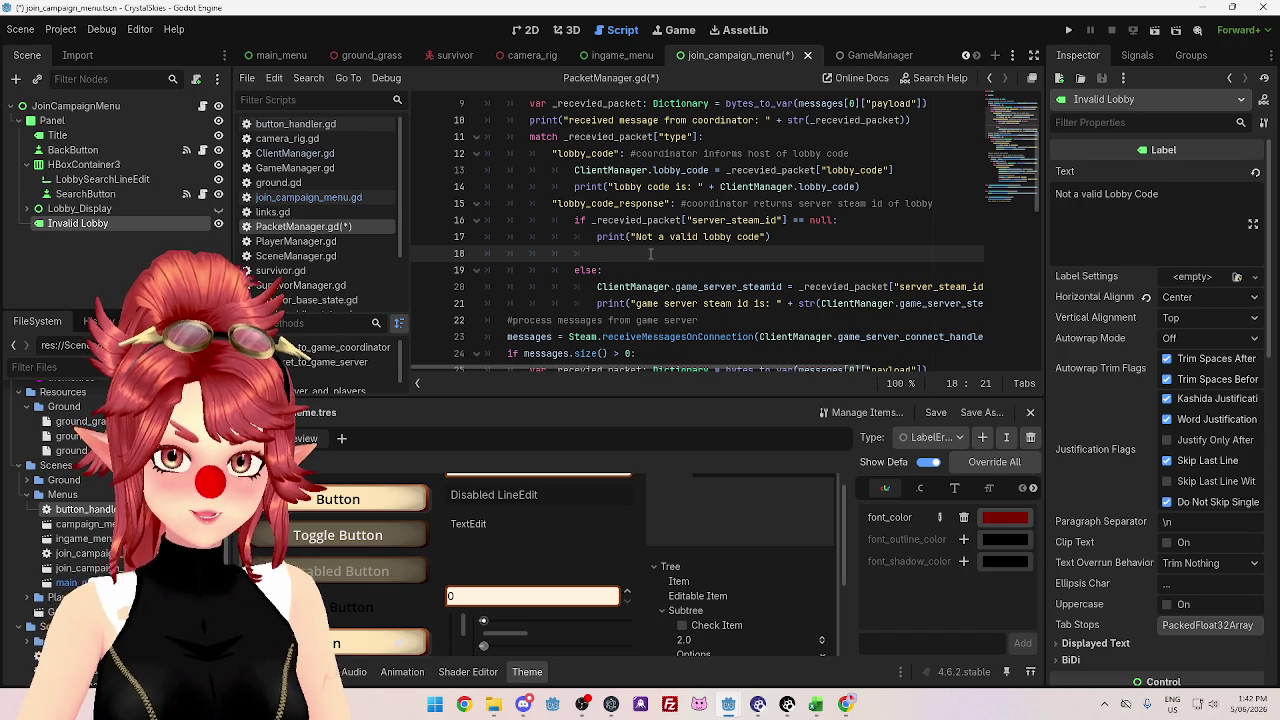
- Switch to the 2D view of the JoinCampaignMenu scene to see the red label
click(525, 33)
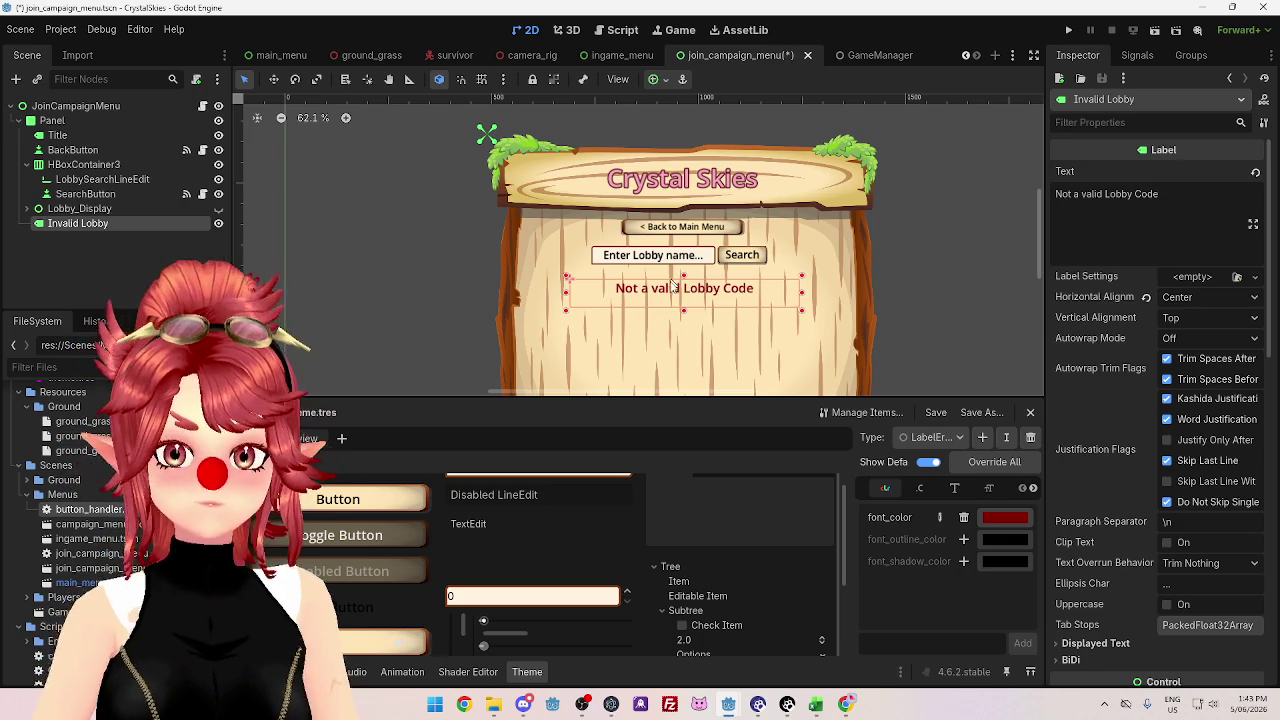
- Raise the Invalid Lobby label's bottom edge about 13 pixels, then switch to the browser
drag(685, 312, 687, 310)
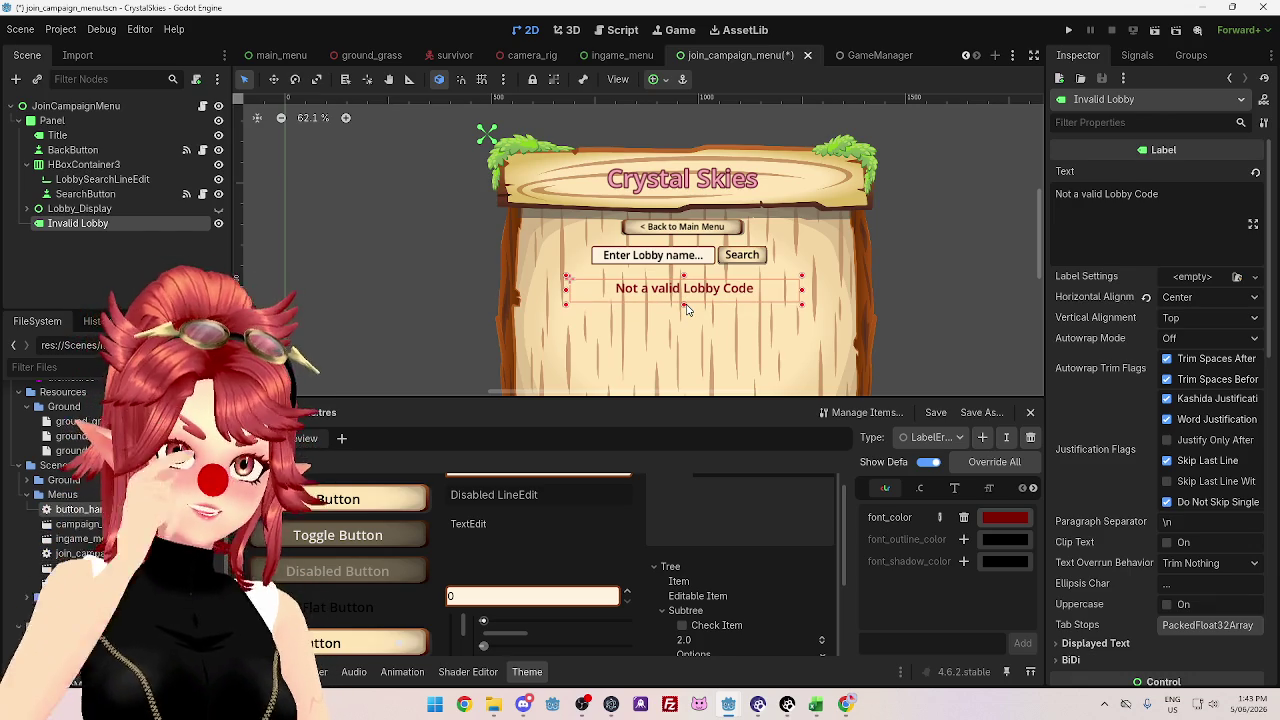
mouse_move(687, 310)
mouse_down()
mouse_move(685, 294)
mouse_move(686, 322)
mouse_move(686, 299)
mouse_up()
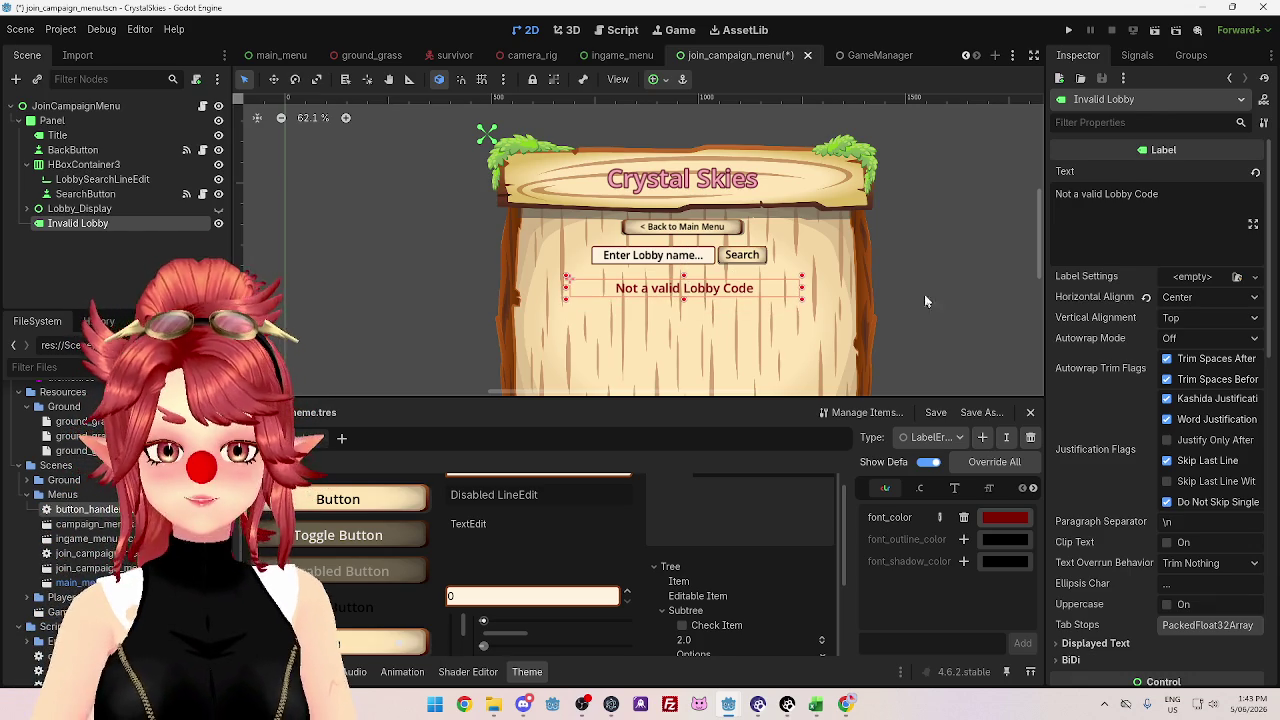
click(712, 267)
click(693, 293)
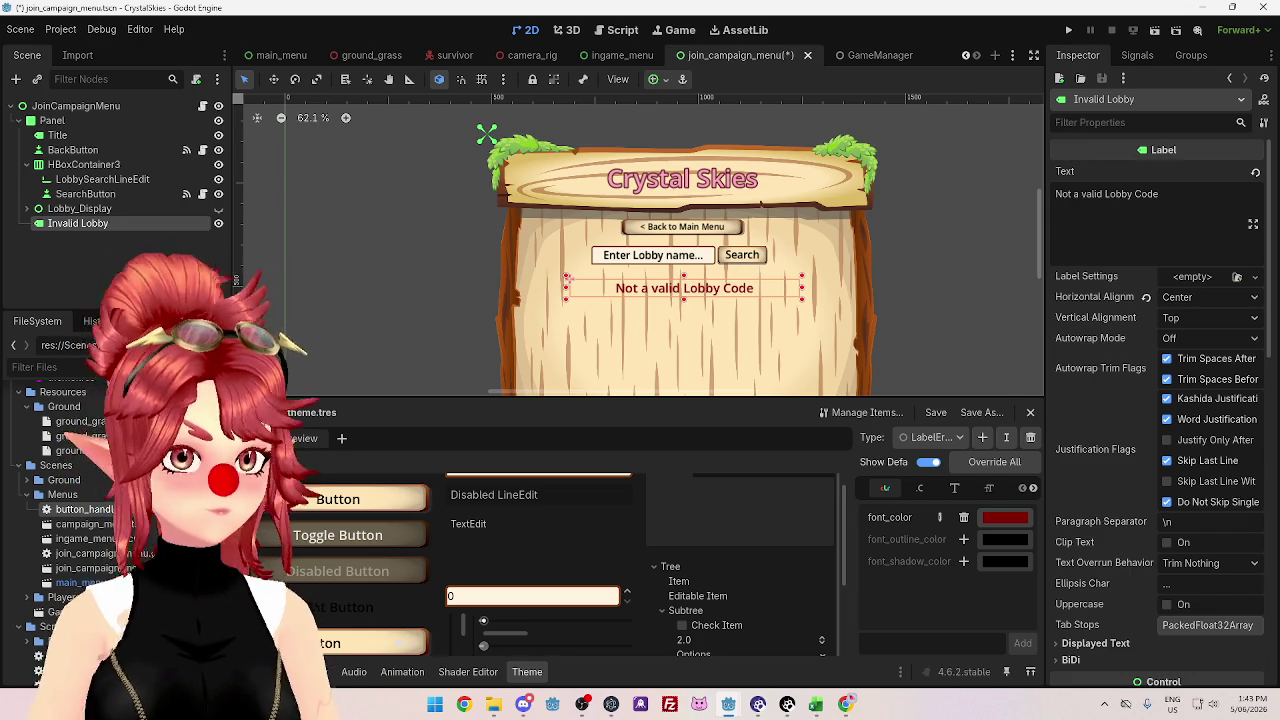
key(alt+Tab)
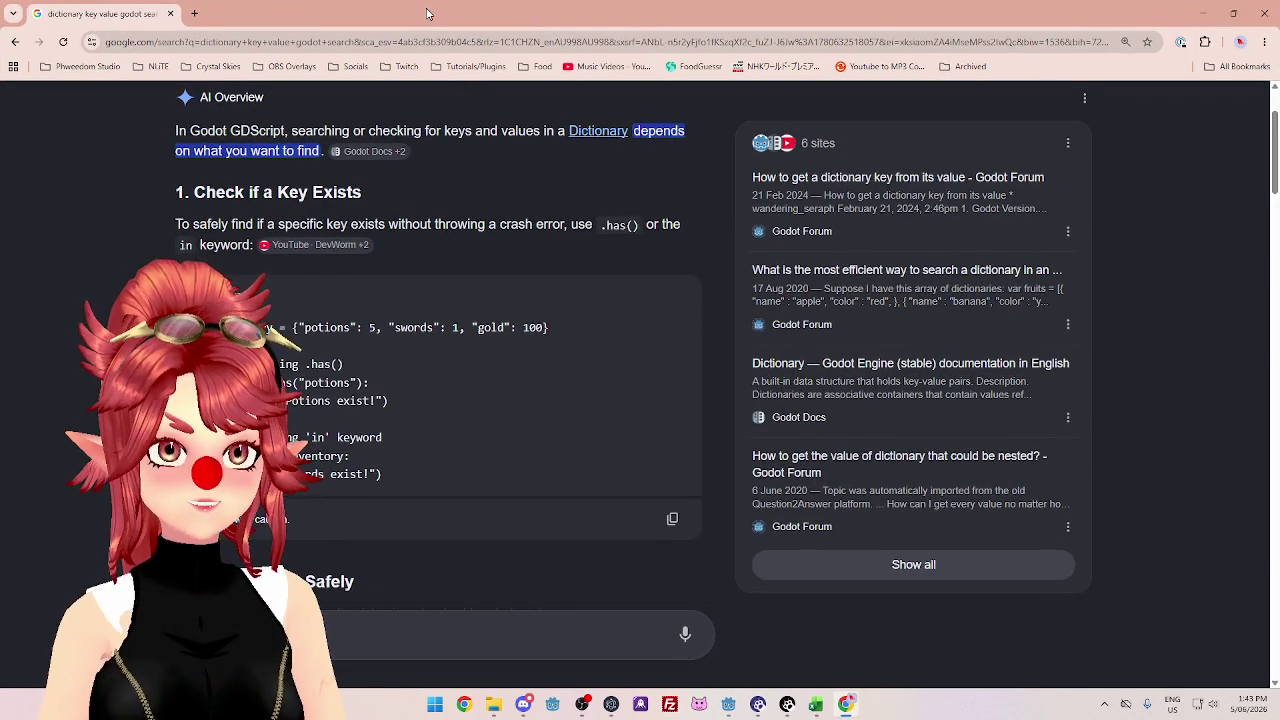
- Open the first channel bookmark in the Twitch bookmarks folder
click(405, 66)
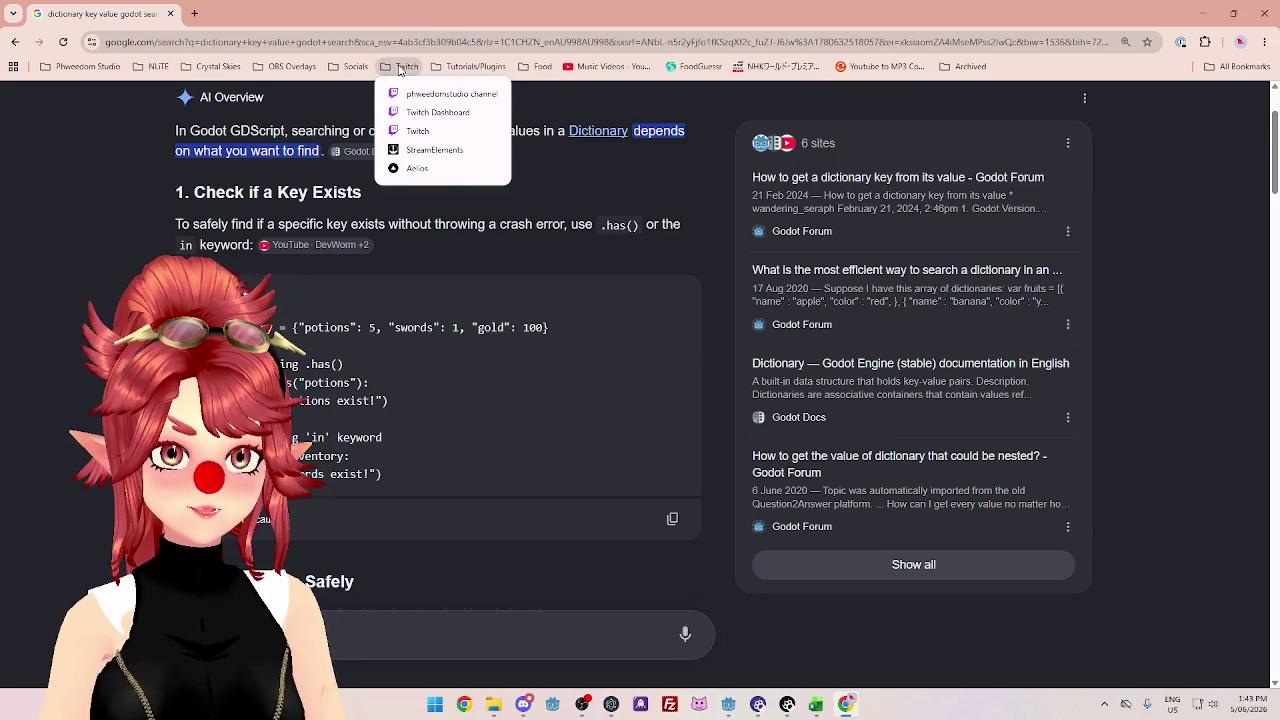
click(440, 91)
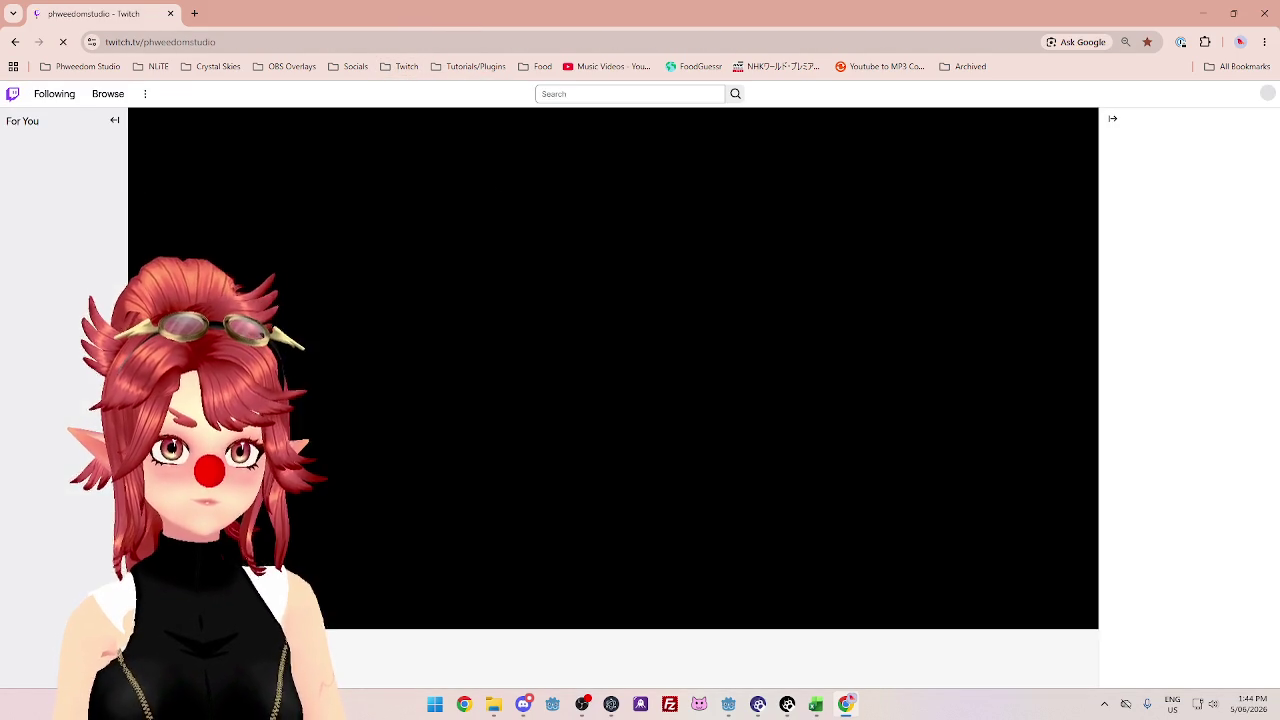